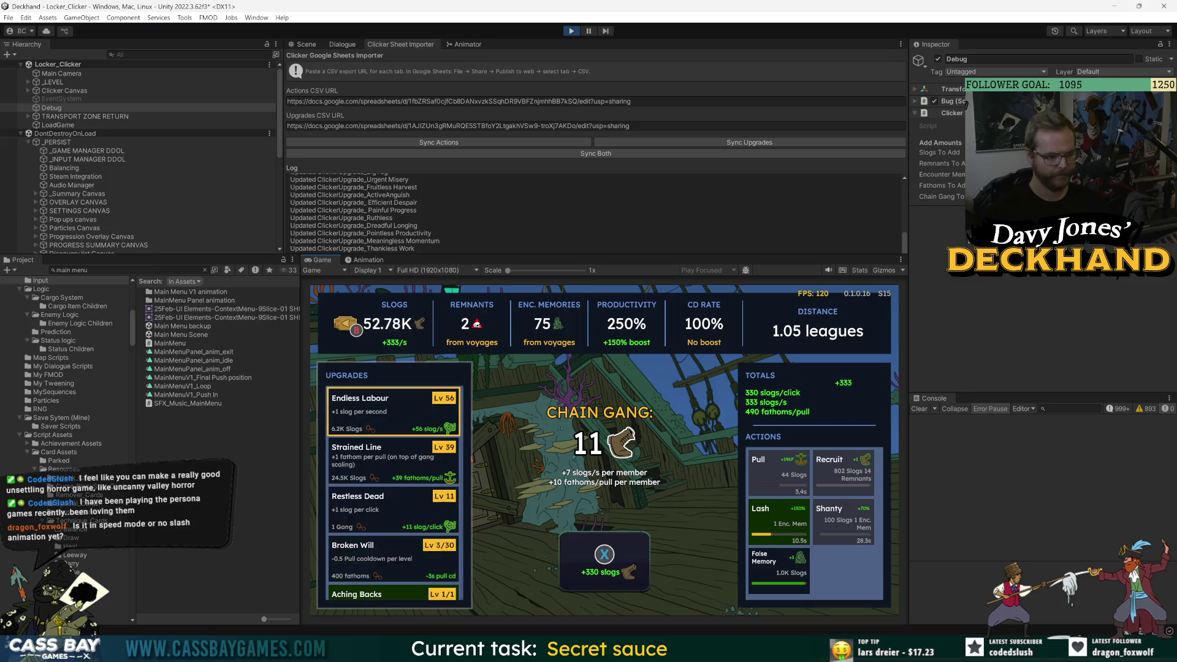
- Click for slogs, buy five Endless Labour levels, and fire a Pull for distance
{"action": "key", "text": "x"}
{"action": "key", "text": "x"}
{"action": "key", "text": "x"}
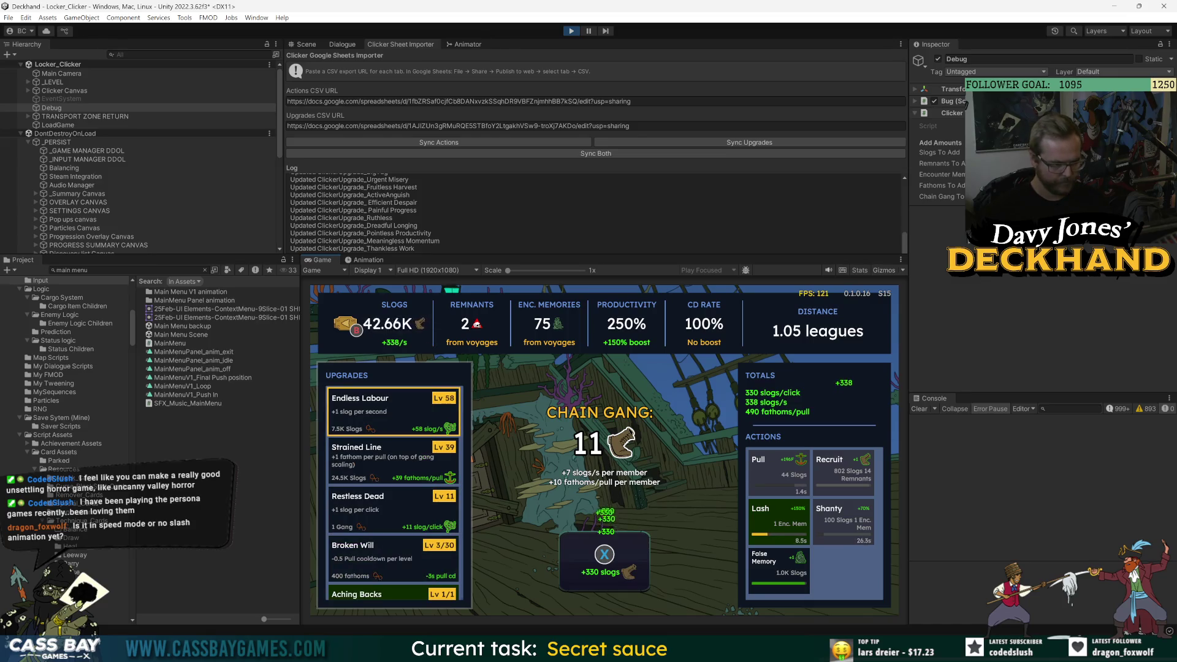
{"action": "key", "text": "Return"}
{"action": "key", "text": "Return"}
{"action": "key", "text": "x"}
{"action": "key", "text": "x"}
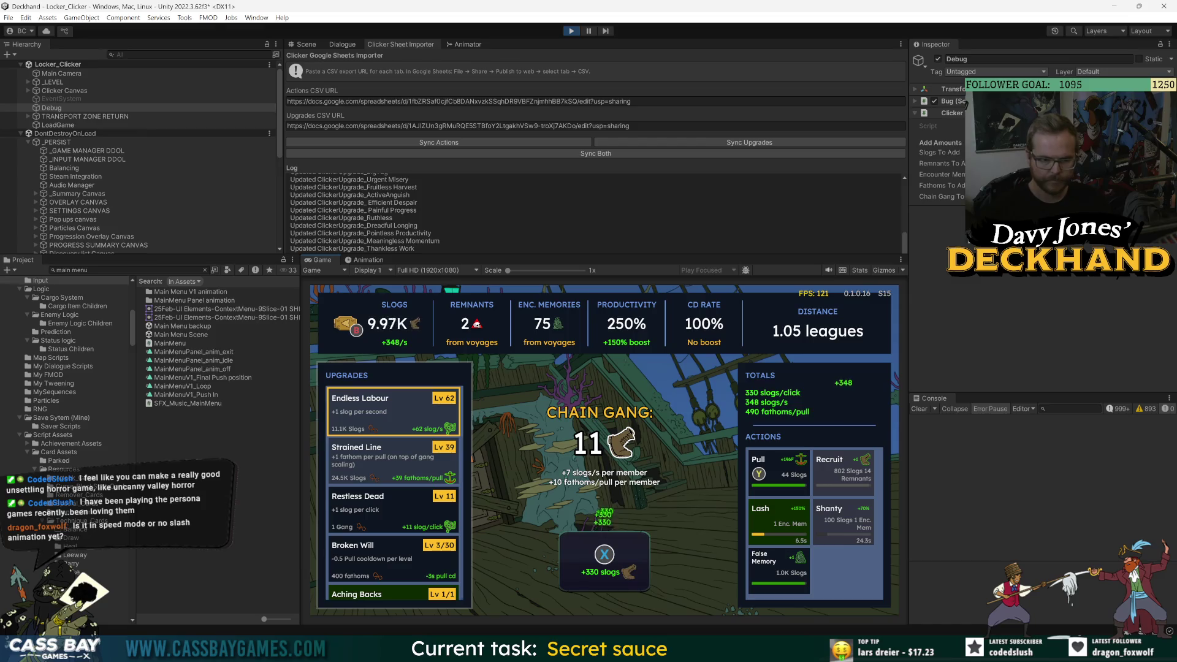
{"action": "key", "text": "y"}
{"action": "key", "text": "x"}
{"action": "key", "text": "x"}
{"action": "key", "text": "x"}
{"action": "key", "text": "x"}
{"action": "key", "text": "x"}
{"action": "key", "text": "x"}
{"action": "key", "text": "x"}
{"action": "key", "text": "x"}
{"action": "key", "text": "x"}
{"action": "key", "text": "x"}
{"action": "key", "text": "x"}
{"action": "key", "text": "Return"}
{"action": "key", "text": "x"}
{"action": "key", "text": "x"}
{"action": "key", "text": "x"}
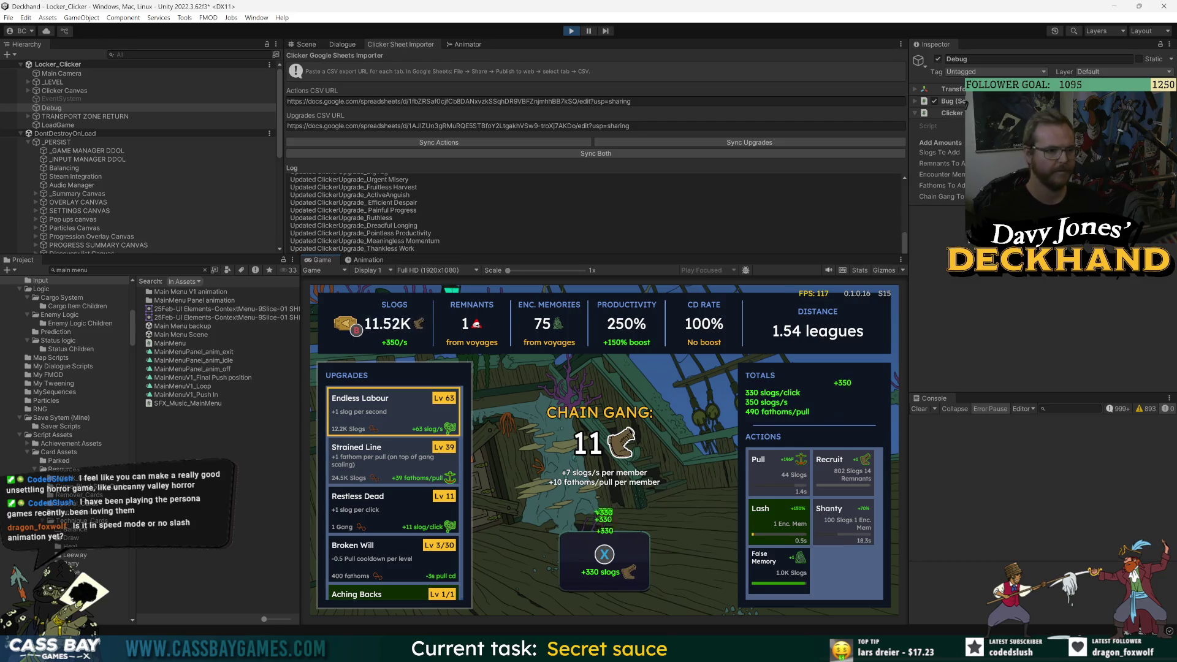
- Keep clicking and pulling while moving down the upgrades to Futile Distraction
{"action": "key", "text": "Down"}
{"action": "key", "text": "Down"}
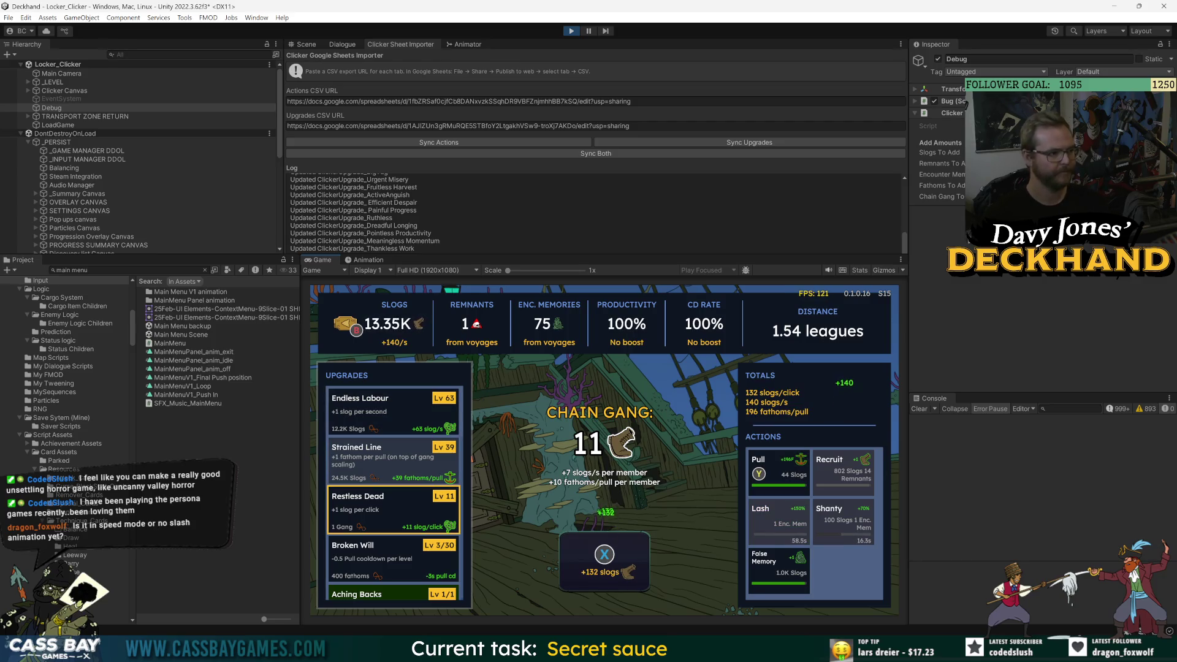
{"action": "key", "text": "x"}
{"action": "key", "text": "x"}
{"action": "key", "text": "x"}
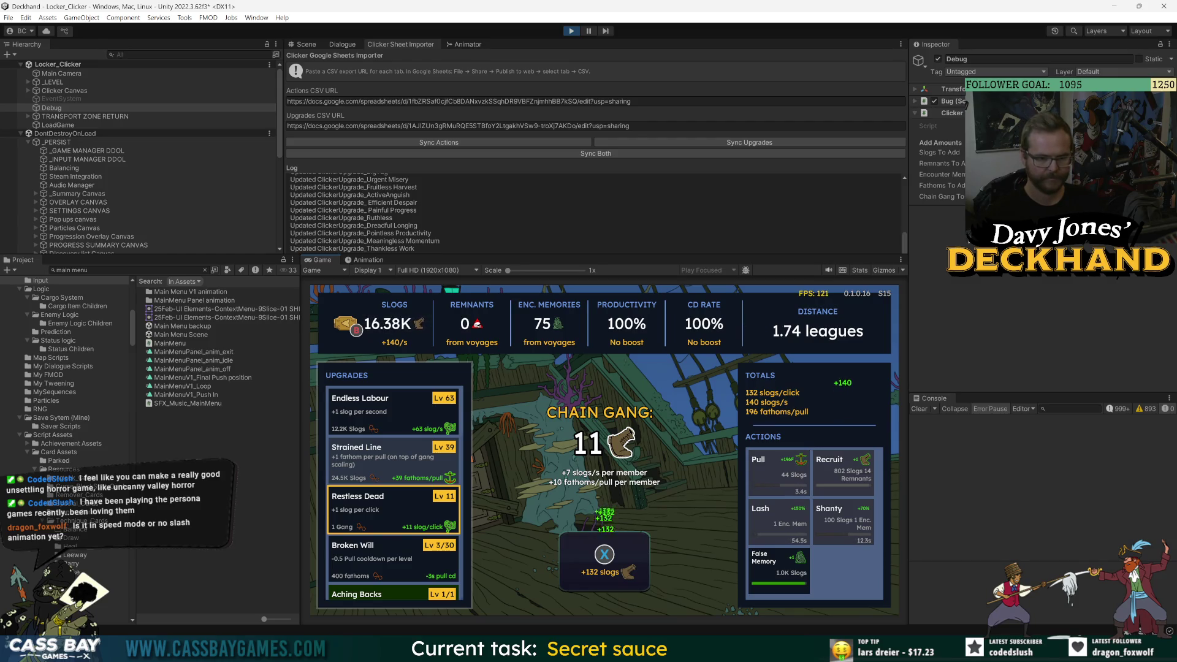
{"action": "key", "text": "x"}
{"action": "key", "text": "x"}
{"action": "key", "text": "x"}
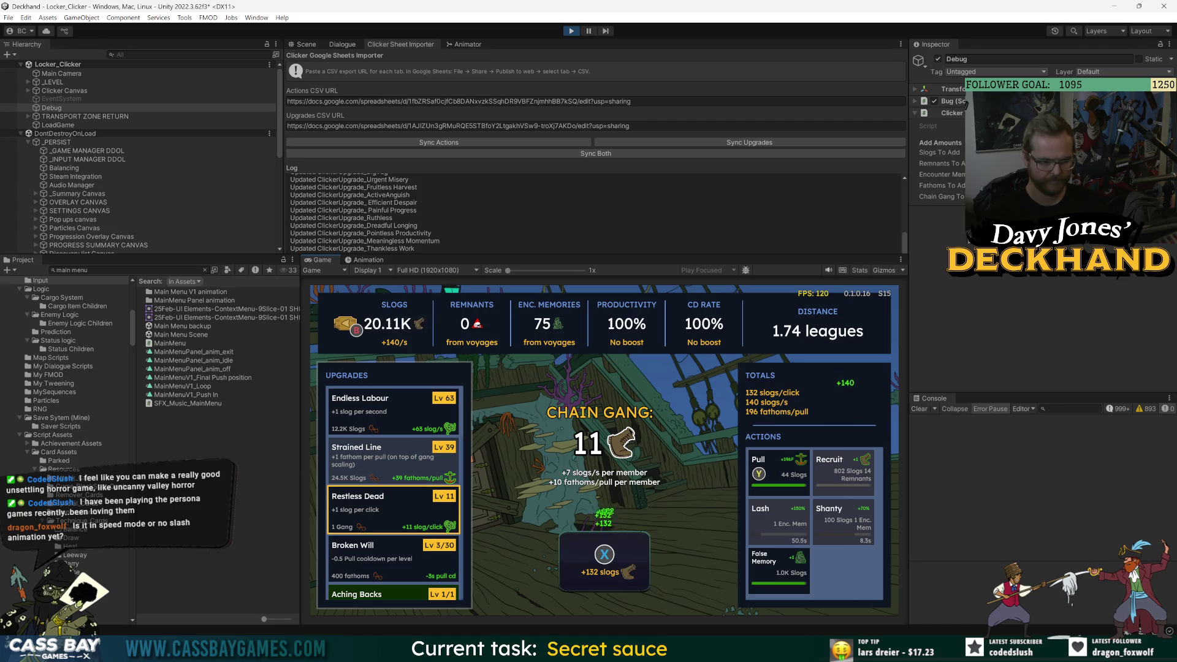
{"action": "key", "text": "y"}
{"action": "key", "text": "x"}
{"action": "key", "text": "x"}
{"action": "key", "text": "x"}
{"action": "key", "text": "x"}
{"action": "key", "text": "x"}
{"action": "key", "text": "x"}
{"action": "key", "text": "x"}
{"action": "key", "text": "x"}
{"action": "key", "text": "x"}
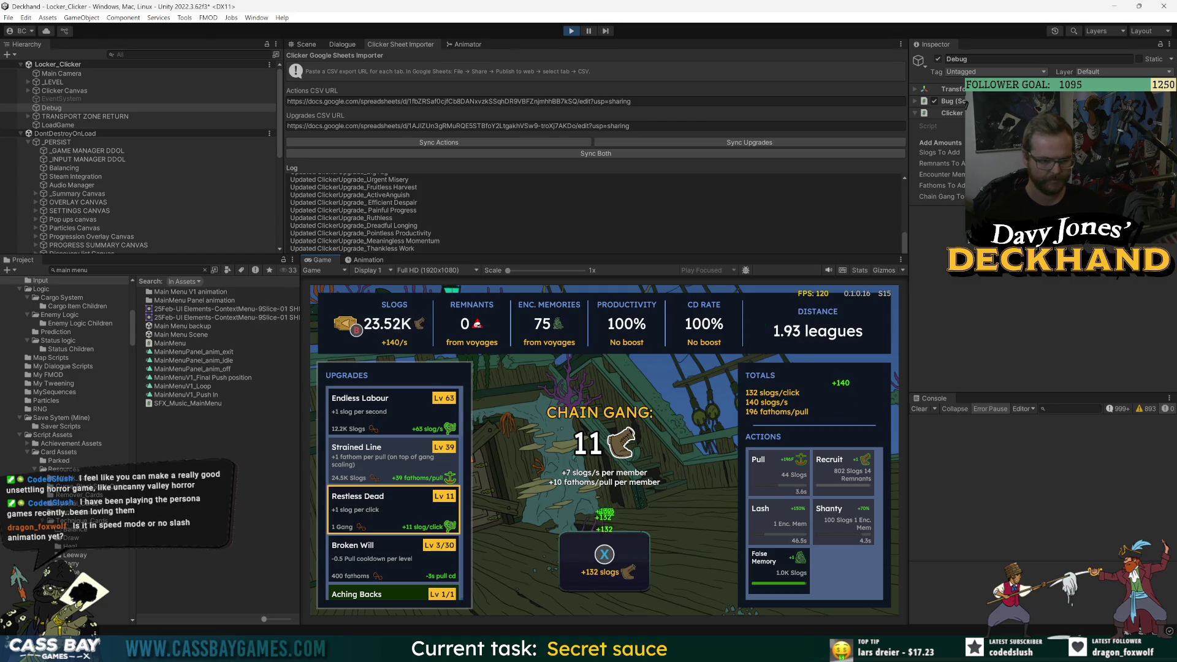
{"action": "key", "text": "Down"}
{"action": "key", "text": "Down"}
{"action": "key", "text": "Down"}
{"action": "key", "text": "Down"}
{"action": "key", "text": "Down"}
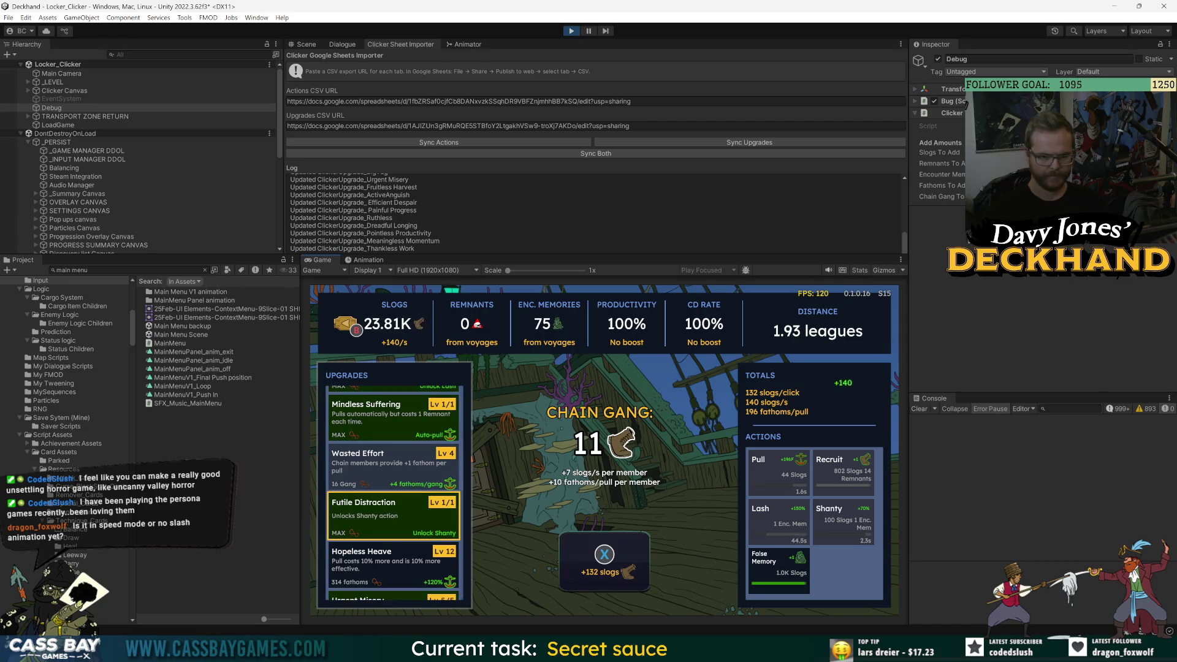
{"action": "key", "text": "Down"}
{"action": "key", "text": "Down"}
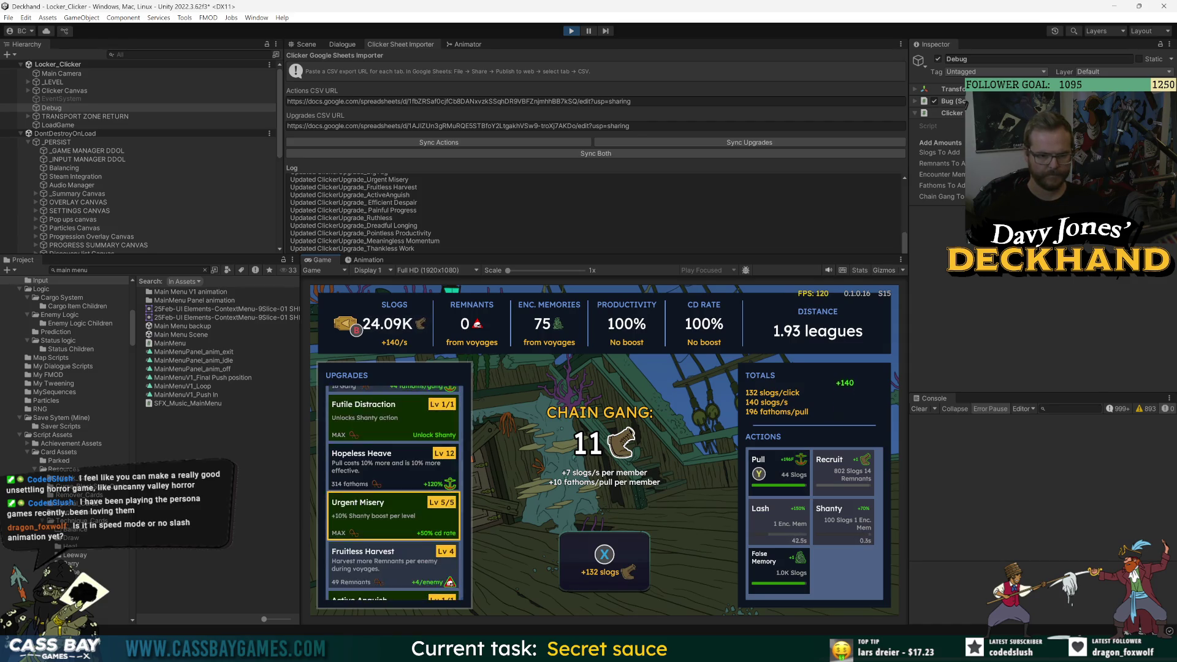
- Browse the Upgrades list and settle on Pointless Productivity
{"action": "key", "text": "Down"}
{"action": "key", "text": "Down"}
{"action": "key", "text": "Down"}
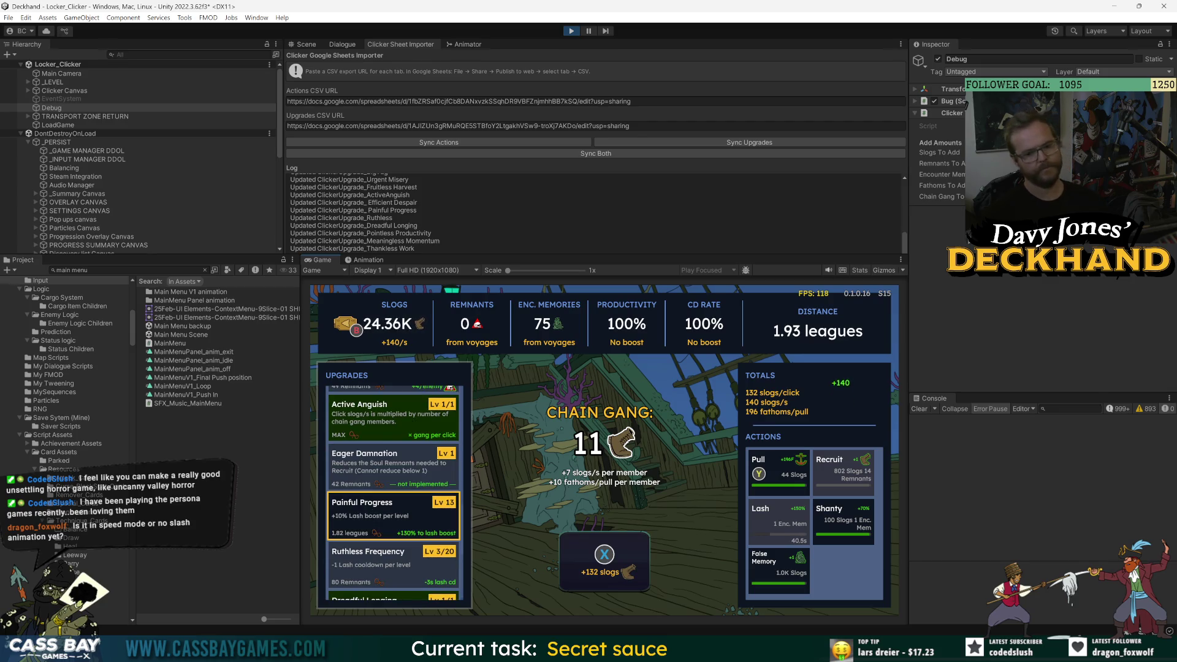
{"action": "key", "text": "Down"}
{"action": "key", "text": "Down"}
{"action": "key", "text": "Down"}
{"action": "key", "text": "Down"}
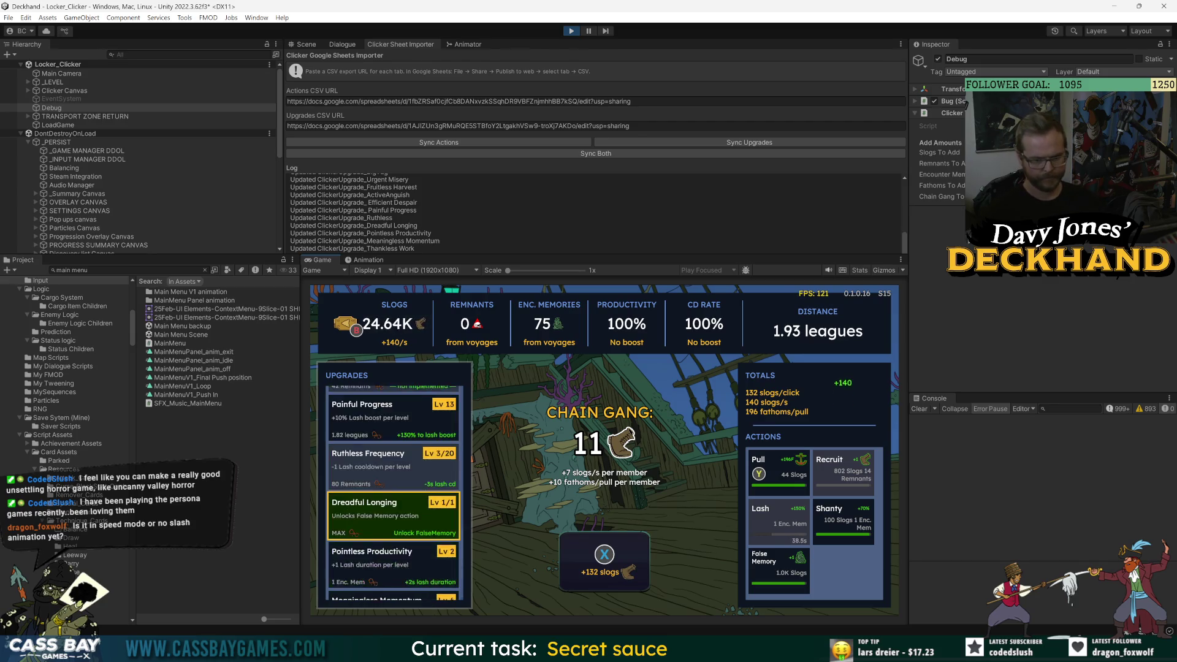
{"action": "key", "text": "Up"}
{"action": "key", "text": "x"}
{"action": "key", "text": "x"}
{"action": "key", "text": "x"}
{"action": "key", "text": "x"}
{"action": "key", "text": "x"}
{"action": "key", "text": "x"}
{"action": "key", "text": "x"}
{"action": "key", "text": "x"}
{"action": "key", "text": "x"}
{"action": "key", "text": "x"}
{"action": "key", "text": "x"}
{"action": "key", "text": "x"}
{"action": "key", "text": "Right"}
{"action": "key", "text": "Left"}
{"action": "key", "text": "Down"}
{"action": "key", "text": "Up"}
{"action": "key", "text": "Up"}
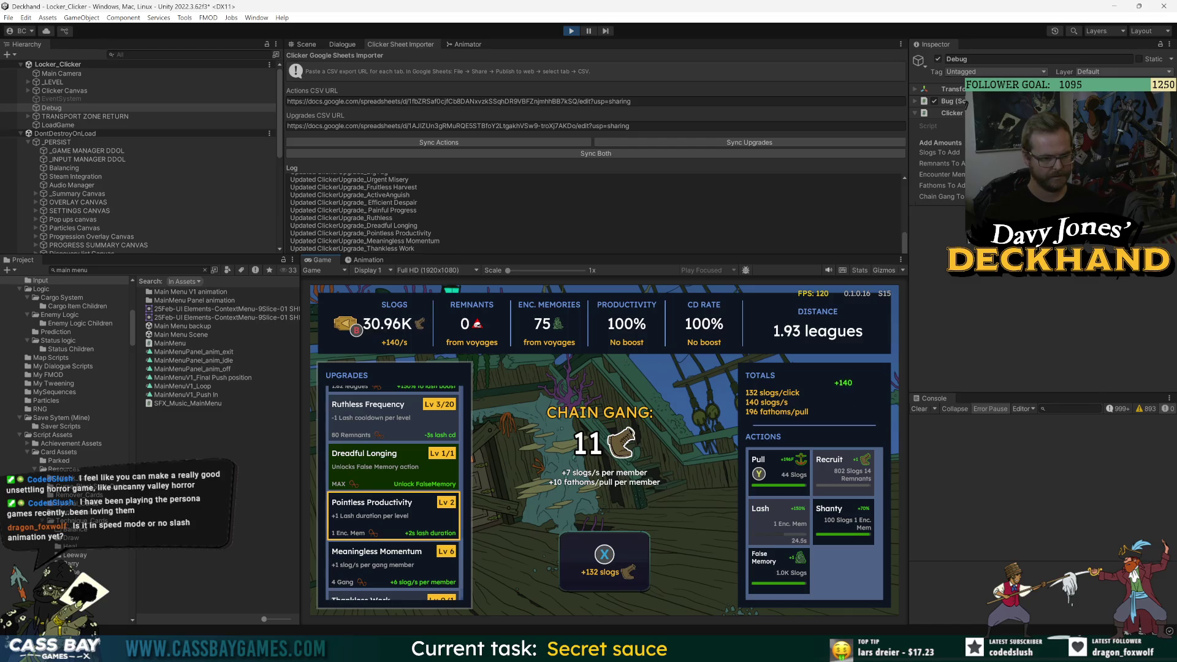
- Buy Pointless Productivity levels until it reaches Lv 32
{"action": "key", "text": "Return"}
{"action": "key", "text": "Return"}
{"action": "key", "text": "Return"}
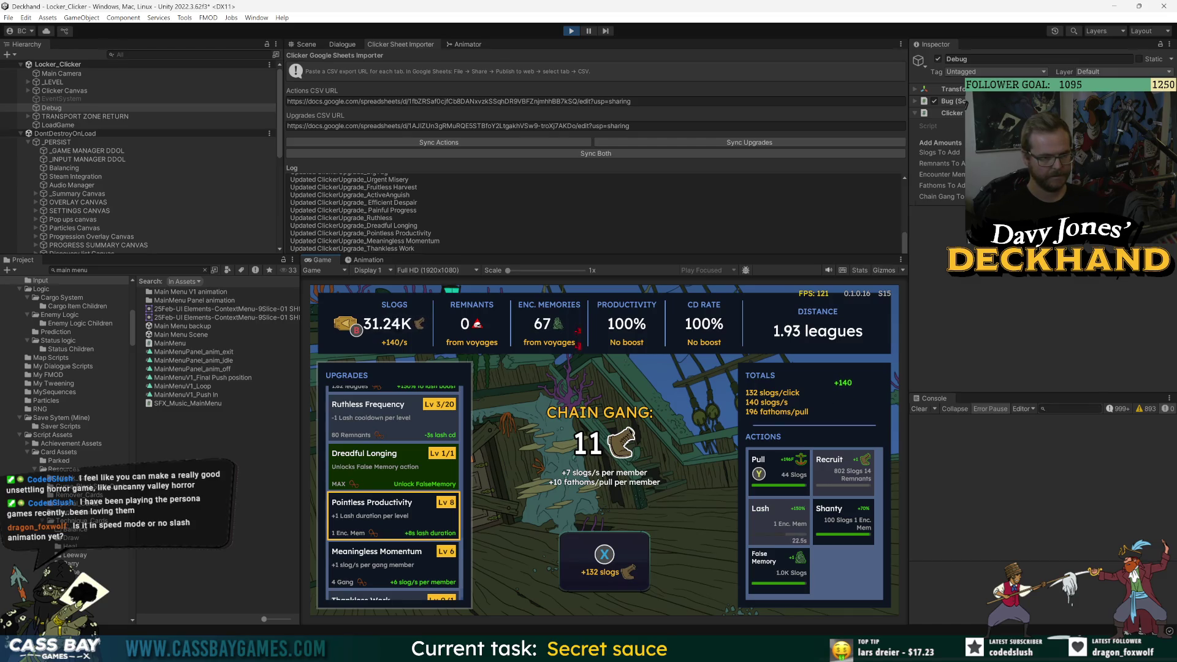
{"action": "key", "text": "Return"}
{"action": "key", "text": "Return"}
{"action": "key", "text": "Return"}
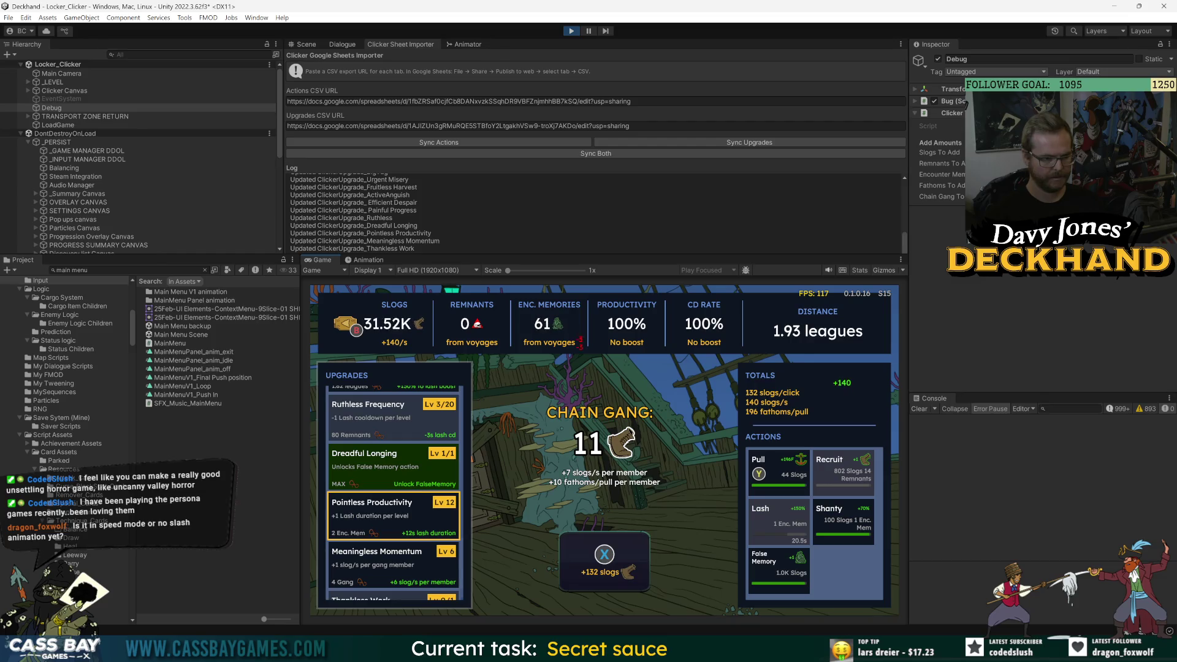
{"action": "key", "text": "Return"}
{"action": "key", "text": "Return"}
{"action": "key", "text": "Return"}
{"action": "key", "text": "Return"}
{"action": "key", "text": "Return"}
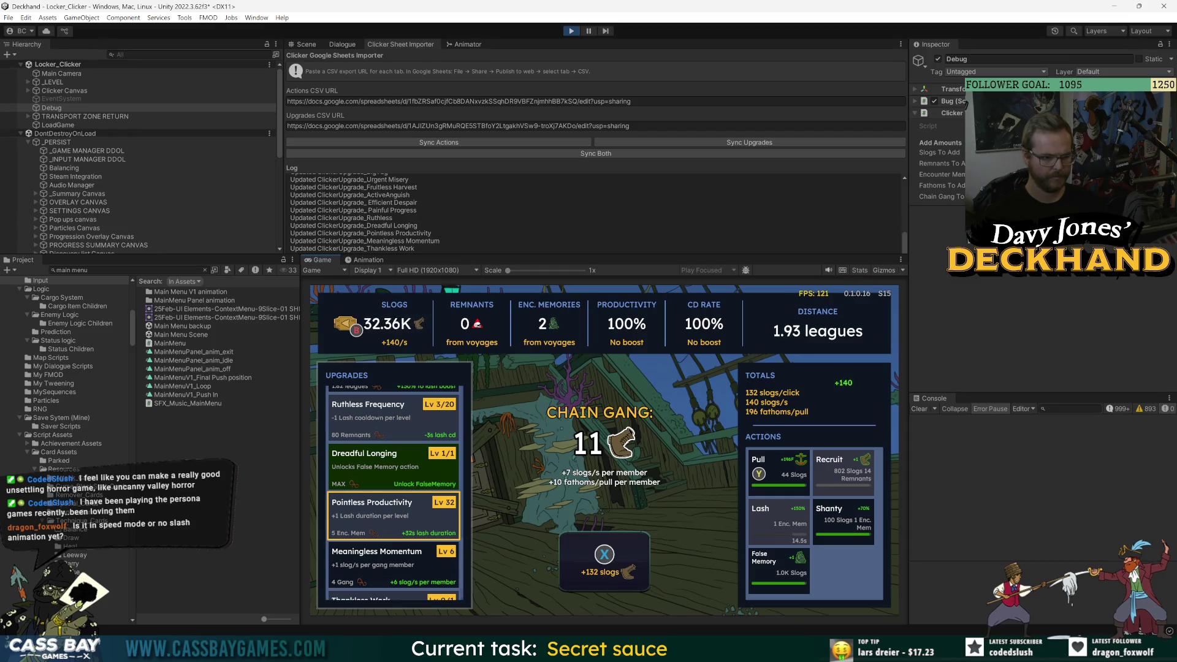
{"action": "key", "text": "Right"}
{"action": "key", "text": "Down"}
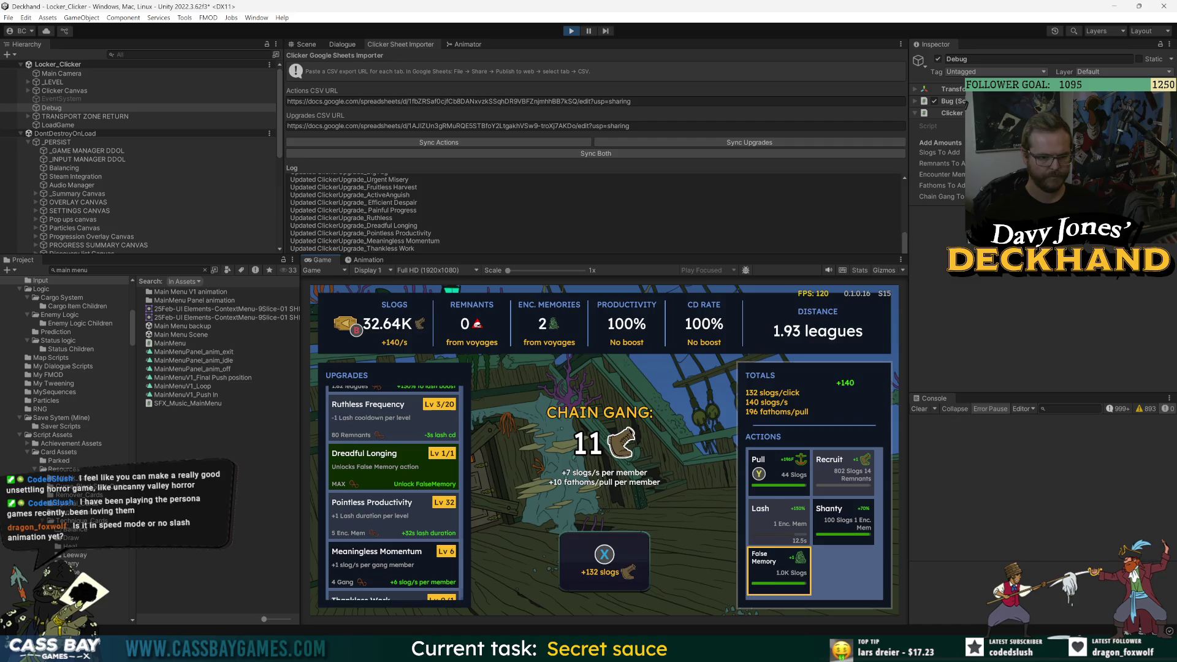
- Trigger the False Memory and Lash actions, firing two Pulls for distance
{"action": "key", "text": "Return"}
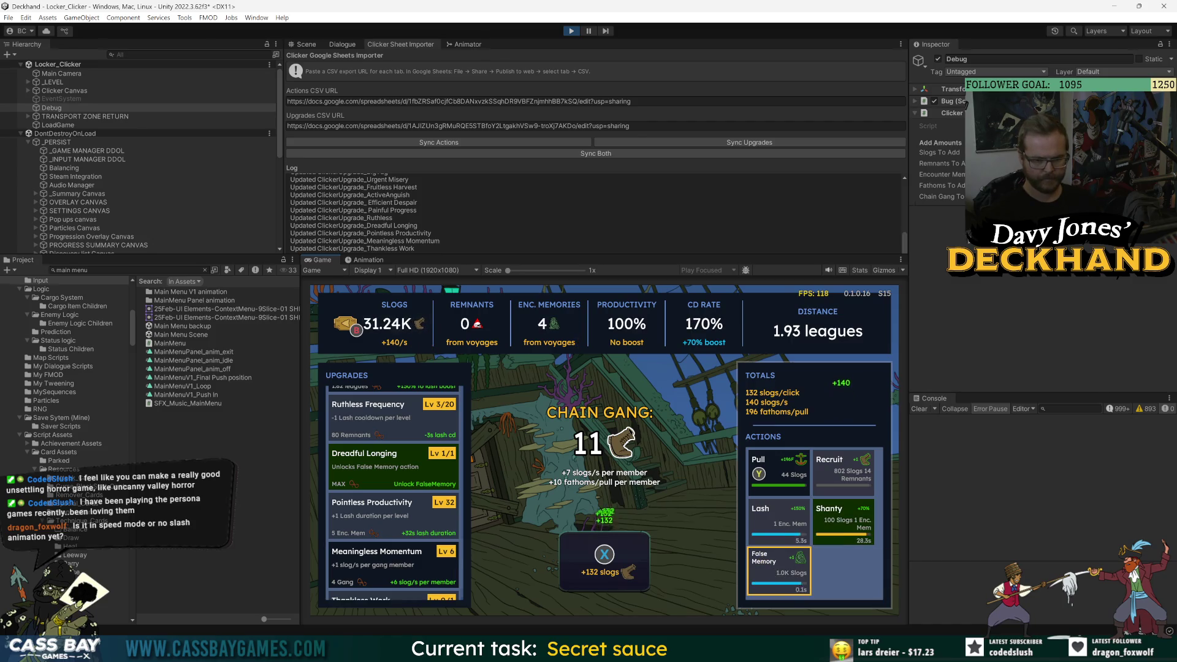
{"action": "key", "text": "y"}
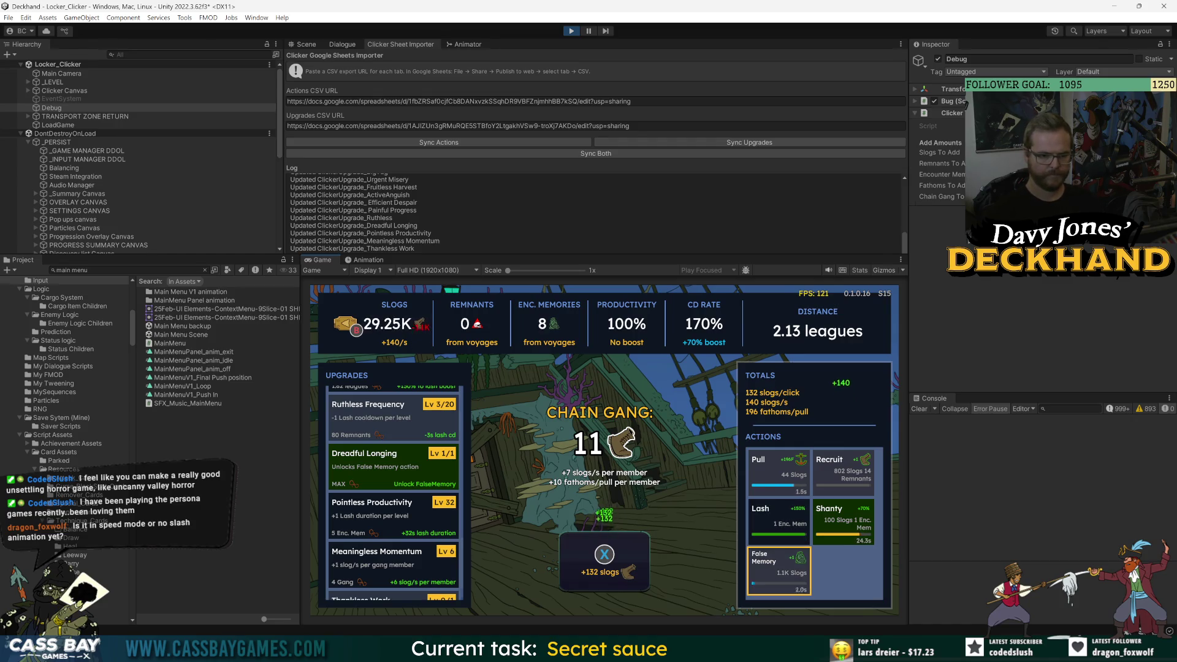
{"action": "left_click", "coordinate": [779, 521]}
{"action": "key", "text": "y"}
{"action": "key", "text": "Left"}
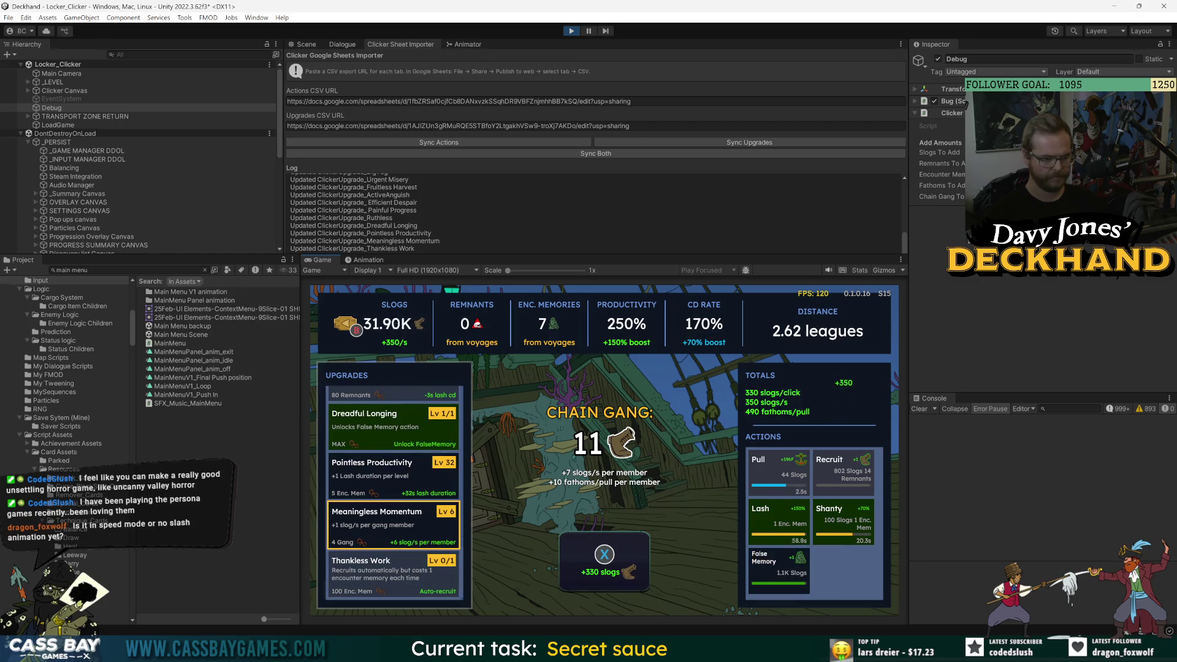
- Buy one more Pointless Productivity level, raising it to Lv 33
{"action": "key", "text": "Up"}
{"action": "key", "text": "x"}
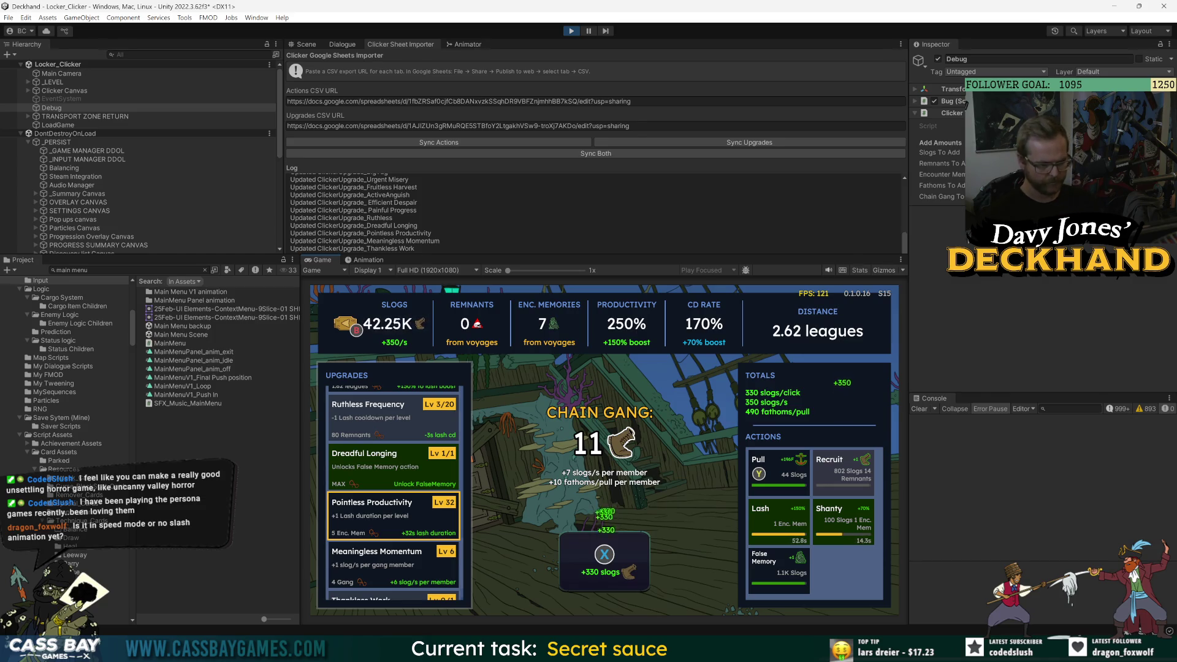
{"action": "key", "text": "a"}
{"action": "key", "text": "x"}
- Buy Hopeless Heave levels up to Lv 18
{"action": "key", "text": "Up"}
{"action": "key", "text": "Up"}
{"action": "key", "text": "Up"}
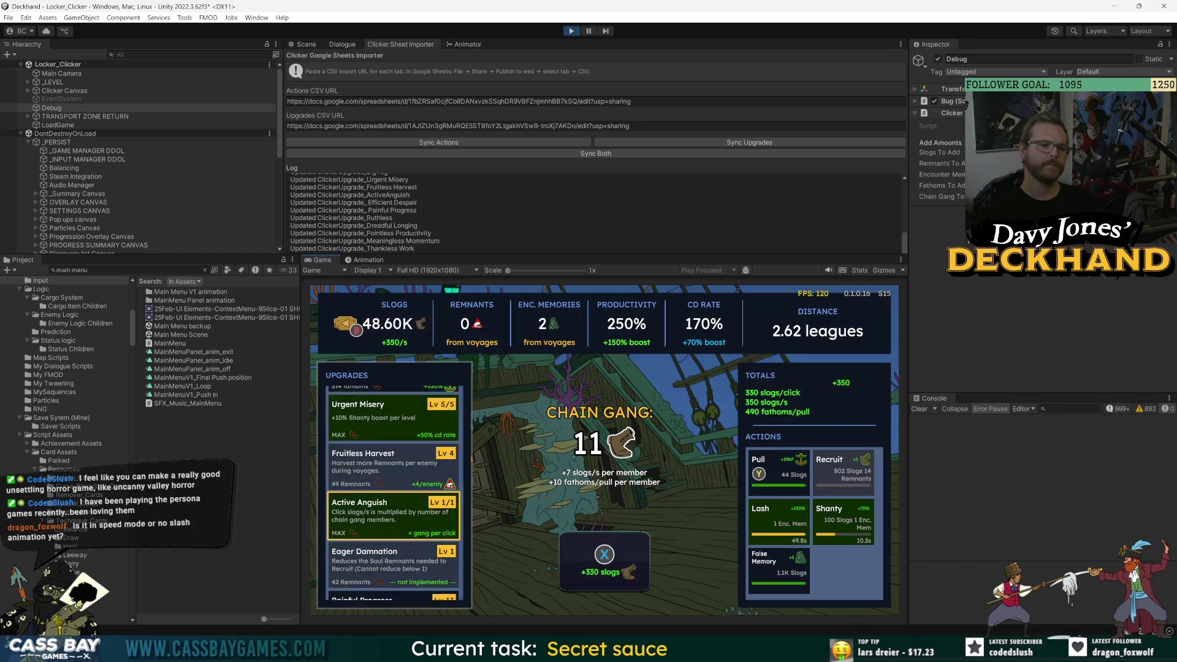
{"action": "key", "text": "Up"}
{"action": "key", "text": "Down"}
{"action": "key", "text": "Up"}
{"action": "key", "text": "x"}
{"action": "key", "text": "x"}
{"action": "key", "text": "x"}
{"action": "key", "text": "x"}
{"action": "key", "text": "x"}
{"action": "key", "text": "x"}
{"action": "key", "text": "x"}
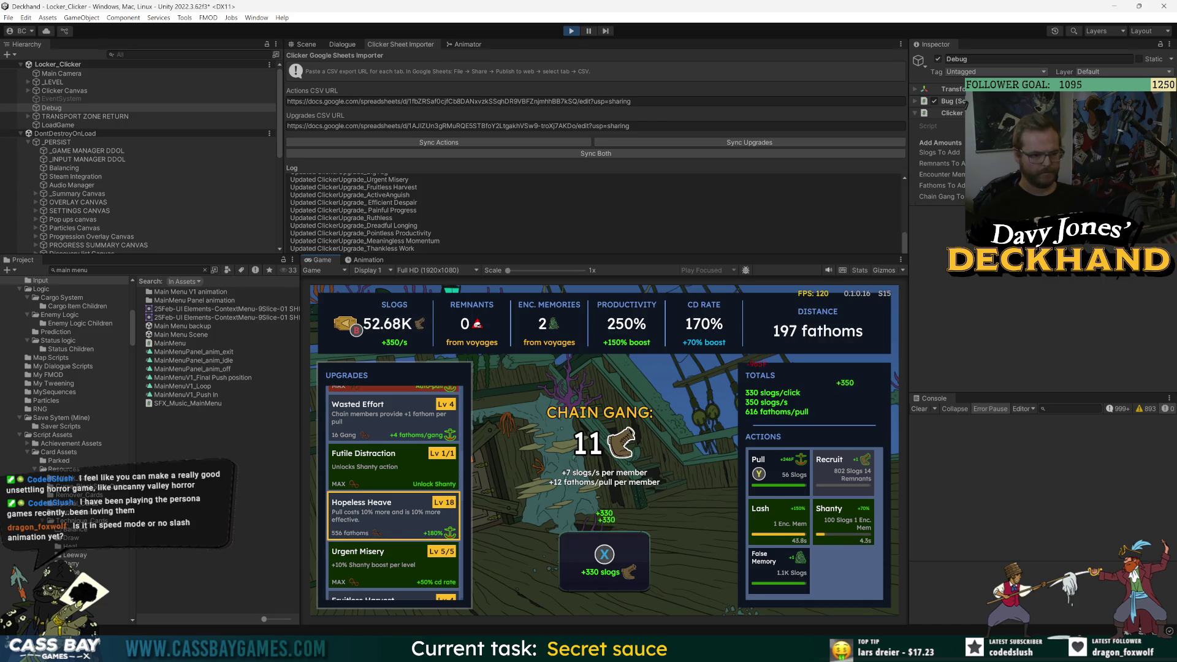
{"action": "key", "text": "Up"}
{"action": "key", "text": "Up"}
{"action": "key", "text": "Up"}
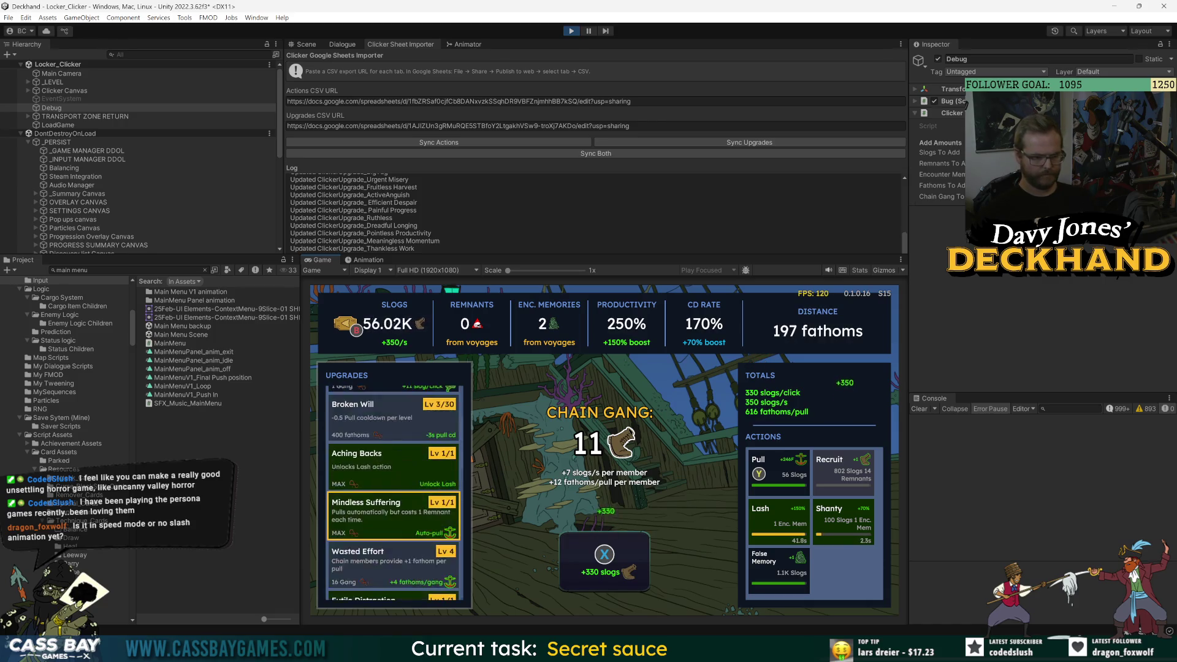
- Earn slogs with repeated clicks and fire a Pull
{"action": "key", "text": "x"}
{"action": "key", "text": "x"}
{"action": "key", "text": "x"}
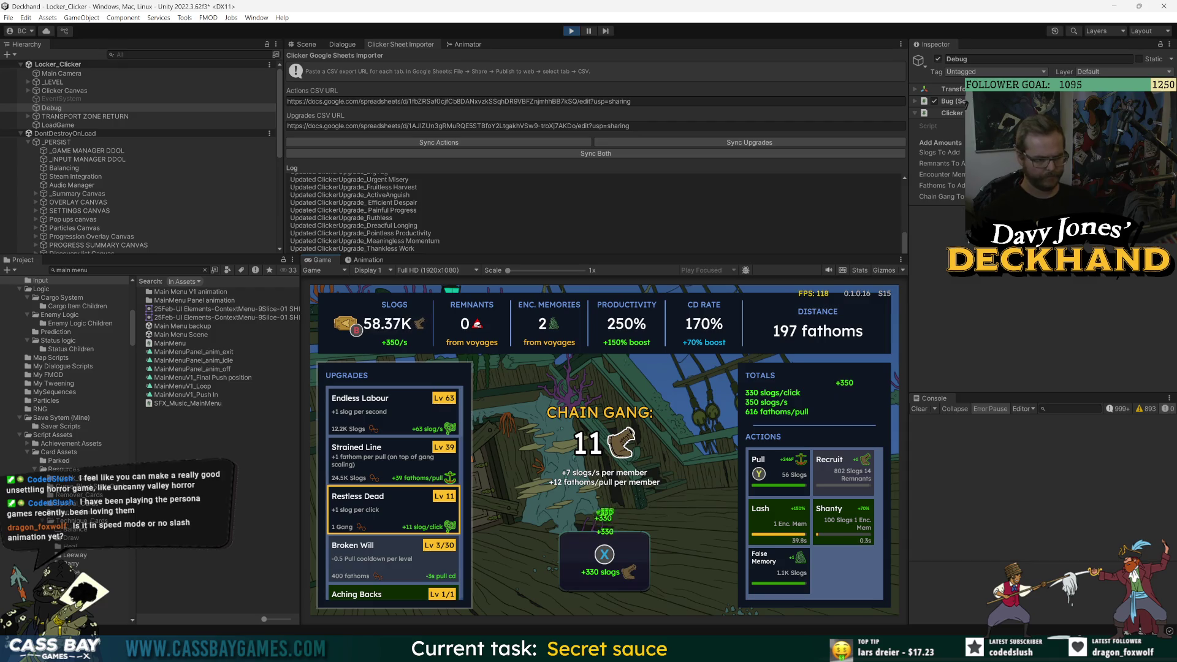
{"action": "key", "text": "Up"}
{"action": "key", "text": "Up"}
{"action": "key", "text": "x"}
{"action": "key", "text": "x"}
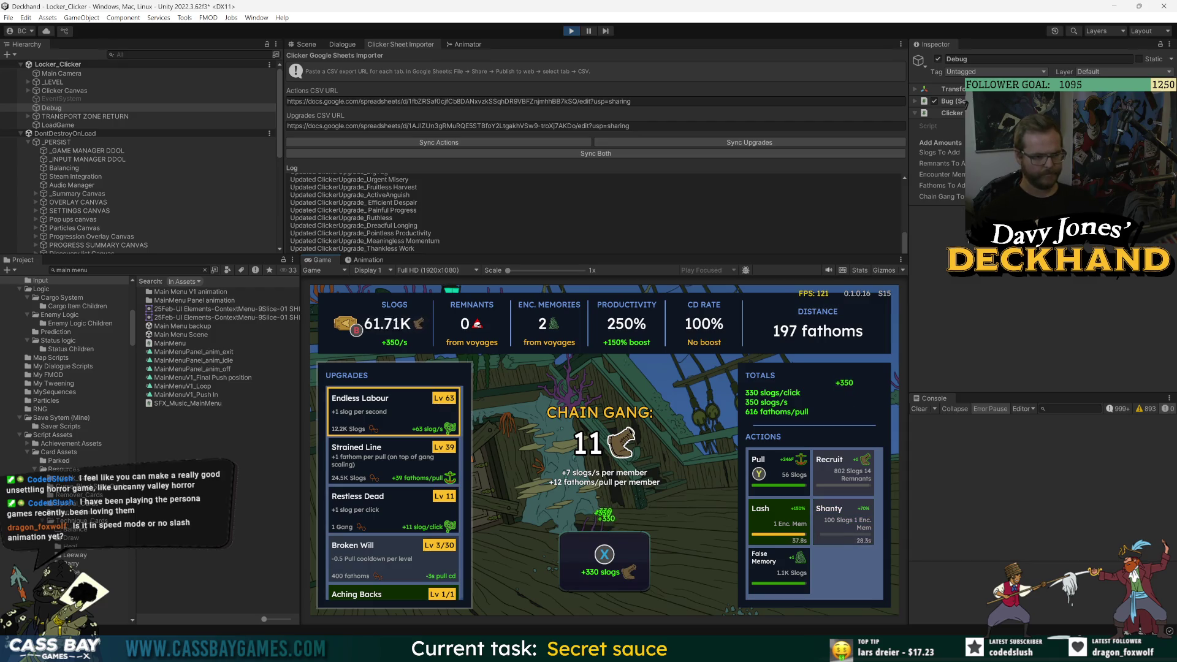
{"action": "key", "text": "x"}
{"action": "key", "text": "x"}
{"action": "key", "text": "x"}
{"action": "key", "text": "y"}
{"action": "key", "text": "x"}
{"action": "key", "text": "x"}
{"action": "key", "text": "x"}
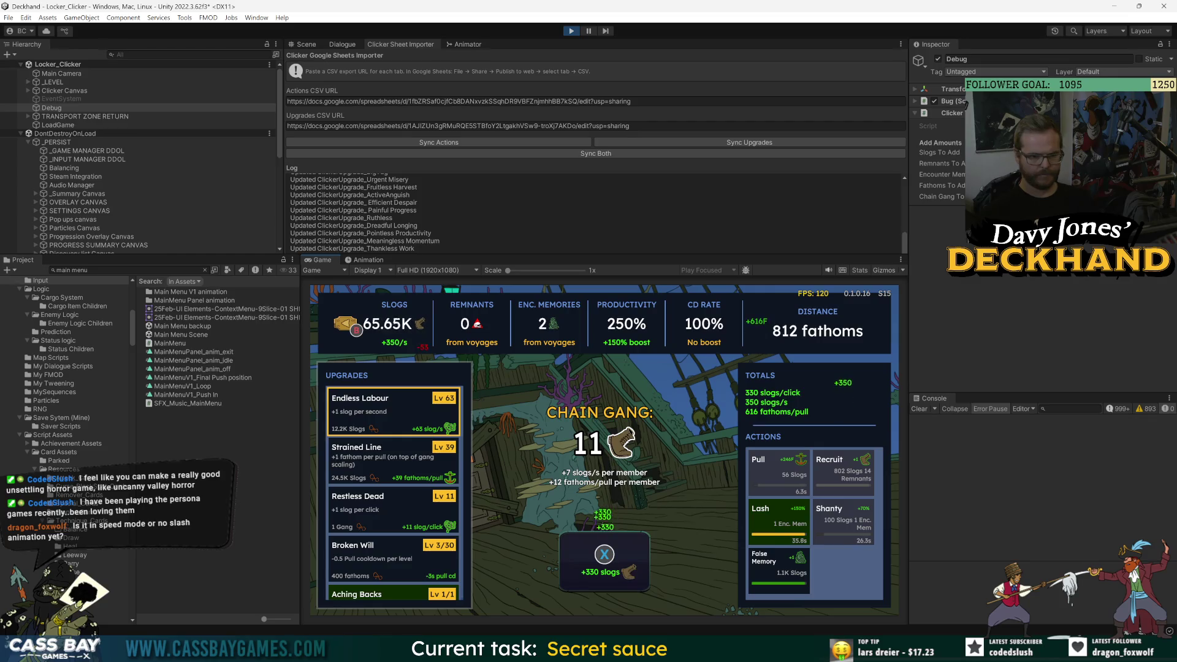
{"action": "key", "text": "x"}
{"action": "key", "text": "x"}
{"action": "key", "text": "x"}
{"action": "key", "text": "x"}
{"action": "key", "text": "x"}
{"action": "key", "text": "x"}
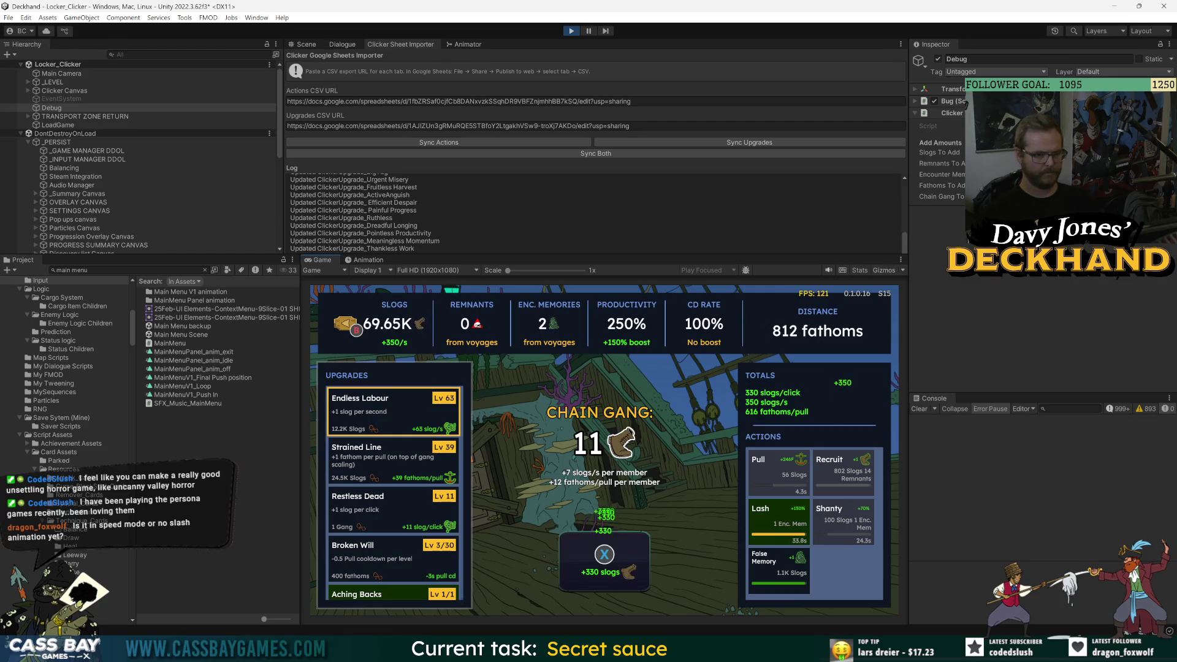
{"action": "key", "text": "x"}
{"action": "key", "text": "x"}
{"action": "key", "text": "x"}
{"action": "key", "text": "x"}
{"action": "key", "text": "x"}
{"action": "key", "text": "x"}
{"action": "key", "text": "x"}
{"action": "key", "text": "x"}
- Buy two Strained Line levels and more Endless Labour levels, pulling in between
{"action": "key", "text": "Down"}
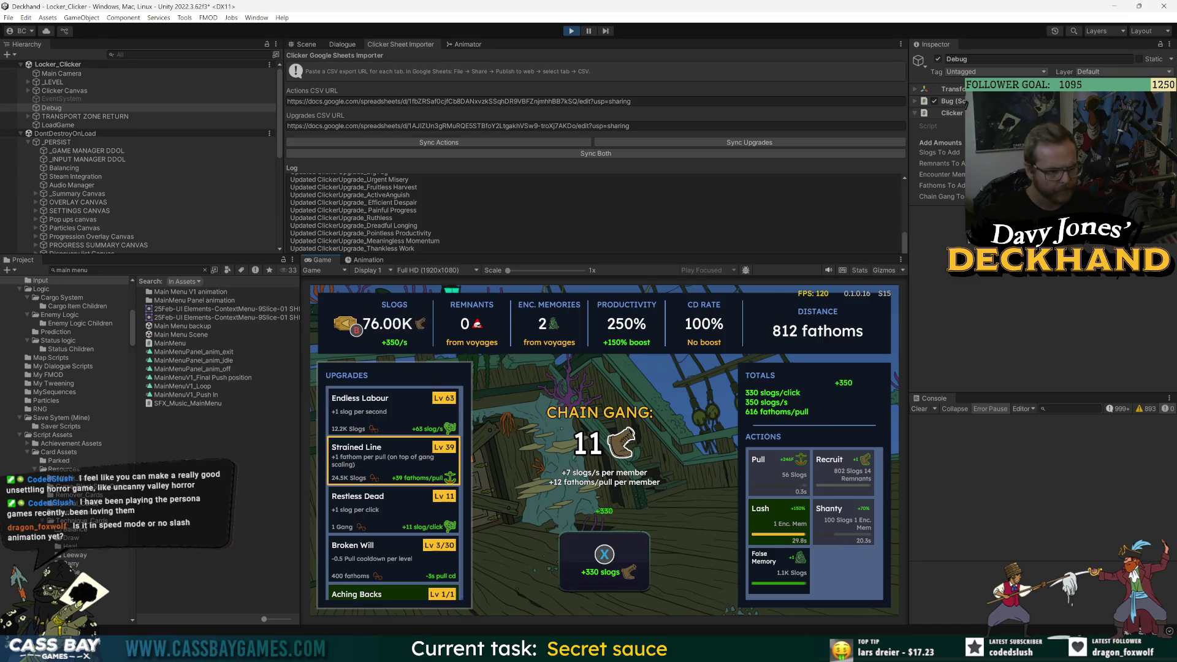
{"action": "key", "text": "Return"}
{"action": "key", "text": "Return"}
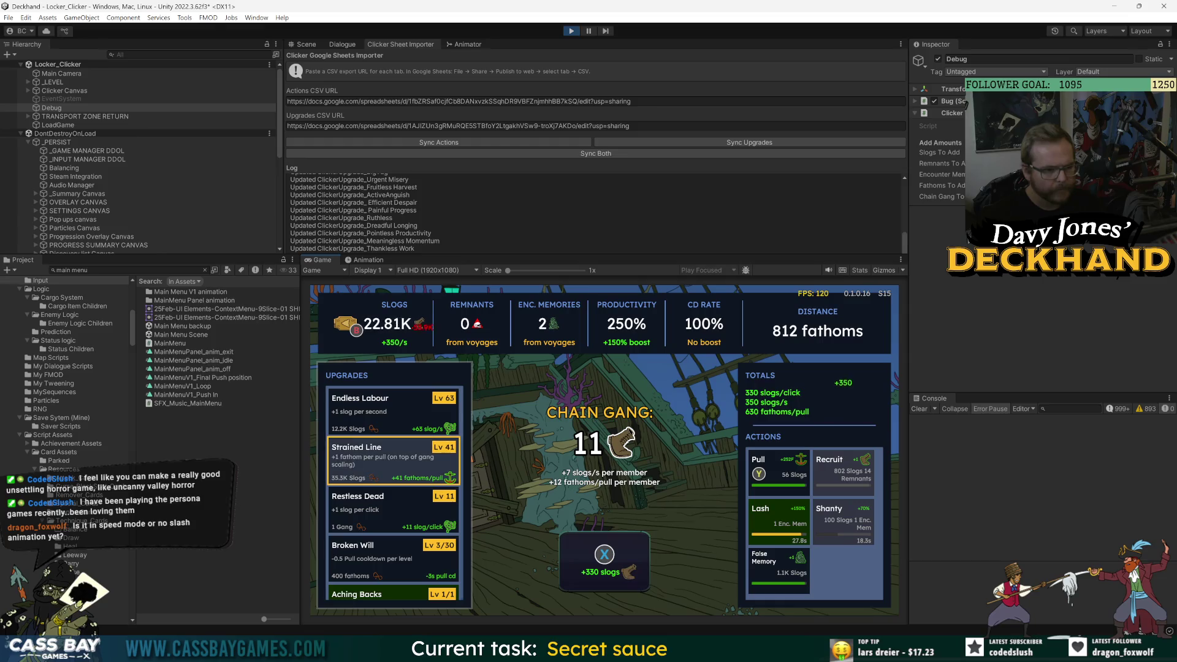
{"action": "key", "text": "y"}
{"action": "key", "text": "x"}
{"action": "key", "text": "x"}
{"action": "key", "text": "x"}
{"action": "key", "text": "Up"}
{"action": "key", "text": "Return"}
{"action": "key", "text": "Return"}
{"action": "key", "text": "x"}
{"action": "key", "text": "x"}
{"action": "key", "text": "x"}
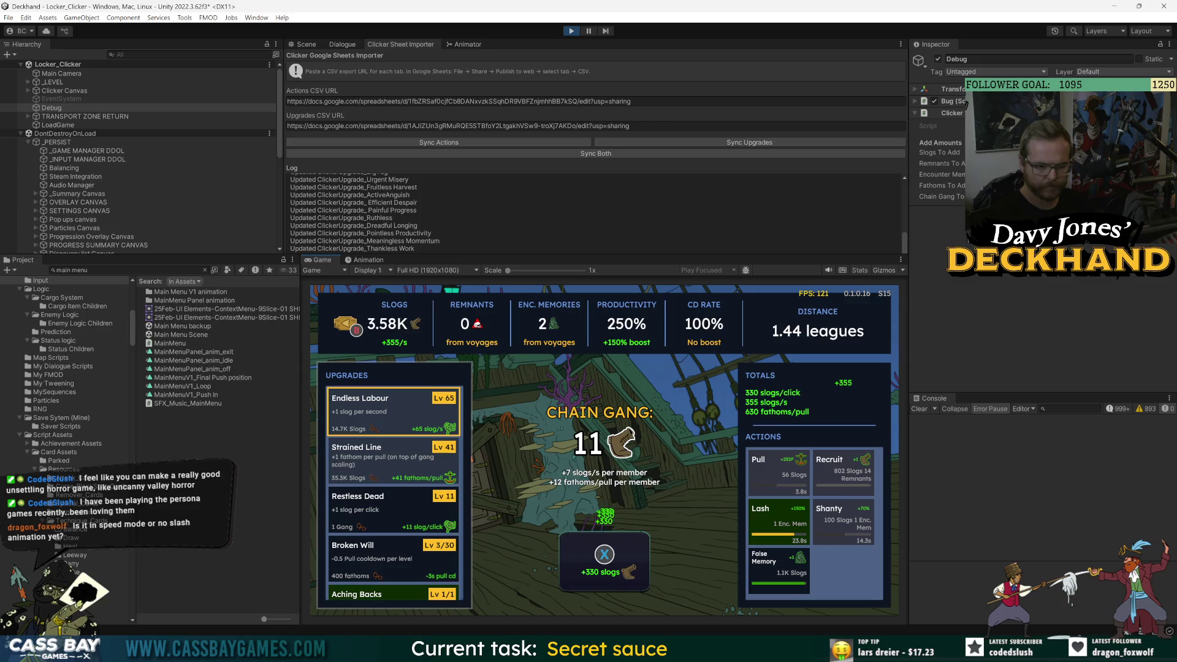
- Buy two levels of Broken Will and fire another Pull
{"action": "key", "text": "x"}
{"action": "key", "text": "x"}
{"action": "key", "text": "x"}
{"action": "key", "text": "Down"}
{"action": "key", "text": "Down"}
{"action": "key", "text": "Down"}
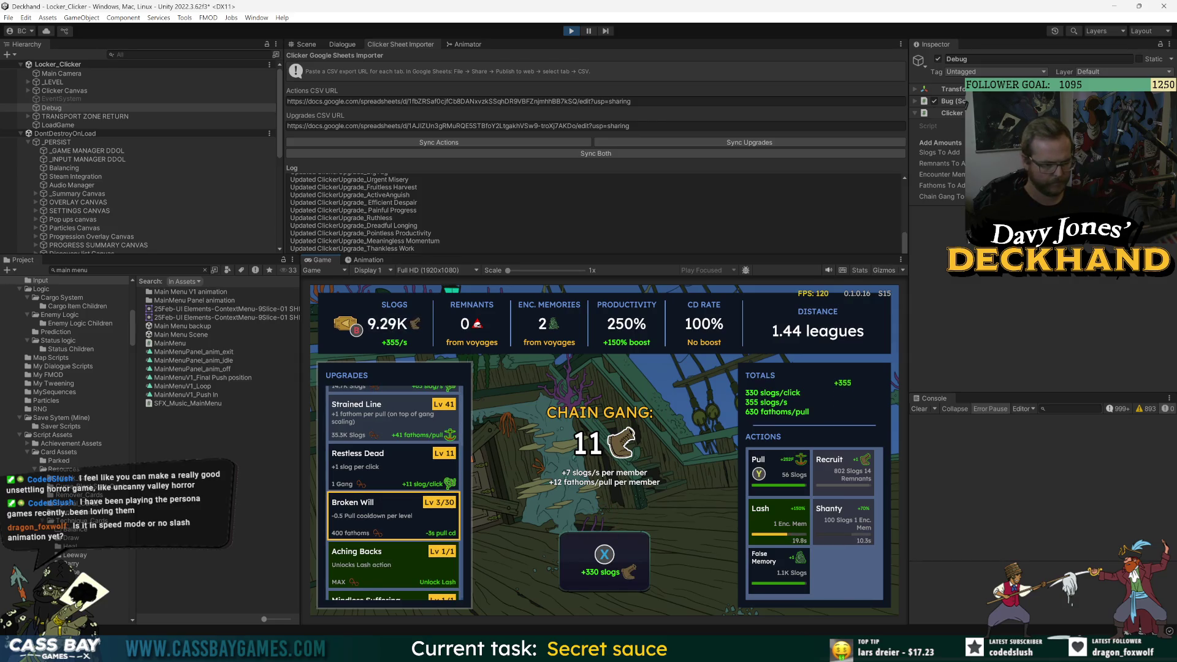
{"action": "key", "text": "Return"}
{"action": "key", "text": "Return"}
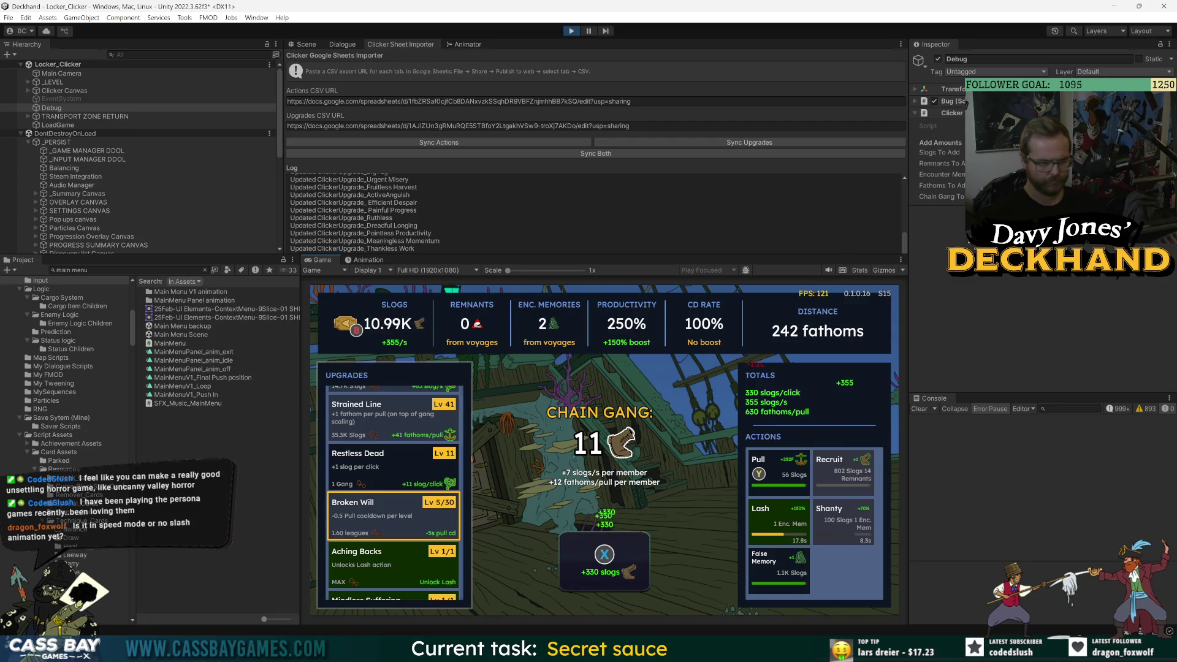
{"action": "key", "text": "y"}
{"action": "key", "text": "x"}
{"action": "key", "text": "x"}
{"action": "key", "text": "x"}
{"action": "key", "text": "x"}
{"action": "key", "text": "Down"}
{"action": "key", "text": "Down"}
{"action": "key", "text": "Down"}
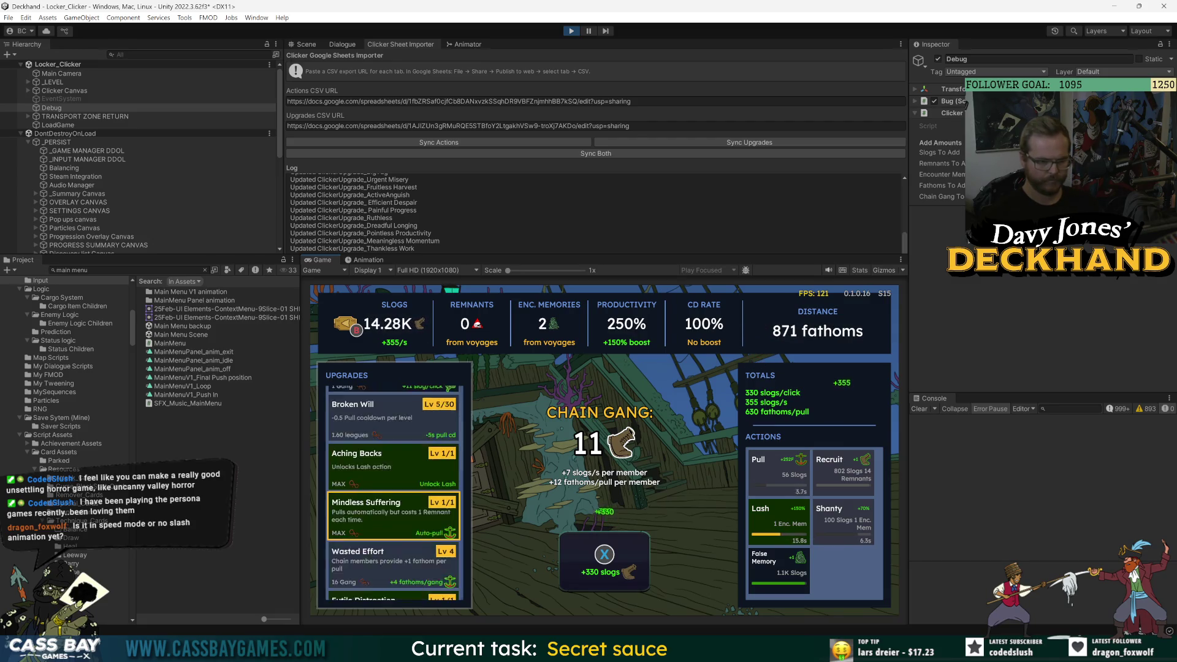
- Pull again while moving through the upgrades to Painful Progress
{"action": "key", "text": "Up"}
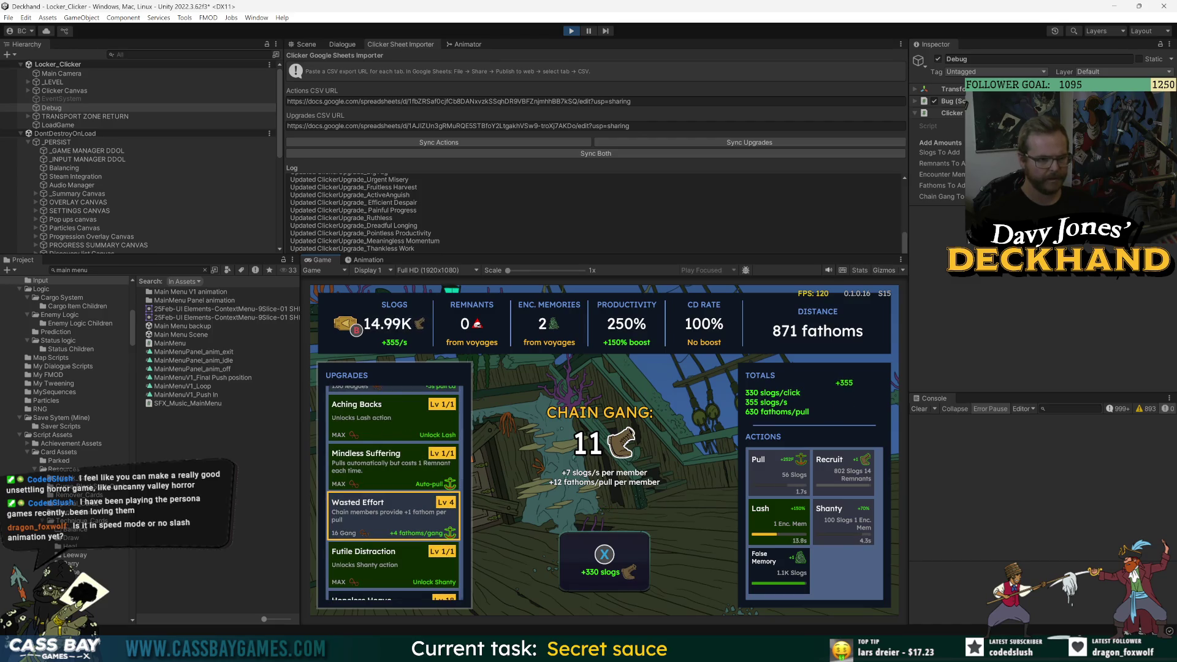
{"action": "key", "text": "Down"}
{"action": "key", "text": "Down"}
{"action": "key", "text": "Down"}
{"action": "key", "text": "Down"}
{"action": "key", "text": "Down"}
{"action": "key", "text": "Down"}
{"action": "key", "text": "y"}
{"action": "key", "text": "x"}
{"action": "key", "text": "x"}
{"action": "key", "text": "Down"}
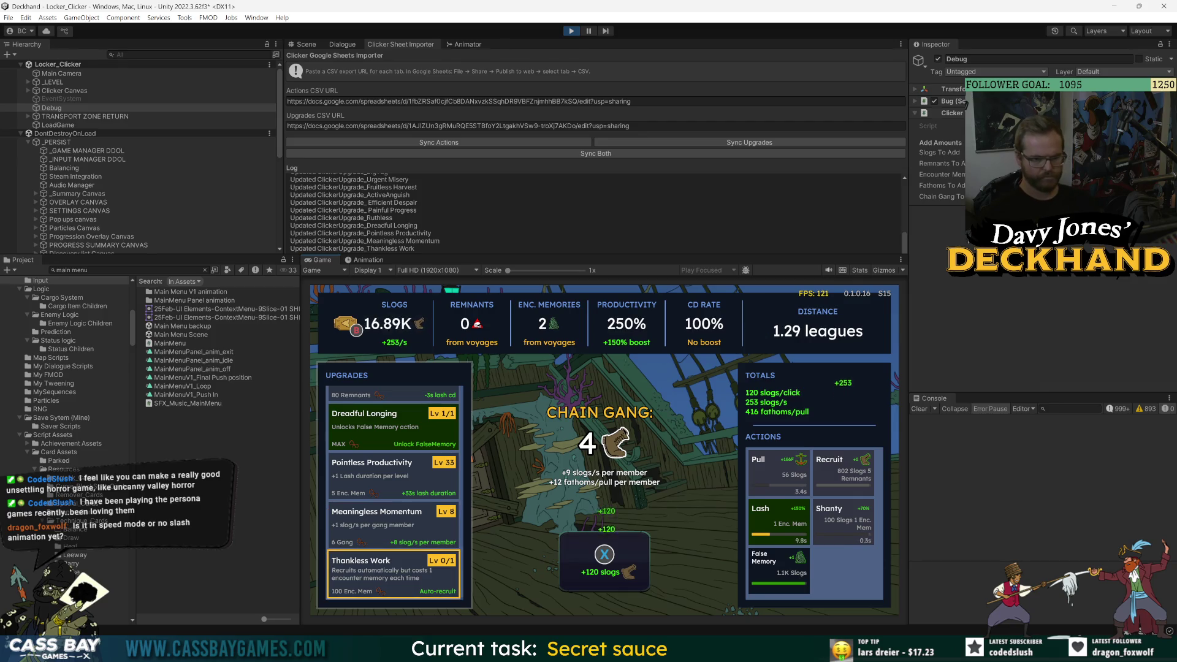
- Trigger the False Memory and Shanty actions
{"action": "key", "text": "Right"}
{"action": "key", "text": "Return"}
{"action": "key", "text": "Right"}
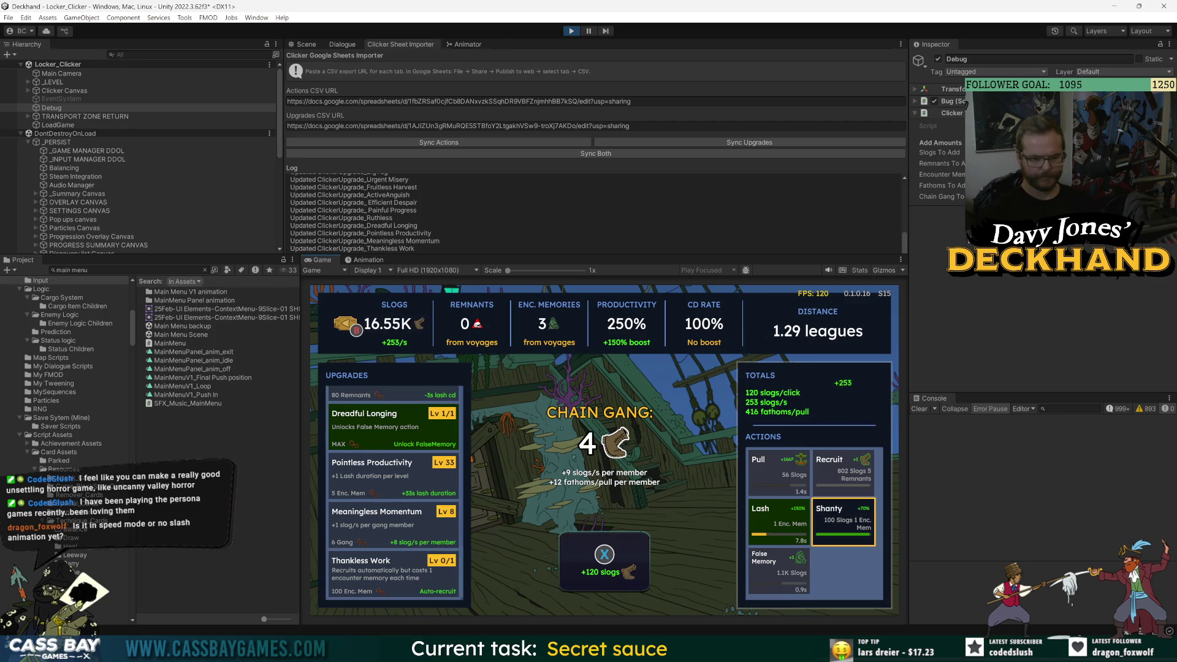
{"action": "key", "text": "Return"}
{"action": "key", "text": "x"}
{"action": "key", "text": "x"}
{"action": "key", "text": "x"}
{"action": "key", "text": "x"}
{"action": "key", "text": "x"}
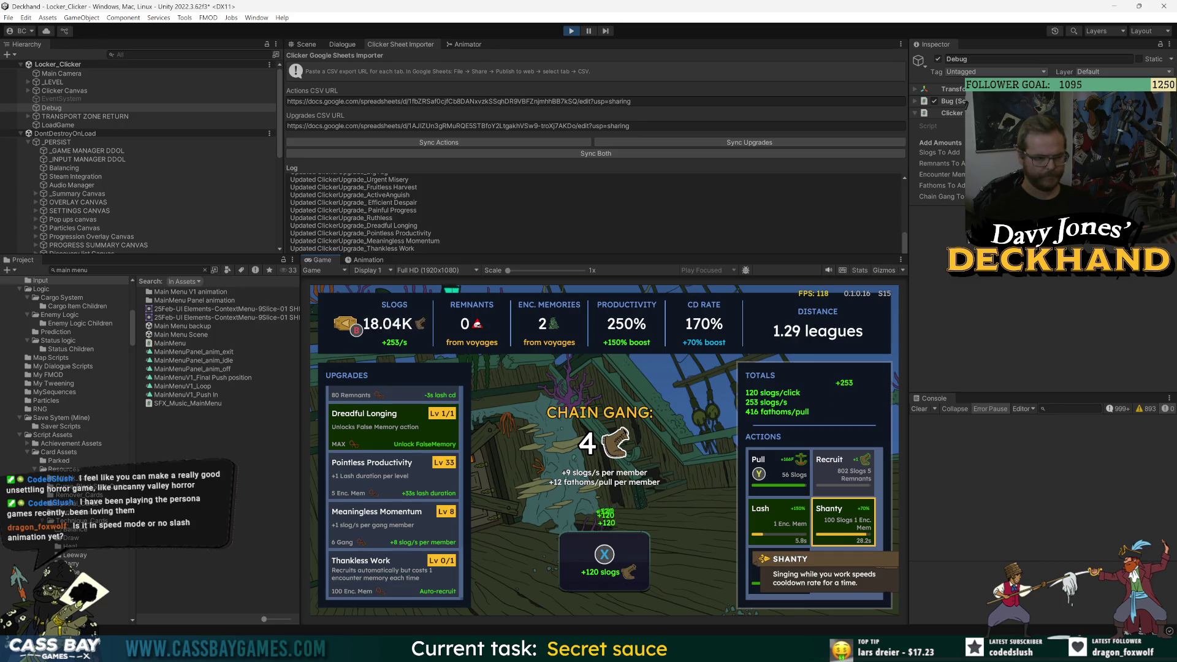
{"action": "key", "text": "x"}
{"action": "key", "text": "x"}
- Buy another Endless Labour level, raising it to Lv 66
{"action": "key", "text": "x"}
{"action": "key", "text": "x"}
{"action": "key", "text": "x"}
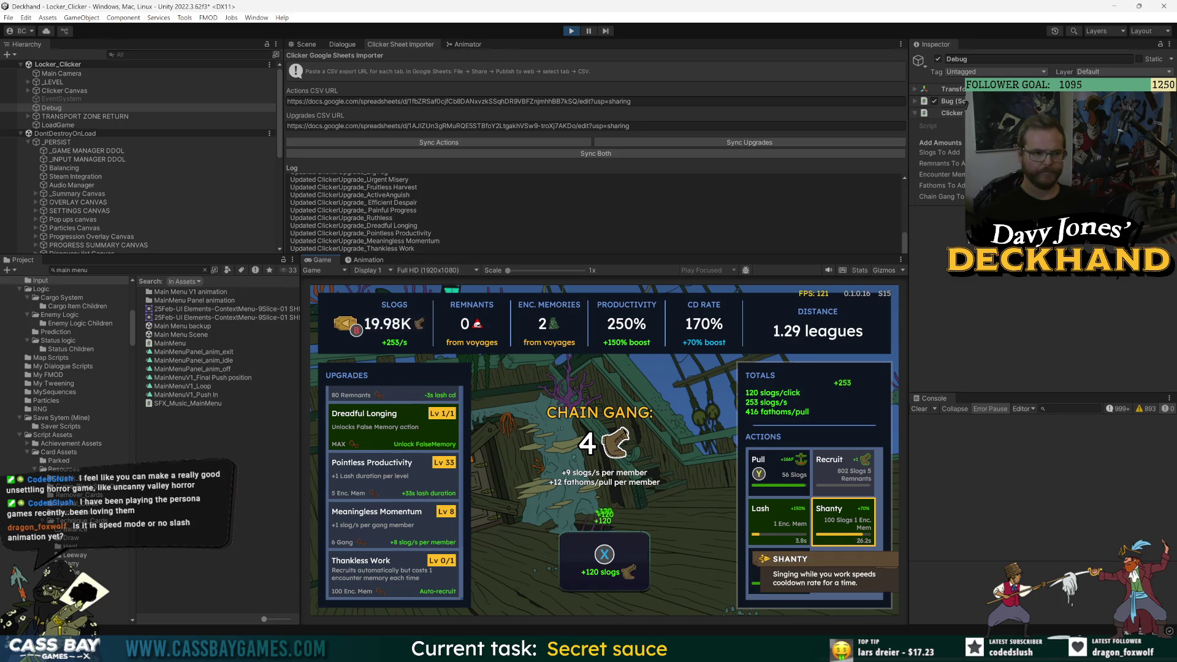
{"action": "key", "text": "x"}
{"action": "key", "text": "Left"}
{"action": "key", "text": "Up"}
{"action": "key", "text": "Up"}
{"action": "key", "text": "Up"}
{"action": "key", "text": "Up"}
{"action": "key", "text": "Up"}
{"action": "key", "text": "Up"}
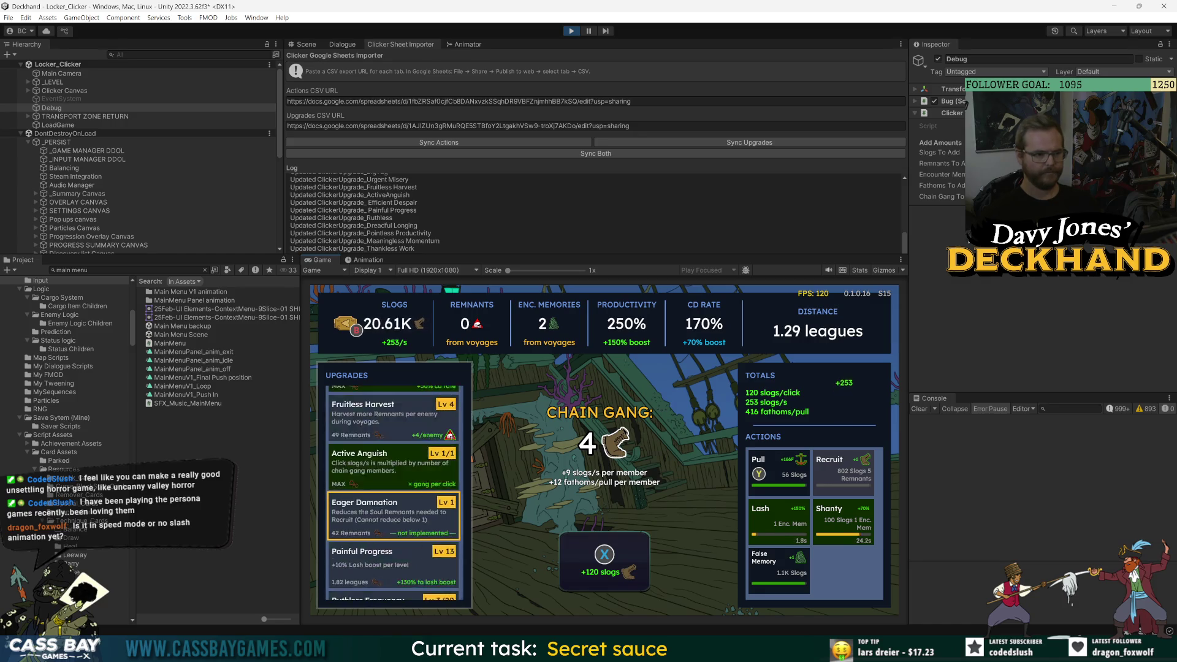
{"action": "key", "text": "Up"}
{"action": "key", "text": "Up"}
{"action": "key", "text": "Up"}
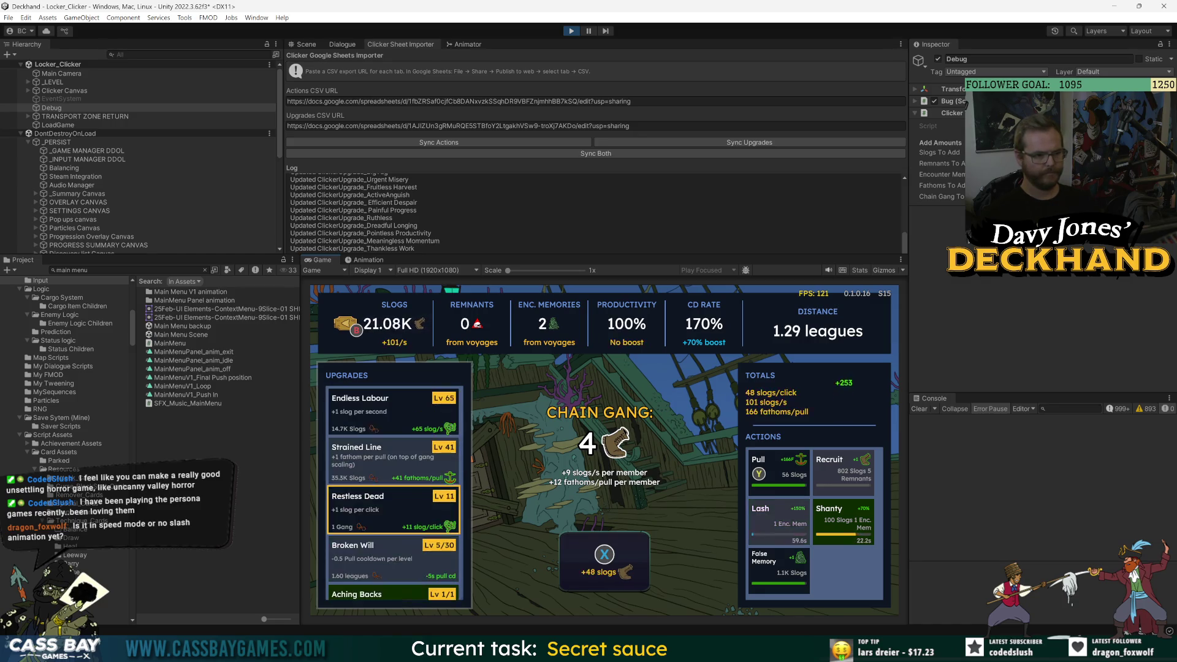
{"action": "key", "text": "Return"}
{"action": "key", "text": "x"}
{"action": "key", "text": "x"}
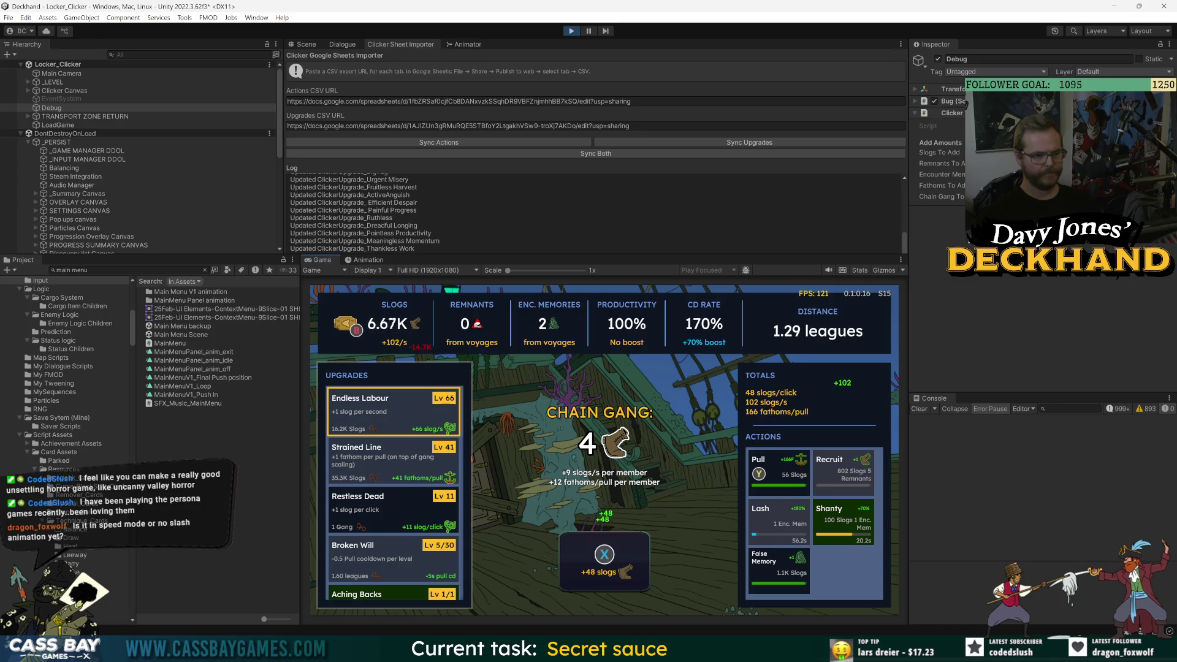
{"action": "key", "text": "x"}
{"action": "key", "text": "x"}
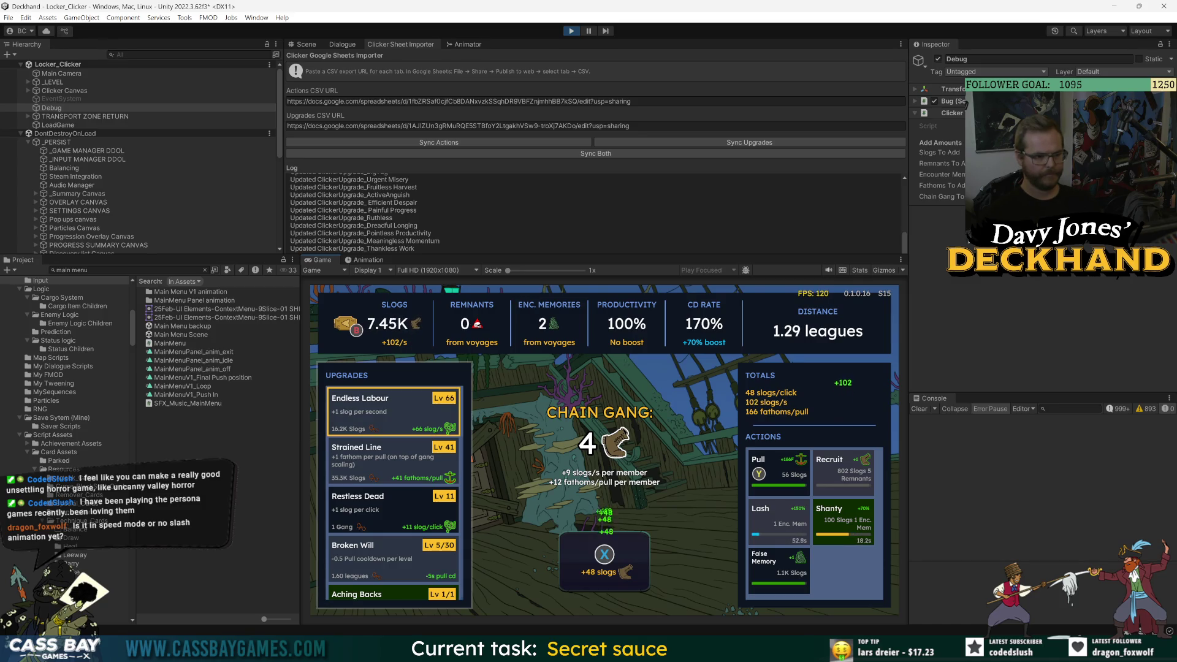
- Alternate clicks and Pulls to push the haul to 2.29 leagues, then open the Console's extra options
{"action": "key", "text": "y"}
{"action": "key", "text": "x"}
{"action": "key", "text": "x"}
{"action": "key", "text": "x"}
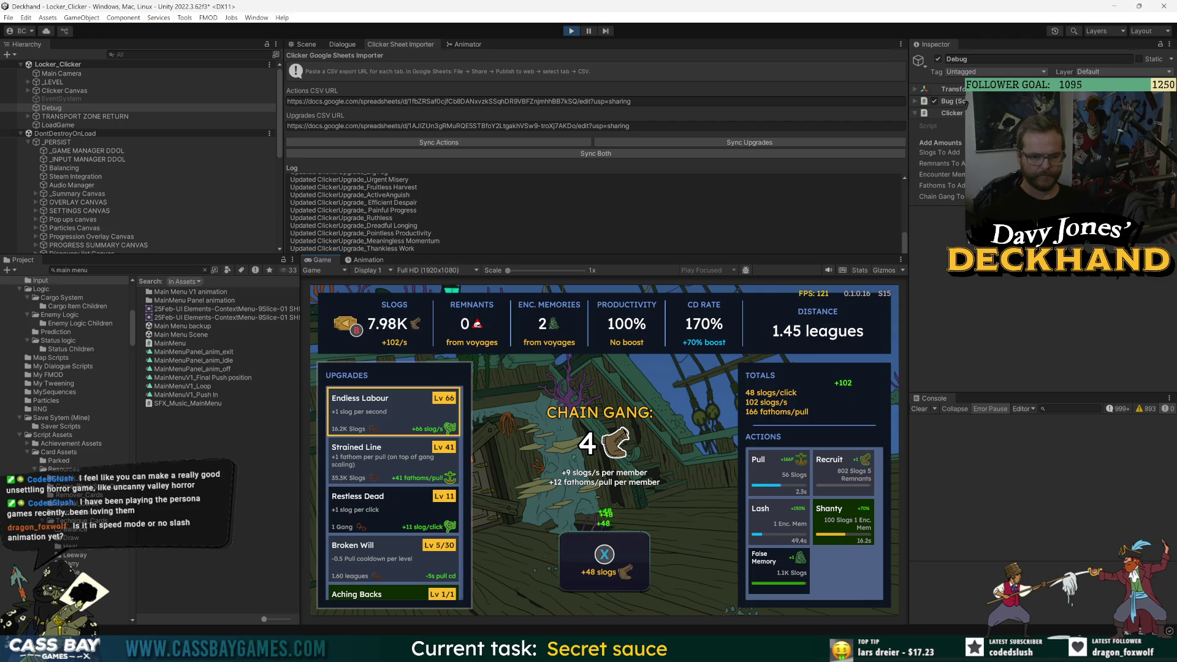
{"action": "key", "text": "x"}
{"action": "key", "text": "x"}
{"action": "key", "text": "x"}
{"action": "key", "text": "y"}
{"action": "key", "text": "x"}
{"action": "key", "text": "x"}
{"action": "key", "text": "x"}
{"action": "key", "text": "x"}
{"action": "key", "text": "x"}
{"action": "key", "text": "x"}
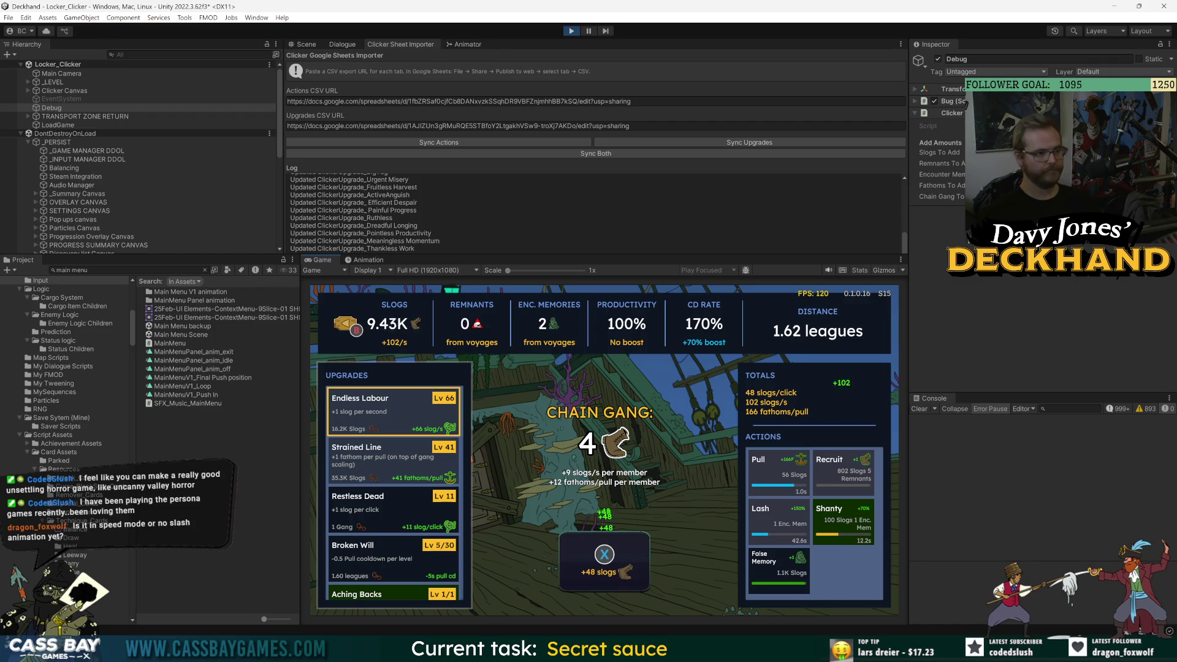
{"action": "key", "text": "x"}
{"action": "key", "text": "x"}
{"action": "key", "text": "x"}
{"action": "key", "text": "y"}
{"action": "key", "text": "x"}
{"action": "key", "text": "x"}
{"action": "key", "text": "x"}
{"action": "key", "text": "x"}
{"action": "key", "text": "x"}
{"action": "key", "text": "x"}
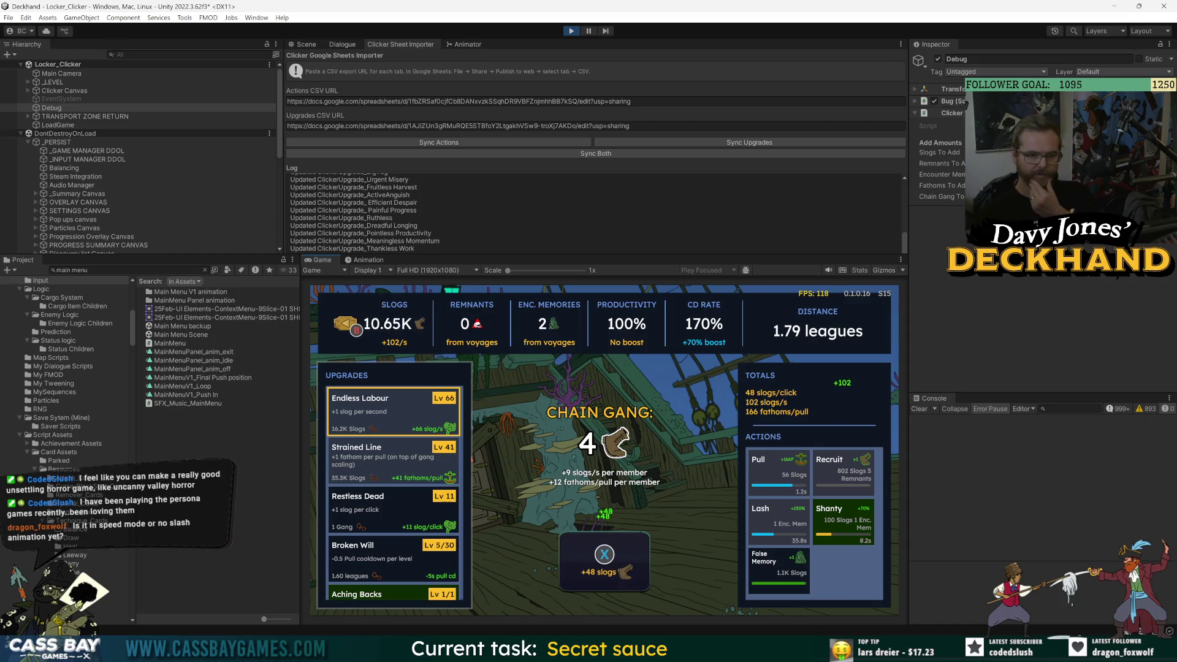
{"action": "key", "text": "y"}
{"action": "key", "text": "x"}
{"action": "key", "text": "x"}
{"action": "key", "text": "x"}
{"action": "key", "text": "x"}
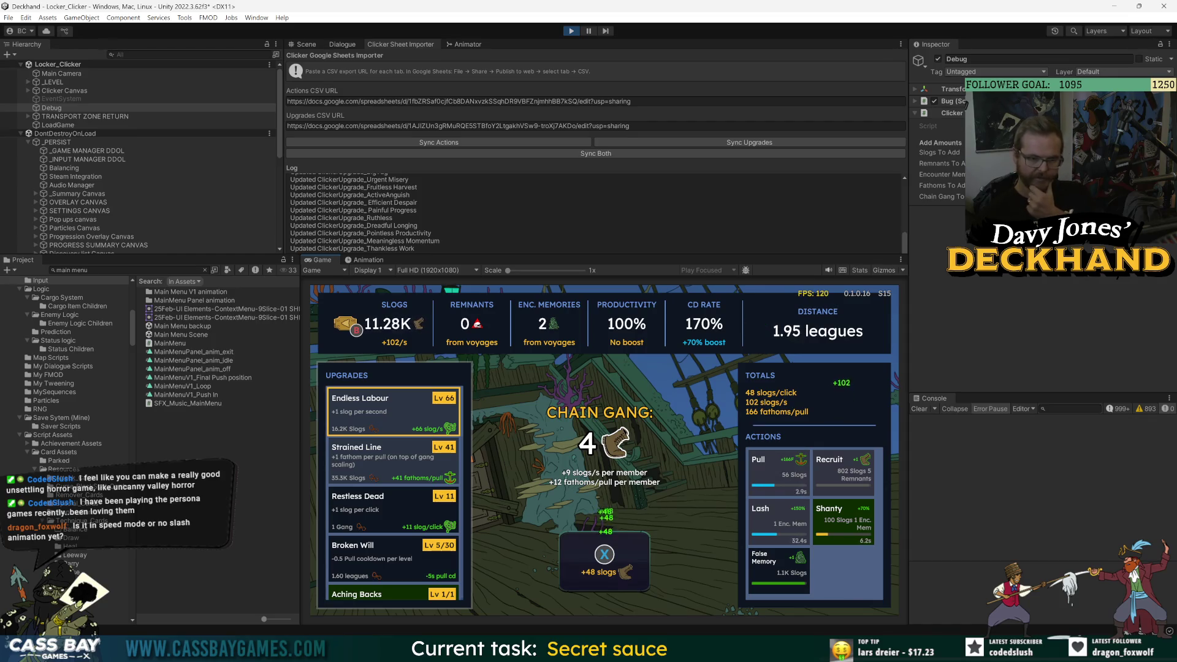
{"action": "key", "text": "x"}
{"action": "key", "text": "x"}
{"action": "key", "text": "x"}
{"action": "key", "text": "y"}
{"action": "key", "text": "x"}
{"action": "key", "text": "x"}
{"action": "key", "text": "x"}
{"action": "key", "text": "x"}
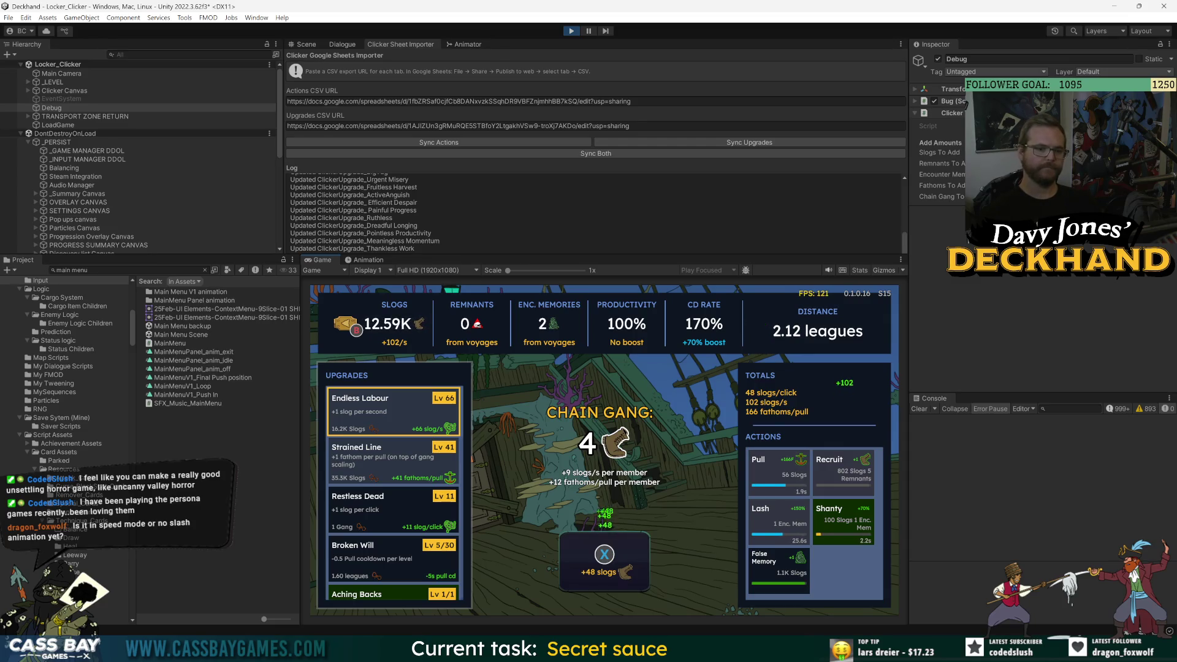
{"action": "key", "text": "x"}
{"action": "key", "text": "x"}
{"action": "key", "text": "x"}
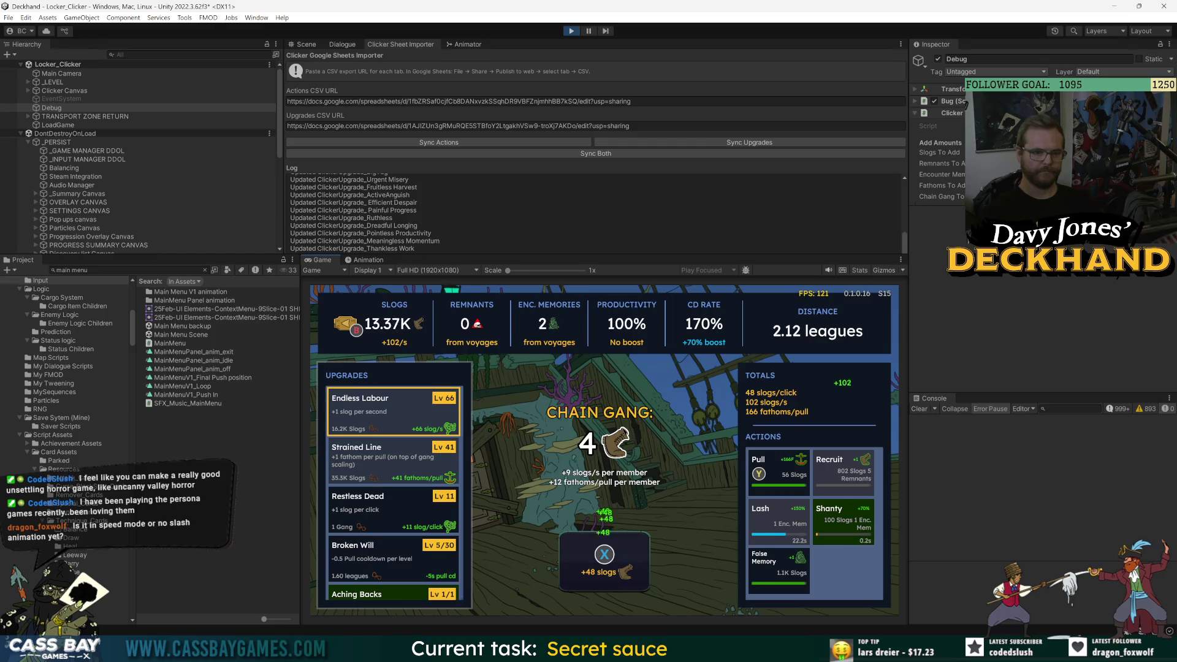
{"action": "key", "text": "x"}
{"action": "key", "text": "x"}
{"action": "key", "text": "x"}
{"action": "key", "text": "x"}
{"action": "key", "text": "x"}
{"action": "key", "text": "x"}
{"action": "key", "text": "x"}
{"action": "key", "text": "x"}
{"action": "key", "text": "x"}
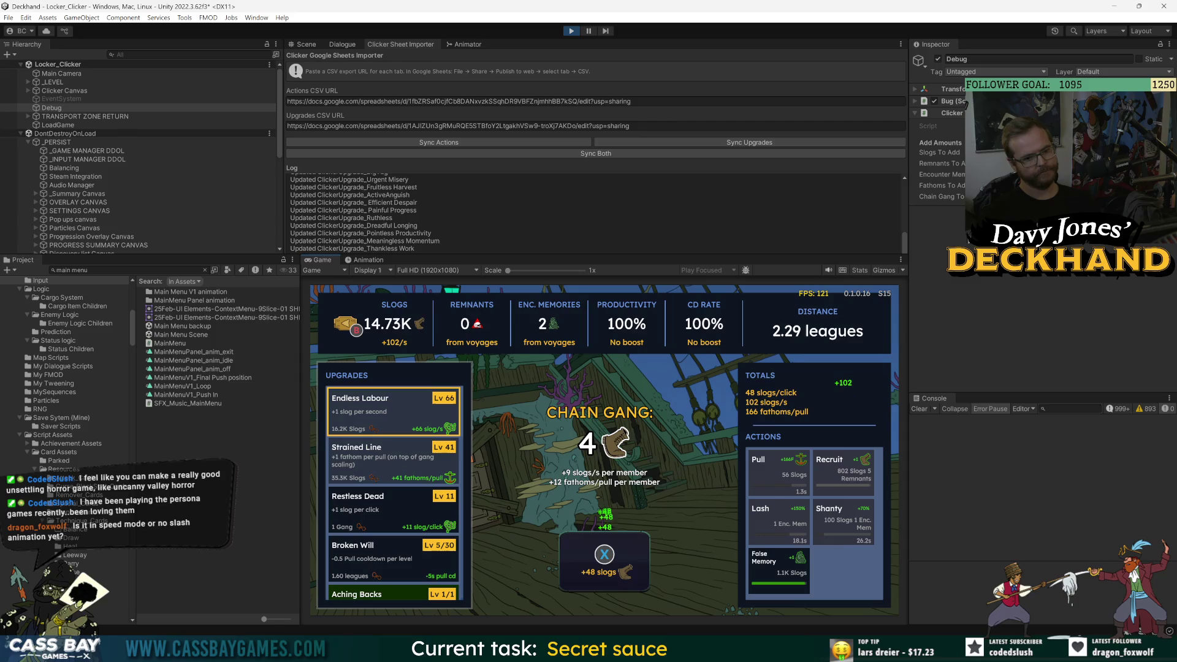
{"action": "key", "text": "x"}
{"action": "key", "text": "x"}
{"action": "key", "text": "x"}
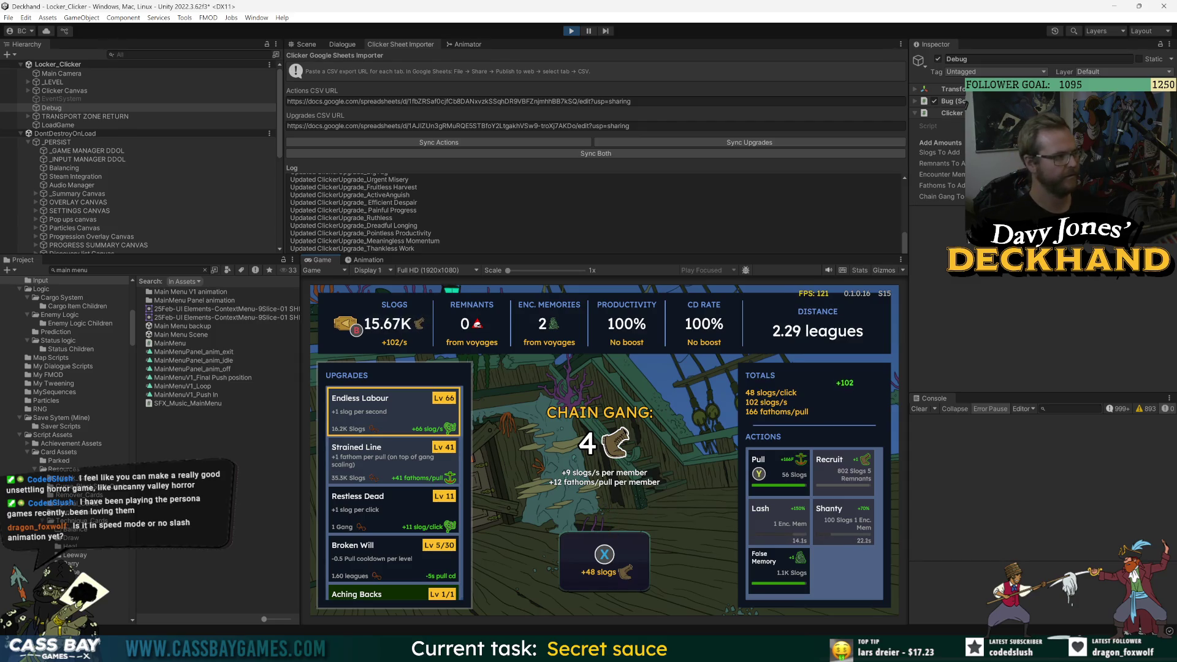
{"action": "left_click", "coordinate": [1169, 398]}
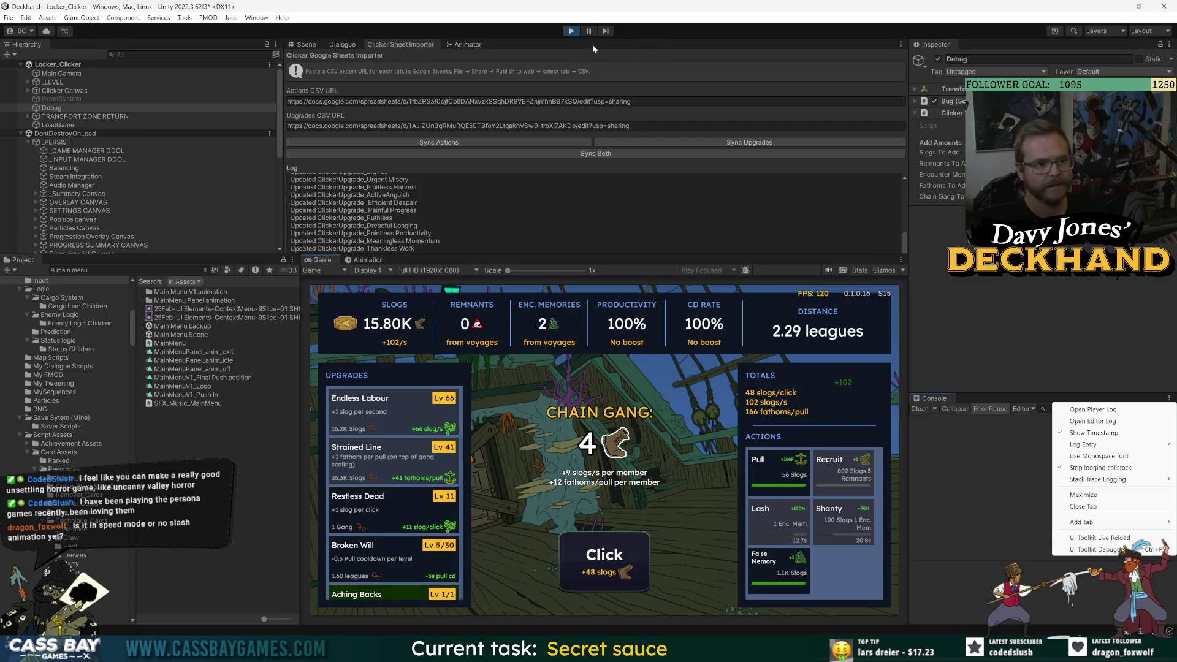
- Stop Play mode so the Main Menu Scene returns to editing
{"action": "left_click", "coordinate": [572, 31]}
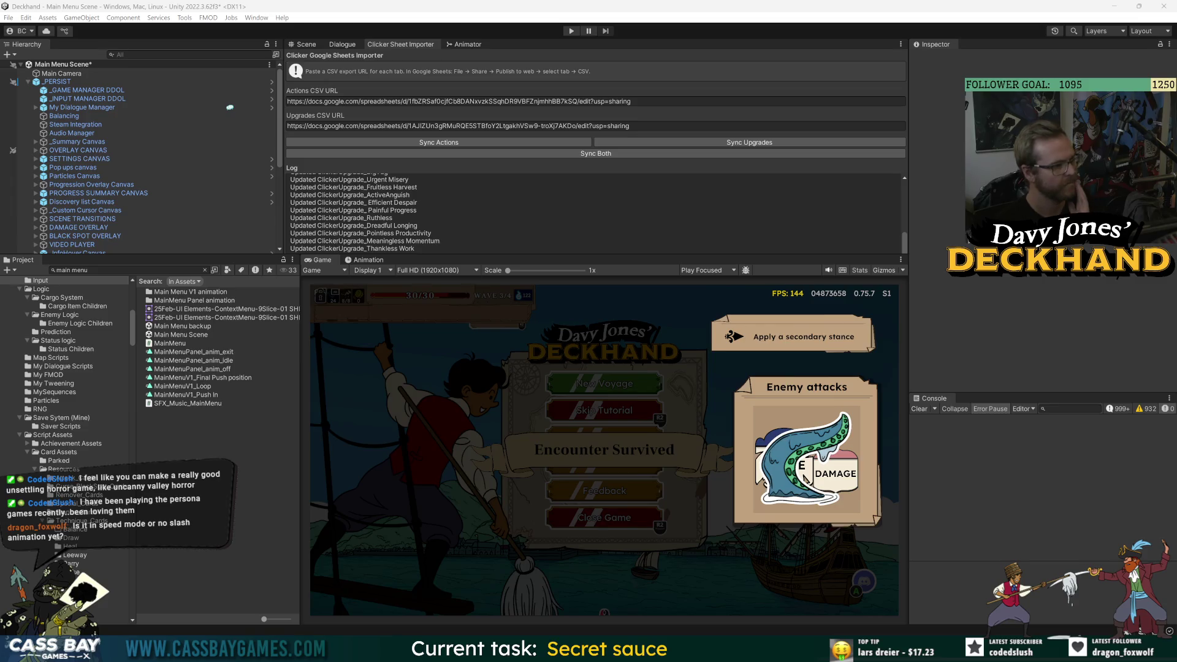
- Select _PERSIST and dismiss its prefab overrides list without applying them
{"action": "left_click", "coordinate": [73, 81]}
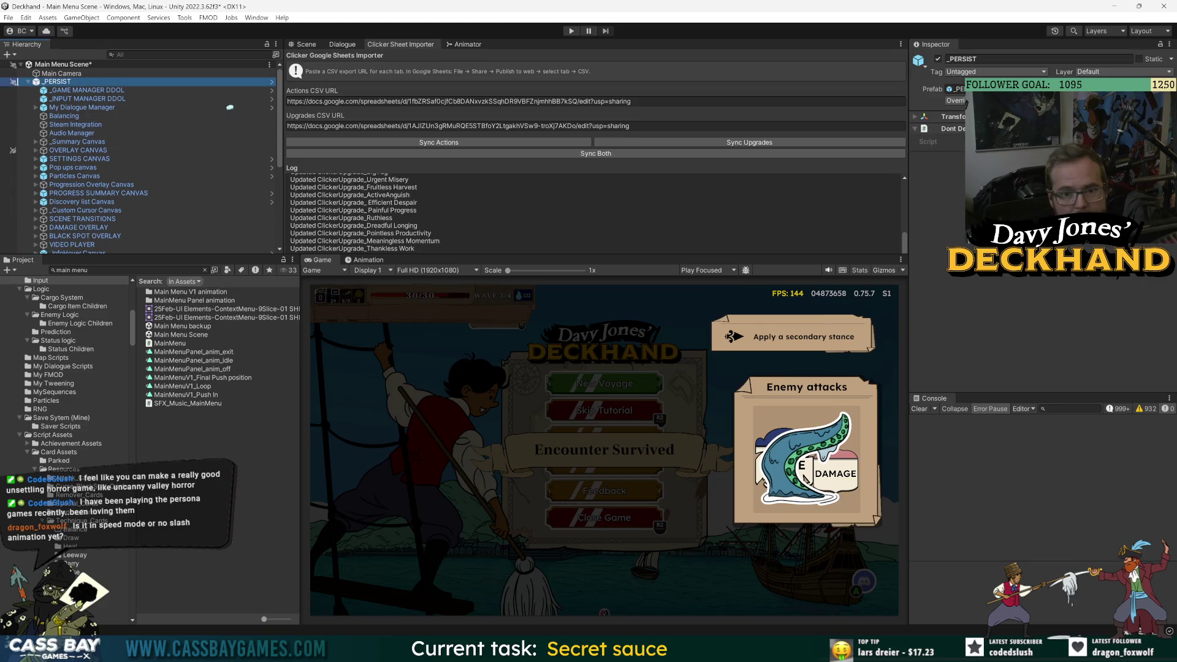
{"action": "left_click", "coordinate": [1144, 311]}
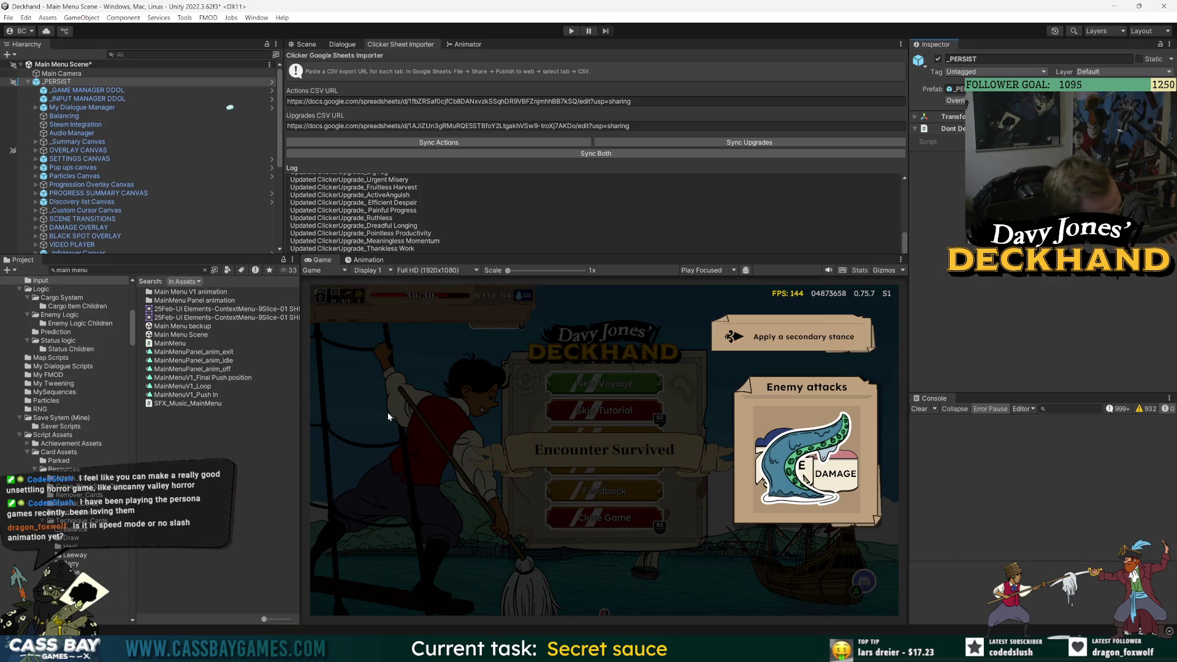
{"action": "mouse_move", "coordinate": [802, 651]}
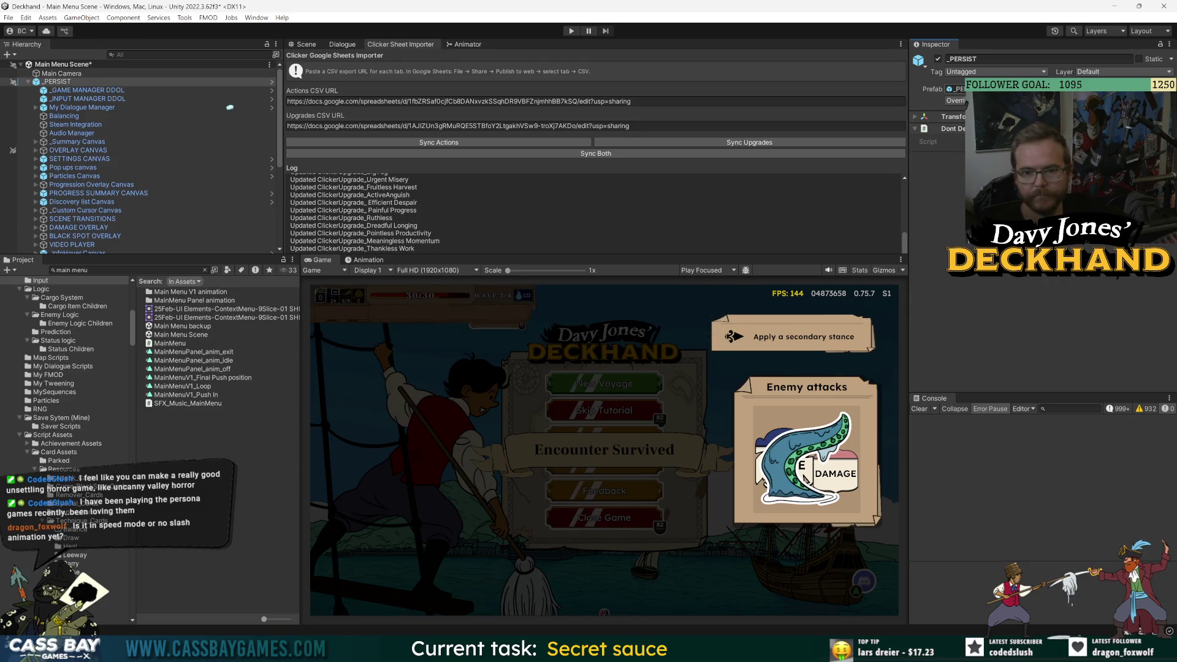
- Review the _PERSIST prefab overrides and close the list unapplied
{"action": "left_click", "coordinate": [955, 101]}
{"action": "left_click", "coordinate": [1116, 347]}
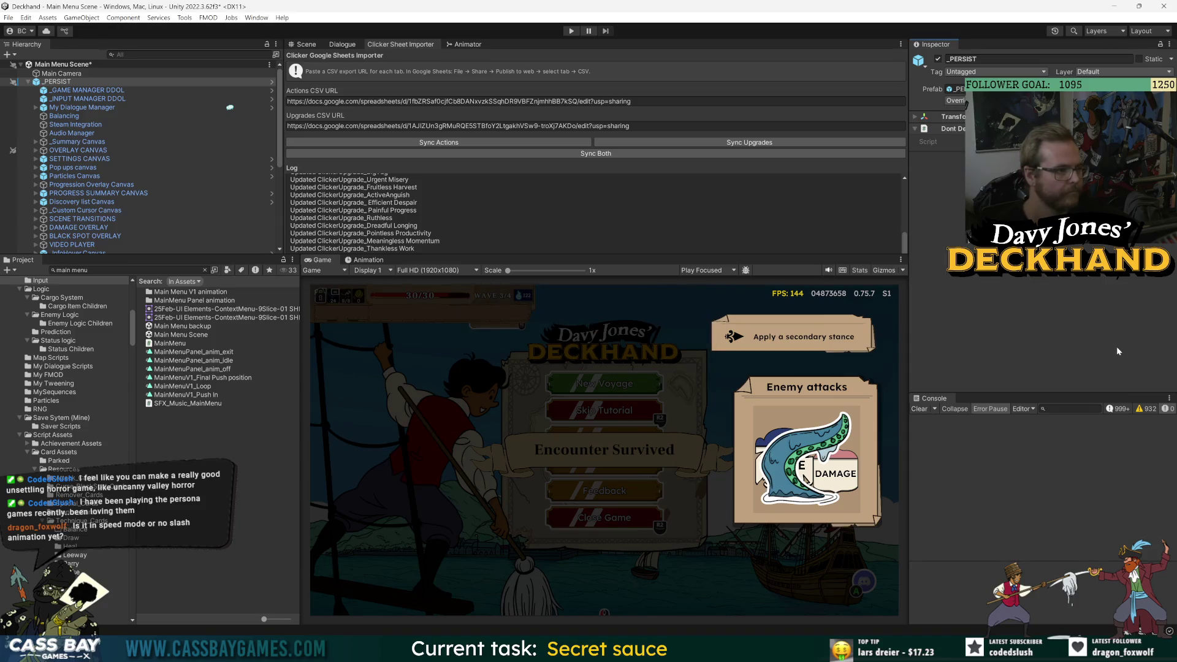
{"action": "scroll", "coordinate": [89, 204], "scroll_direction": "down", "scroll_amount": 5}
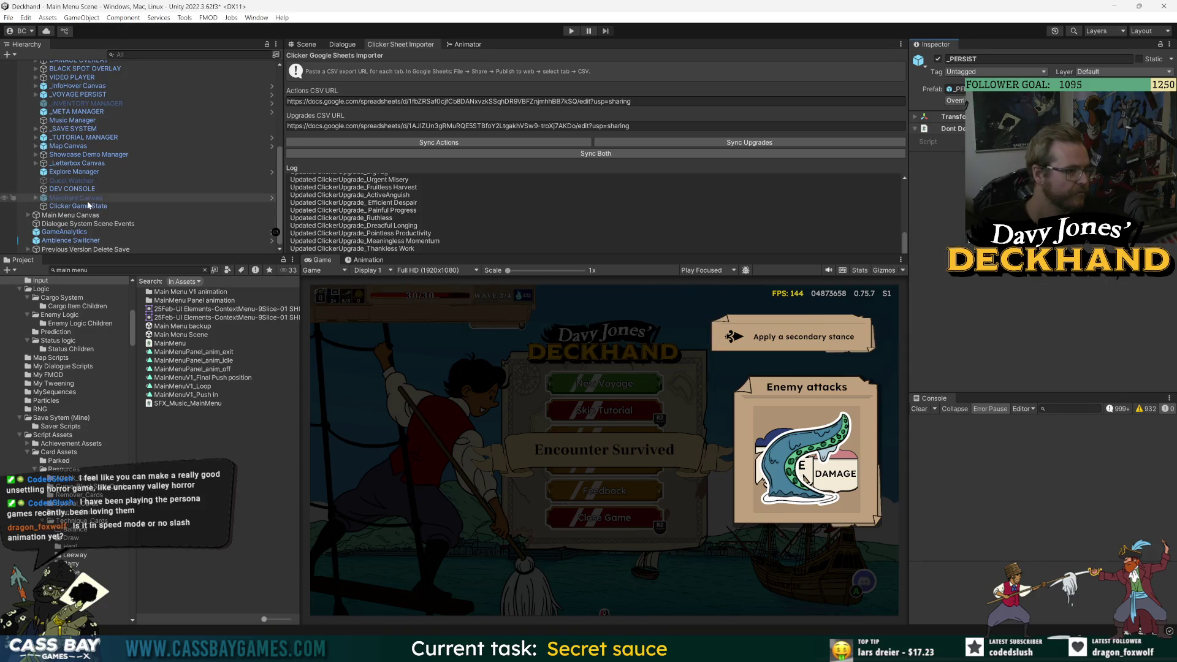
{"action": "scroll", "coordinate": [89, 205], "scroll_direction": "up", "scroll_amount": 2}
{"action": "scroll", "coordinate": [429, 215], "scroll_direction": "up", "scroll_amount": 5}
{"action": "scroll", "coordinate": [230, 108], "scroll_direction": "up", "scroll_amount": 3}
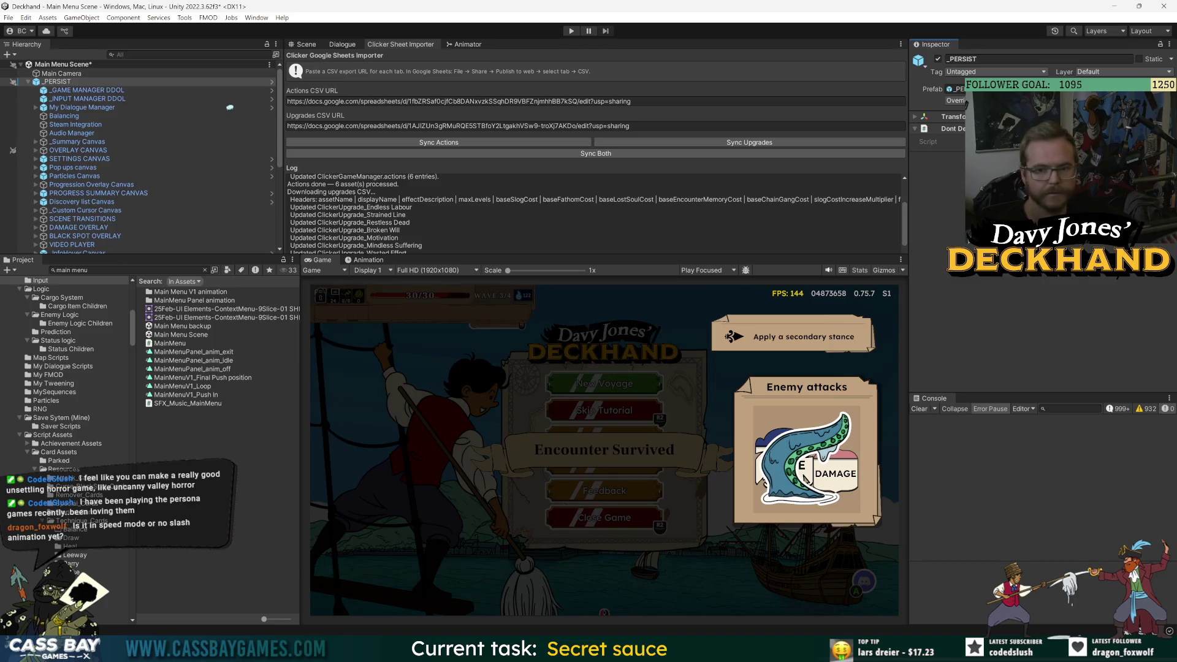
- Open the _PERSIST prefab and search the Project for 'clicker canvas'
{"action": "left_click", "coordinate": [272, 82]}
{"action": "scroll", "coordinate": [147, 216], "scroll_direction": "down", "scroll_amount": 3}
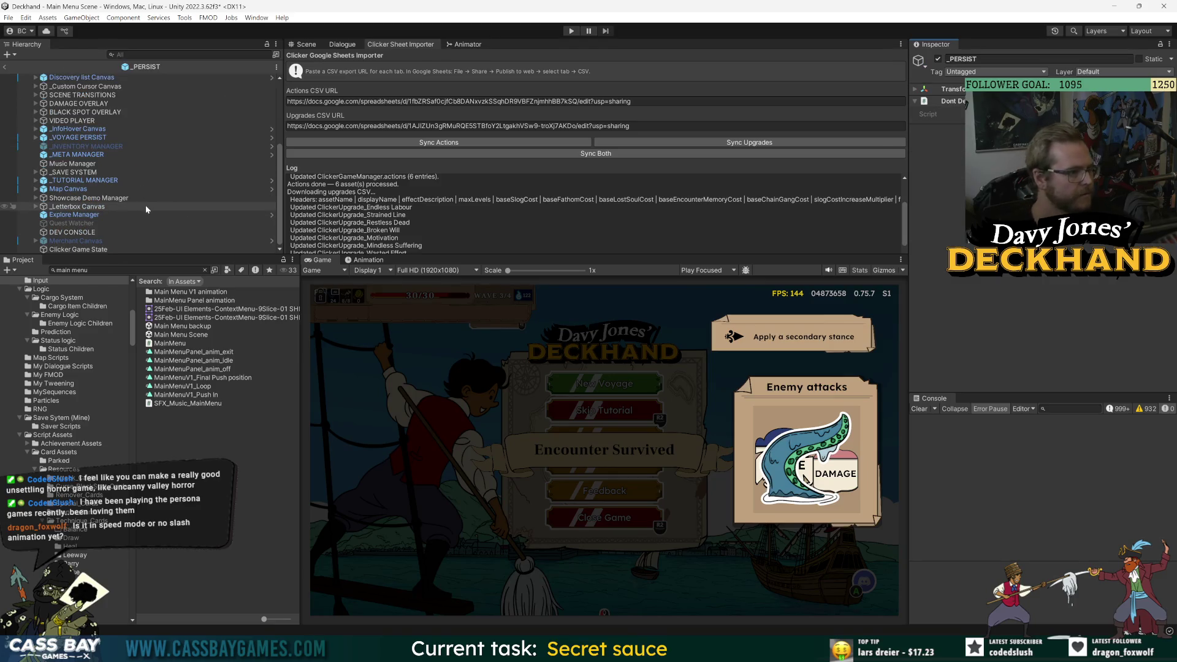
{"action": "left_click", "coordinate": [123, 270]}
{"action": "type", "text": "clicker canvas"}
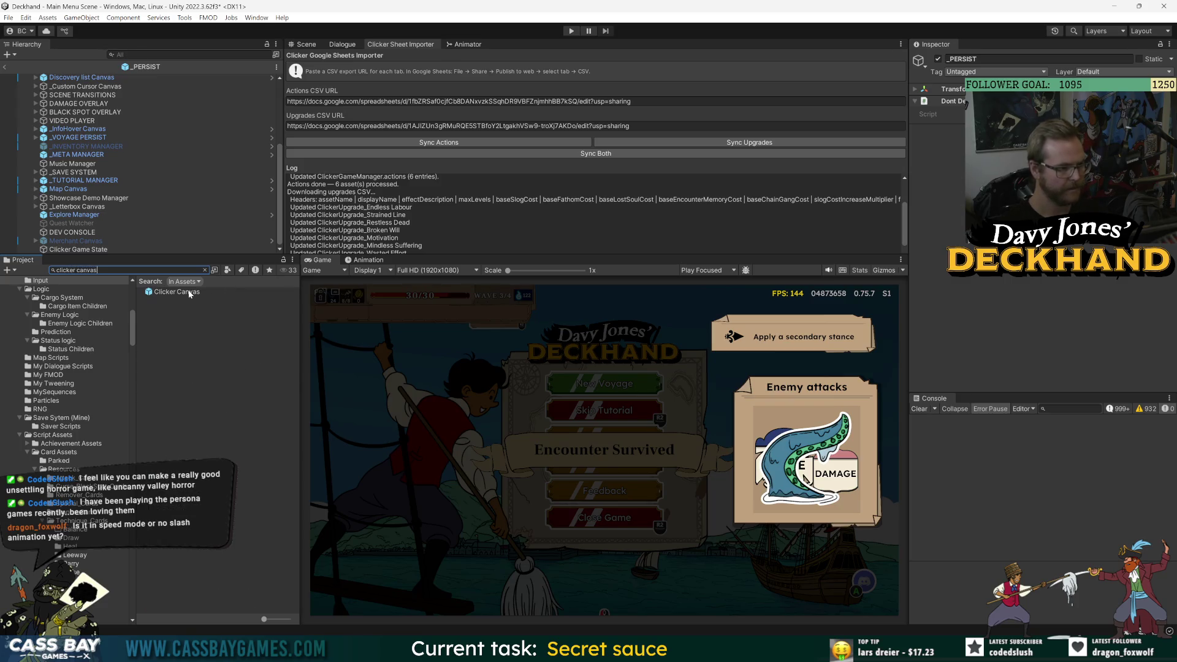
- Open the Clicker Canvas prefab, expand its Clicker settings down to Click Popups, and clear the Console
{"action": "double_click", "coordinate": [176, 292]}
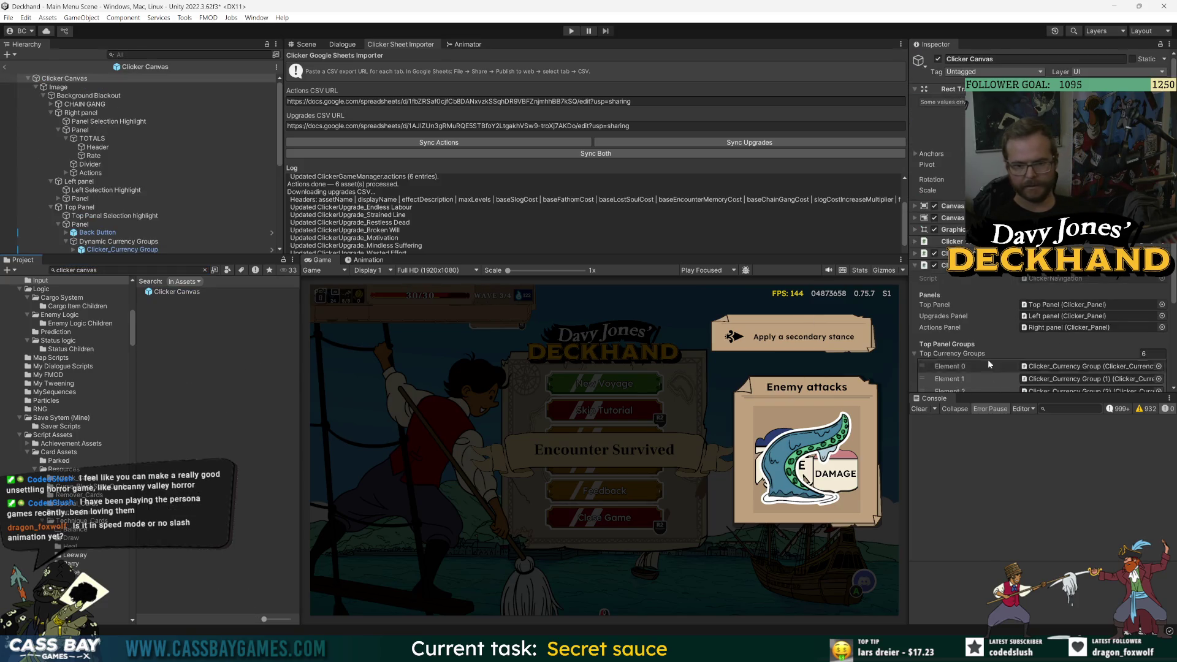
{"action": "left_click_drag", "start_coordinate": [995, 389], "coordinate": [996, 430]}
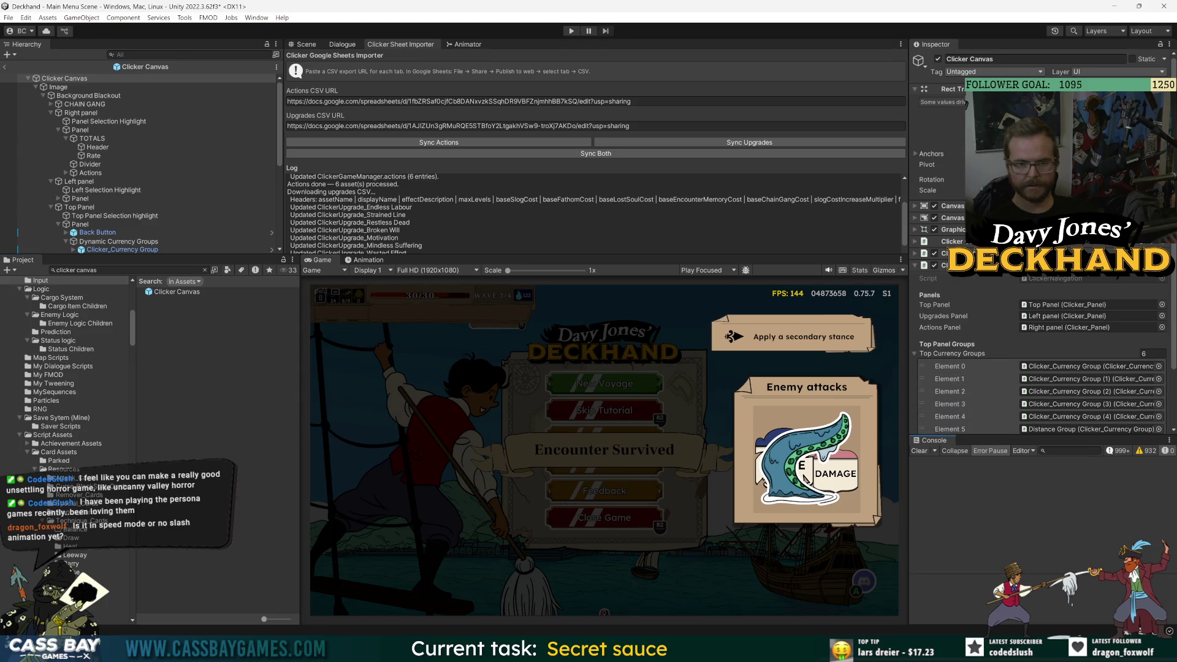
{"action": "scroll", "coordinate": [1042, 367], "scroll_direction": "down", "scroll_amount": 3}
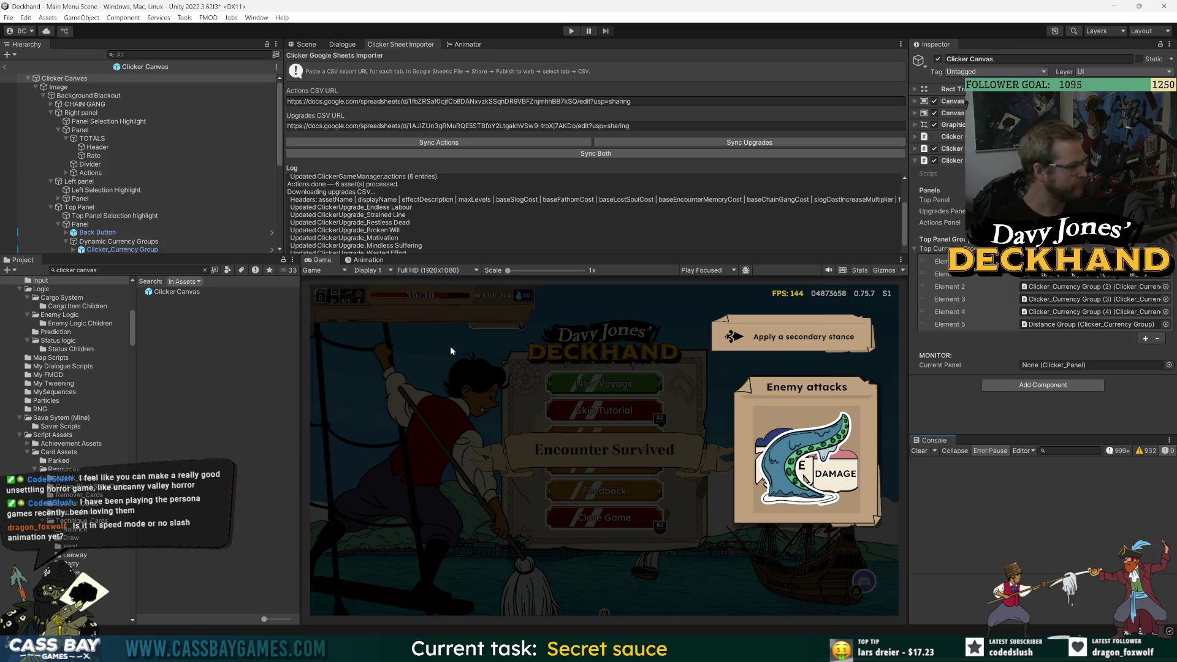
{"action": "left_click", "coordinate": [950, 149]}
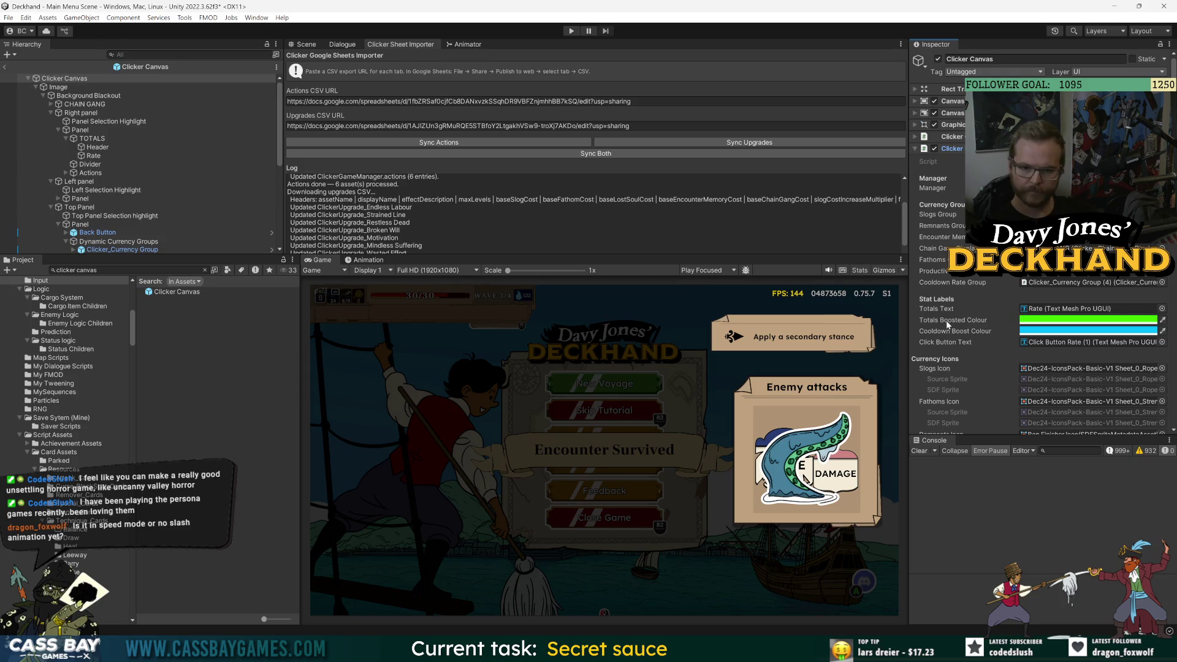
{"action": "scroll", "coordinate": [947, 320], "scroll_direction": "down", "scroll_amount": 5}
{"action": "scroll", "coordinate": [999, 344], "scroll_direction": "down", "scroll_amount": 6}
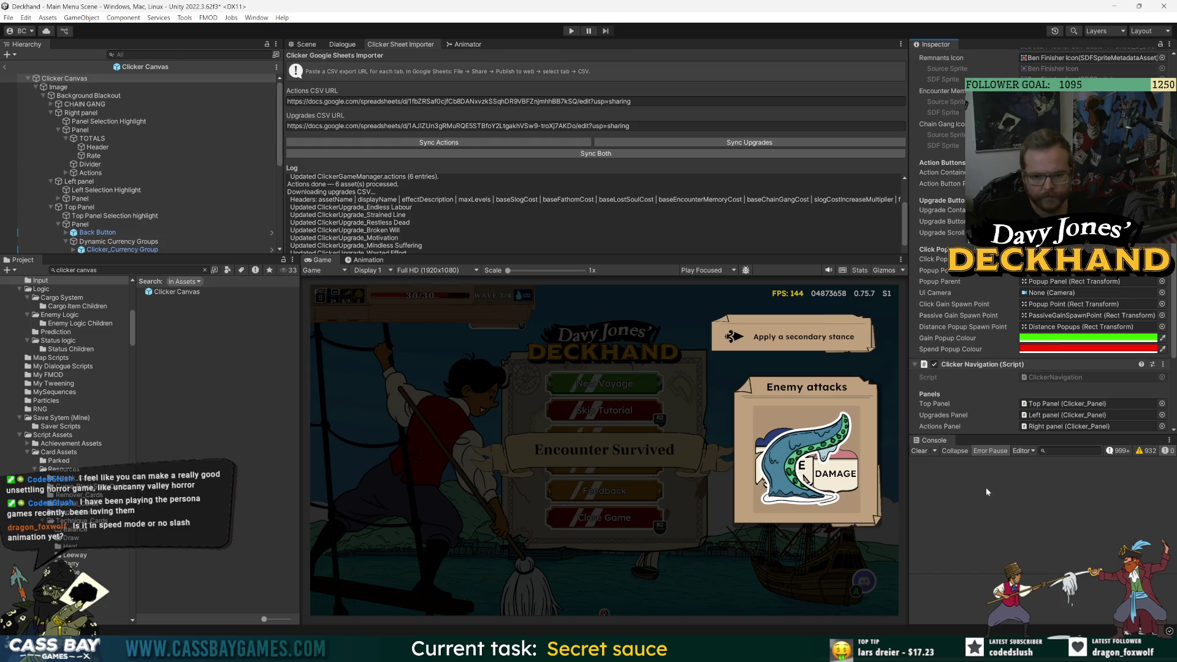
{"action": "left_click", "coordinate": [920, 452]}
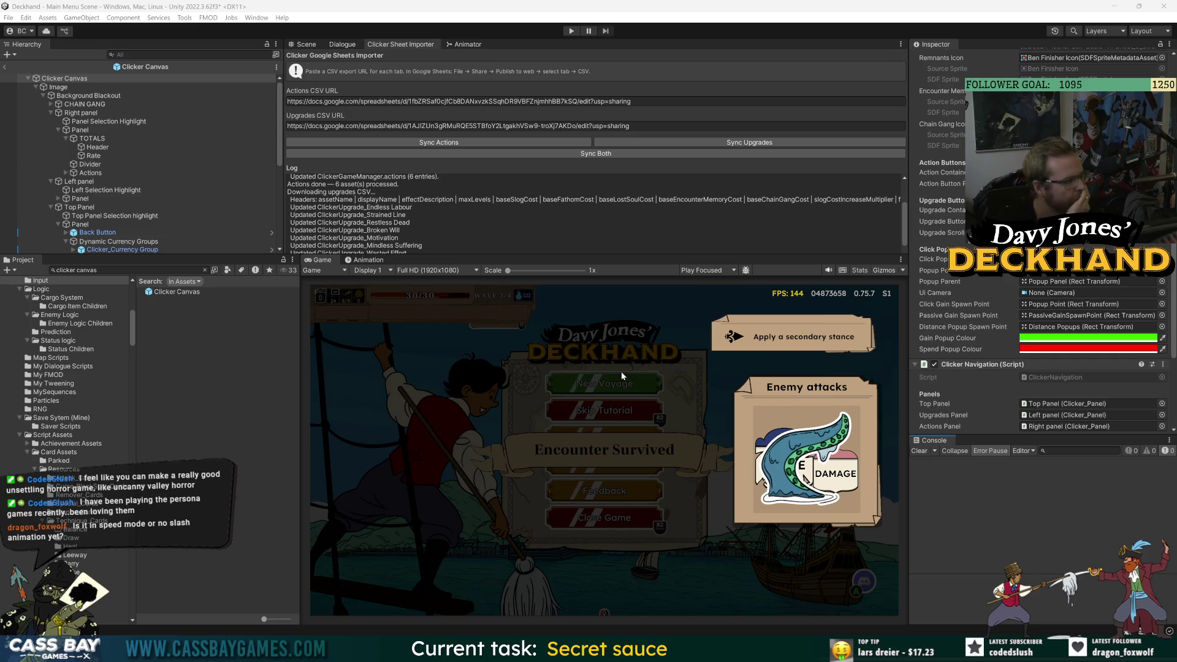
- After the recompile, check Popup Panel, then reselect Clicker Canvas and scroll to its popup colours
{"action": "scroll", "coordinate": [1016, 281], "scroll_direction": "up", "scroll_amount": 5}
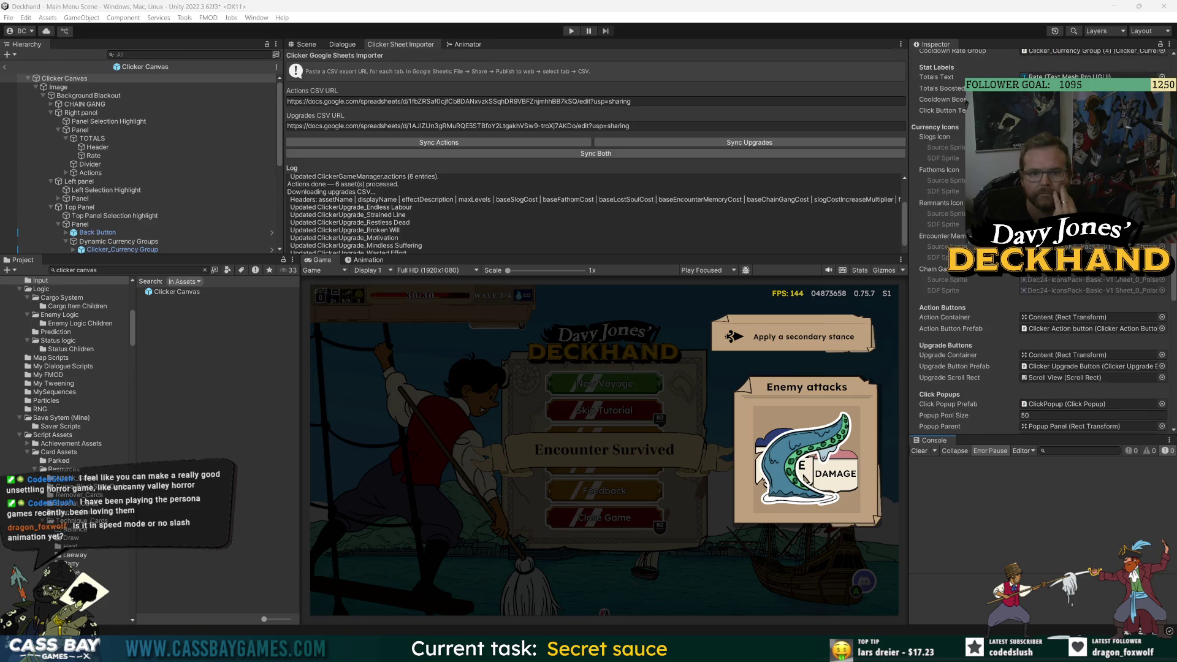
{"action": "scroll", "coordinate": [996, 349], "scroll_direction": "down", "scroll_amount": 1}
{"action": "scroll", "coordinate": [997, 349], "scroll_direction": "down", "scroll_amount": 9}
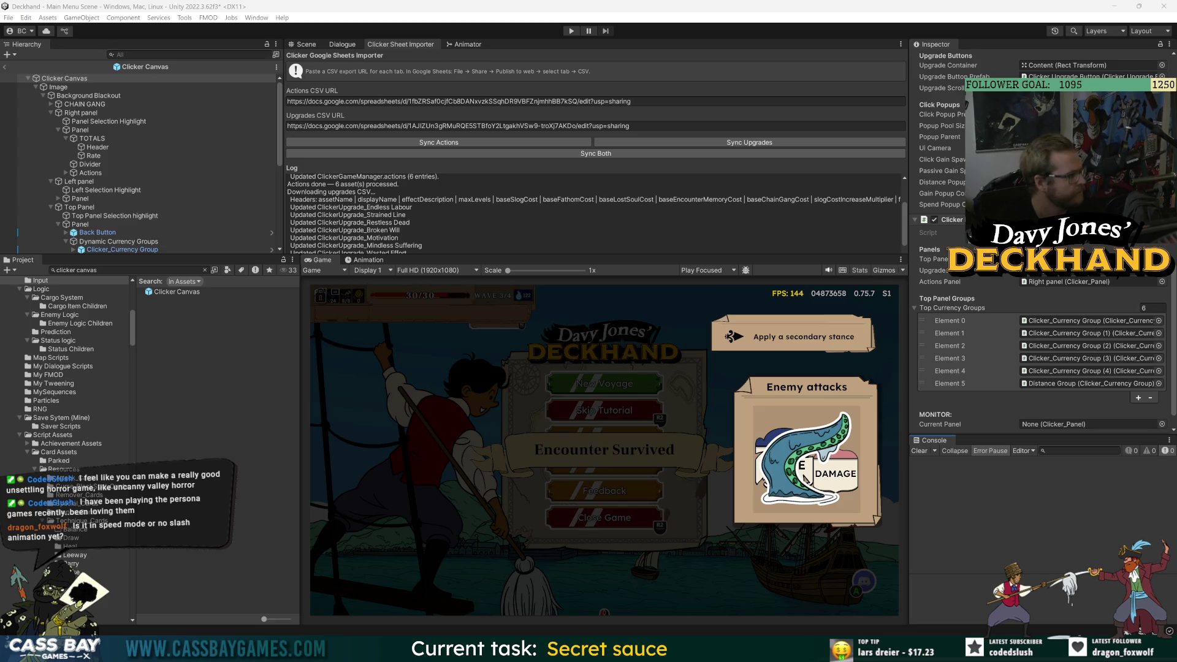
{"action": "scroll", "coordinate": [127, 201], "scroll_direction": "down", "scroll_amount": 5}
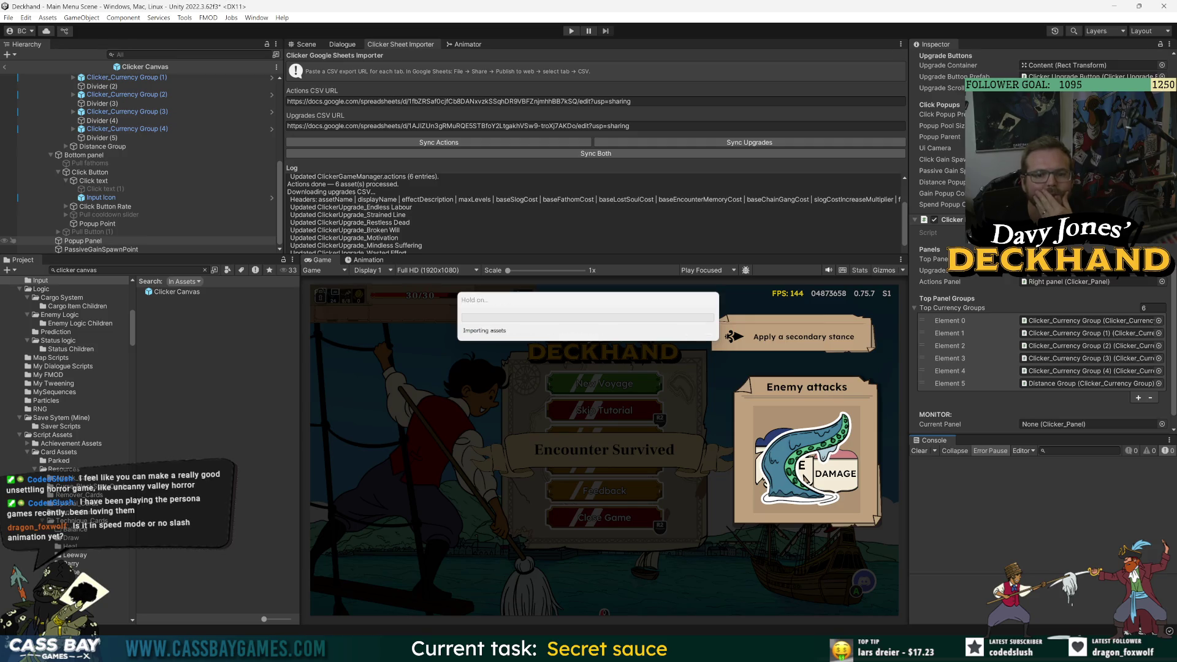
{"action": "left_click", "coordinate": [83, 241]}
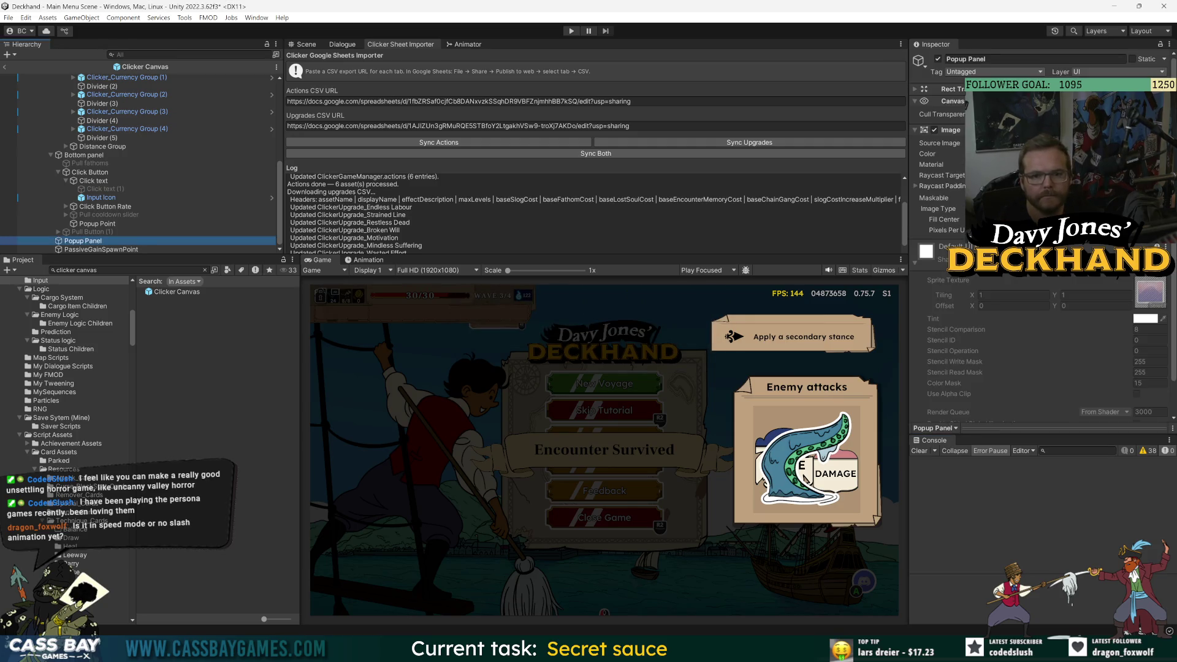
{"action": "scroll", "coordinate": [944, 245], "scroll_direction": "down", "scroll_amount": 1}
{"action": "scroll", "coordinate": [123, 232], "scroll_direction": "up", "scroll_amount": 5}
{"action": "left_click", "coordinate": [65, 78]}
{"action": "scroll", "coordinate": [973, 336], "scroll_direction": "down", "scroll_amount": 5}
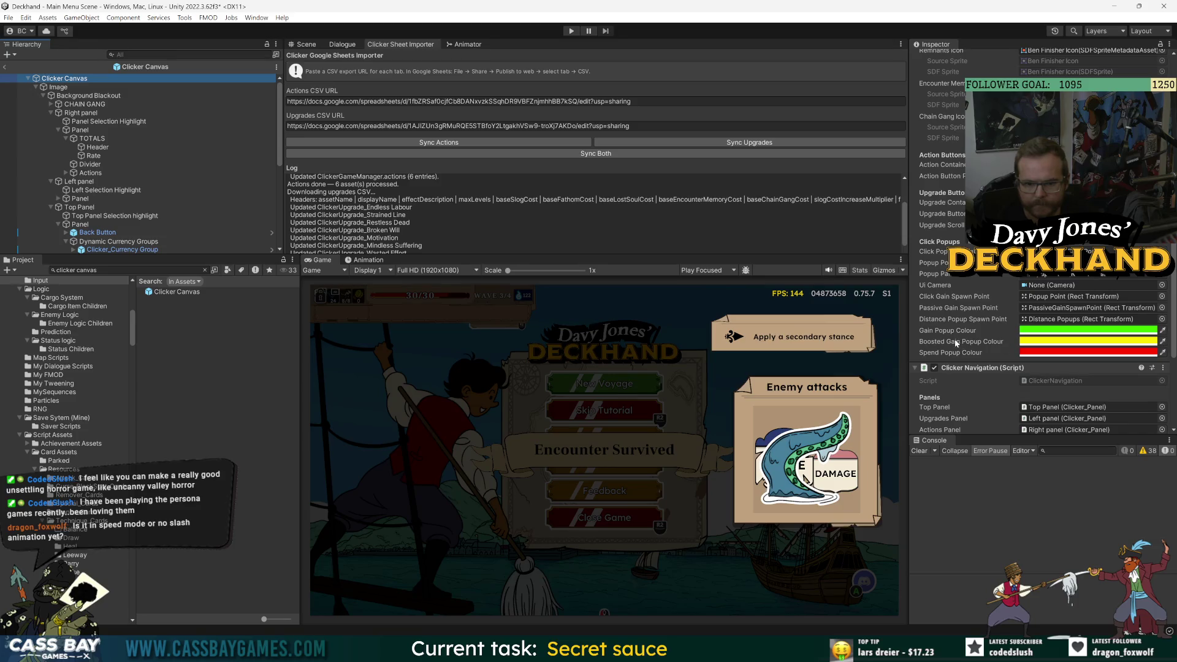
- Set the boosted gain popup colour to orange-yellow FEBD28 at alpha about 215, then enter Play mode
{"action": "scroll", "coordinate": [975, 325], "scroll_direction": "down", "scroll_amount": 2}
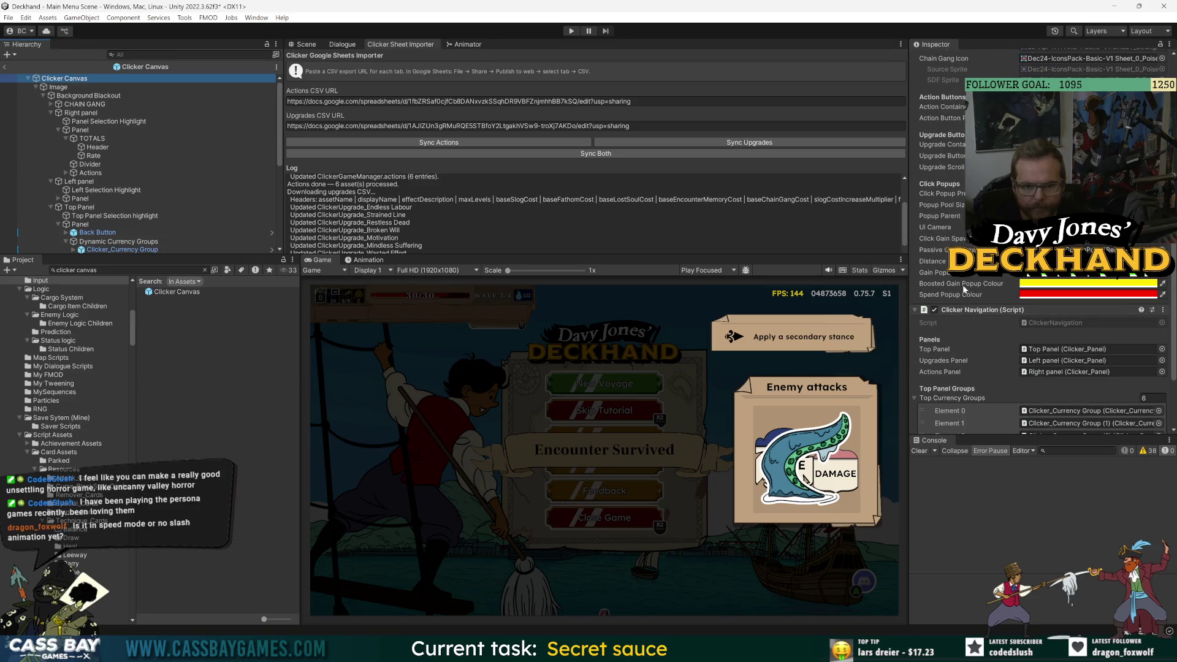
{"action": "left_click", "coordinate": [1029, 285]}
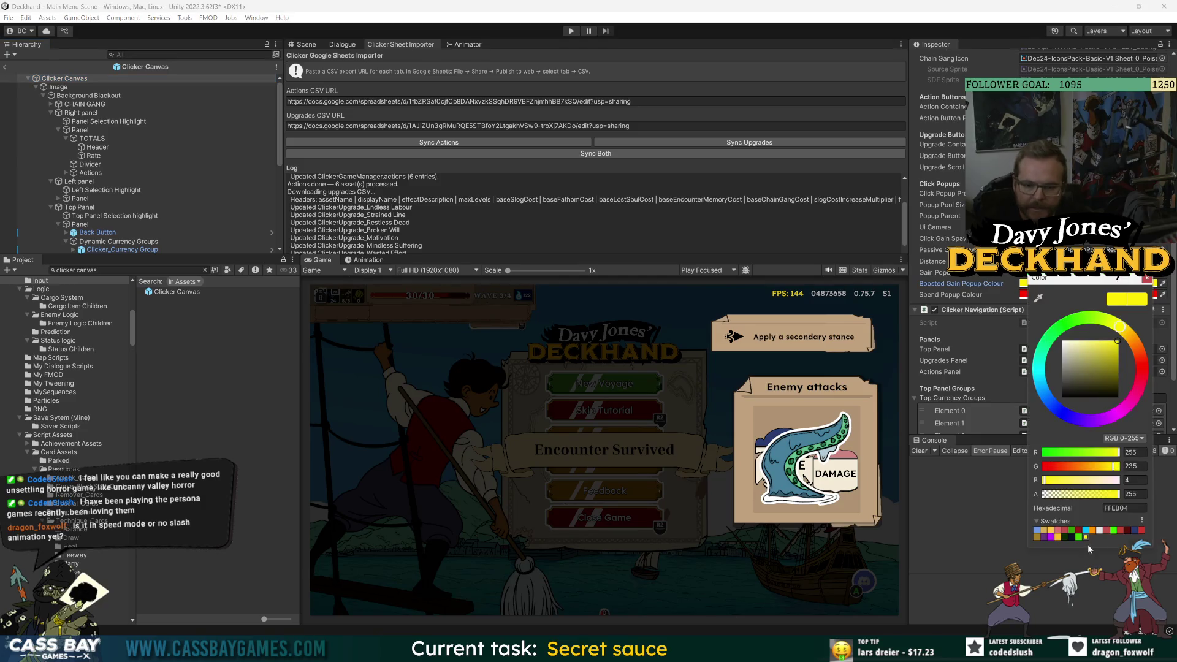
{"action": "left_click", "coordinate": [1115, 530]}
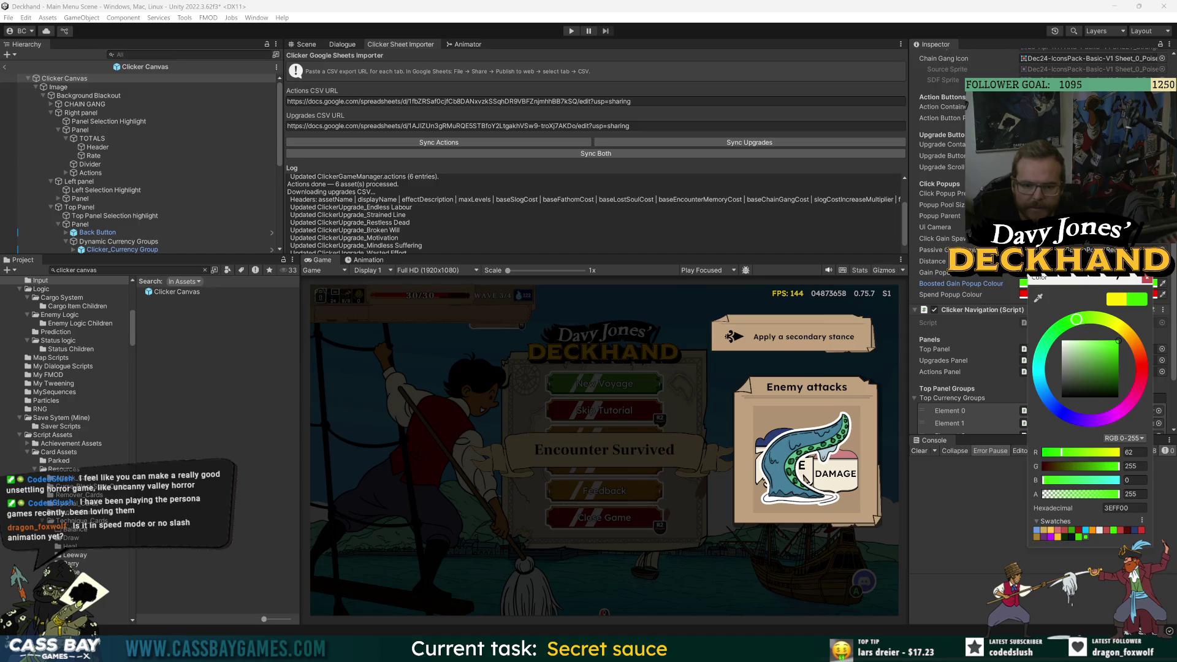
{"action": "left_click", "coordinate": [1058, 537]}
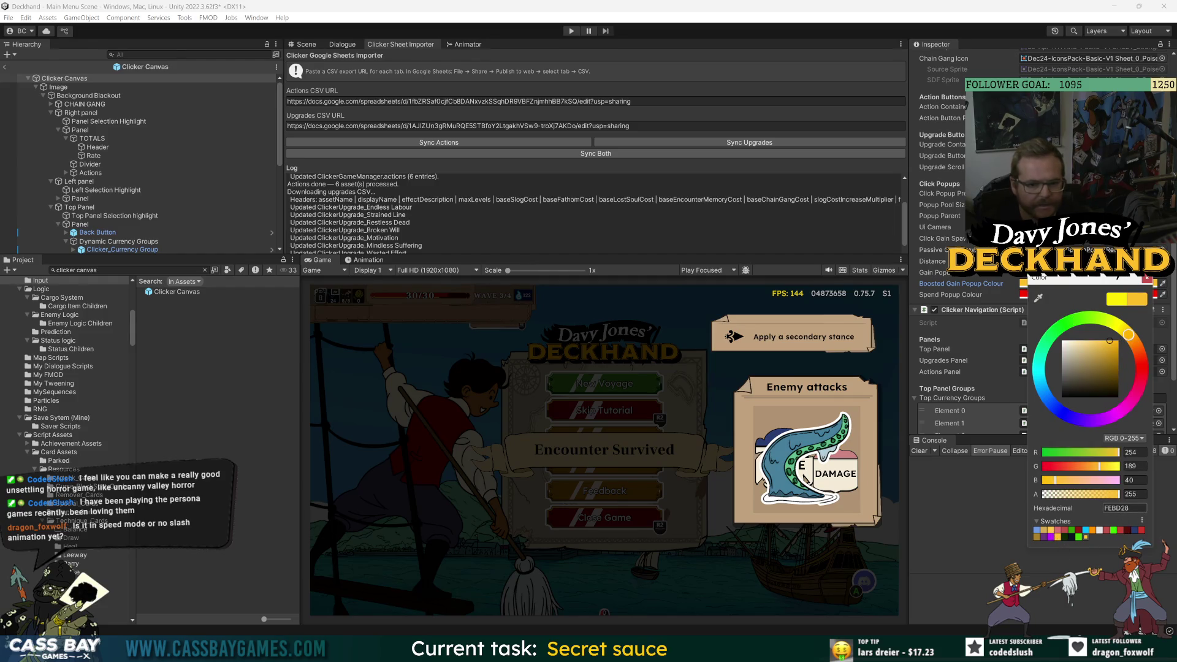
{"action": "left_click", "coordinate": [1097, 494]}
{"action": "mouse_move", "coordinate": [1097, 494]}
{"action": "left_mouse_down"}
{"action": "mouse_move", "coordinate": [1131, 498]}
{"action": "mouse_move", "coordinate": [1106, 497]}
{"action": "left_mouse_up"}
{"action": "key", "text": "ctrl+p"}
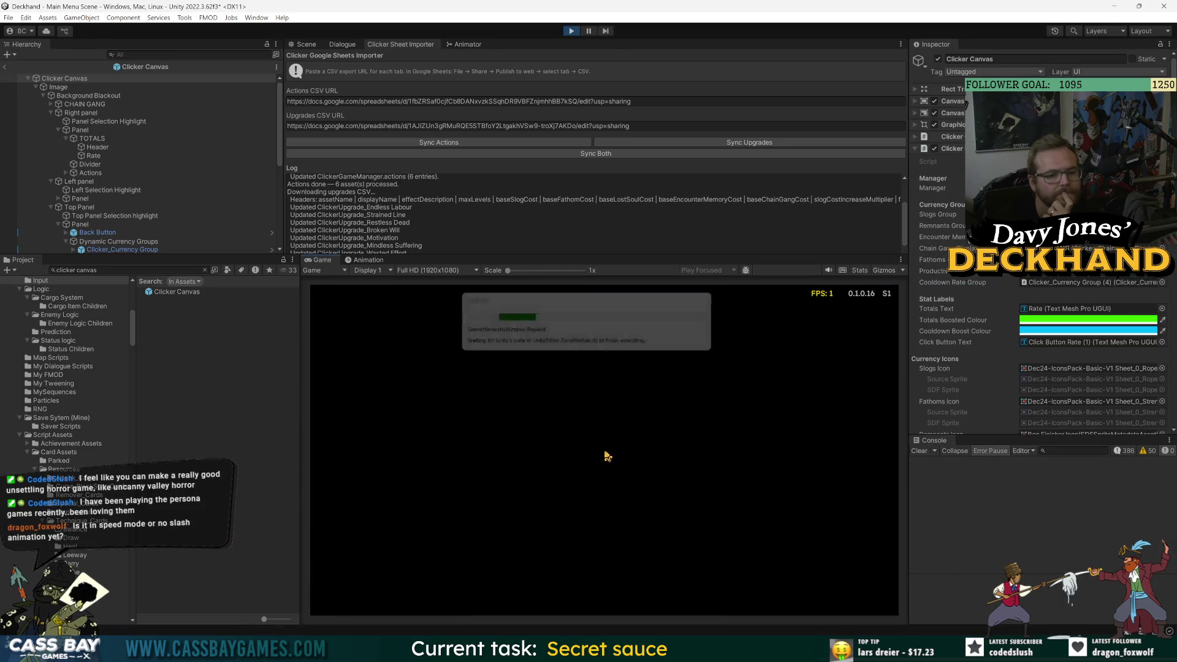
- Start a voyage from the main menu and walk the deckhand right into the clicker scene
{"action": "left_click", "coordinate": [636, 387]}
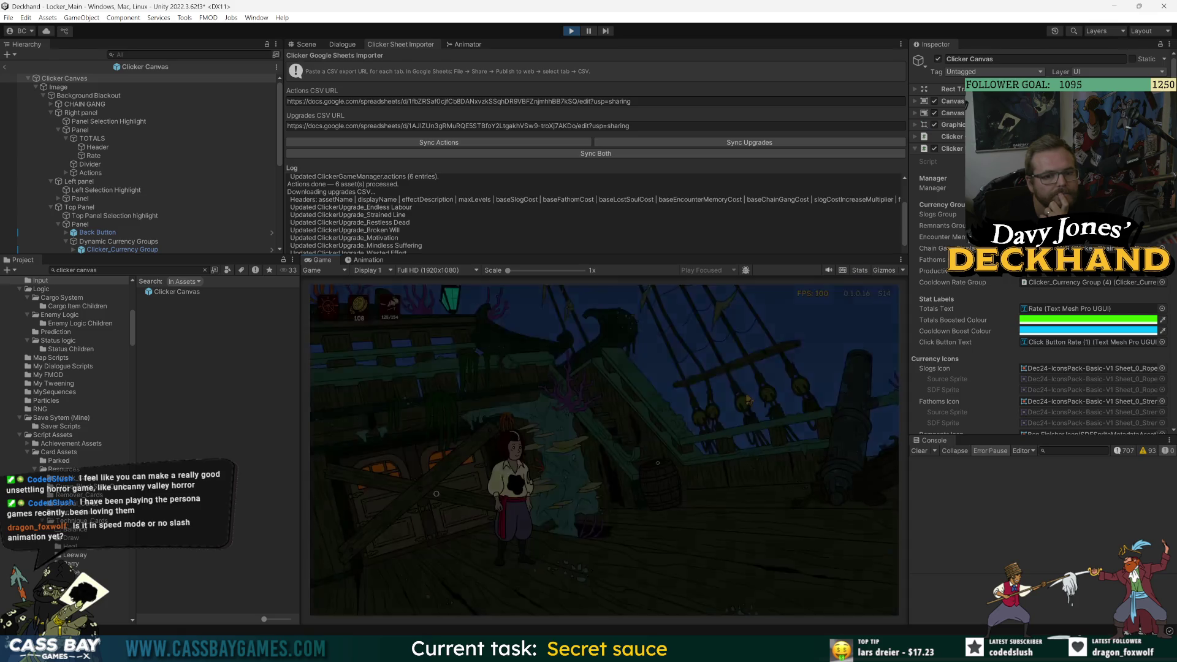
{"action": "key", "text": "d"}
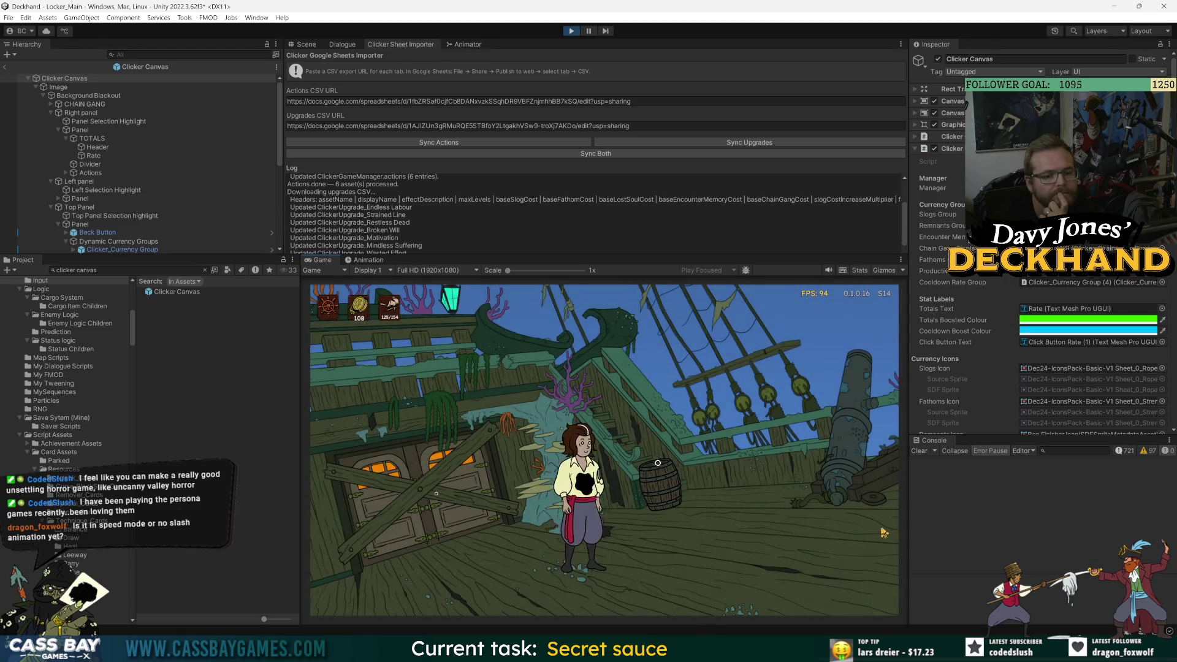
{"action": "key", "text": "d"}
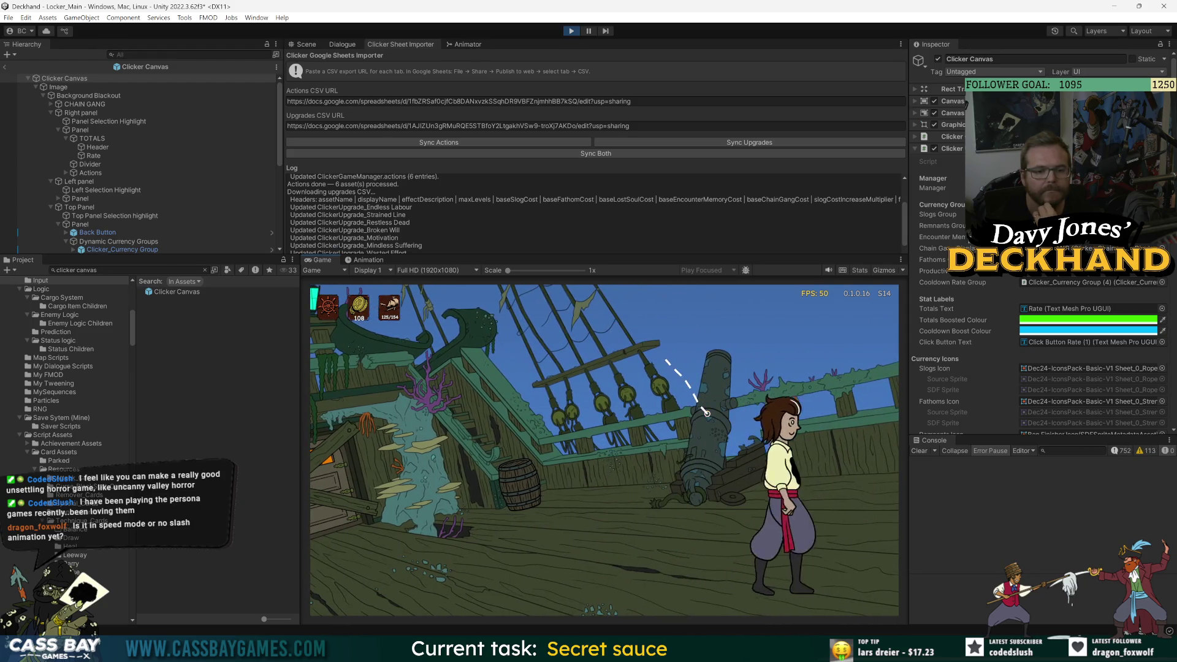
{"action": "key", "text": "d"}
{"action": "left_click", "coordinate": [917, 451]}
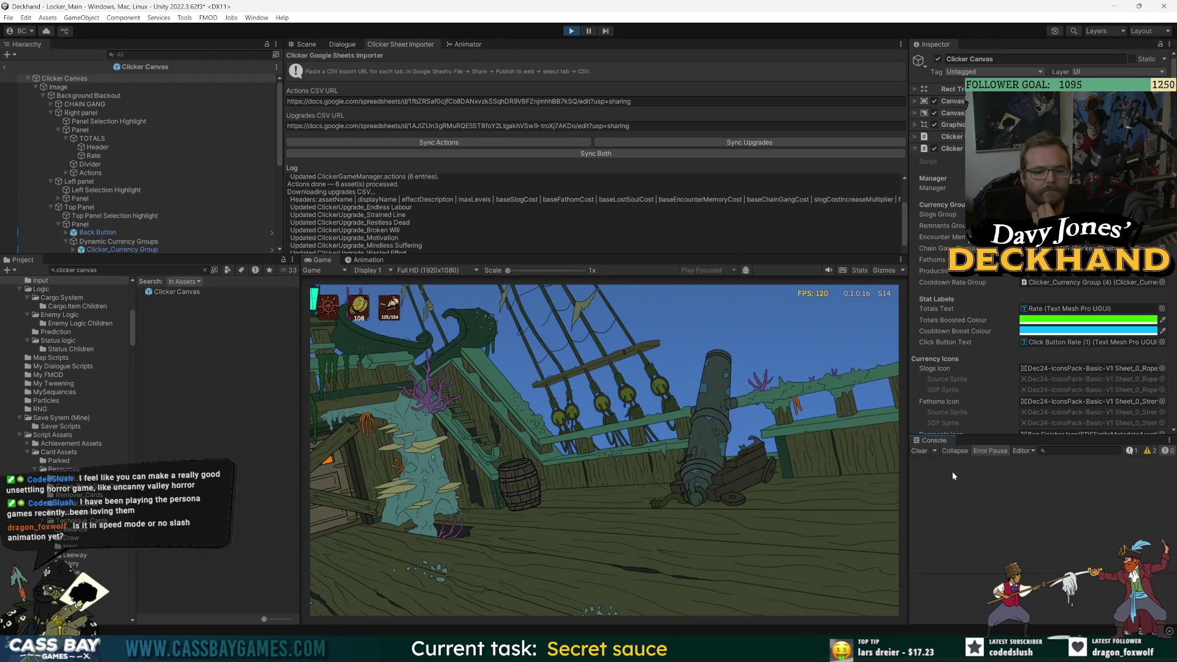
- Click repeatedly to earn slogs and watch the +10 gain popups appear
{"action": "left_click", "coordinate": [605, 561]}
{"action": "left_click", "coordinate": [607, 564]}
{"action": "left_click", "coordinate": [607, 563]}
{"action": "left_click", "coordinate": [606, 563]}
{"action": "left_click", "coordinate": [607, 563]}
{"action": "left_click", "coordinate": [607, 563]}
{"action": "left_click", "coordinate": [607, 563]}
{"action": "left_click", "coordinate": [607, 562]}
{"action": "left_click", "coordinate": [607, 563]}
{"action": "scroll", "coordinate": [944, 356], "scroll_direction": "down", "scroll_amount": 10}
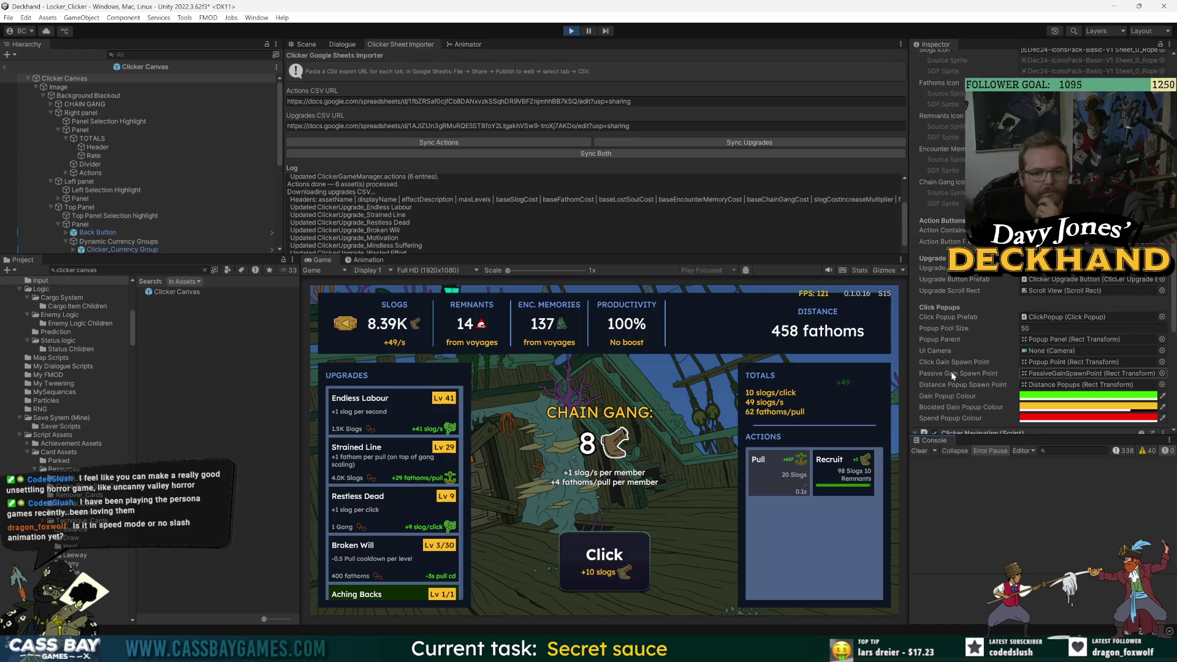
{"action": "left_click", "coordinate": [645, 538]}
{"action": "left_click", "coordinate": [644, 541]}
{"action": "left_click", "coordinate": [642, 542]}
{"action": "left_click", "coordinate": [642, 544]}
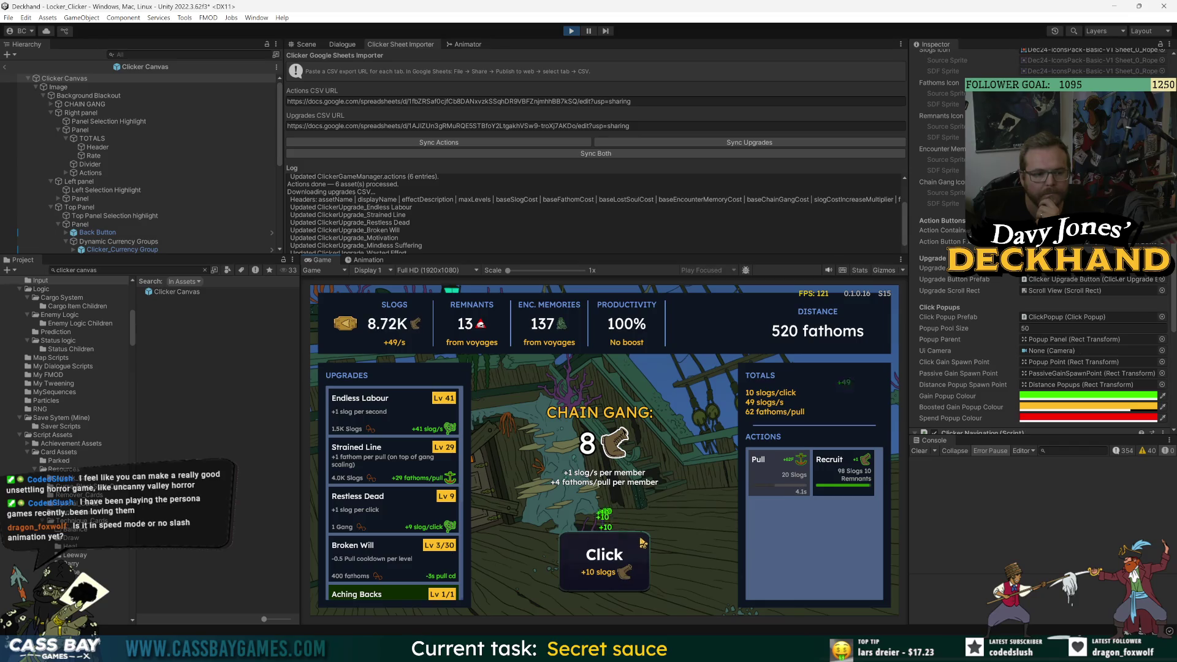
- Earn a few more slogs, then stop the playtest and reopen the boosted gain popup colour
{"action": "left_click", "coordinate": [609, 559]}
{"action": "left_click", "coordinate": [613, 556]}
{"action": "left_click", "coordinate": [622, 553]}
{"action": "left_click", "coordinate": [631, 549]}
{"action": "left_click", "coordinate": [641, 546]}
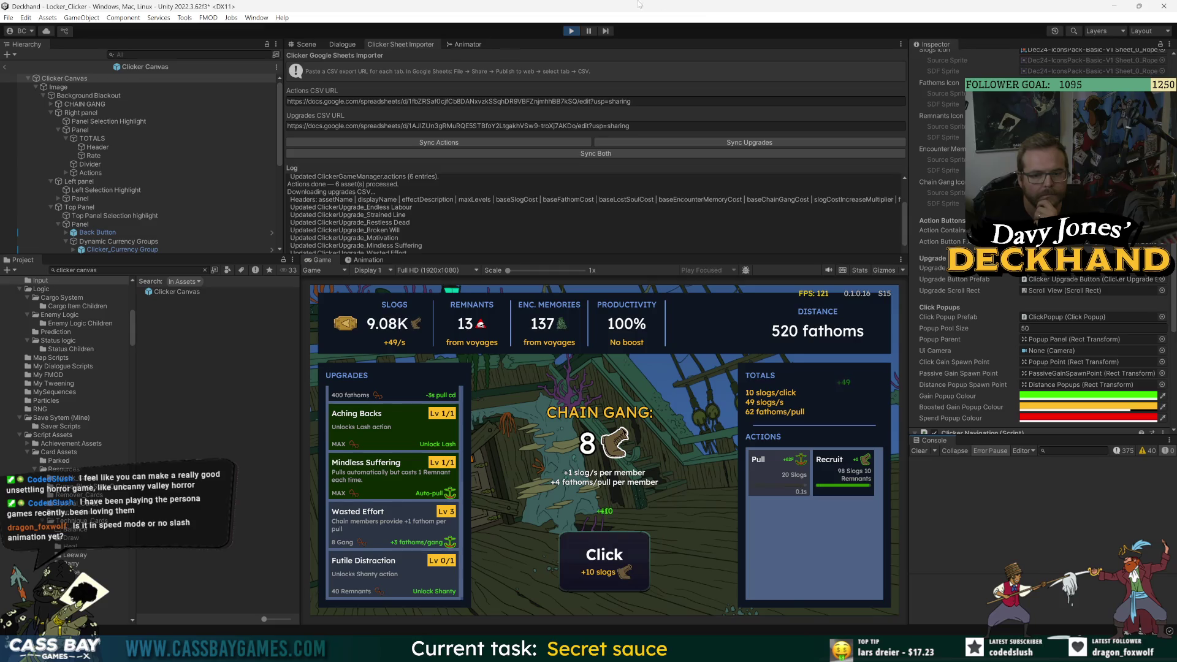
{"action": "key", "text": "ctrl+p"}
{"action": "left_click", "coordinate": [1041, 408]}
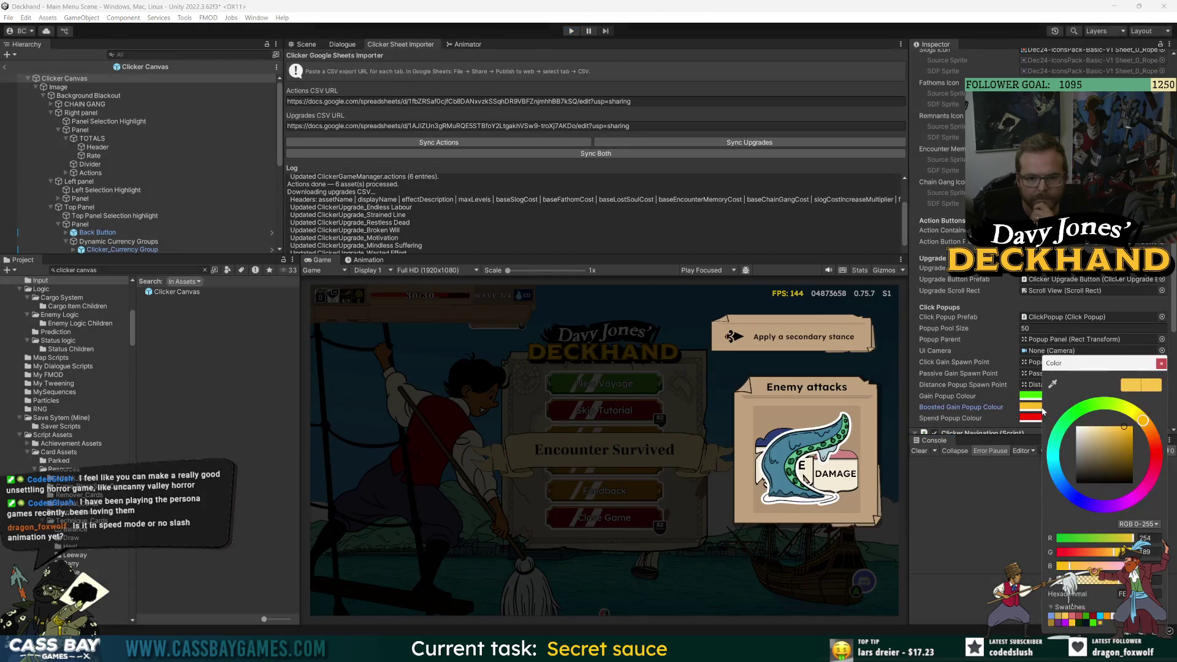
- Try a bright green boosted popup colour, then cancel the change and close the picker
{"action": "left_click", "coordinate": [1095, 623]}
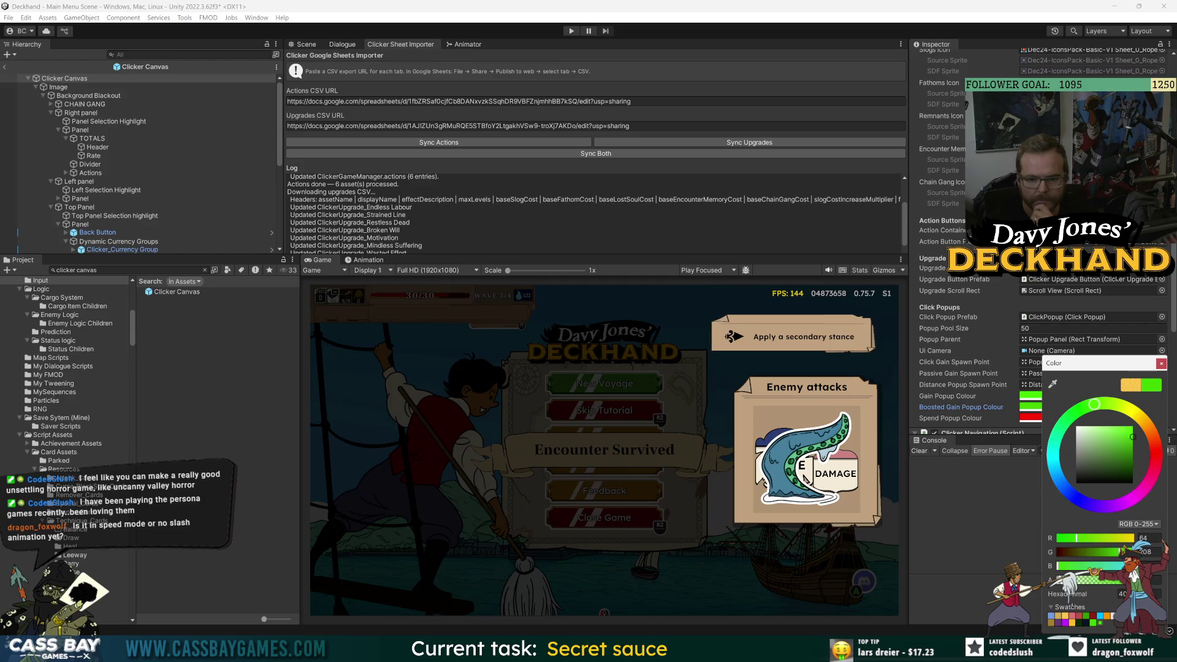
{"action": "left_click", "coordinate": [1100, 622]}
{"action": "left_click", "coordinate": [1031, 396]}
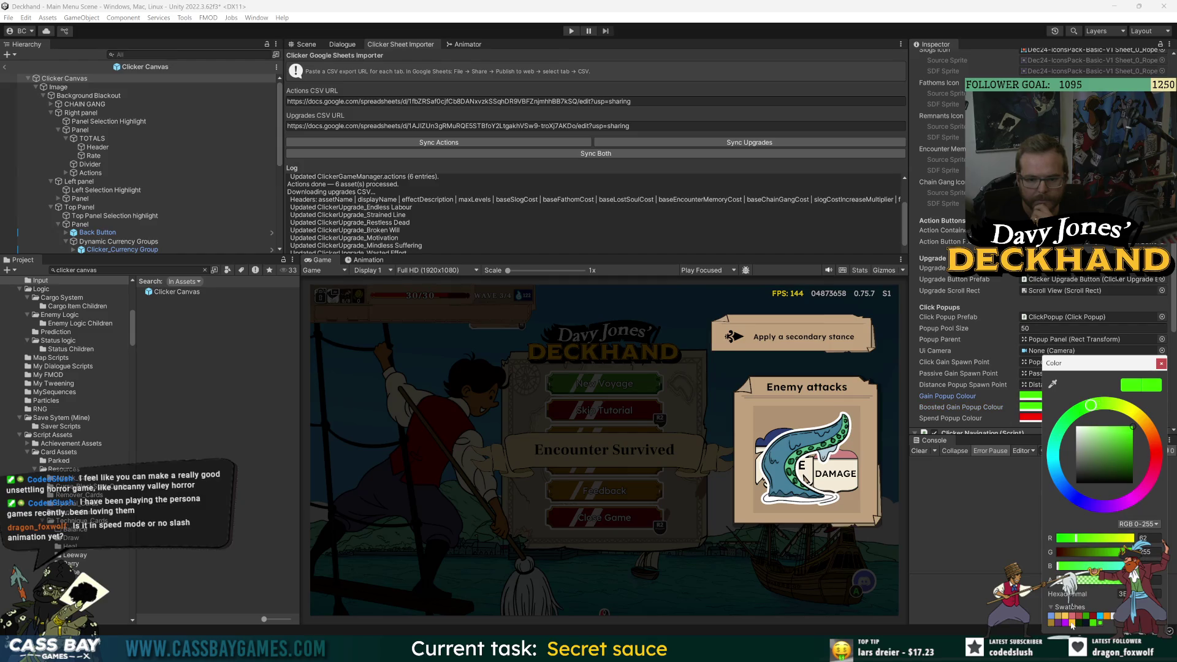
{"action": "key", "text": "Escape"}
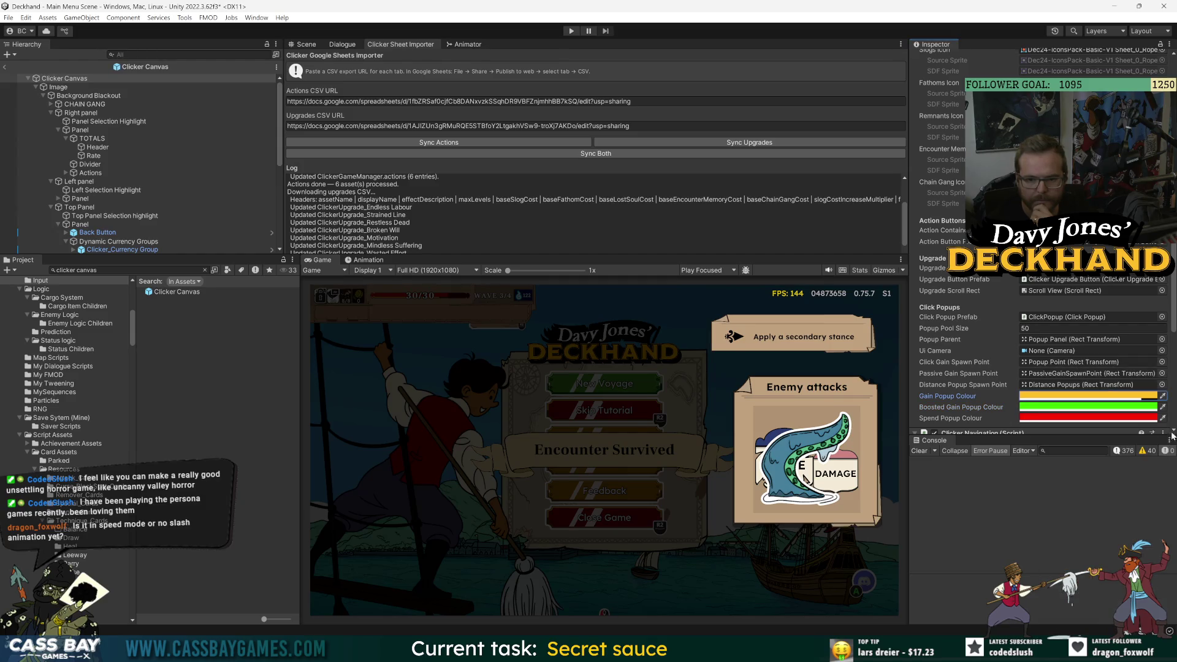
- Play the game, continue the saved game and walk the deckhand right into the clicker scene
{"action": "left_click", "coordinate": [572, 32]}
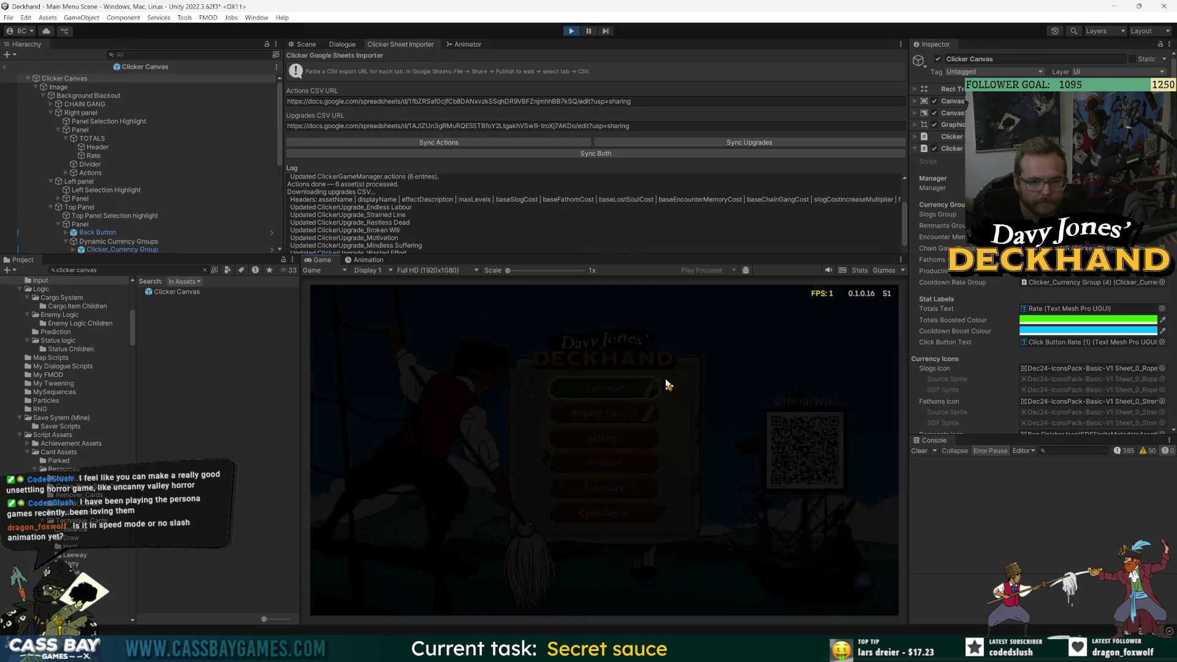
{"action": "left_click", "coordinate": [608, 384]}
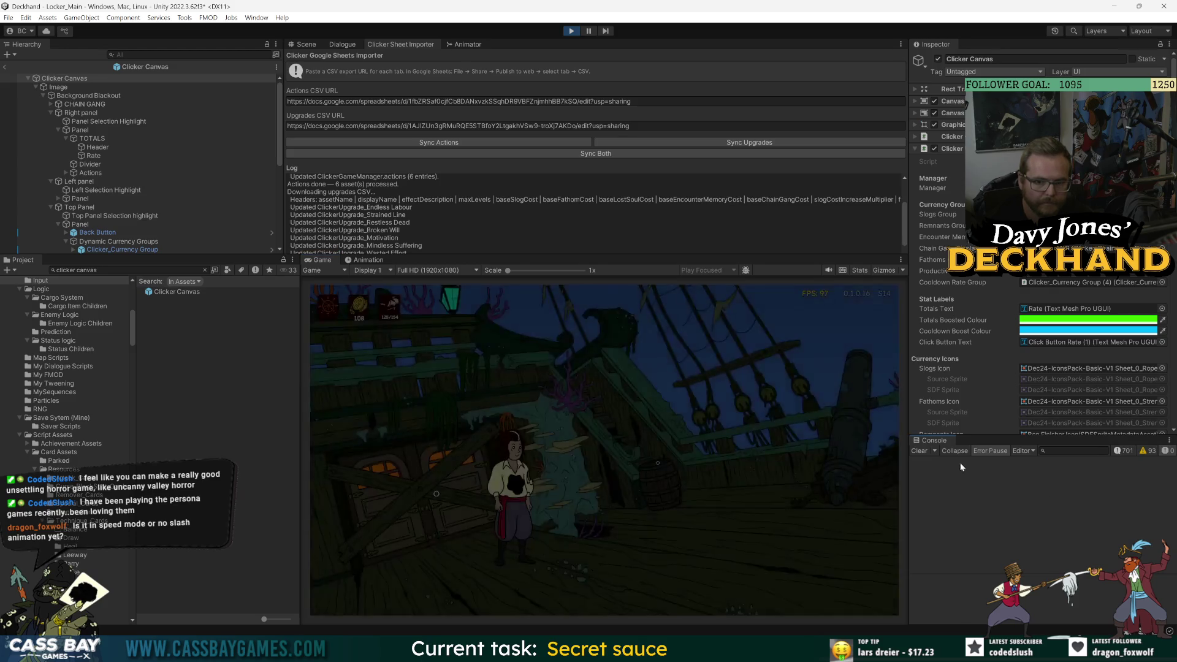
{"action": "key", "text": "d"}
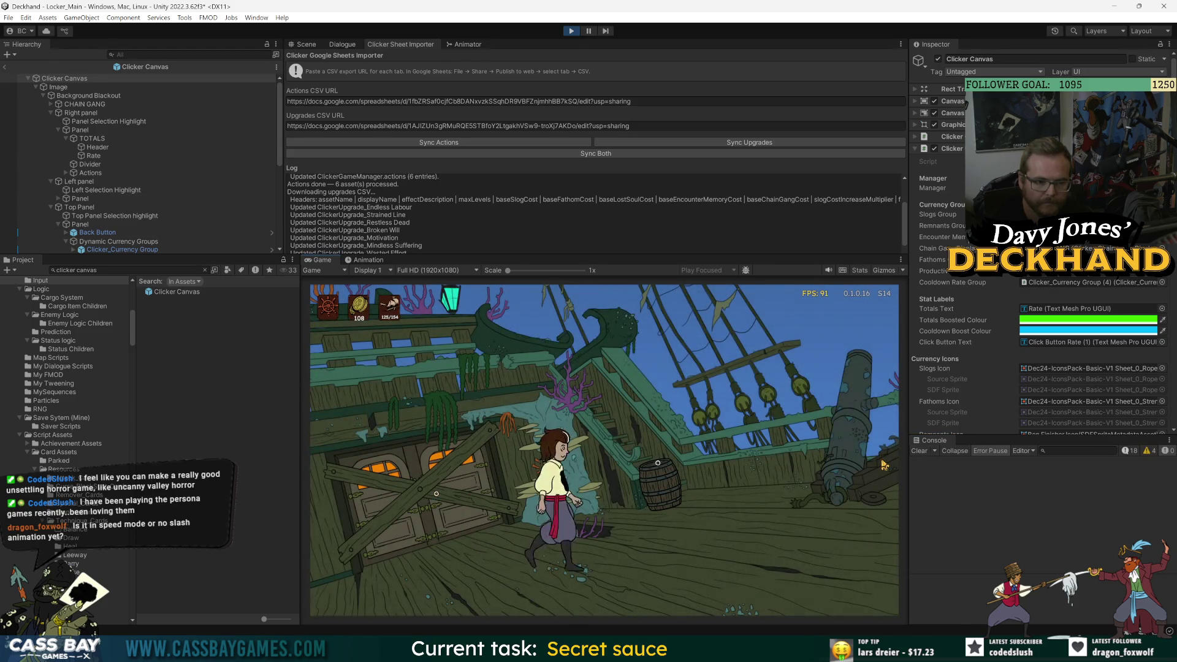
{"action": "key", "text": "d"}
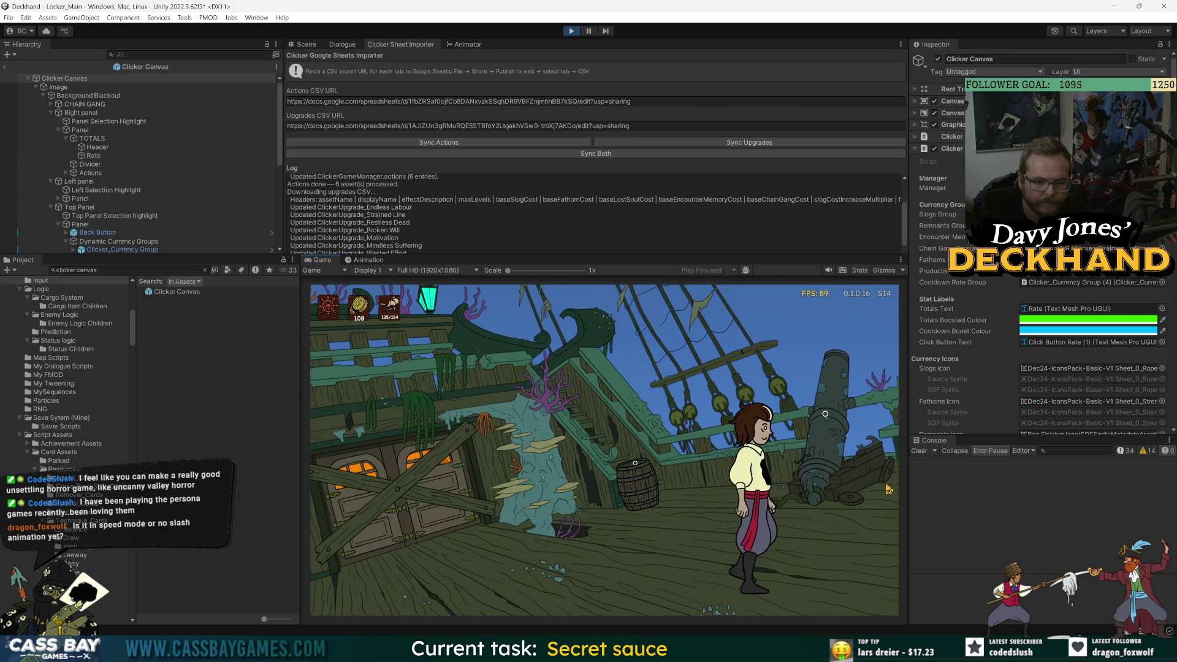
{"action": "key", "text": "d"}
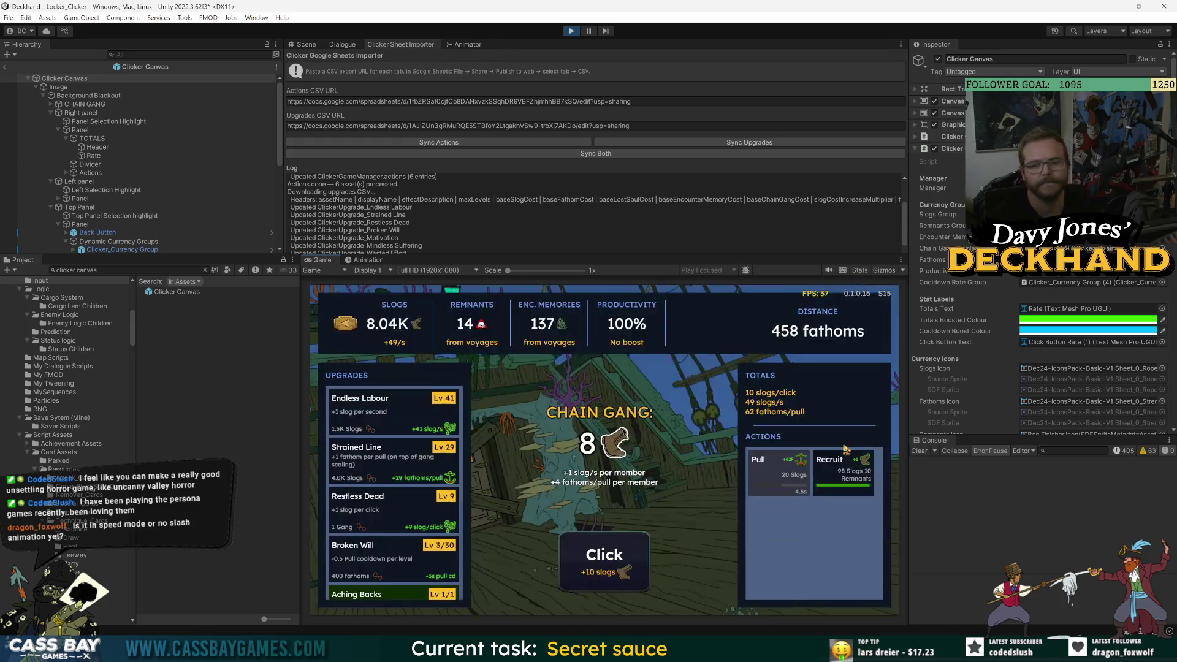
- Click repeatedly to earn slogs and watch the gain popups
{"action": "left_click", "coordinate": [581, 581]}
{"action": "left_click", "coordinate": [580, 581]}
{"action": "left_click", "coordinate": [581, 581]}
{"action": "left_click", "coordinate": [583, 580]}
{"action": "left_click", "coordinate": [588, 577]}
{"action": "left_click", "coordinate": [593, 575]}
{"action": "left_click", "coordinate": [593, 572]}
{"action": "left_click", "coordinate": [594, 572]}
{"action": "left_click", "coordinate": [594, 570]}
{"action": "left_click", "coordinate": [596, 569]}
{"action": "left_click", "coordinate": [595, 569]}
{"action": "left_click", "coordinate": [594, 568]}
{"action": "left_click", "coordinate": [594, 569]}
{"action": "left_click", "coordinate": [595, 568]}
{"action": "left_click", "coordinate": [595, 569]}
{"action": "left_click", "coordinate": [594, 568]}
{"action": "left_click", "coordinate": [595, 569]}
{"action": "left_click", "coordinate": [598, 567]}
{"action": "left_click", "coordinate": [626, 554]}
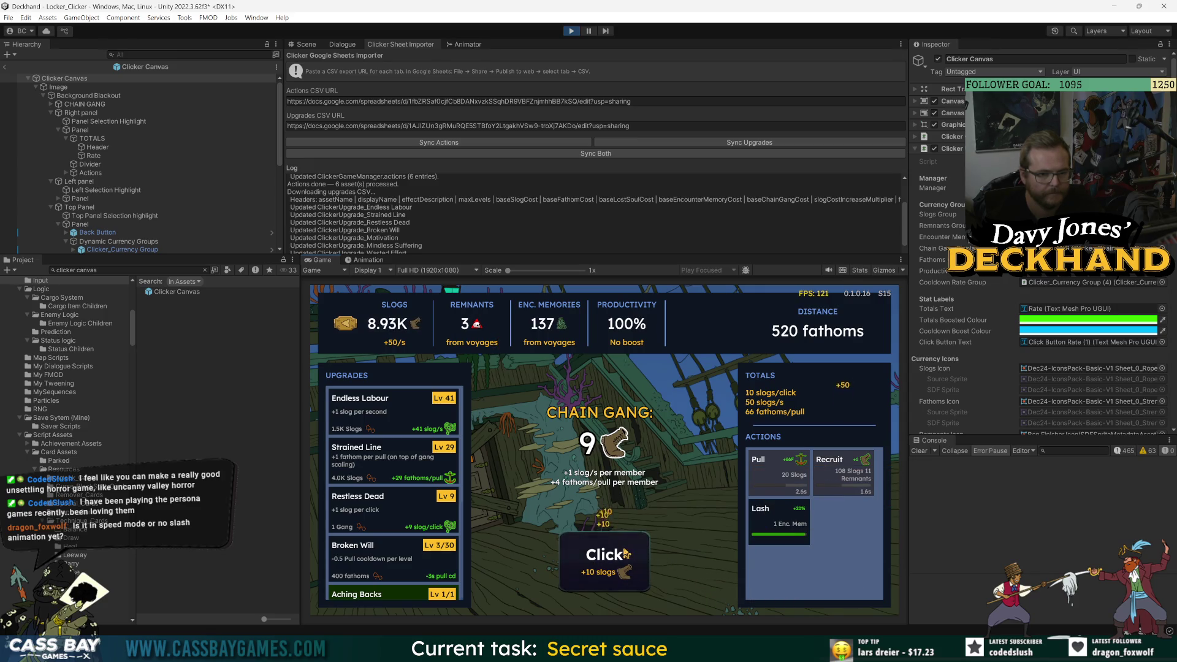
- Keep clicking during the boost to see the boosted gain popups
{"action": "left_click", "coordinate": [634, 557]}
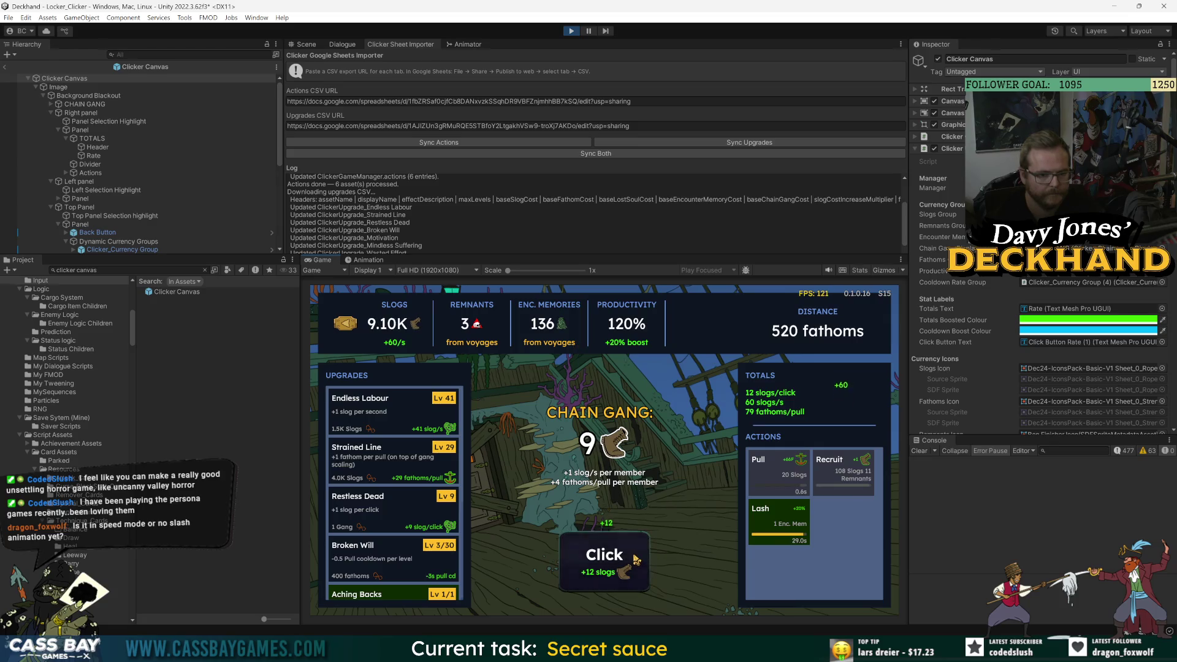
{"action": "left_click", "coordinate": [634, 558]}
{"action": "left_click", "coordinate": [634, 559]}
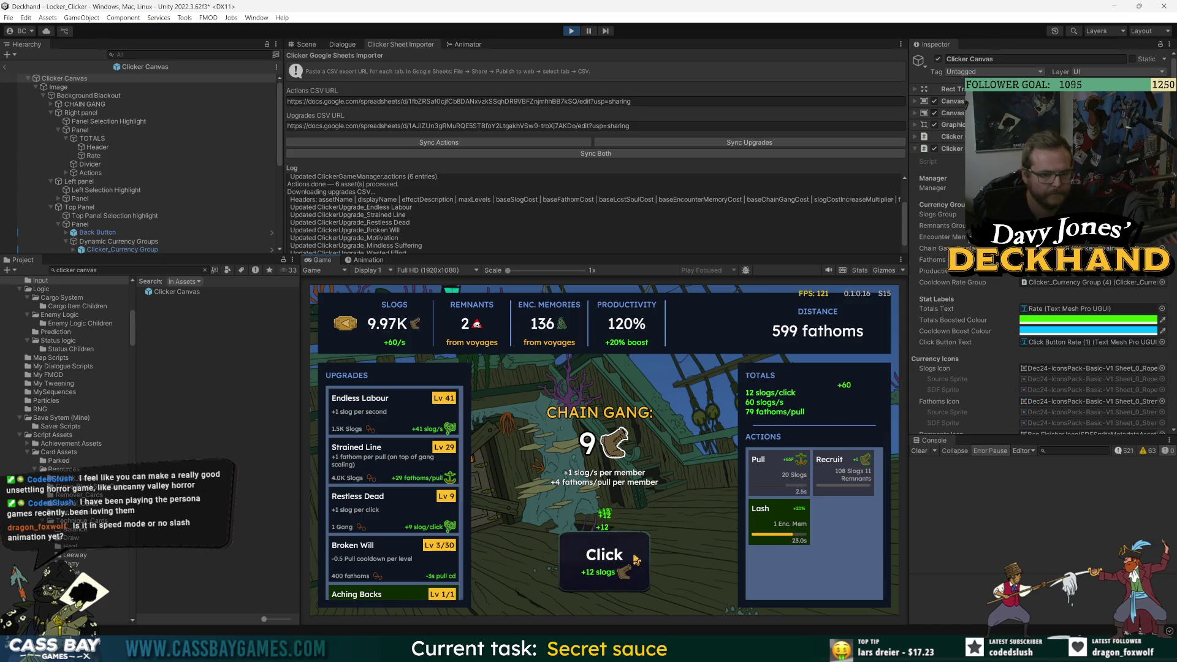
{"action": "left_click", "coordinate": [634, 558]}
{"action": "left_click", "coordinate": [634, 558]}
{"action": "left_click", "coordinate": [635, 557]}
{"action": "left_click", "coordinate": [634, 558]}
{"action": "left_click", "coordinate": [634, 558]}
{"action": "left_click", "coordinate": [634, 557]}
{"action": "left_click", "coordinate": [635, 558]}
{"action": "left_click", "coordinate": [634, 557]}
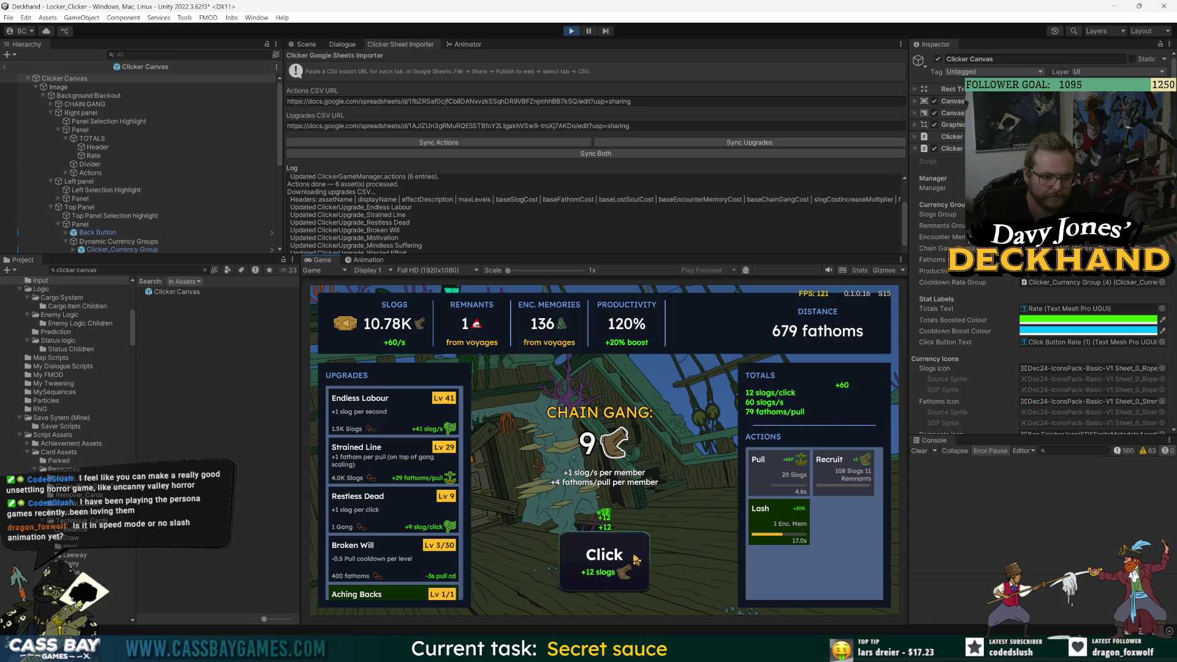
- Buy more Endless Labour levels and keep clicking for slogs
{"action": "left_click", "coordinate": [407, 425]}
{"action": "left_click", "coordinate": [407, 424]}
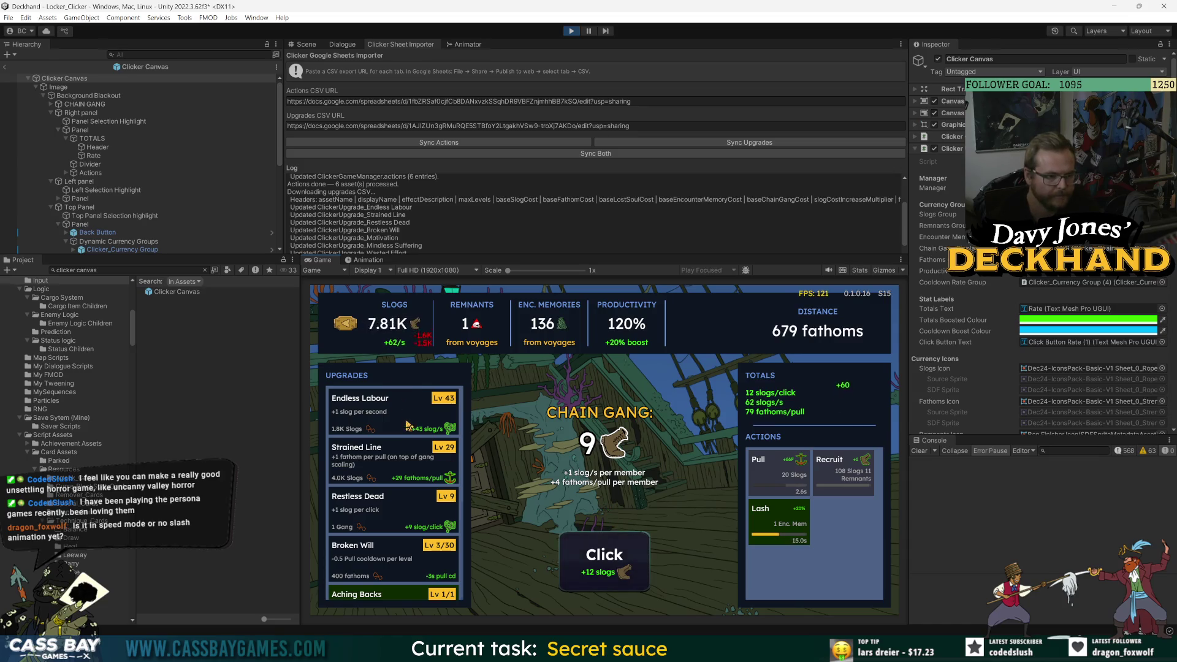
{"action": "left_click", "coordinate": [408, 424]}
{"action": "left_click", "coordinate": [408, 424]}
{"action": "left_click", "coordinate": [408, 424]}
{"action": "scroll", "coordinate": [408, 502], "scroll_direction": "down", "scroll_amount": 3}
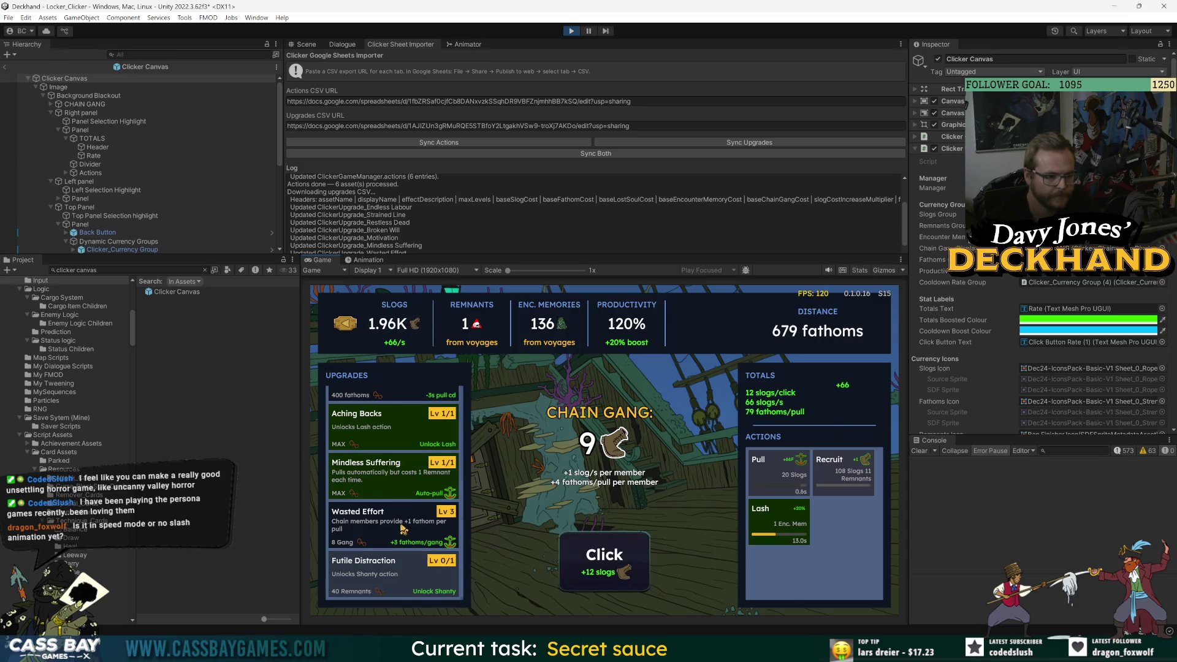
{"action": "left_click", "coordinate": [629, 575]}
{"action": "left_click", "coordinate": [630, 574]}
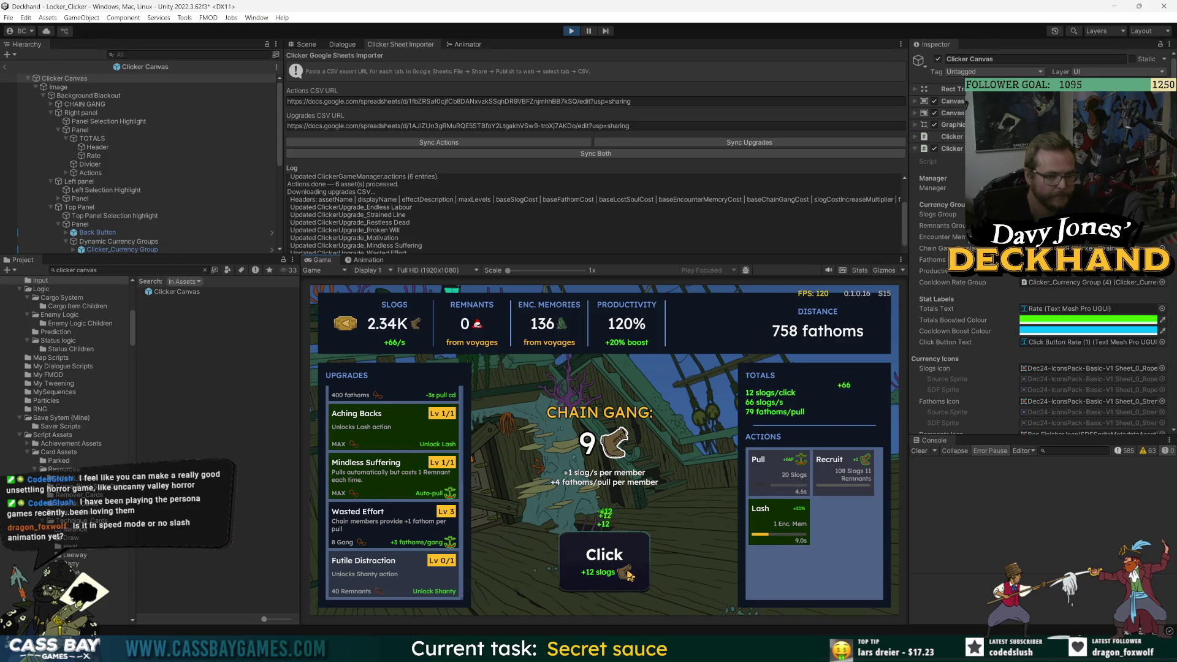
{"action": "left_click", "coordinate": [630, 574]}
{"action": "left_click", "coordinate": [629, 574]}
{"action": "left_click", "coordinate": [629, 575]}
{"action": "left_click", "coordinate": [630, 574]}
{"action": "left_click", "coordinate": [630, 575]}
{"action": "left_click", "coordinate": [629, 575]}
{"action": "left_click", "coordinate": [630, 574]}
{"action": "left_click", "coordinate": [630, 574]}
{"action": "left_click", "coordinate": [629, 574]}
{"action": "left_click", "coordinate": [630, 574]}
{"action": "left_click", "coordinate": [630, 574]}
{"action": "left_click", "coordinate": [630, 574]}
{"action": "left_click", "coordinate": [626, 569]}
{"action": "left_click", "coordinate": [617, 559]}
{"action": "left_click", "coordinate": [618, 559]}
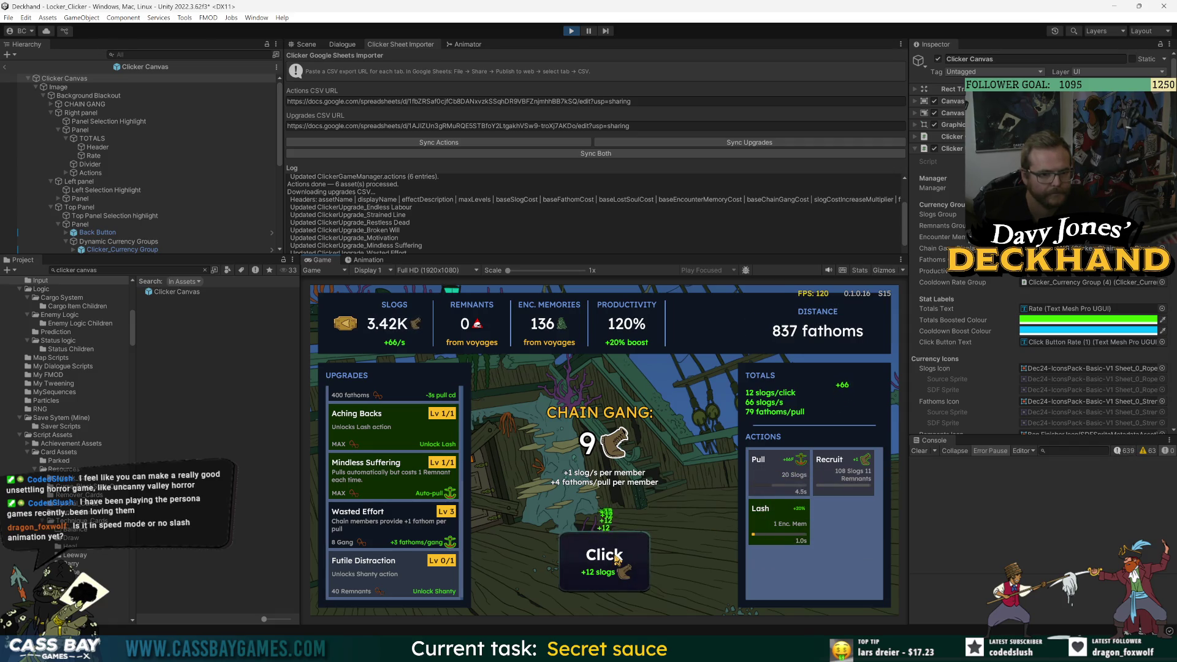
{"action": "left_click", "coordinate": [617, 559]}
{"action": "left_click", "coordinate": [617, 559]}
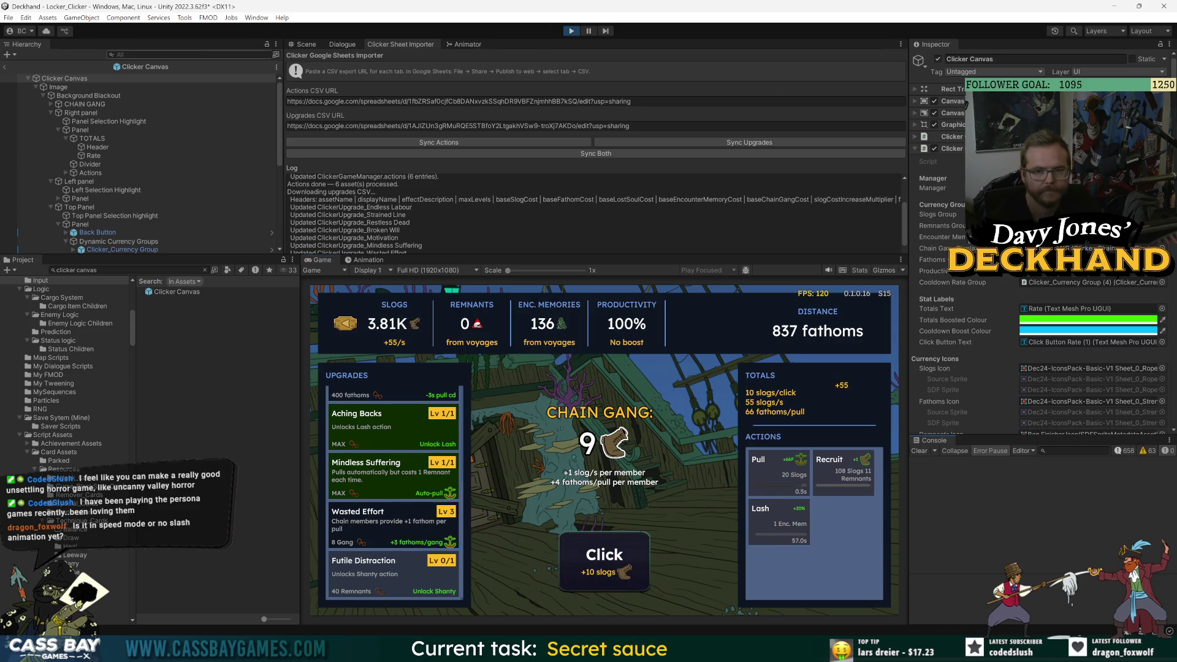
- Grant every resource using the Debug object's Add All command
{"action": "left_click", "coordinate": [29, 79]}
{"action": "scroll", "coordinate": [25, 70], "scroll_direction": "up", "scroll_amount": 3}
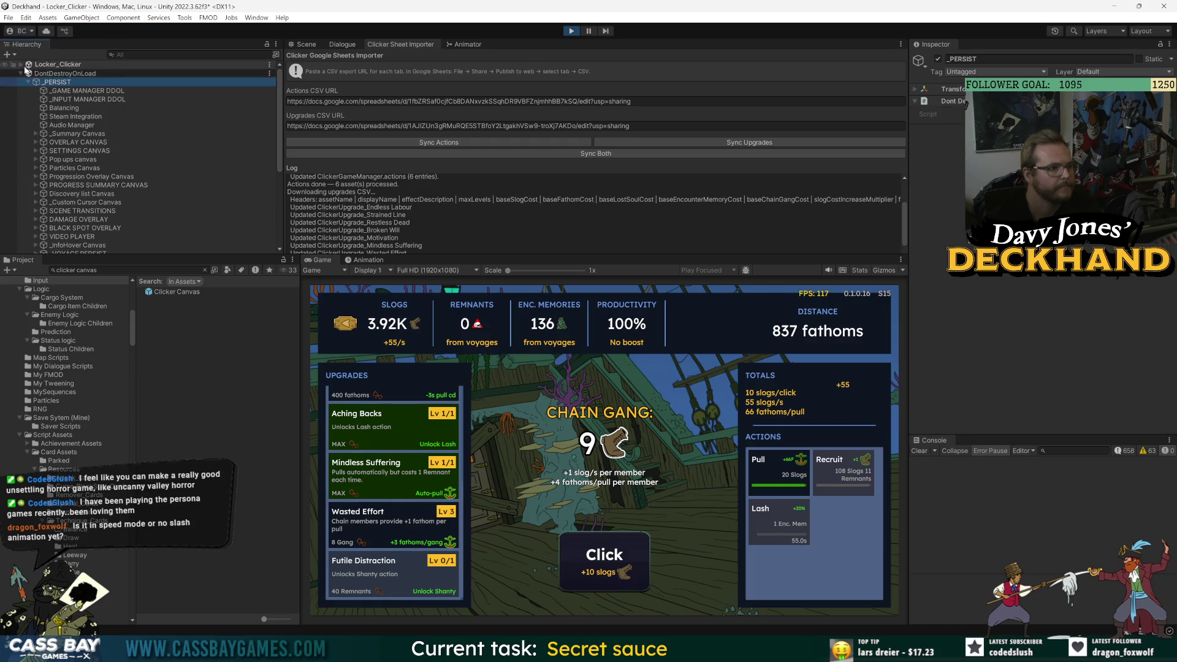
{"action": "left_click", "coordinate": [51, 107]}
{"action": "right_click", "coordinate": [955, 114]}
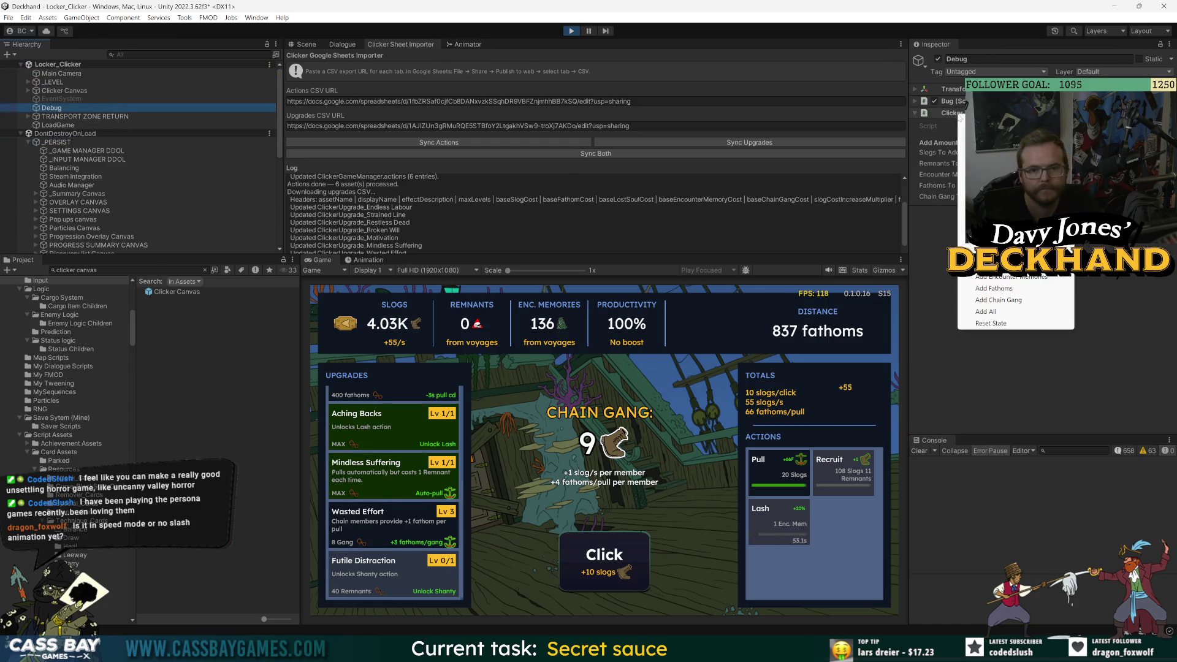
{"action": "left_click", "coordinate": [987, 311]}
- Buy the Futile Distraction upgrade to unlock Shanty, then click for more slogs
{"action": "left_click", "coordinate": [444, 572]}
{"action": "left_click", "coordinate": [843, 522]}
{"action": "left_click", "coordinate": [607, 573]}
{"action": "left_click", "coordinate": [610, 575]}
{"action": "left_click", "coordinate": [613, 577]}
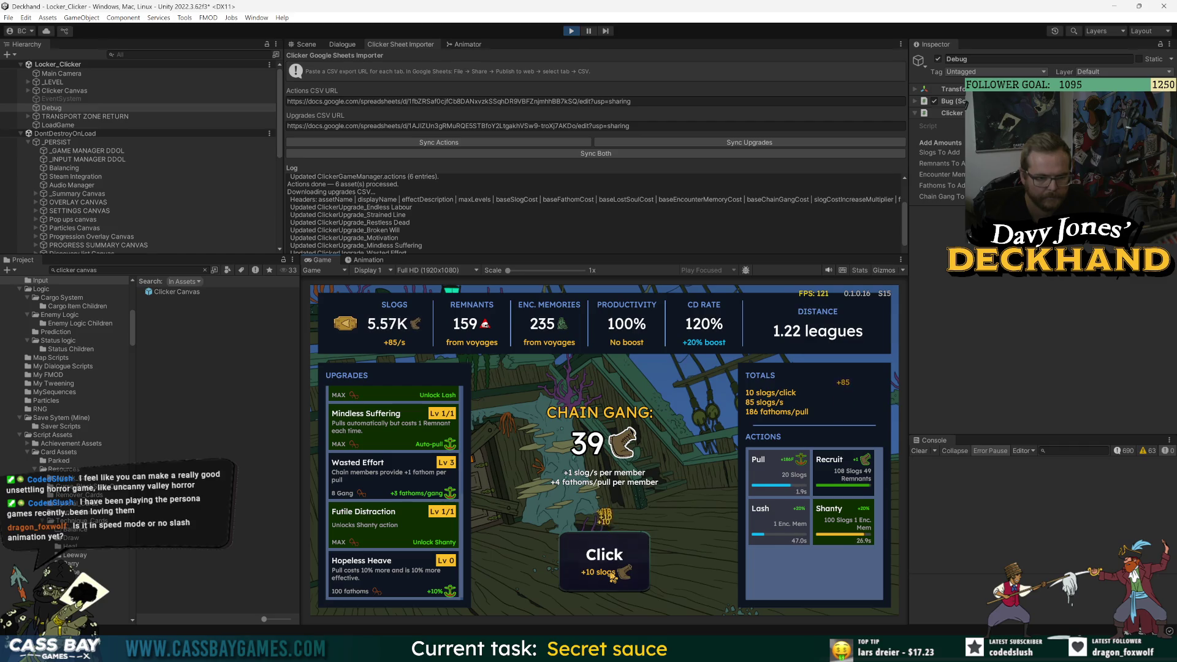
- Click the Click button repeatedly to build up slogs
{"action": "left_click", "coordinate": [613, 578]}
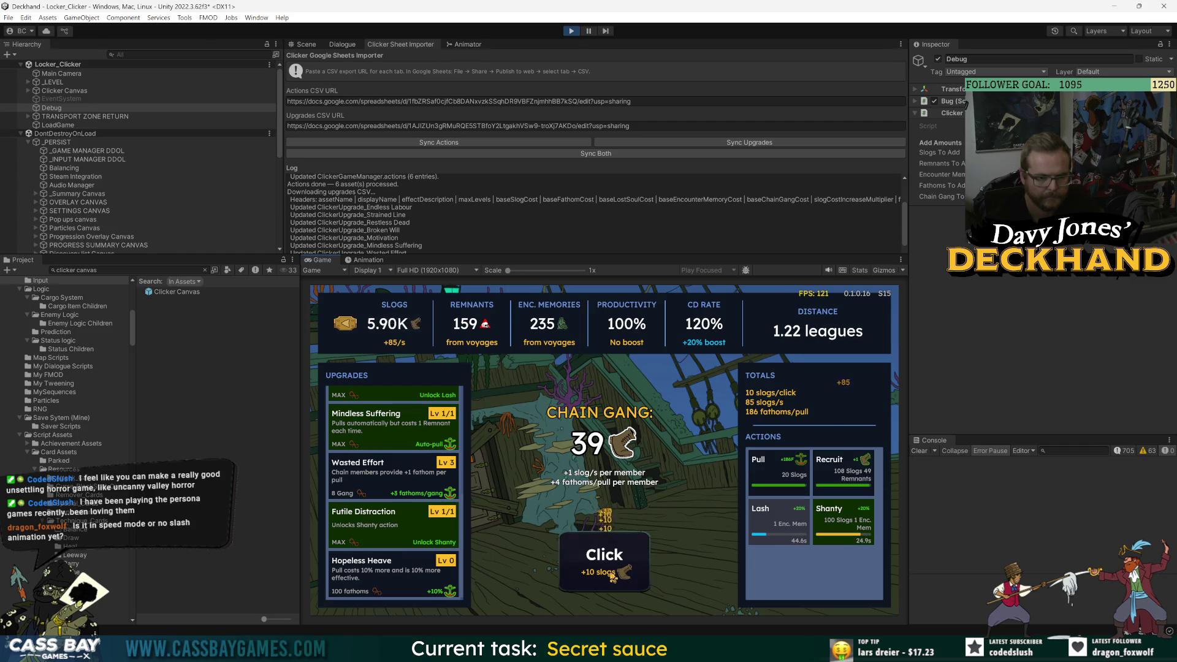
{"action": "left_click", "coordinate": [613, 578]}
{"action": "left_click", "coordinate": [613, 577]}
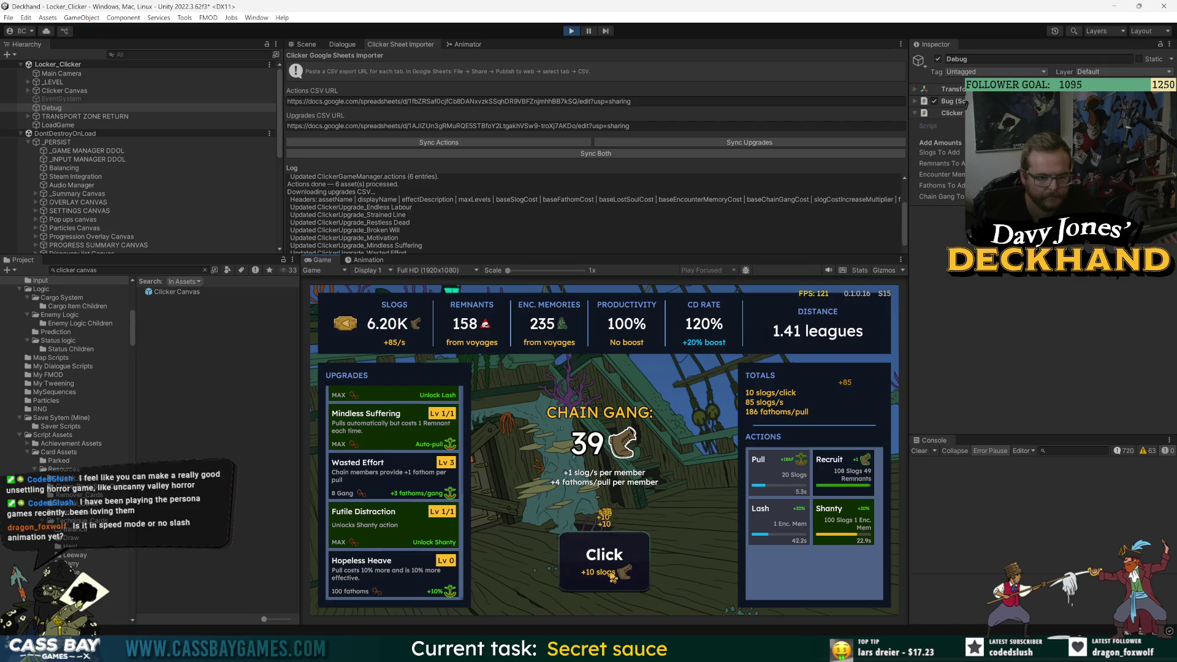
{"action": "left_click", "coordinate": [613, 577]}
{"action": "left_click", "coordinate": [613, 577]}
{"action": "left_click", "coordinate": [613, 577]}
{"action": "left_click", "coordinate": [613, 578]}
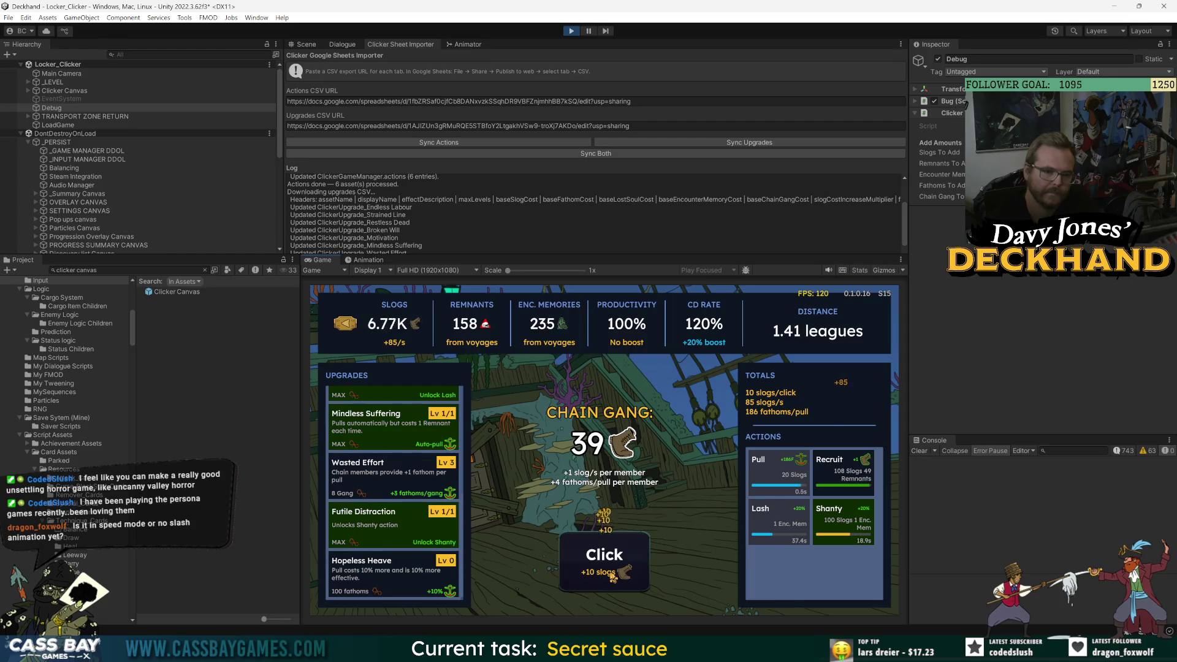
{"action": "left_click", "coordinate": [613, 578]}
{"action": "left_click", "coordinate": [613, 577]}
{"action": "left_click", "coordinate": [613, 577]}
{"action": "left_click", "coordinate": [613, 577]}
{"action": "left_click", "coordinate": [613, 578]}
{"action": "left_click", "coordinate": [613, 578]}
{"action": "left_click", "coordinate": [613, 578]}
{"action": "left_click", "coordinate": [613, 578]}
{"action": "left_click", "coordinate": [613, 577]}
{"action": "left_click", "coordinate": [613, 578]}
{"action": "left_click", "coordinate": [613, 578]}
{"action": "left_click", "coordinate": [607, 570]}
{"action": "left_click", "coordinate": [600, 558]}
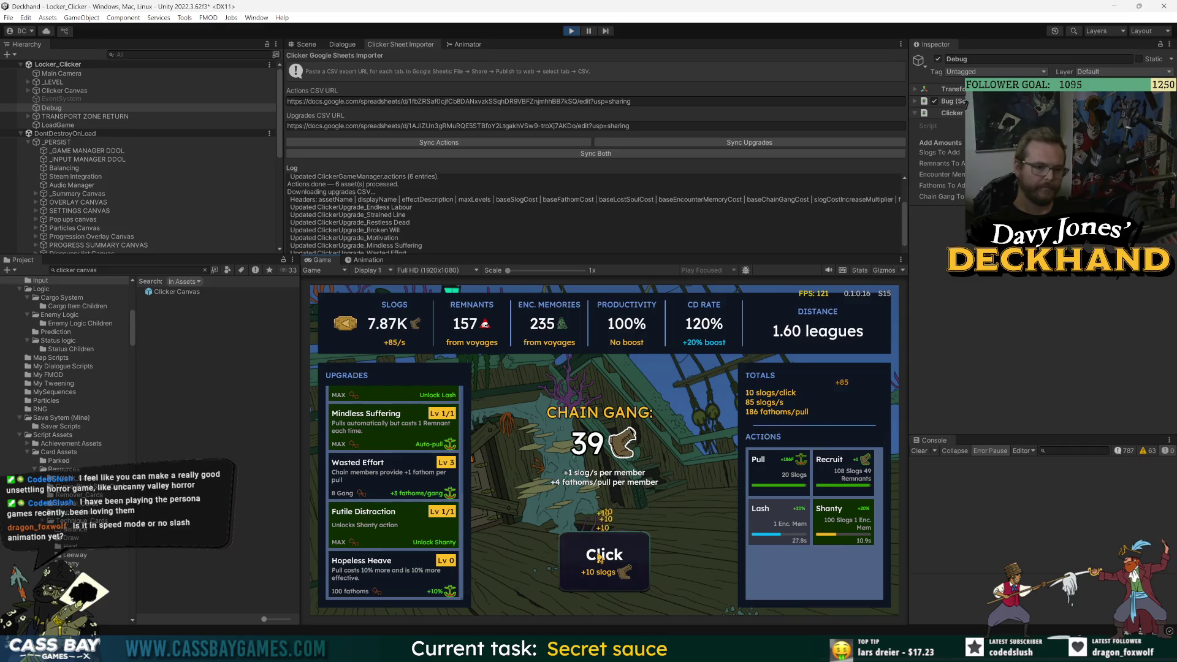
{"action": "left_click", "coordinate": [599, 559]}
{"action": "left_click", "coordinate": [600, 558]}
{"action": "left_click", "coordinate": [600, 559]}
{"action": "left_click", "coordinate": [600, 558]}
{"action": "left_click", "coordinate": [600, 558]}
{"action": "left_click", "coordinate": [600, 559]}
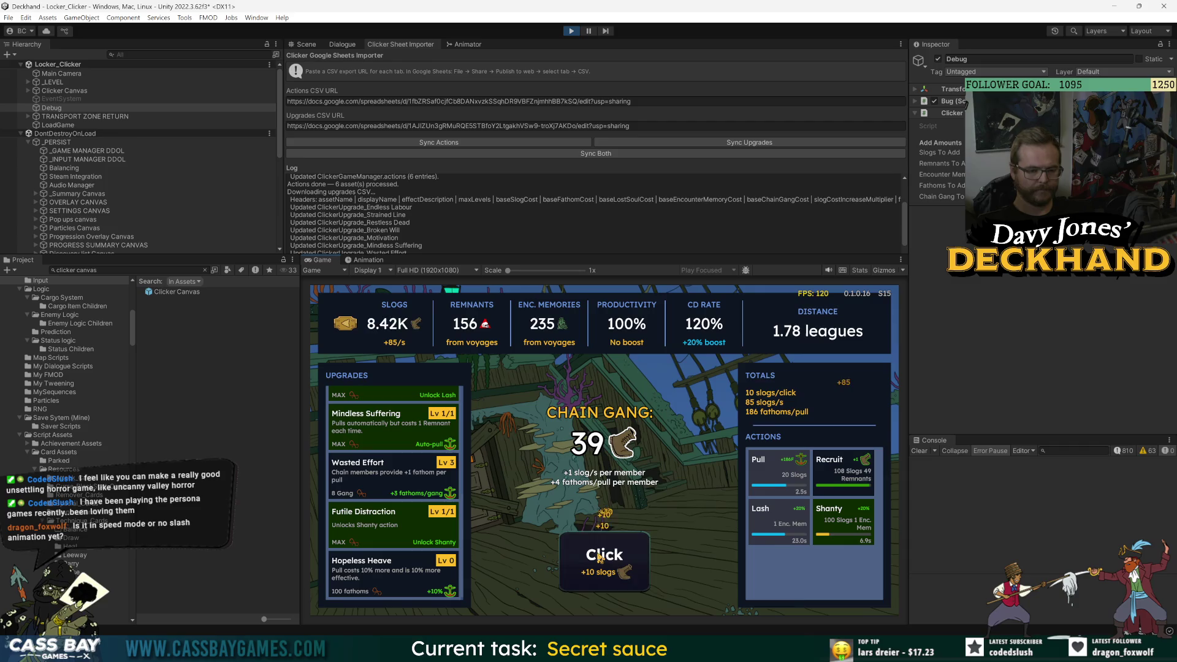
{"action": "left_click", "coordinate": [600, 558]}
{"action": "left_click", "coordinate": [600, 558]}
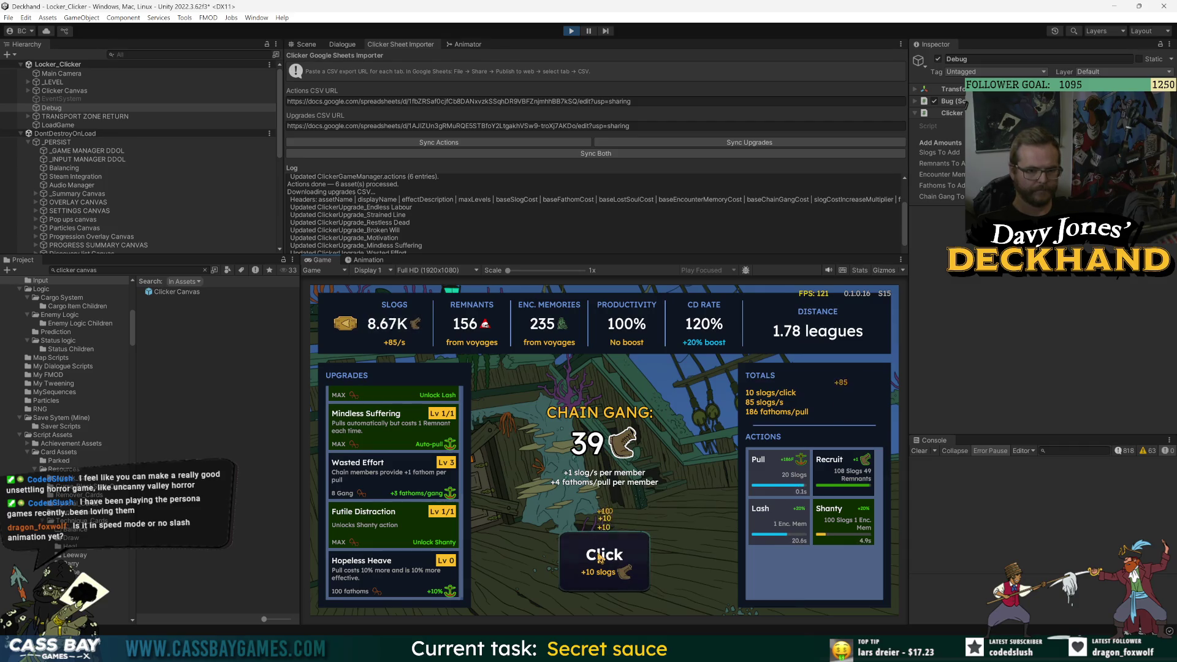
{"action": "left_click", "coordinate": [601, 559]}
{"action": "left_click", "coordinate": [600, 559]}
{"action": "left_click", "coordinate": [601, 559]}
{"action": "left_click", "coordinate": [600, 558]}
{"action": "left_click", "coordinate": [601, 558]}
{"action": "left_click", "coordinate": [600, 558]}
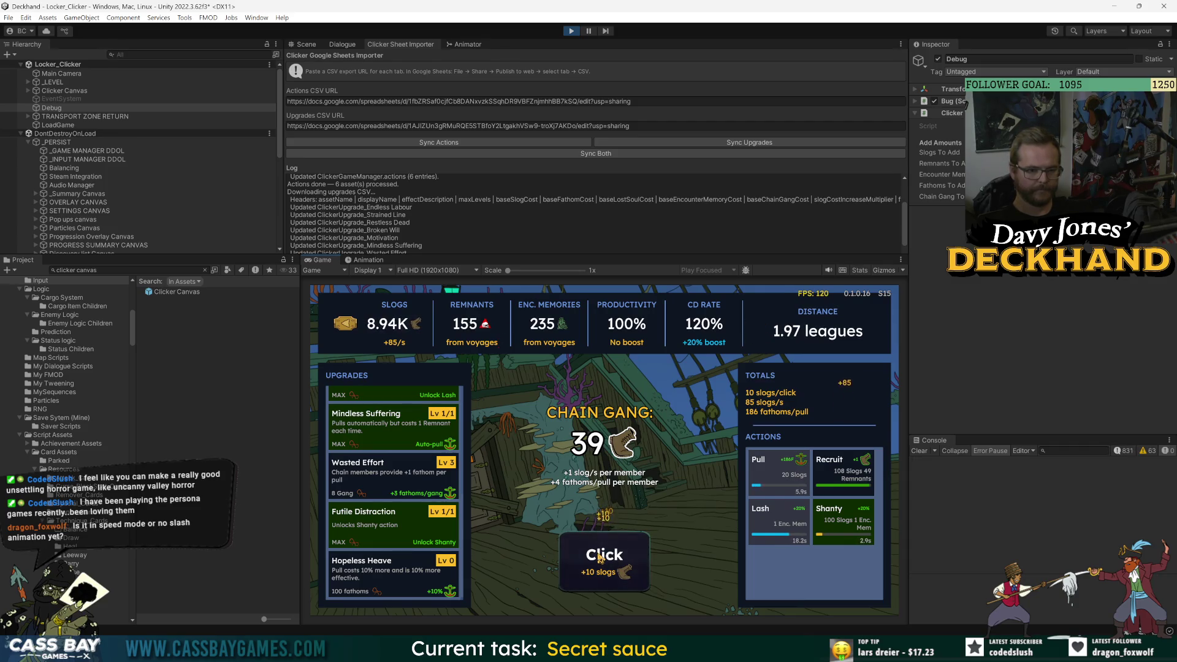
- Buy the Hopeless Heave, Urgent Misery and Fruitless Harvest upgrades
{"action": "left_click", "coordinate": [367, 573]}
{"action": "scroll", "coordinate": [368, 573], "scroll_direction": "down", "scroll_amount": 1}
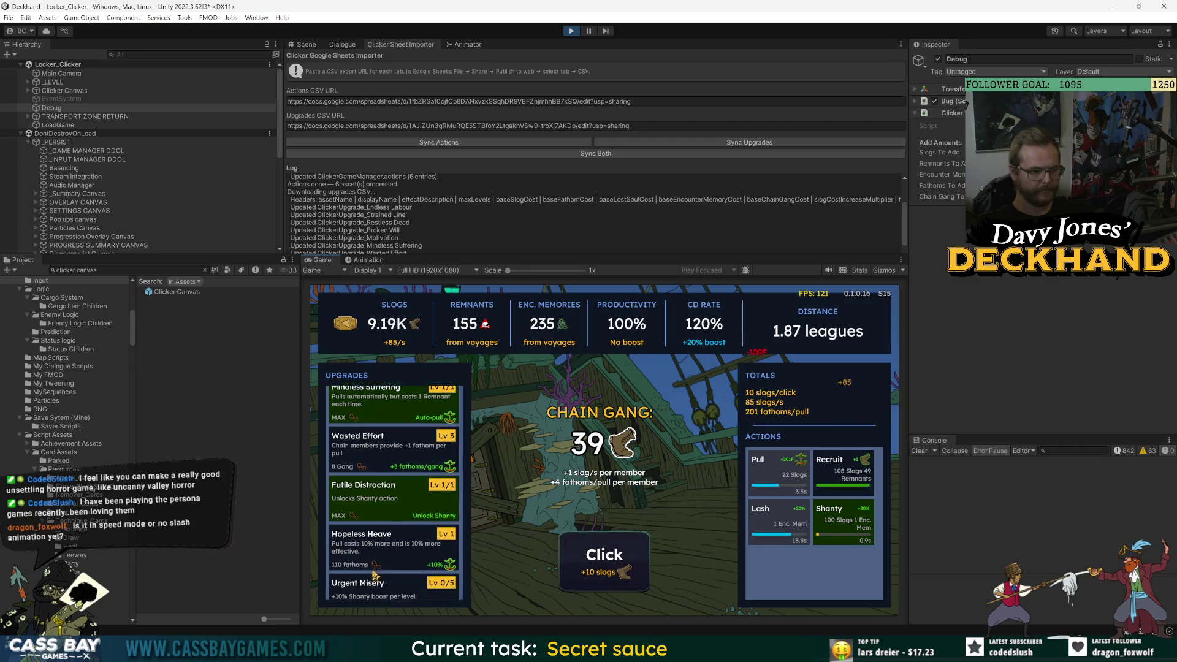
{"action": "left_click", "coordinate": [426, 581]}
{"action": "scroll", "coordinate": [426, 581], "scroll_direction": "down", "scroll_amount": 1}
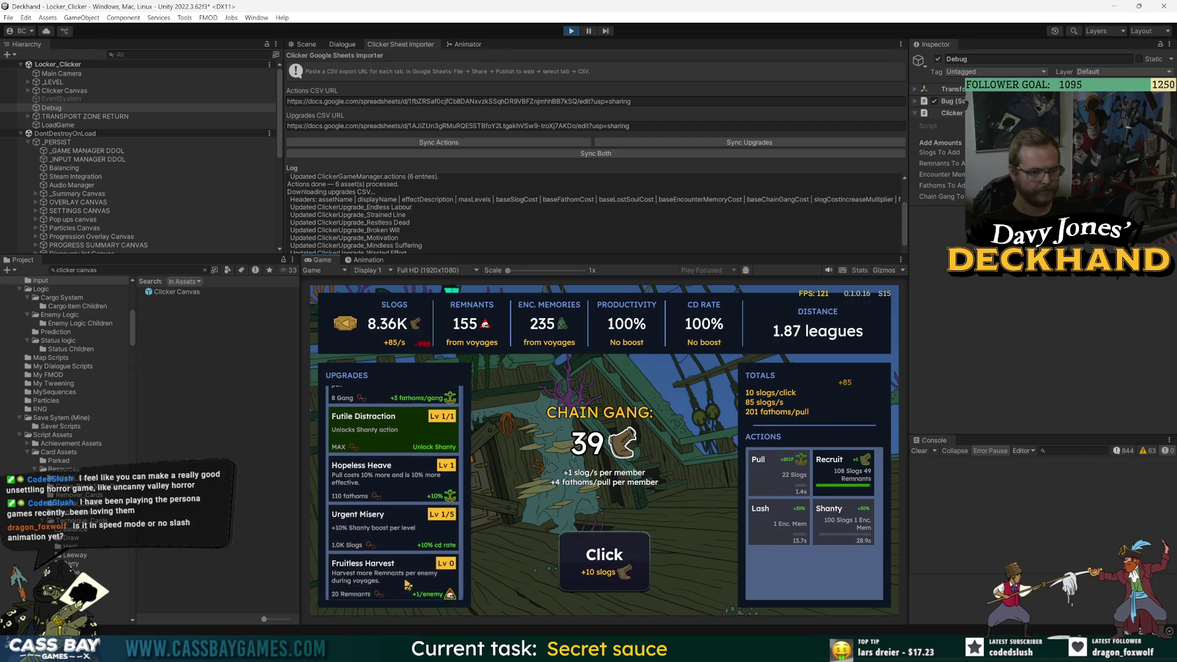
{"action": "left_click", "coordinate": [406, 577]}
{"action": "scroll", "coordinate": [405, 579], "scroll_direction": "down", "scroll_amount": 1}
{"action": "scroll", "coordinate": [404, 580], "scroll_direction": "down", "scroll_amount": 1}
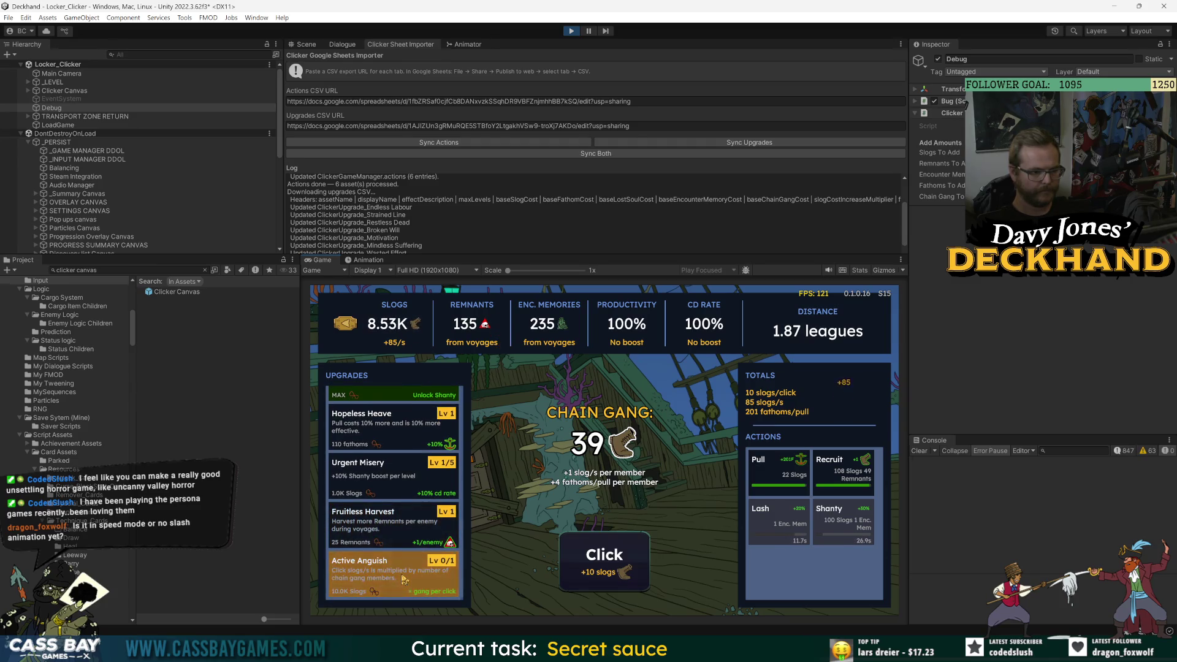
- Buy another Endless Labour level and earn a few more slogs manually
{"action": "left_click", "coordinate": [615, 567]}
{"action": "left_click", "coordinate": [615, 567]}
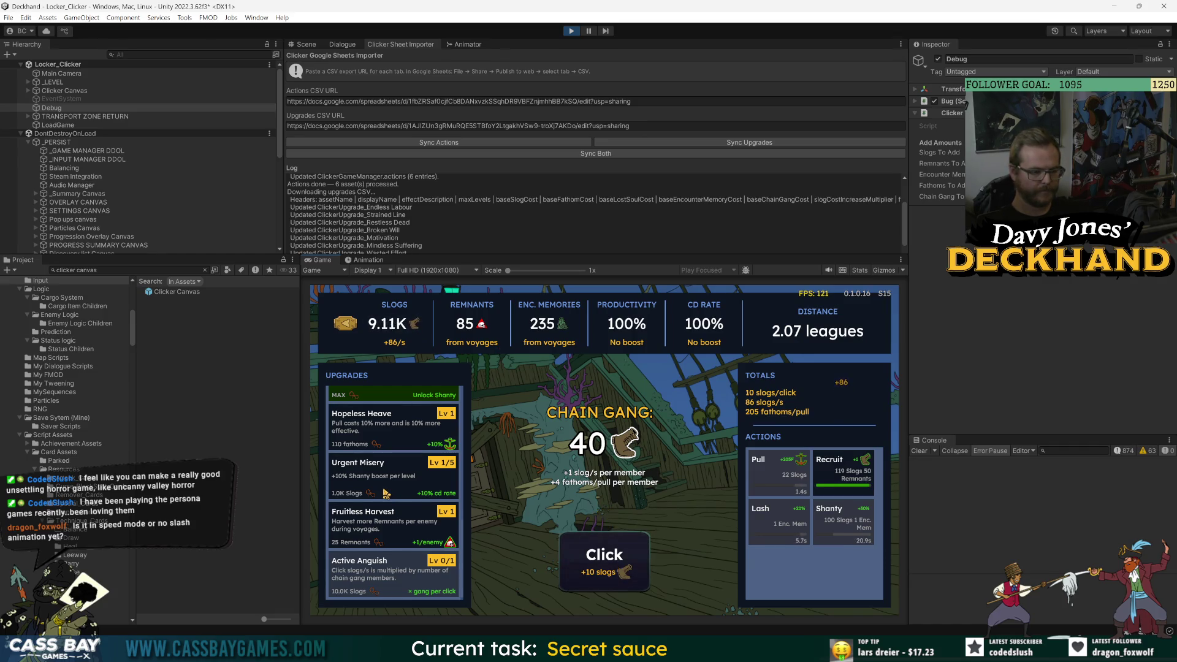
{"action": "left_click", "coordinate": [395, 483]}
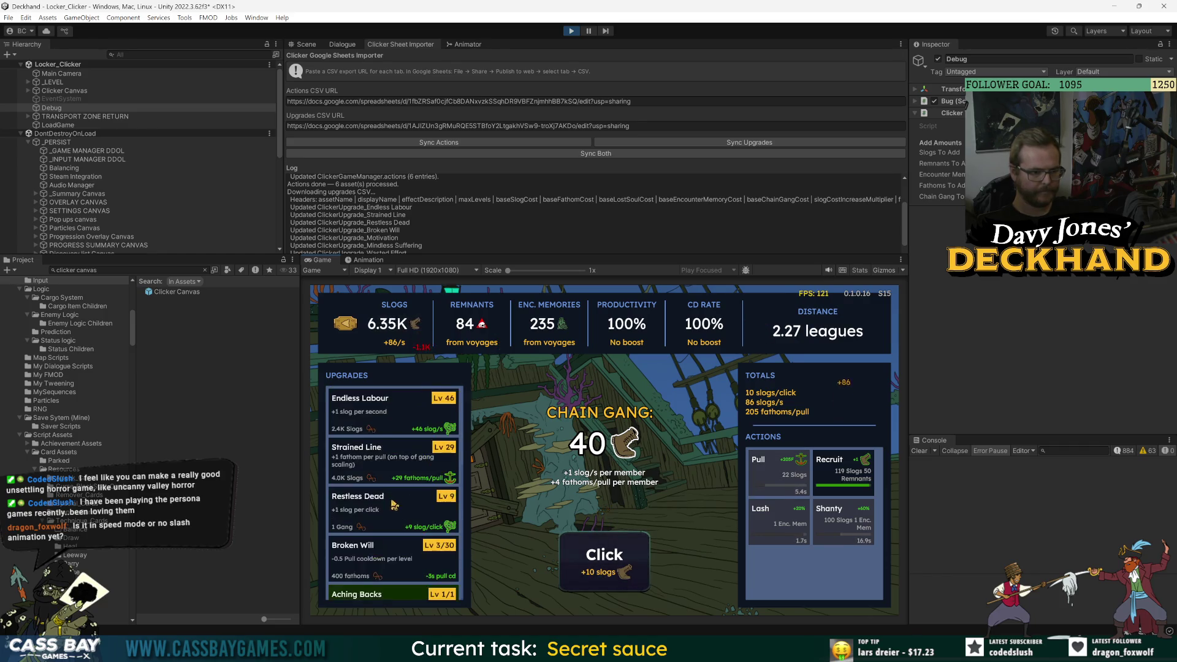
{"action": "left_click", "coordinate": [386, 419]}
{"action": "left_click", "coordinate": [607, 570]}
{"action": "left_click", "coordinate": [612, 579]}
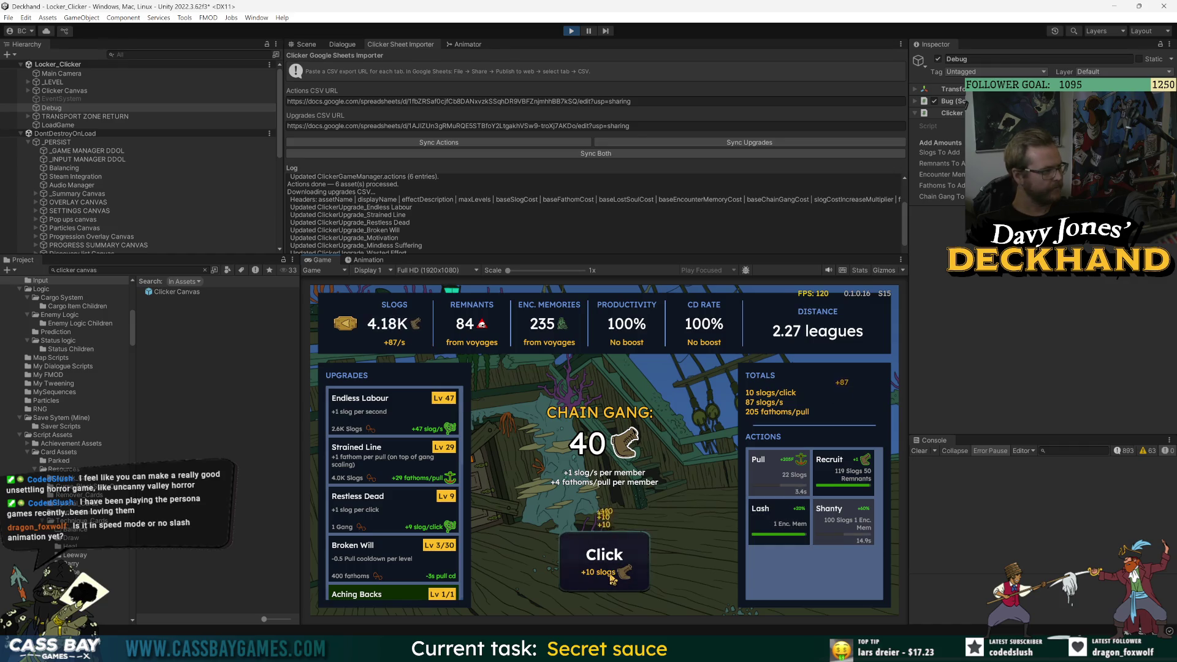
- Recruit another Chain Gang member, trigger the Lash boost, and start clicking for slogs
{"action": "key", "text": "2"}
{"action": "key", "text": "3"}
{"action": "scroll", "coordinate": [406, 532], "scroll_direction": "down", "scroll_amount": 5}
{"action": "left_click", "coordinate": [607, 556]}
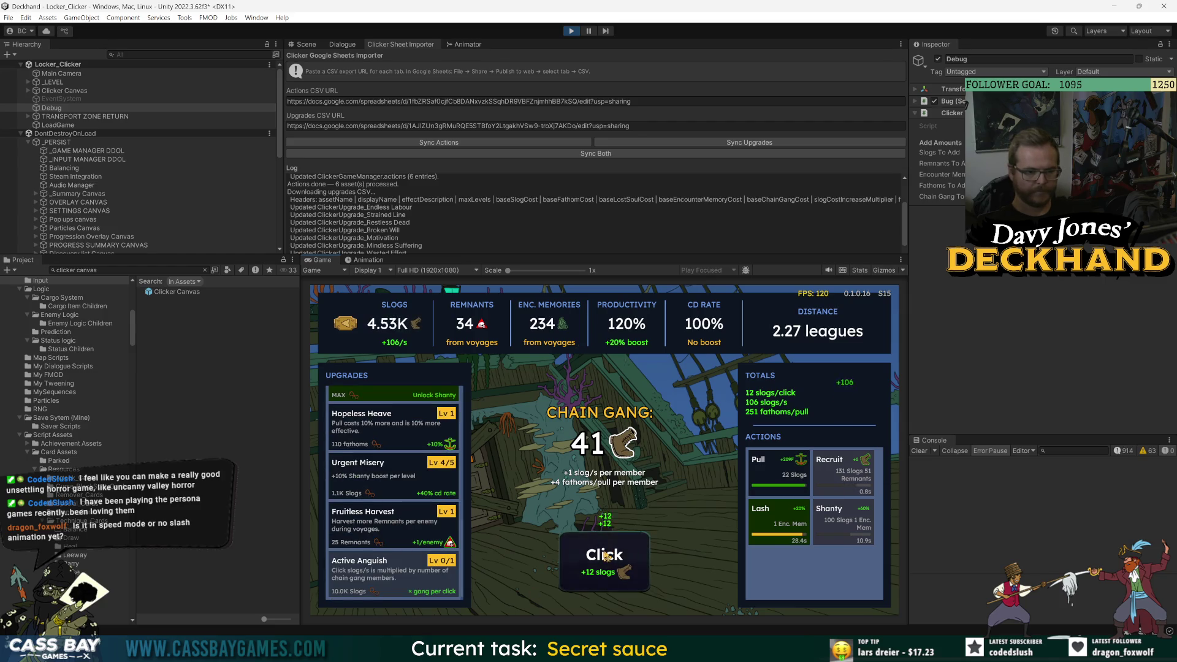
{"action": "left_click", "coordinate": [607, 556]}
{"action": "left_click", "coordinate": [607, 556]}
{"action": "left_click", "coordinate": [607, 556]}
{"action": "left_click", "coordinate": [606, 556]}
{"action": "left_click", "coordinate": [607, 556]}
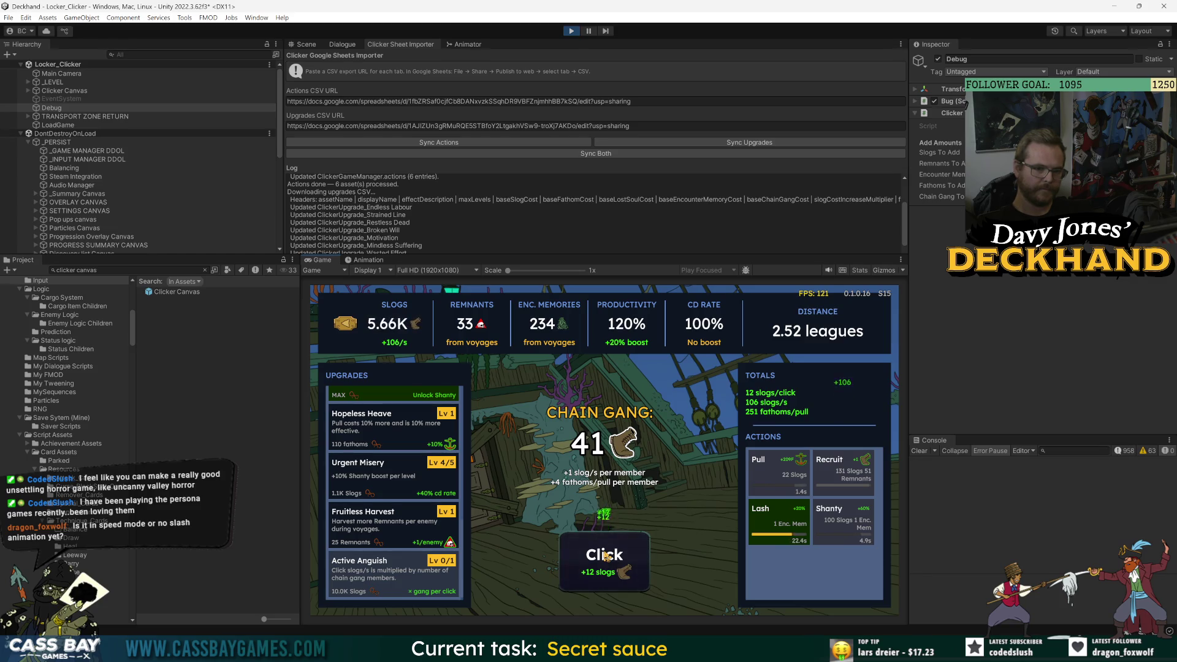
- Keep clicking the Click button repeatedly to build up slogs
{"action": "left_click", "coordinate": [607, 556]}
{"action": "left_click", "coordinate": [606, 556]}
{"action": "left_click", "coordinate": [607, 556]}
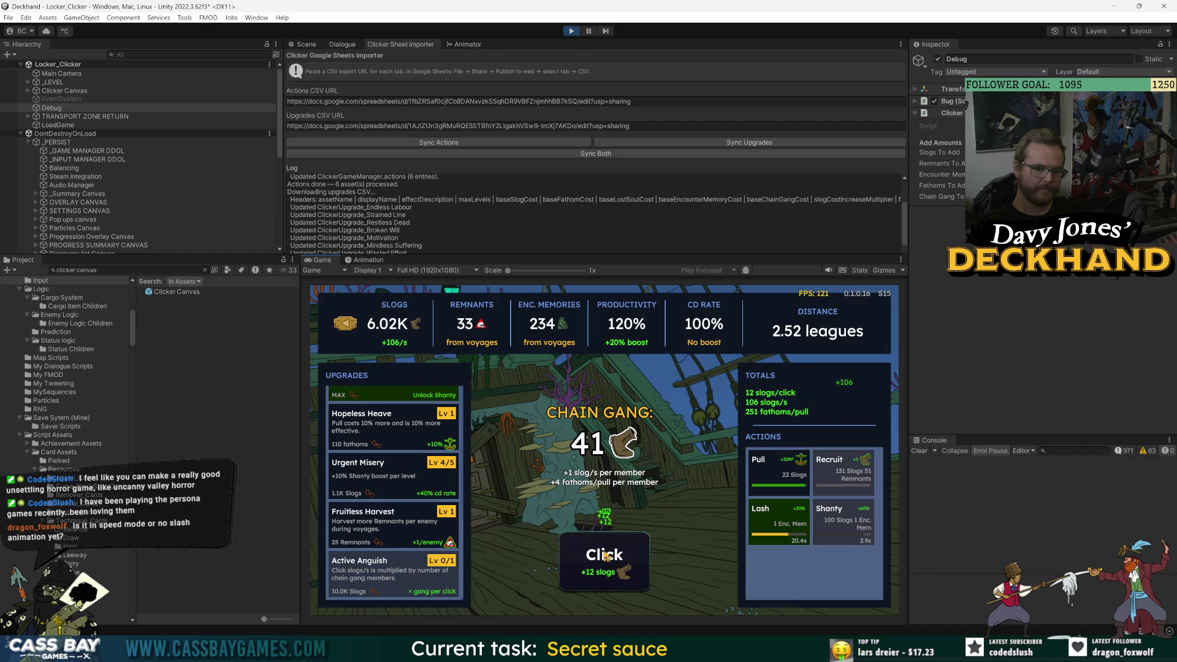
{"action": "left_click", "coordinate": [607, 556]}
{"action": "left_click", "coordinate": [607, 556]}
{"action": "left_click", "coordinate": [607, 556]}
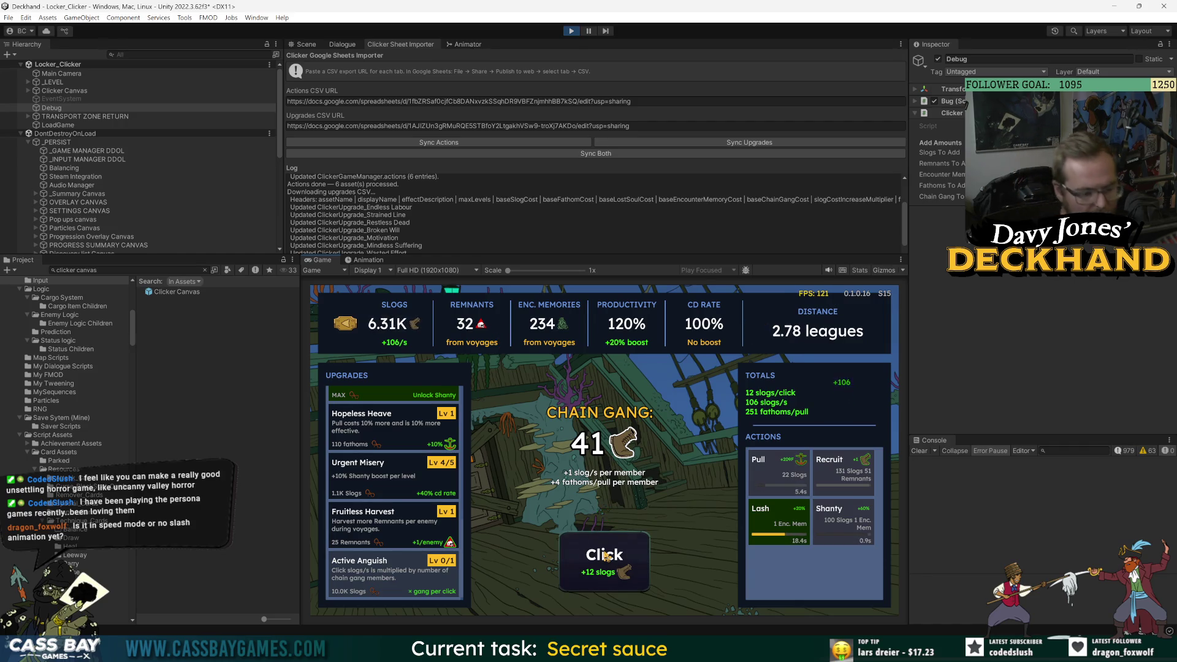
{"action": "left_click", "coordinate": [613, 556]}
{"action": "left_click", "coordinate": [619, 557]}
{"action": "left_click", "coordinate": [619, 557]}
{"action": "left_click", "coordinate": [619, 556]}
{"action": "left_click", "coordinate": [619, 557]}
{"action": "left_click", "coordinate": [619, 557]}
{"action": "left_click", "coordinate": [619, 556]}
{"action": "left_click", "coordinate": [619, 557]}
{"action": "left_click", "coordinate": [619, 557]}
{"action": "left_click", "coordinate": [619, 557]}
{"action": "left_click", "coordinate": [619, 557]}
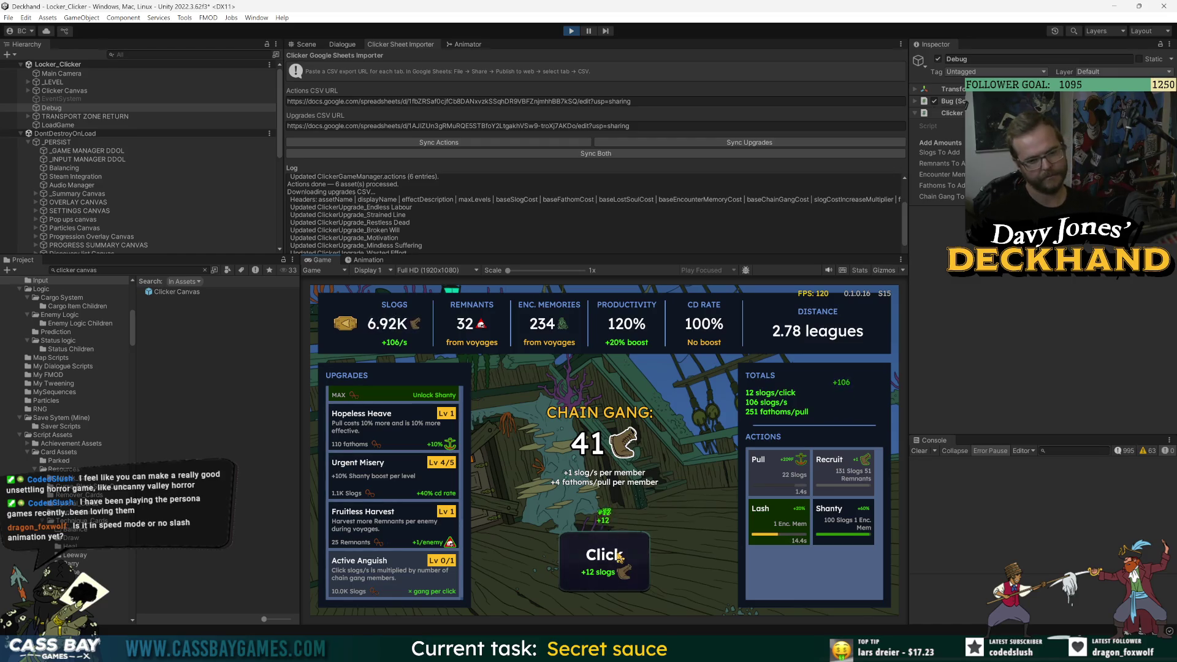
{"action": "left_click", "coordinate": [619, 557]}
{"action": "left_click", "coordinate": [619, 556]}
{"action": "left_click", "coordinate": [619, 557]}
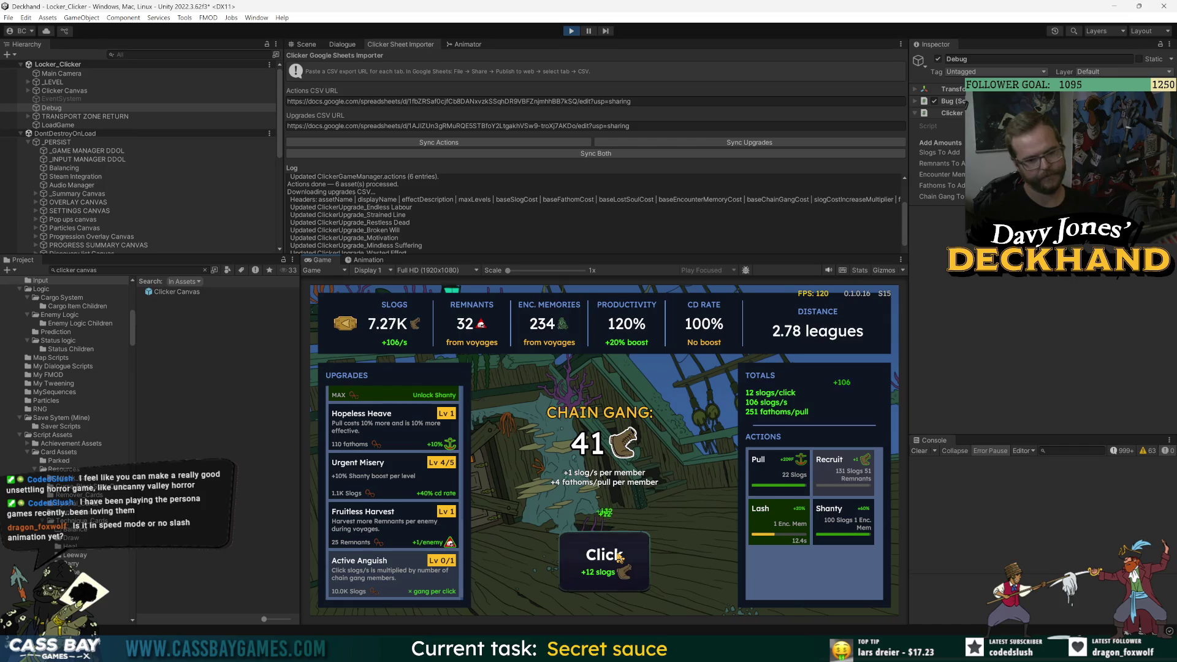
{"action": "left_click", "coordinate": [619, 556]}
{"action": "left_click", "coordinate": [619, 557]}
{"action": "left_click", "coordinate": [620, 556]}
{"action": "left_click", "coordinate": [619, 556]}
{"action": "left_click", "coordinate": [619, 557]}
{"action": "left_click", "coordinate": [619, 557]}
{"action": "left_click", "coordinate": [620, 556]}
{"action": "left_click", "coordinate": [619, 556]}
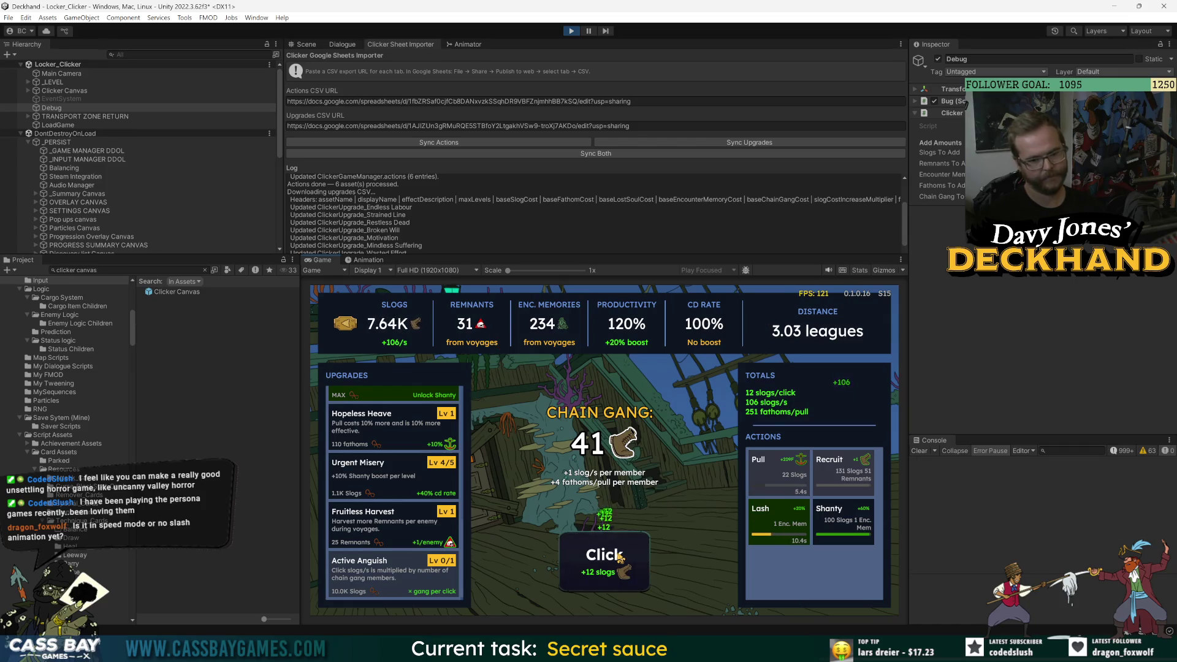
{"action": "left_click", "coordinate": [619, 557]}
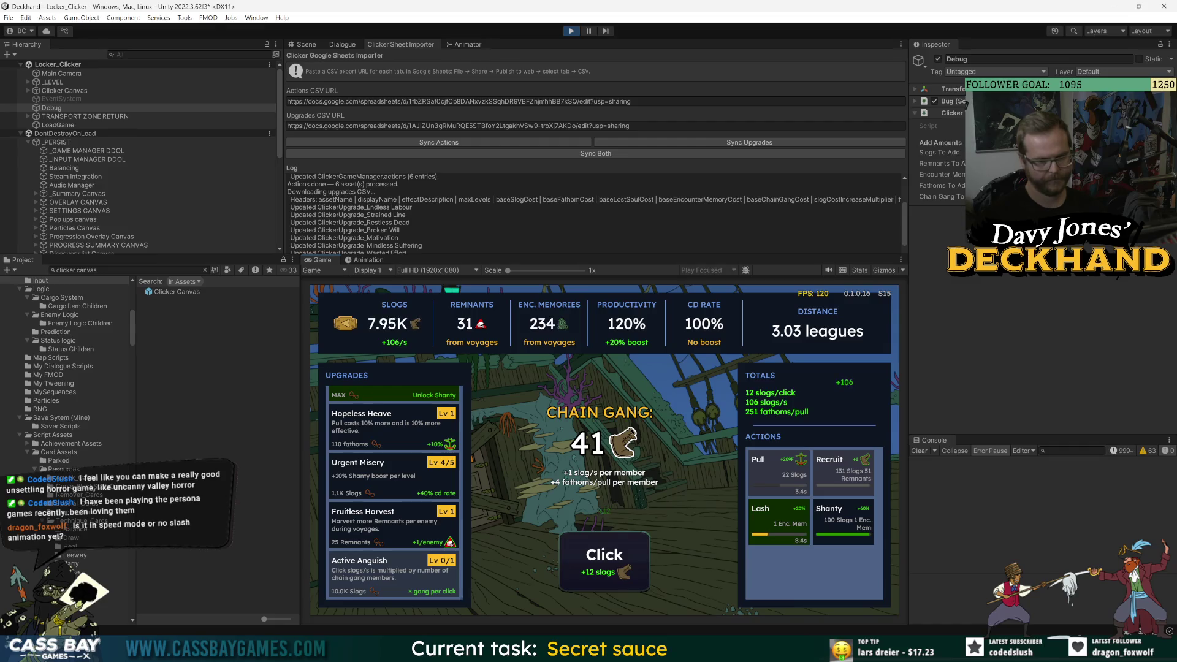
- Trigger the Shanty cooldown boost and keep clicking for slogs
{"action": "left_click", "coordinate": [831, 533]}
{"action": "left_click", "coordinate": [637, 559]}
{"action": "left_click", "coordinate": [636, 559]}
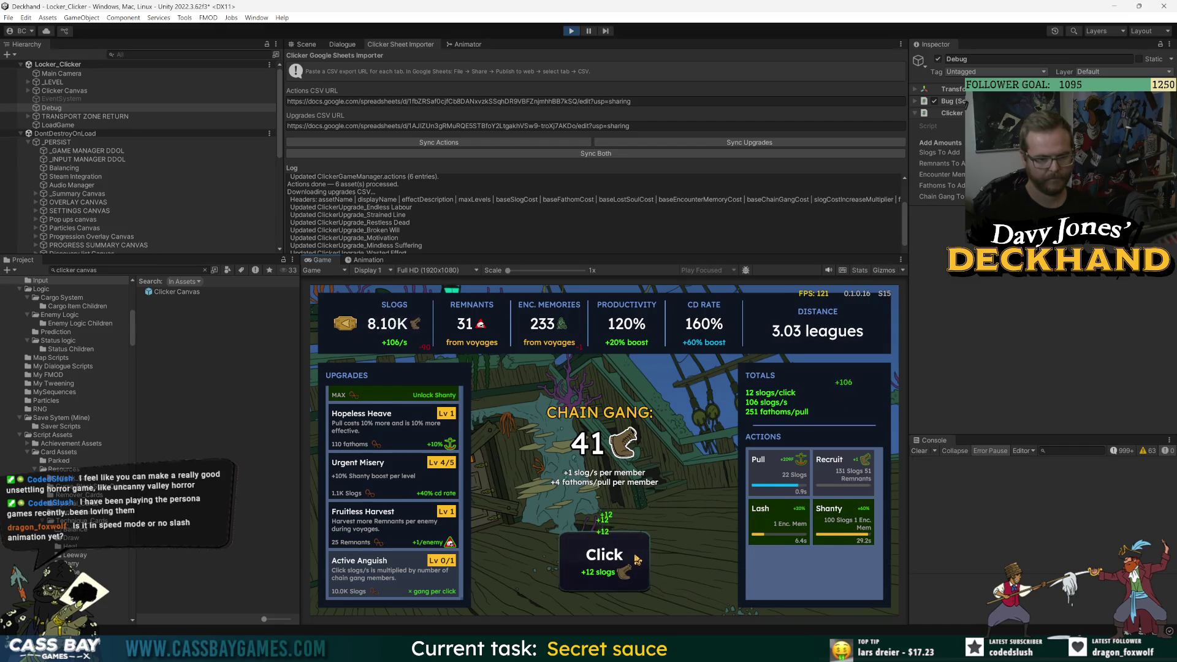
{"action": "left_click", "coordinate": [637, 559]}
{"action": "left_click", "coordinate": [637, 559]}
{"action": "left_click", "coordinate": [636, 559]}
{"action": "left_click", "coordinate": [636, 559]}
{"action": "left_click", "coordinate": [636, 559]}
{"action": "left_click", "coordinate": [636, 559]}
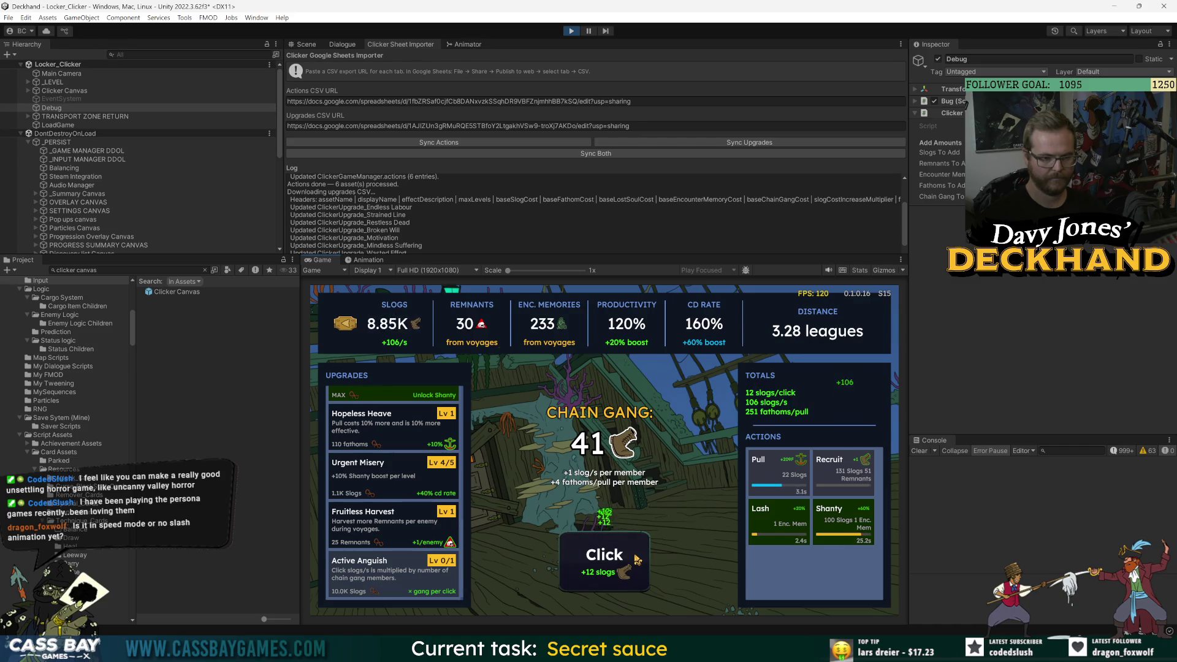
{"action": "left_click", "coordinate": [637, 559]}
{"action": "left_click", "coordinate": [636, 559]}
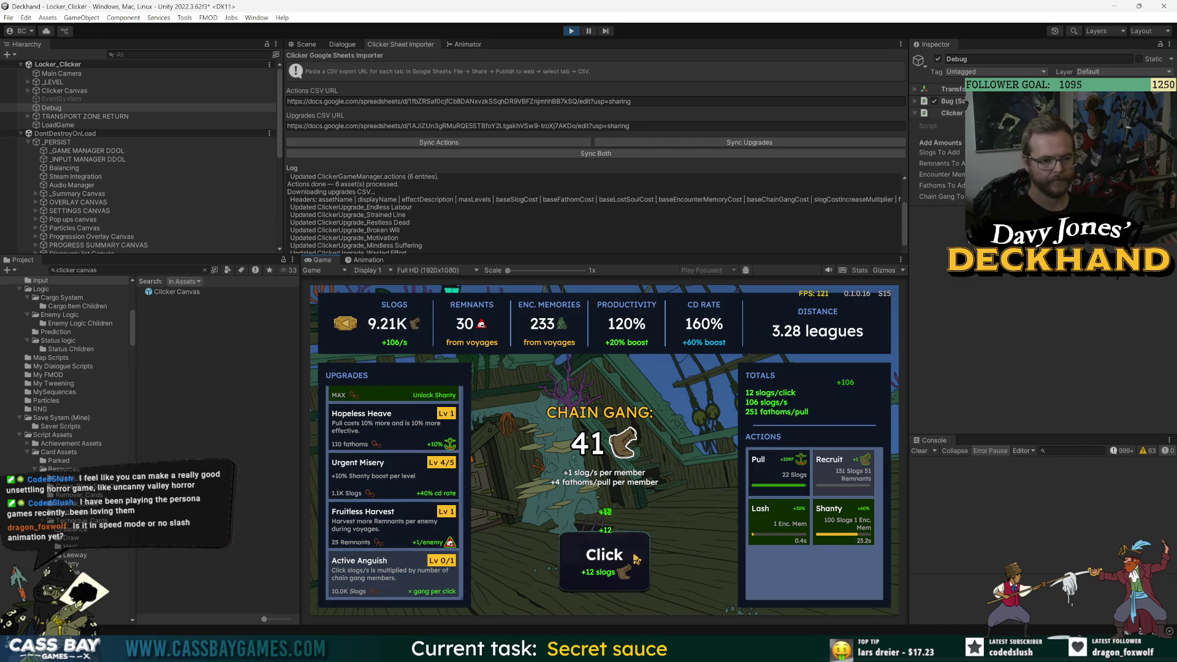
{"action": "left_click", "coordinate": [637, 559]}
{"action": "left_click", "coordinate": [636, 559]}
{"action": "left_click", "coordinate": [637, 559]}
{"action": "left_click", "coordinate": [637, 559]}
{"action": "left_click", "coordinate": [636, 559]}
{"action": "left_click", "coordinate": [636, 559]}
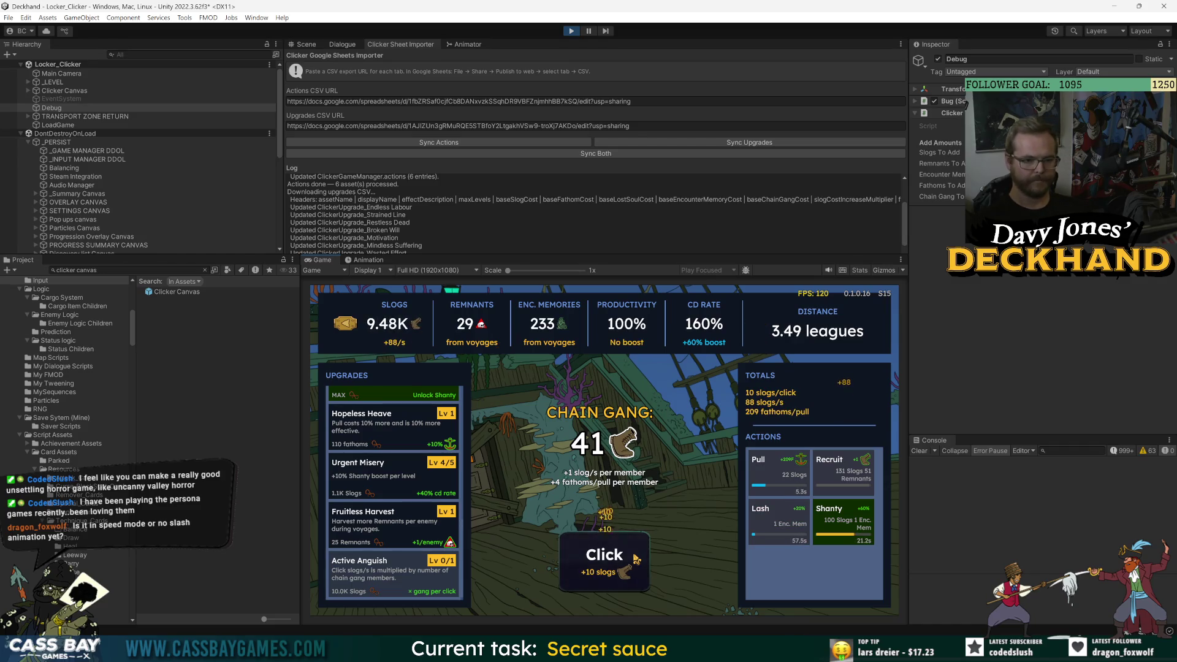
{"action": "left_click", "coordinate": [636, 559]}
{"action": "left_click", "coordinate": [636, 559]}
- Click on until slogs reach 11.70K, then exit Play mode with Ctrl+P
{"action": "left_click", "coordinate": [593, 554]}
{"action": "left_click", "coordinate": [593, 555]}
{"action": "left_click", "coordinate": [594, 555]}
{"action": "left_click", "coordinate": [594, 555]}
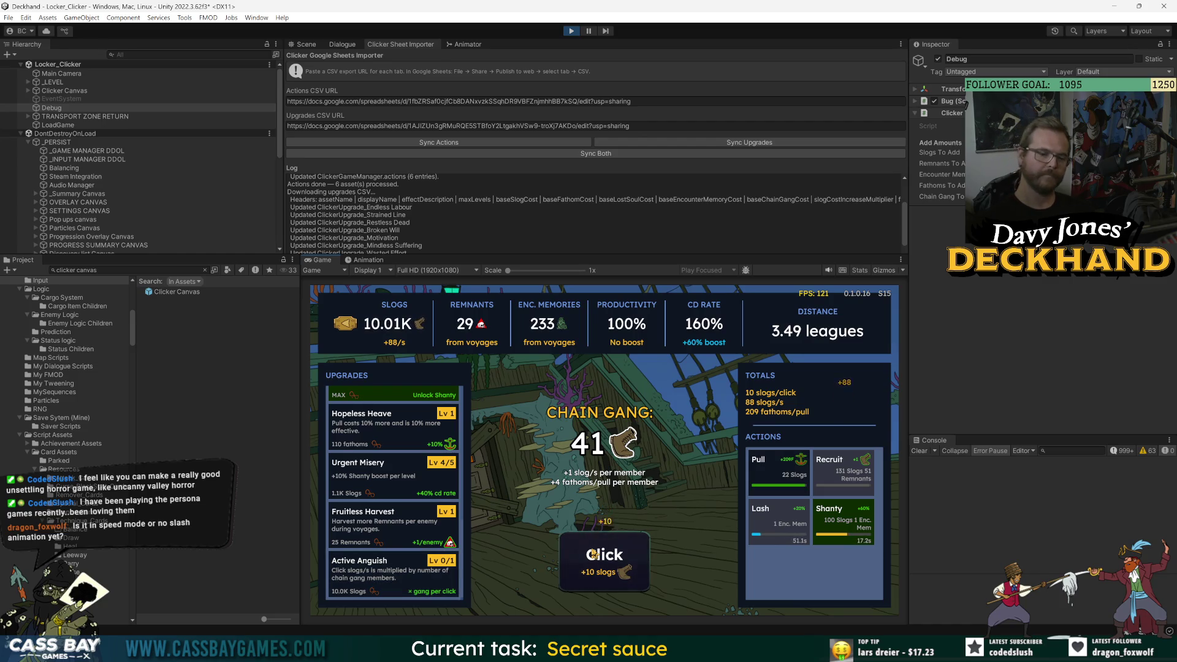
{"action": "left_click", "coordinate": [593, 555]}
{"action": "left_click", "coordinate": [594, 554]}
{"action": "left_click", "coordinate": [594, 555]}
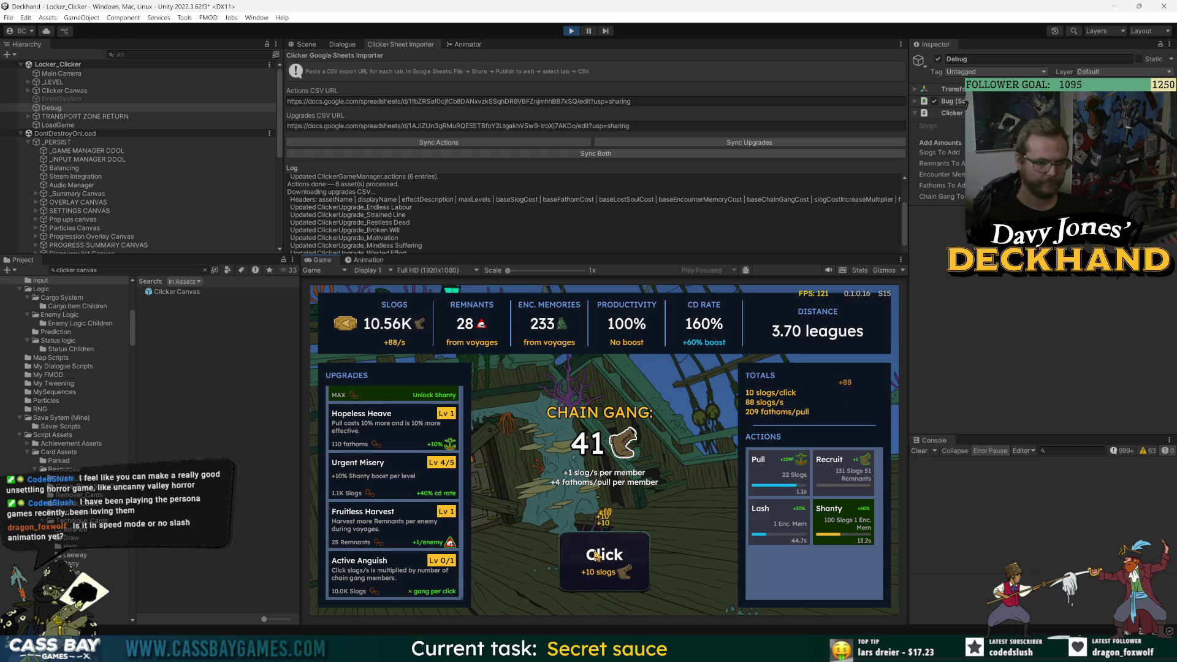
{"action": "left_click", "coordinate": [597, 556]}
{"action": "left_click", "coordinate": [597, 557]}
{"action": "left_click", "coordinate": [598, 556]}
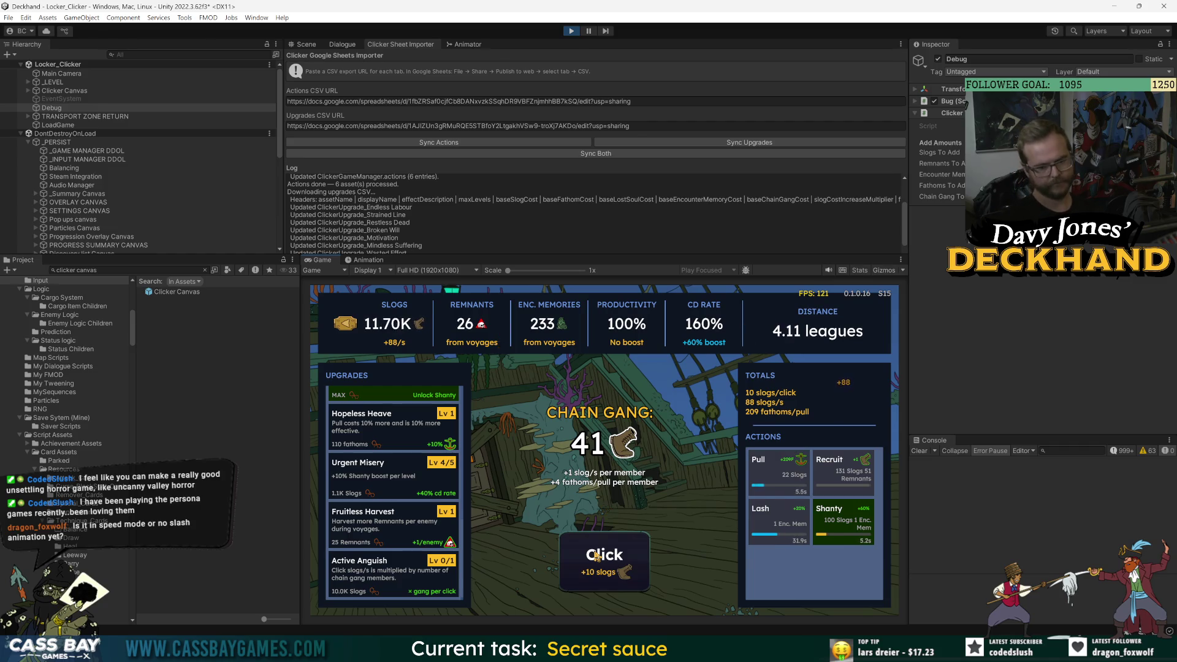
{"action": "key", "text": "ctrl+p"}
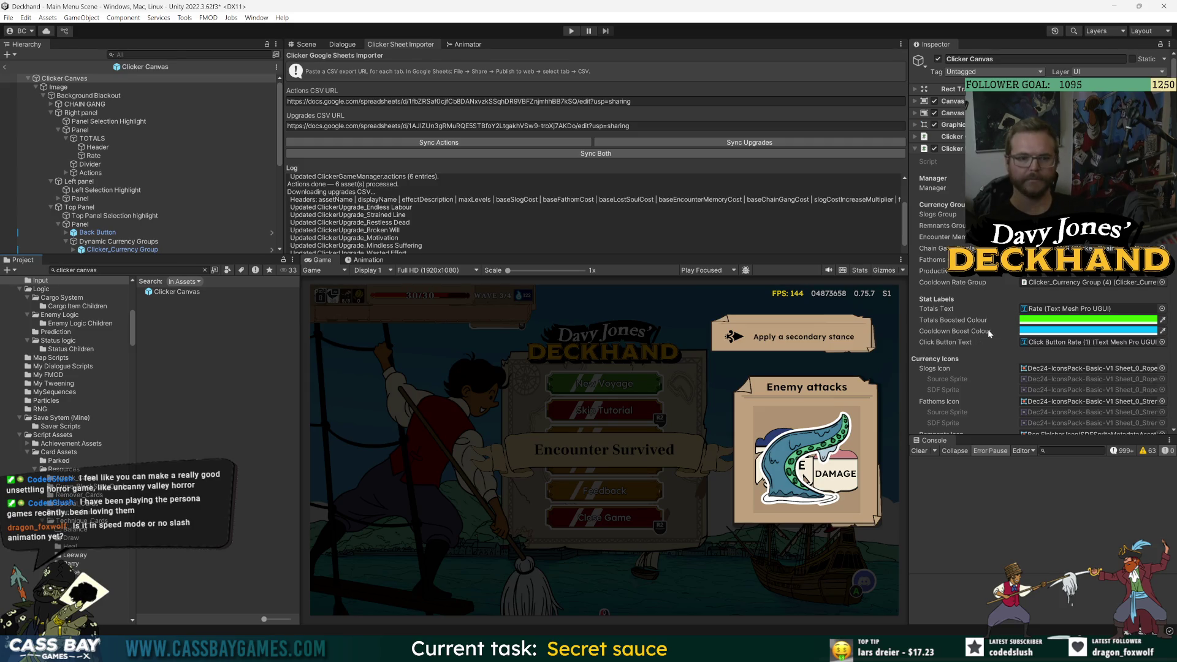
- Set Gain Popup Colour to green in the Clicker Canvas Inspector
{"action": "scroll", "coordinate": [952, 325], "scroll_direction": "down", "scroll_amount": 10}
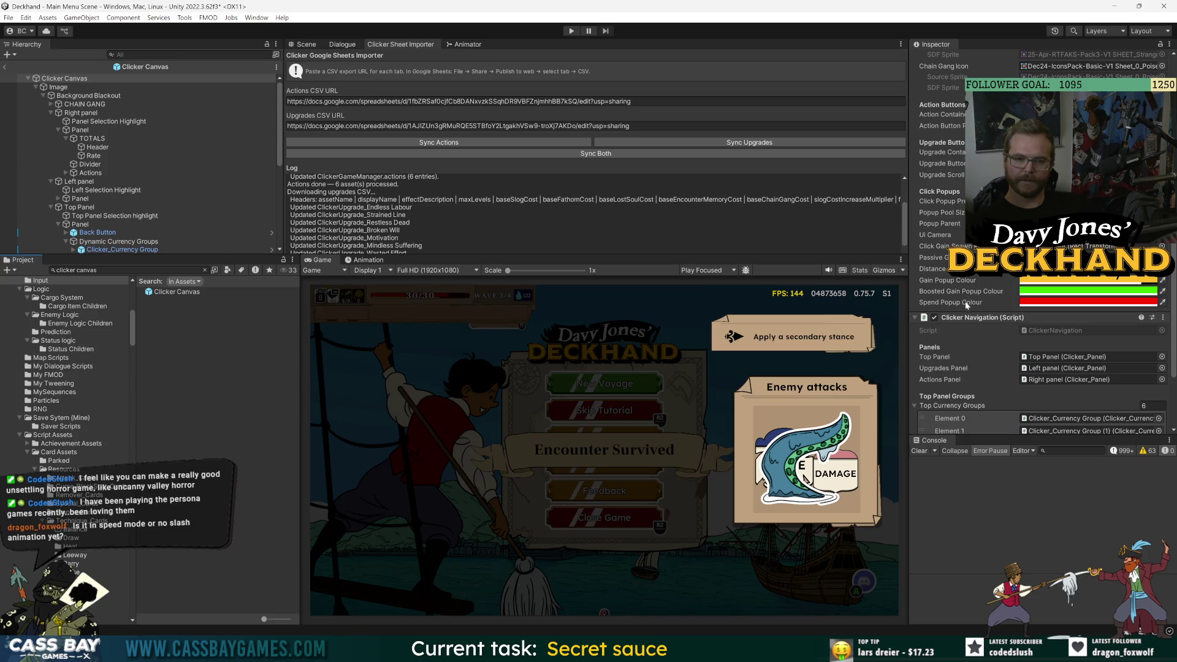
{"action": "scroll", "coordinate": [981, 292], "scroll_direction": "up", "scroll_amount": 8}
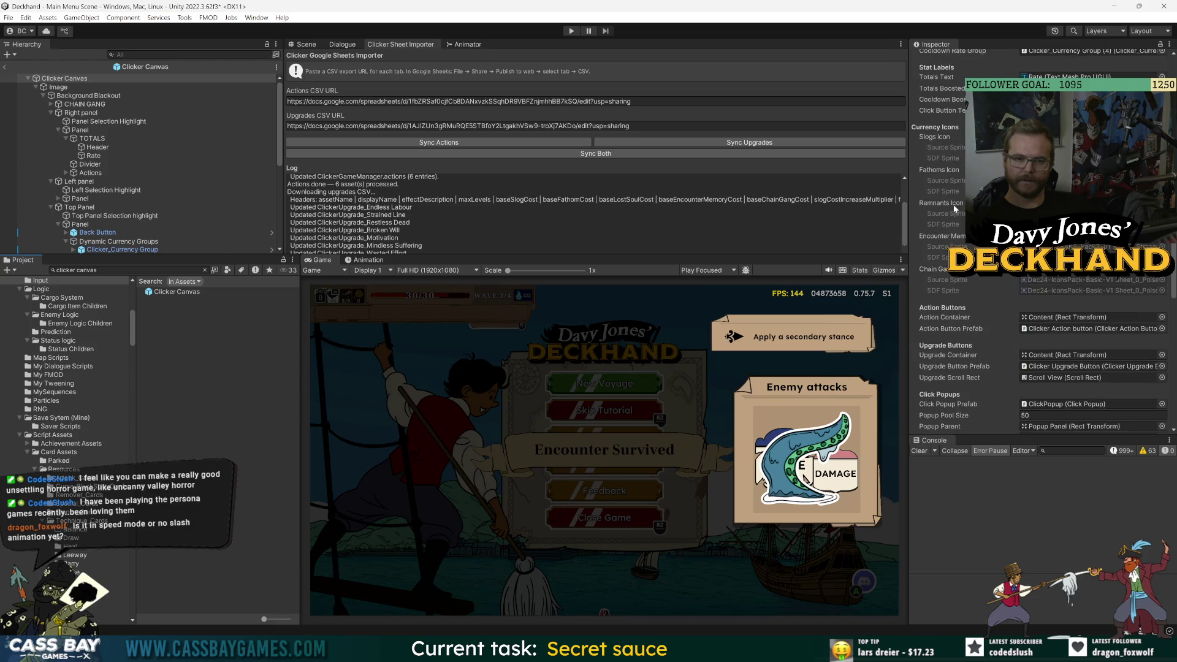
{"action": "scroll", "coordinate": [953, 202], "scroll_direction": "up", "scroll_amount": 5}
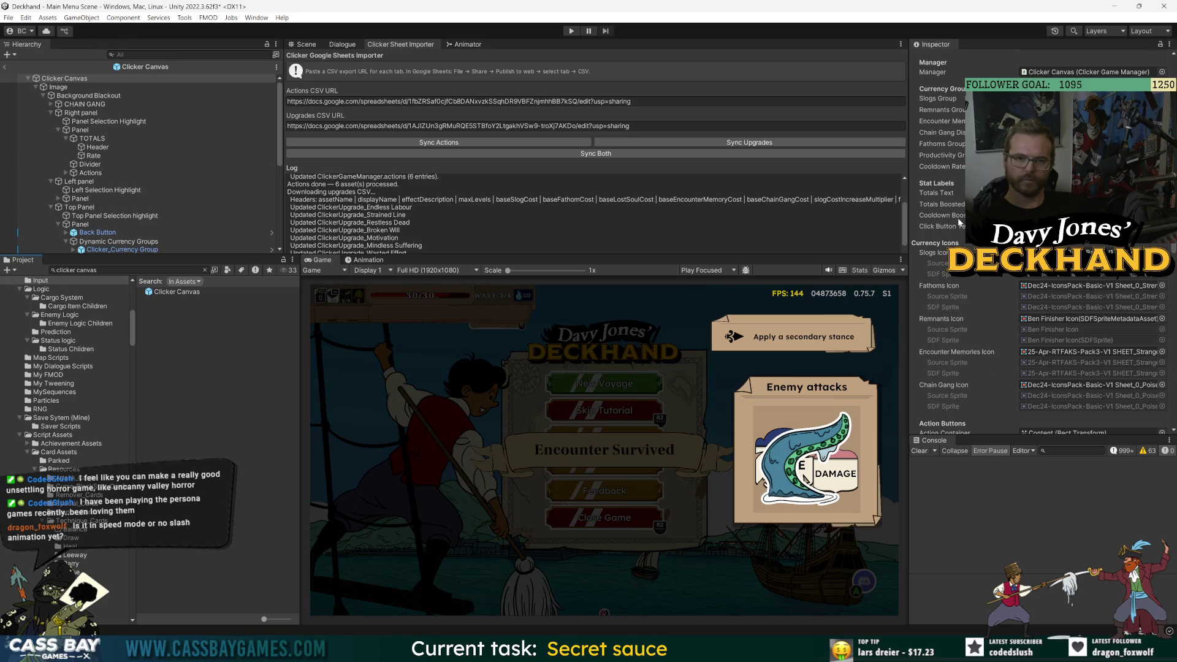
{"action": "scroll", "coordinate": [945, 364], "scroll_direction": "down", "scroll_amount": 8}
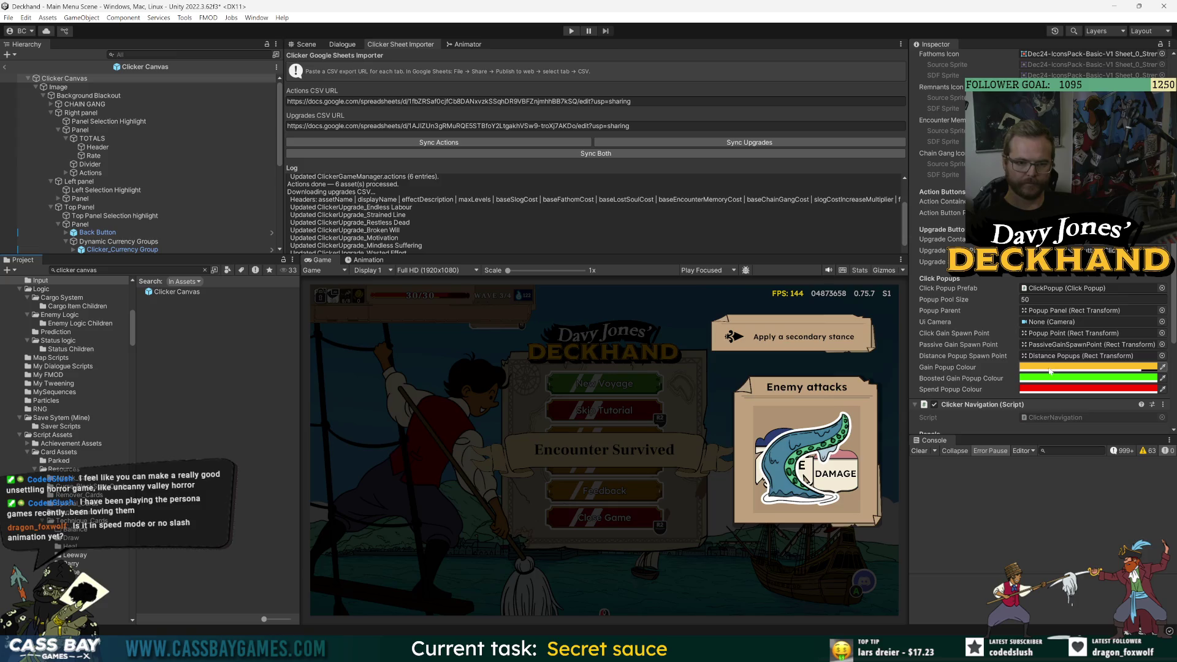
{"action": "left_click", "coordinate": [1050, 370]}
{"action": "left_click", "coordinate": [1097, 613]}
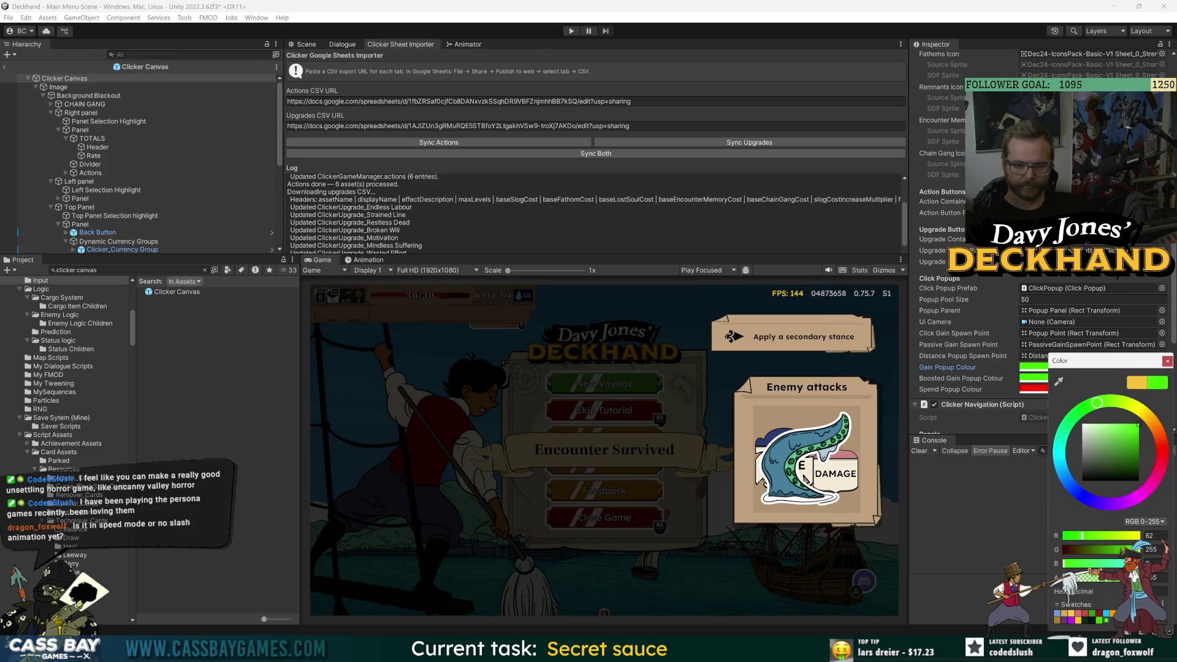
{"action": "left_click", "coordinate": [1167, 360]}
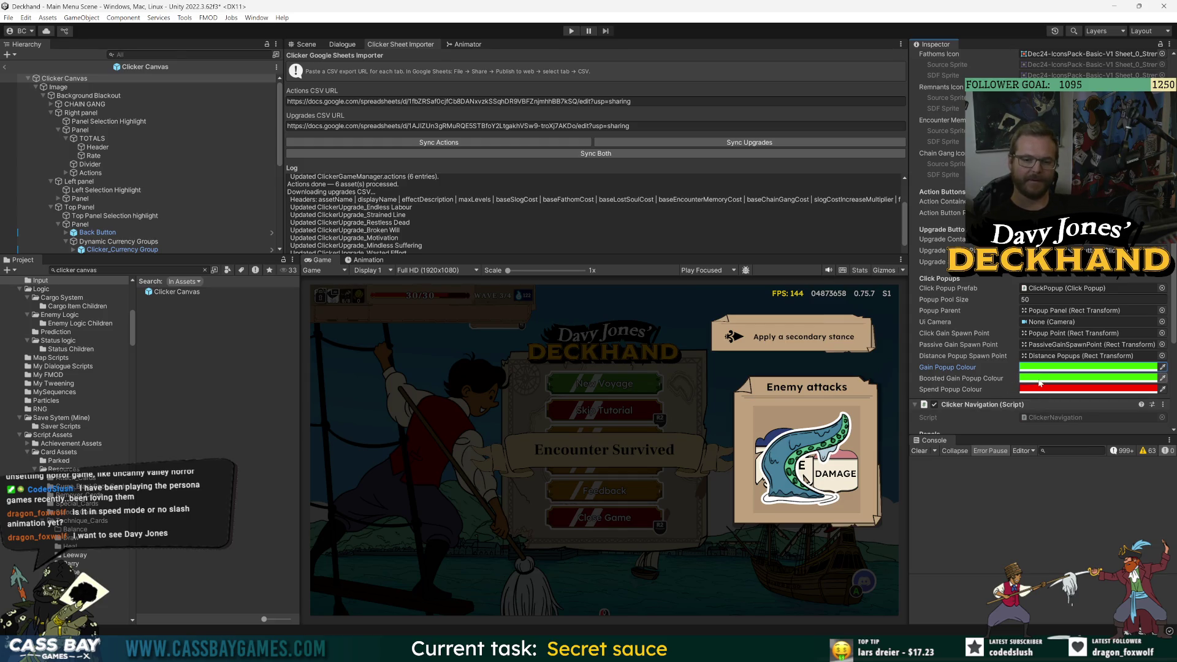
- Set Boosted Gain Popup Colour to cyan
{"action": "left_click", "coordinate": [1038, 378]}
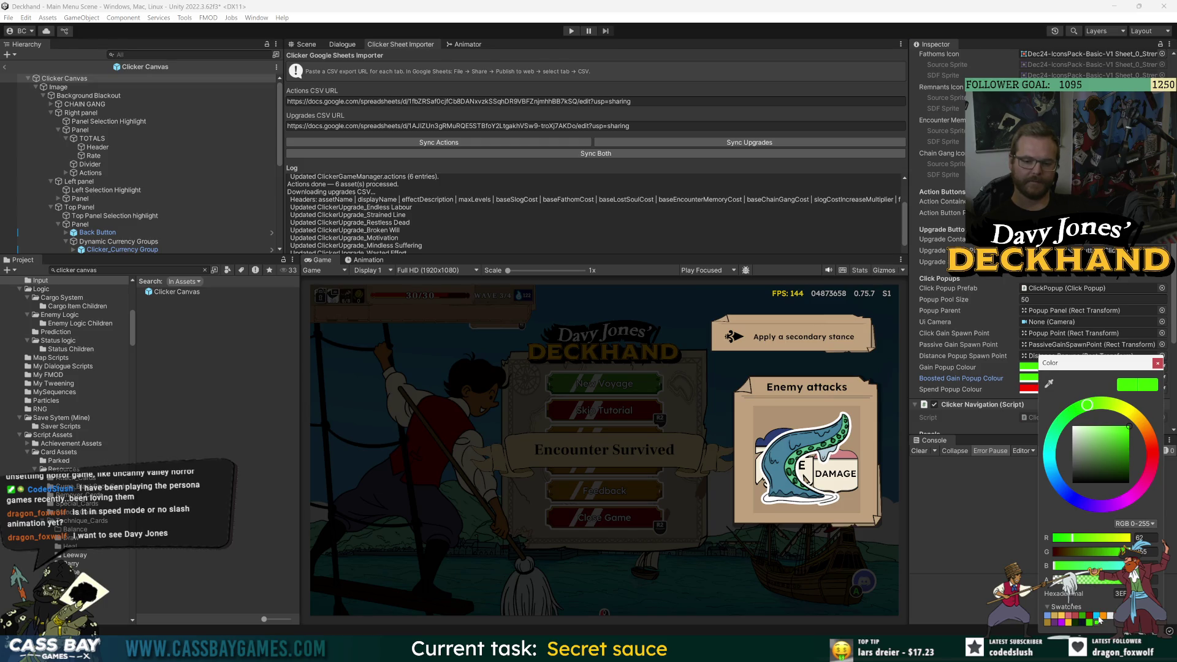
{"action": "left_click", "coordinate": [1099, 619]}
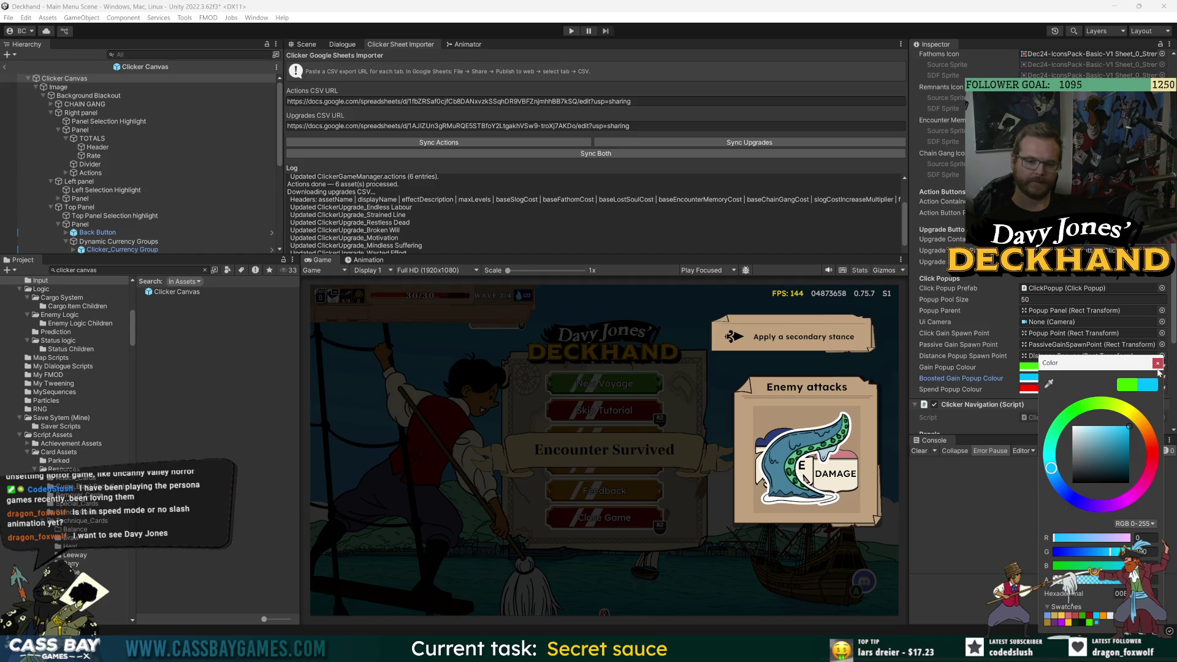
{"action": "left_click", "coordinate": [1158, 364]}
- Set Totals Boosted Colour to light blue 00BEFF and enter Play mode to test
{"action": "scroll", "coordinate": [939, 120], "scroll_direction": "up", "scroll_amount": 5}
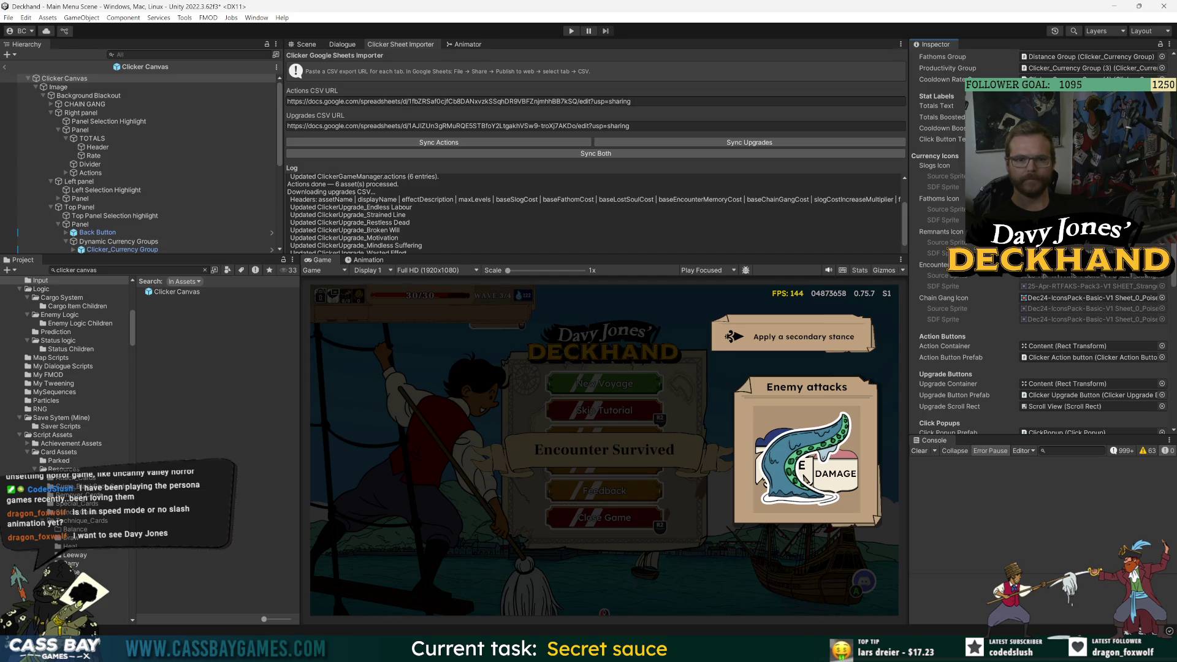
{"action": "left_click", "coordinate": [1092, 118]}
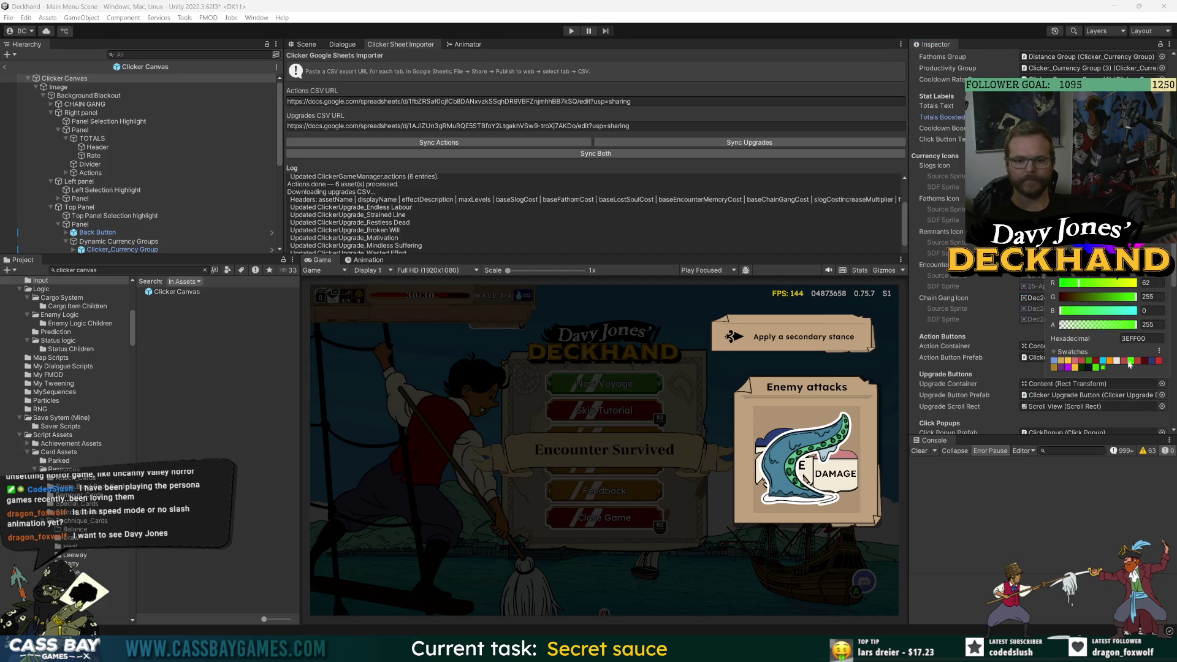
{"action": "left_click", "coordinate": [1101, 363]}
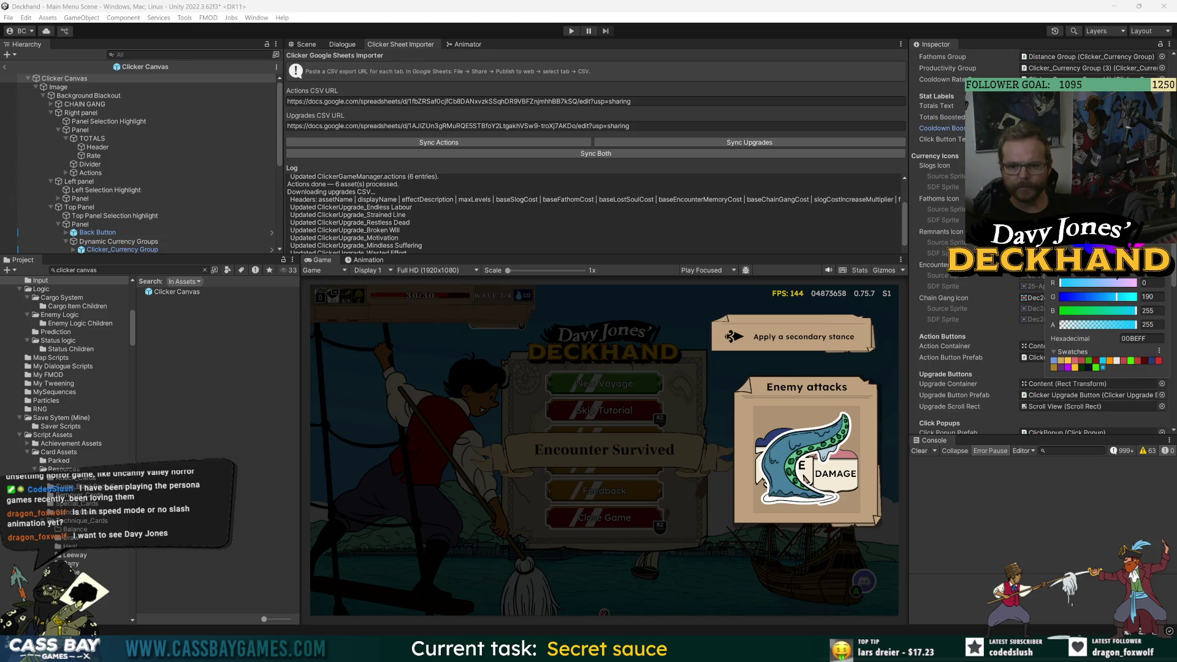
{"action": "key", "text": "ctrl+p"}
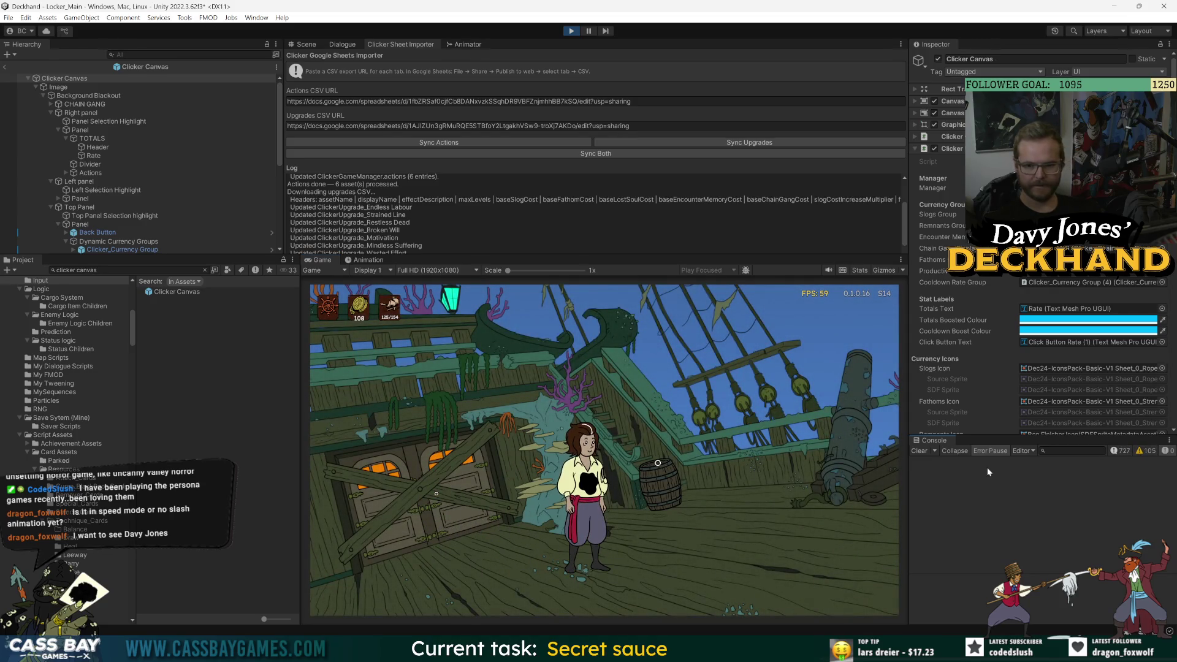
- Clear the Console, walk the deckhand to the barrel, and choose Look inside to open the clicker
{"action": "left_click", "coordinate": [920, 451]}
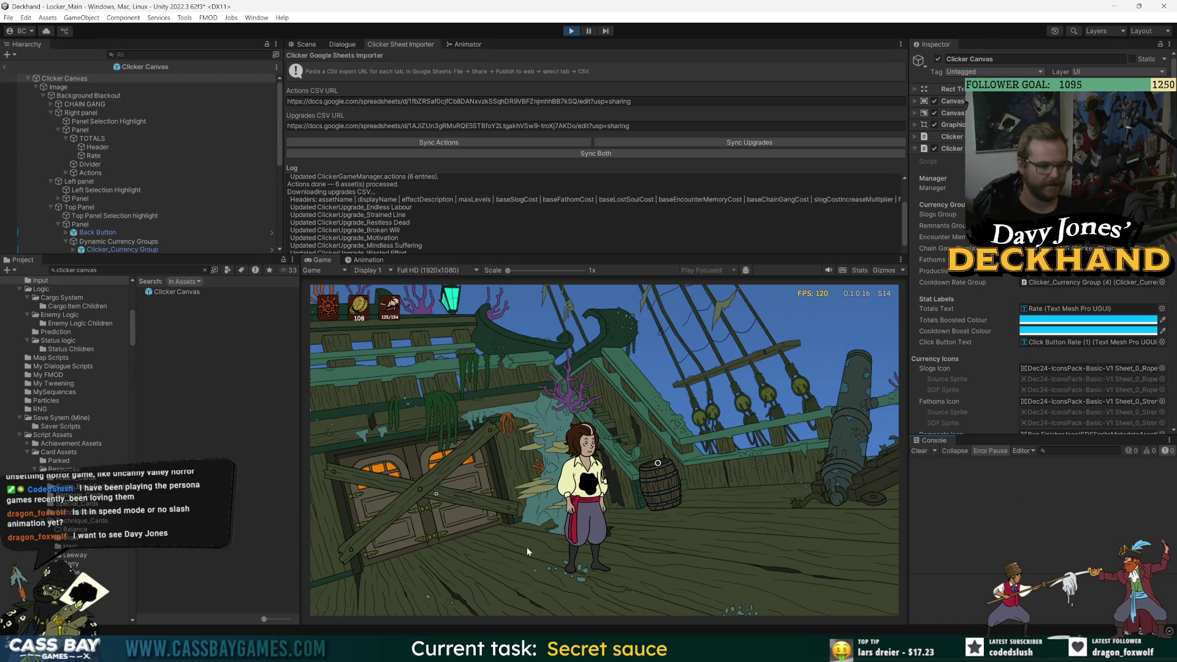
{"action": "left_click", "coordinate": [433, 474]}
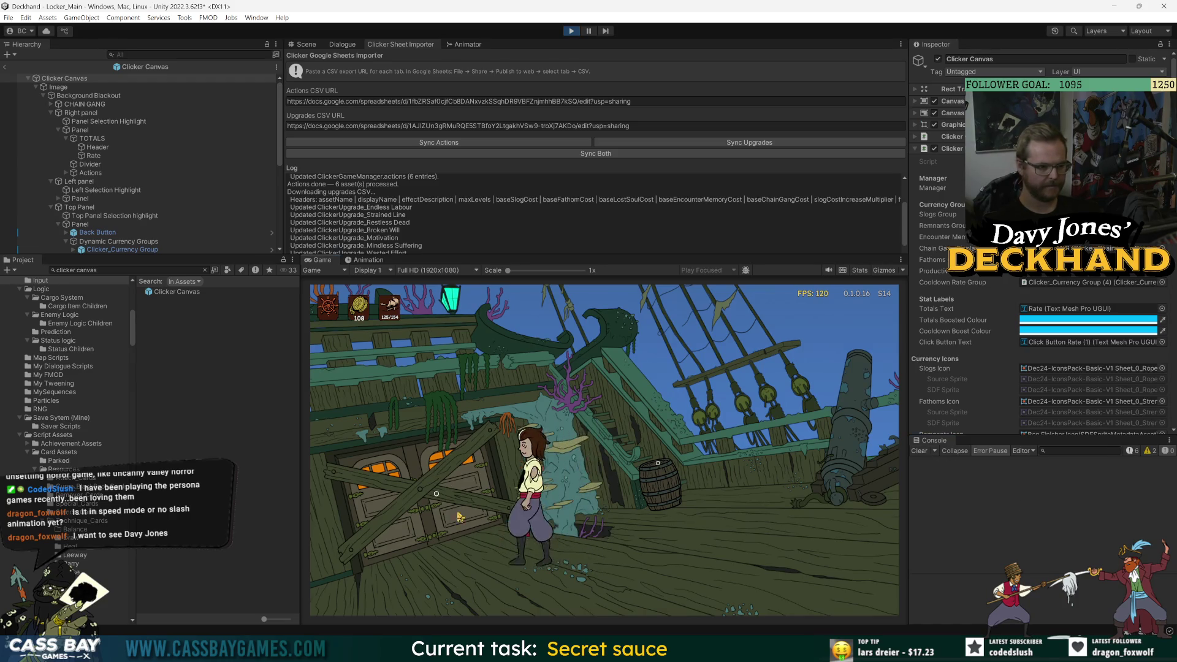
{"action": "left_click", "coordinate": [659, 484]}
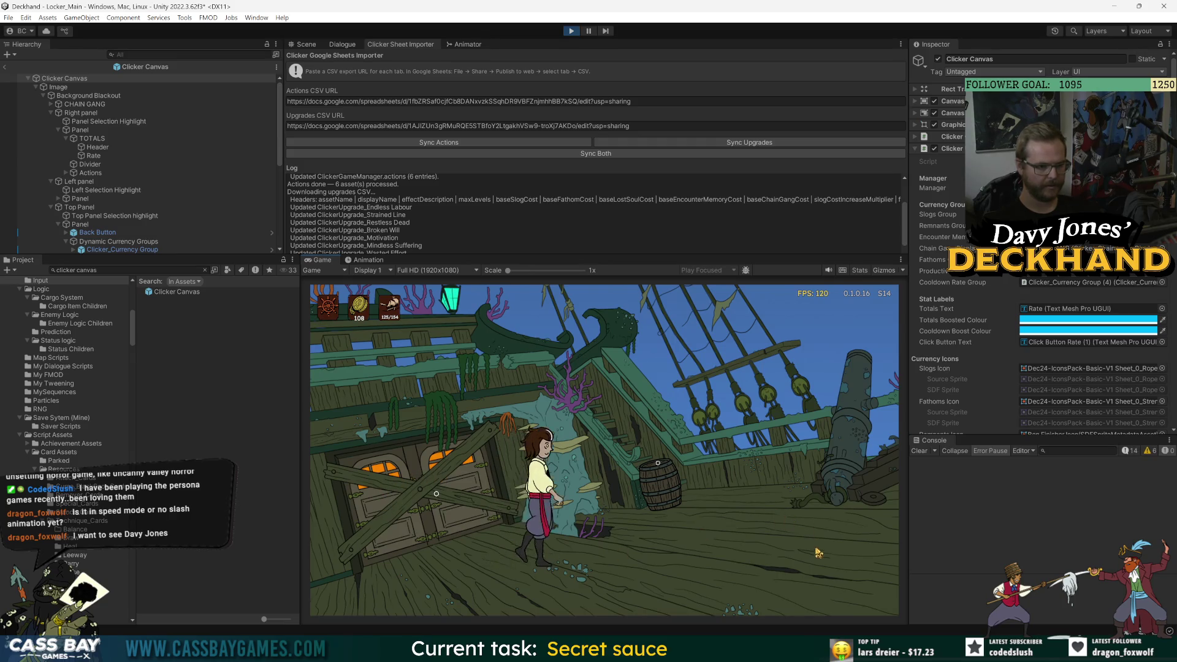
{"action": "left_click", "coordinate": [871, 546]}
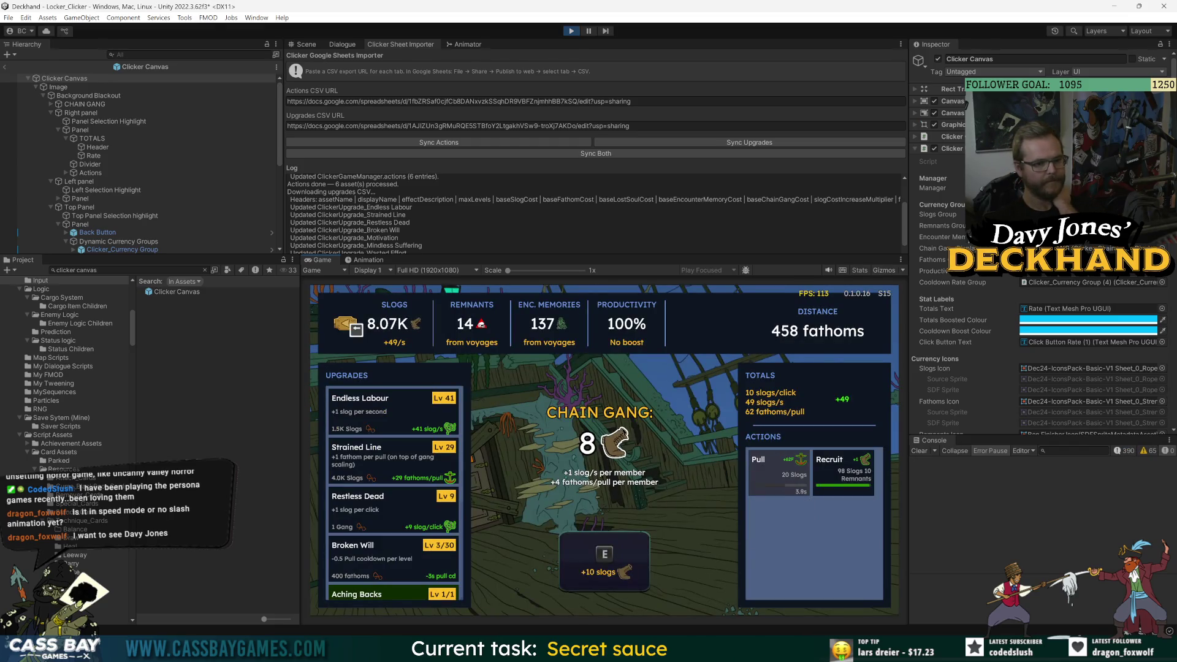
- Recruit a ninth Chain Gang member and trigger Lash, clicking for slogs in between
{"action": "left_click", "coordinate": [843, 469]}
{"action": "left_click", "coordinate": [631, 552]}
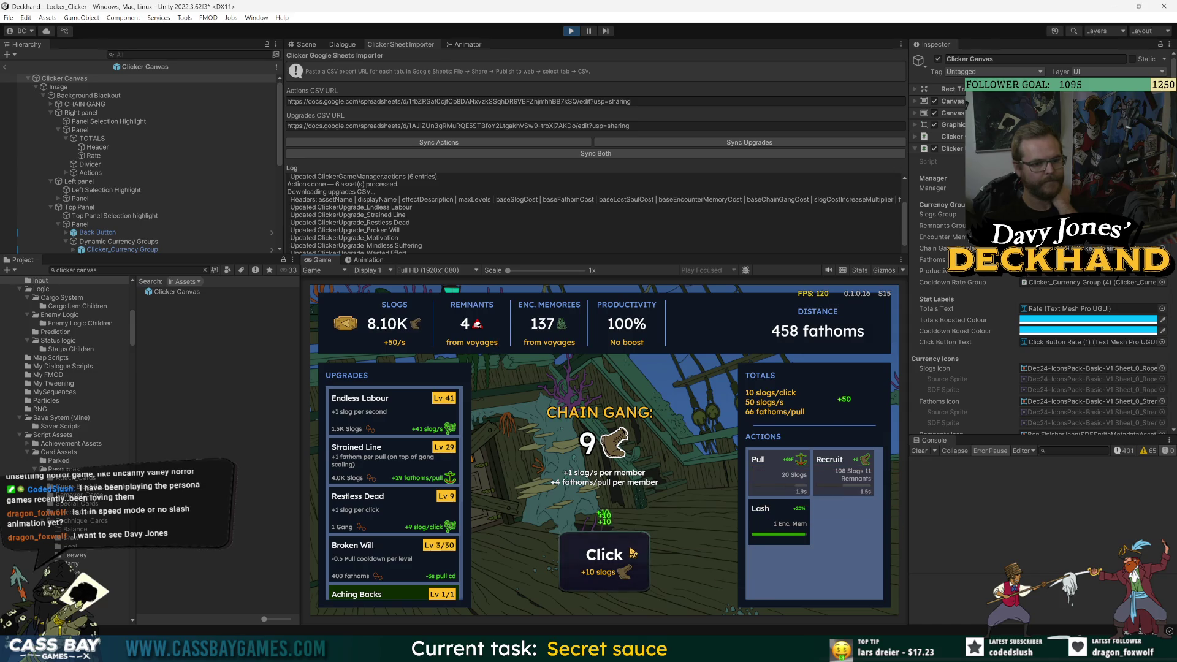
{"action": "left_click", "coordinate": [780, 521]}
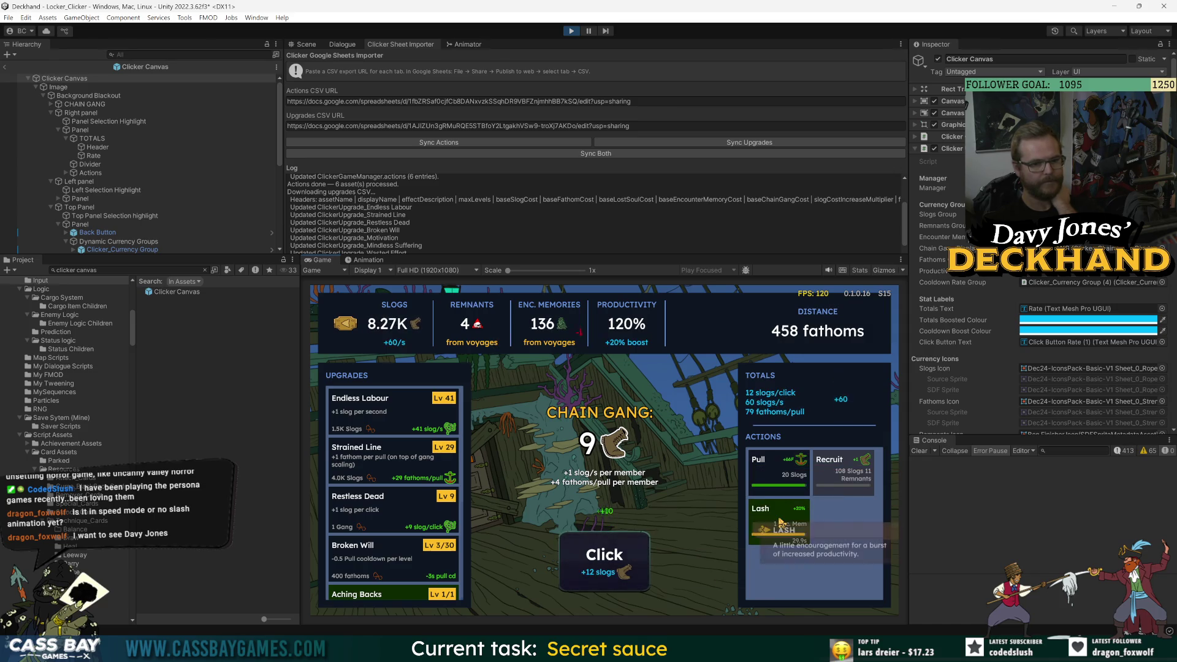
{"action": "left_click", "coordinate": [612, 558]}
{"action": "left_click", "coordinate": [614, 562]}
{"action": "left_click", "coordinate": [614, 561]}
{"action": "left_click", "coordinate": [615, 561]}
{"action": "left_click", "coordinate": [616, 560]}
{"action": "left_click", "coordinate": [616, 559]}
{"action": "left_click", "coordinate": [616, 559]}
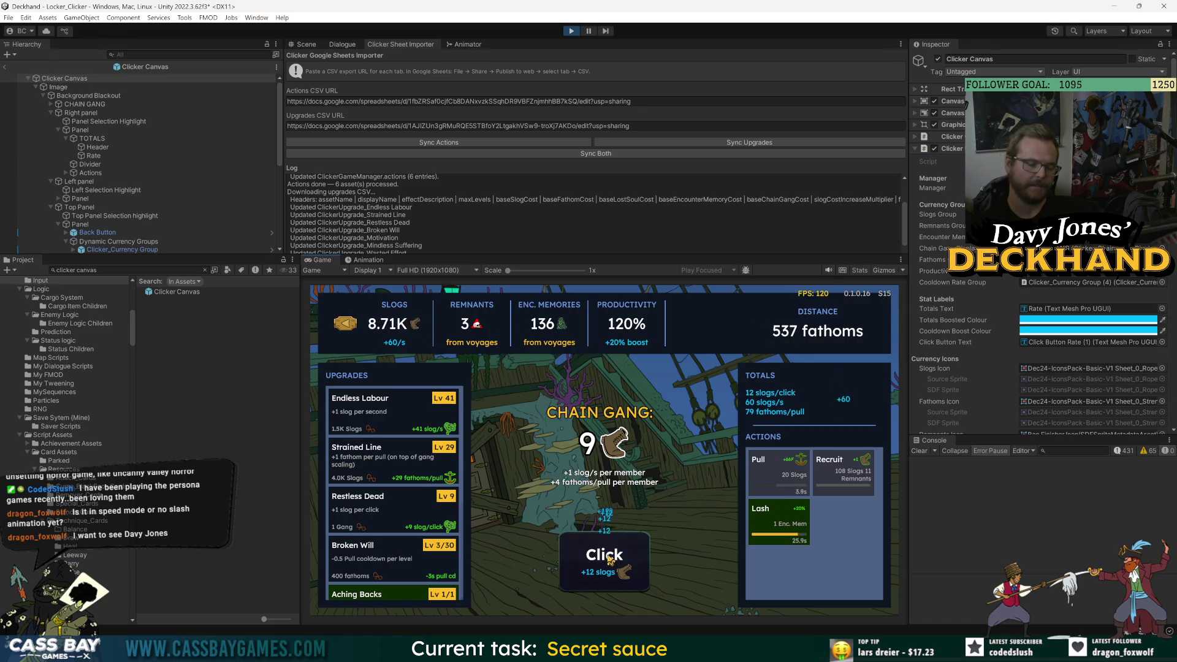
- Click the Click button repeatedly to stockpile slogs
{"action": "left_click", "coordinate": [604, 561]}
{"action": "left_click", "coordinate": [604, 561]}
{"action": "left_click", "coordinate": [604, 561]}
{"action": "left_click", "coordinate": [603, 560]}
{"action": "left_click", "coordinate": [604, 561]}
{"action": "left_click", "coordinate": [604, 561]}
{"action": "left_click", "coordinate": [603, 561]}
{"action": "left_click", "coordinate": [604, 561]}
{"action": "left_click", "coordinate": [604, 561]}
{"action": "left_click", "coordinate": [603, 561]}
{"action": "left_click", "coordinate": [604, 561]}
{"action": "left_click", "coordinate": [604, 561]}
{"action": "left_click", "coordinate": [604, 561]}
{"action": "left_click", "coordinate": [603, 561]}
{"action": "left_click", "coordinate": [604, 560]}
{"action": "left_click", "coordinate": [604, 561]}
{"action": "left_click", "coordinate": [604, 561]}
{"action": "left_click", "coordinate": [603, 561]}
{"action": "left_click", "coordinate": [604, 561]}
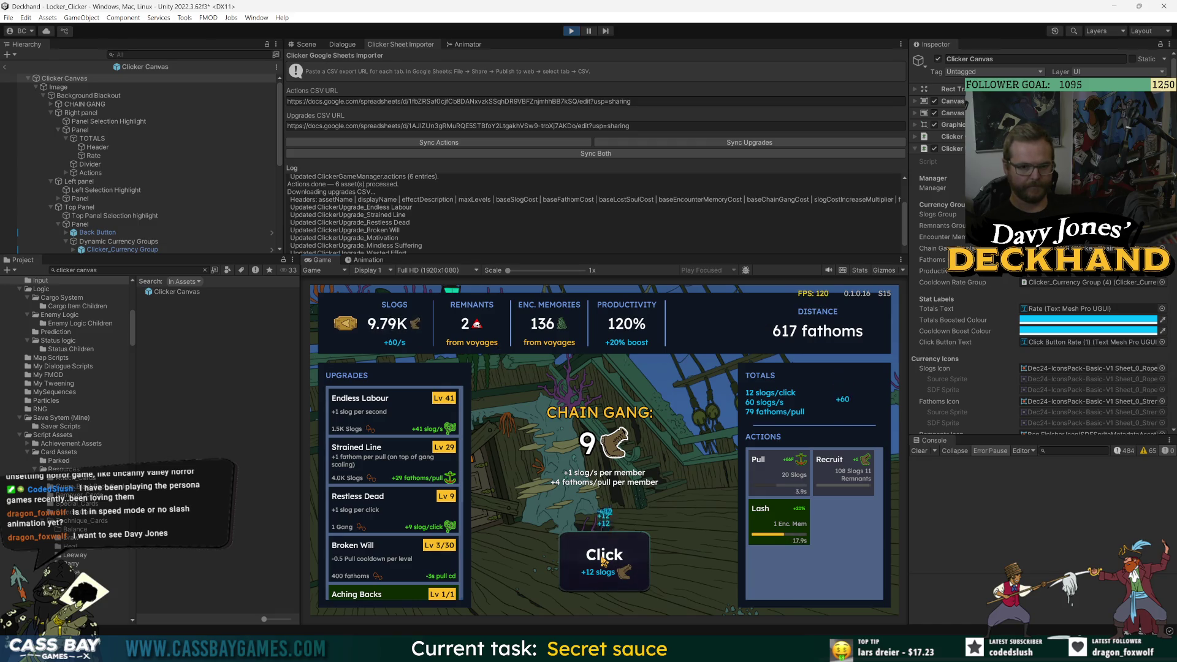
{"action": "left_click", "coordinate": [604, 561]}
{"action": "left_click", "coordinate": [604, 561]}
{"action": "left_click", "coordinate": [604, 561]}
{"action": "left_click", "coordinate": [604, 561]}
{"action": "left_click", "coordinate": [604, 561]}
{"action": "left_click", "coordinate": [604, 561]}
{"action": "left_click", "coordinate": [604, 561]}
{"action": "left_click", "coordinate": [604, 561]}
{"action": "left_click", "coordinate": [604, 560]}
{"action": "left_click", "coordinate": [604, 561]}
{"action": "left_click", "coordinate": [604, 561]}
{"action": "left_click", "coordinate": [604, 561]}
{"action": "left_click", "coordinate": [603, 561]}
{"action": "left_click", "coordinate": [604, 561]}
{"action": "left_click", "coordinate": [603, 561]}
{"action": "left_click", "coordinate": [604, 561]}
{"action": "left_click", "coordinate": [604, 560]}
{"action": "left_click", "coordinate": [604, 561]}
{"action": "left_click", "coordinate": [604, 561]}
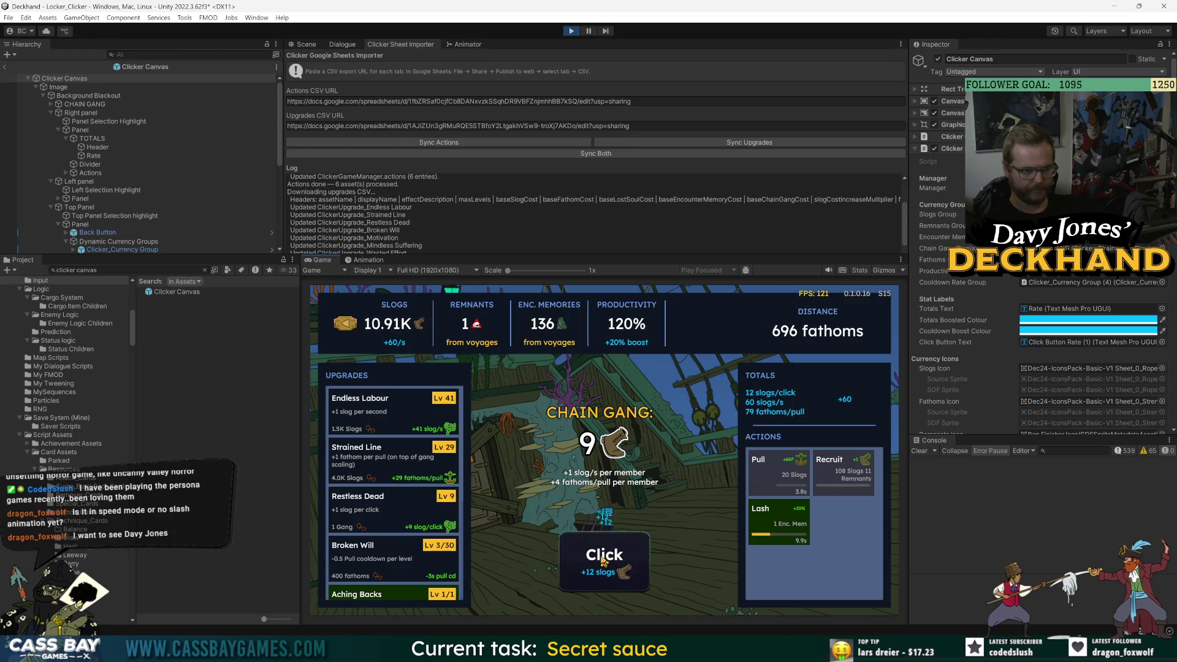
{"action": "left_click", "coordinate": [600, 563]}
{"action": "left_click", "coordinate": [600, 563]}
{"action": "left_click", "coordinate": [600, 563]}
{"action": "left_click", "coordinate": [599, 562]}
{"action": "left_click", "coordinate": [600, 563]}
{"action": "left_click", "coordinate": [600, 563]}
{"action": "left_click", "coordinate": [600, 563]}
{"action": "left_click", "coordinate": [599, 563]}
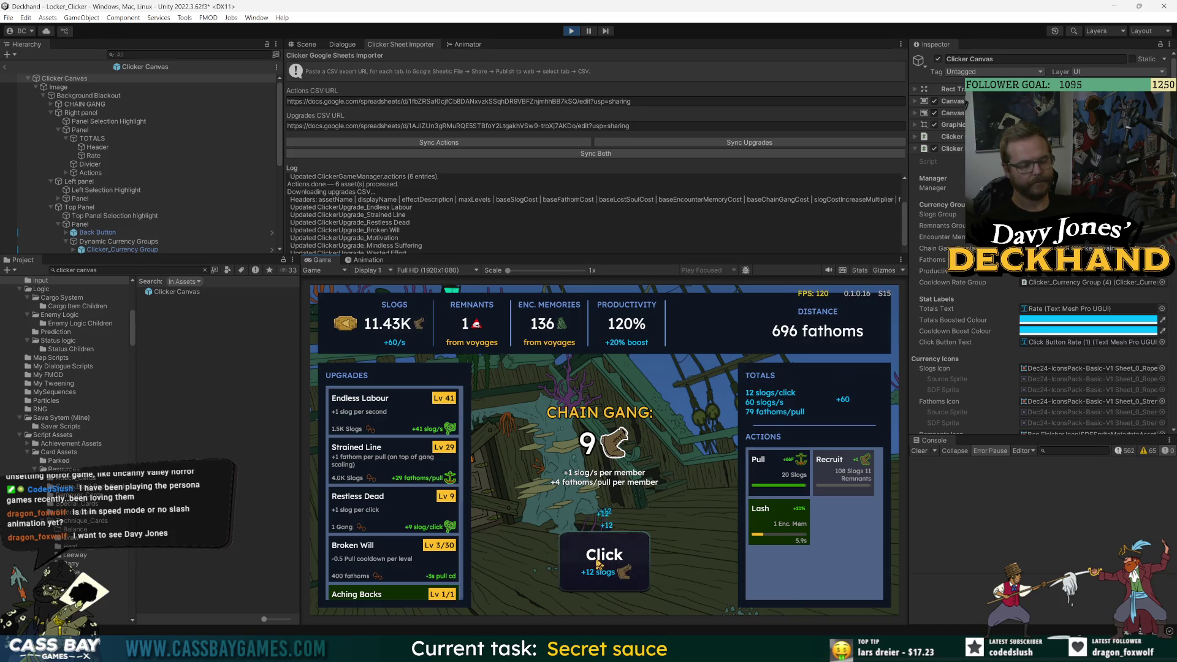
{"action": "left_click", "coordinate": [600, 563]}
{"action": "left_click", "coordinate": [600, 563]}
{"action": "left_click", "coordinate": [600, 563]}
{"action": "left_click", "coordinate": [619, 562]}
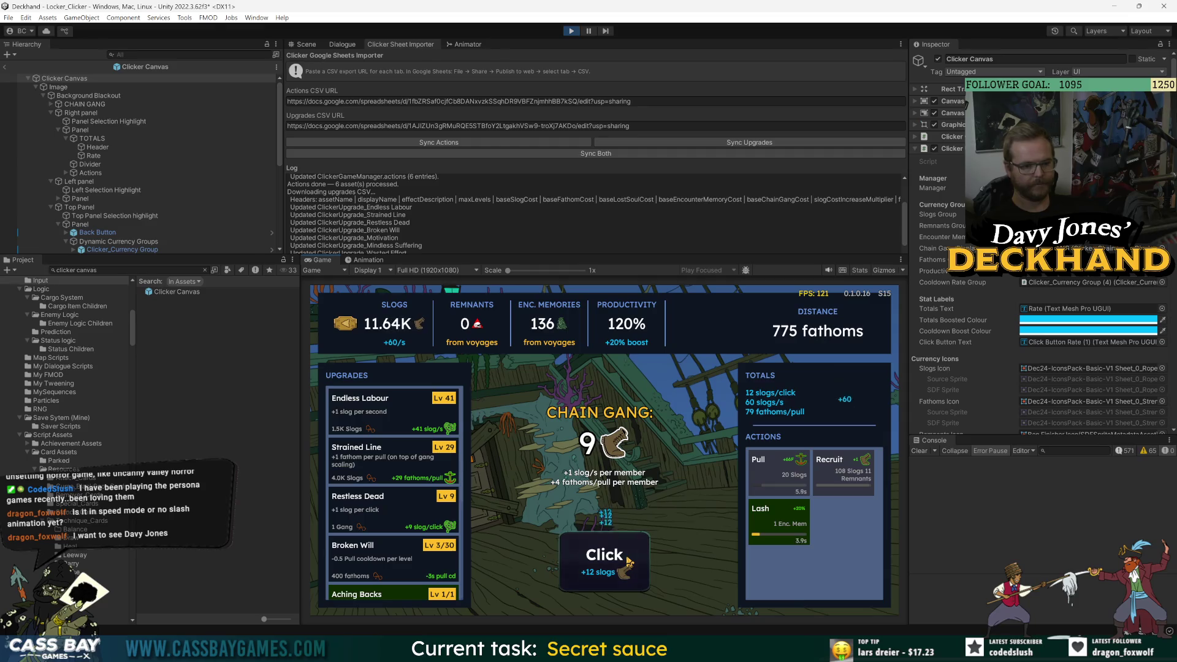
- Upgrade Wasted Effort to Lv 4, then keep clicking rapidly for more slogs
{"action": "scroll", "coordinate": [405, 521], "scroll_direction": "down", "scroll_amount": 3}
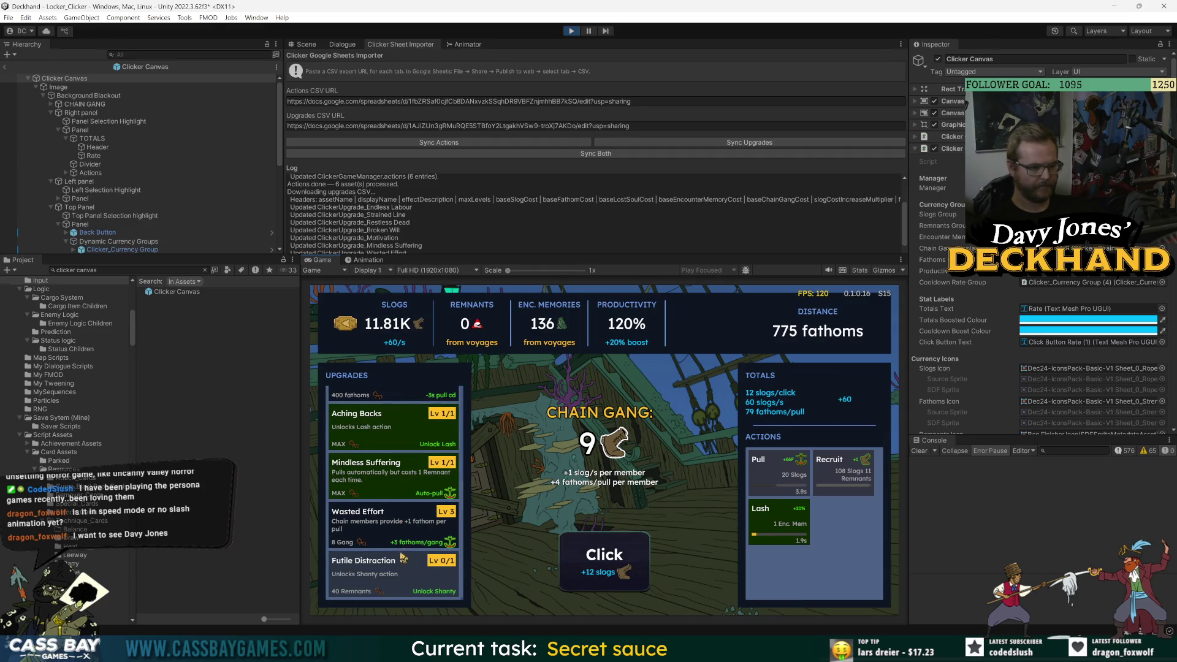
{"action": "left_click", "coordinate": [375, 531]}
{"action": "left_click", "coordinate": [571, 570]}
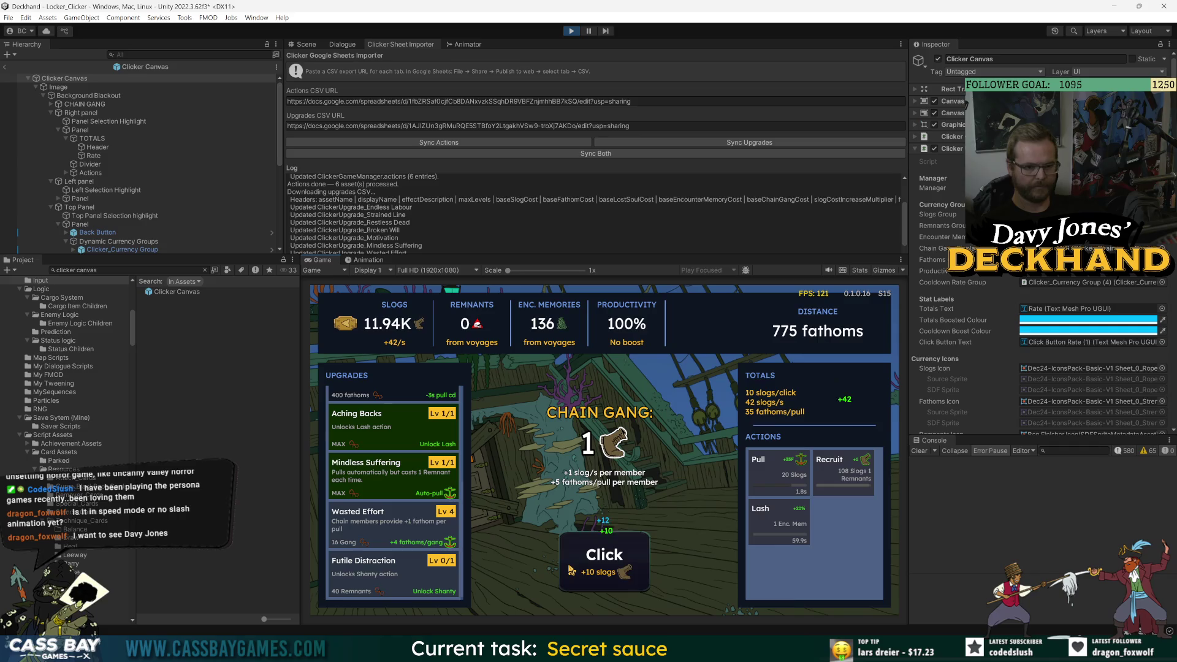
{"action": "left_click", "coordinate": [571, 570]}
{"action": "left_click", "coordinate": [571, 570]}
{"action": "left_click", "coordinate": [572, 570]}
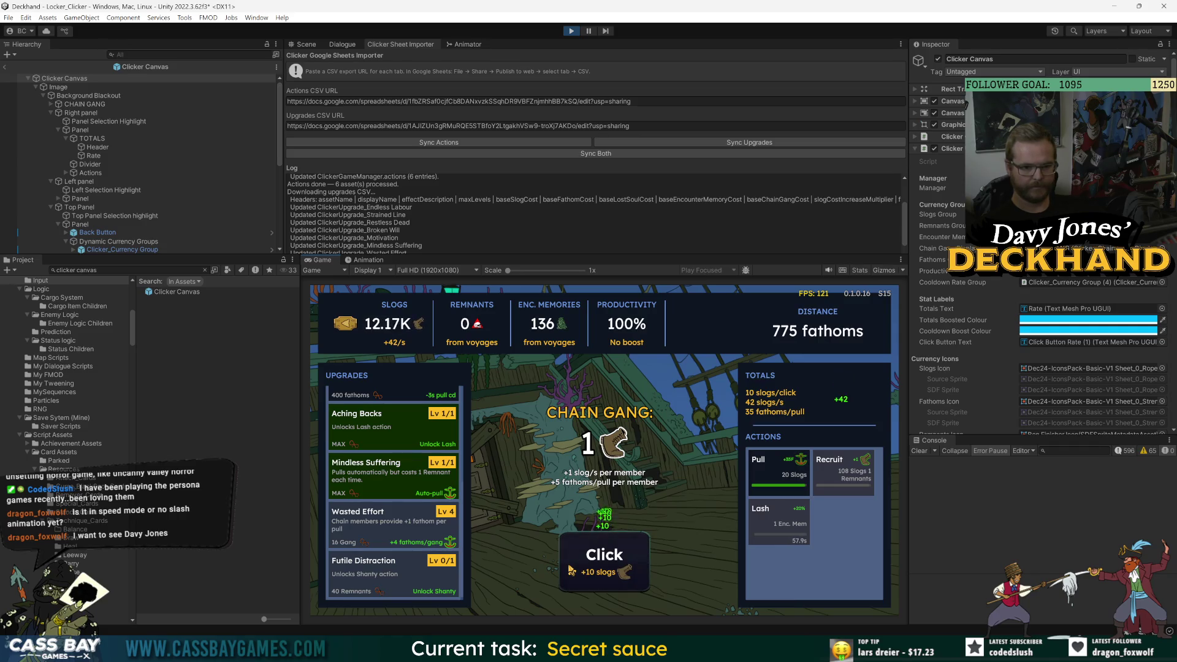
{"action": "left_click", "coordinate": [571, 570]}
{"action": "left_click", "coordinate": [571, 570]}
{"action": "left_click", "coordinate": [571, 570]}
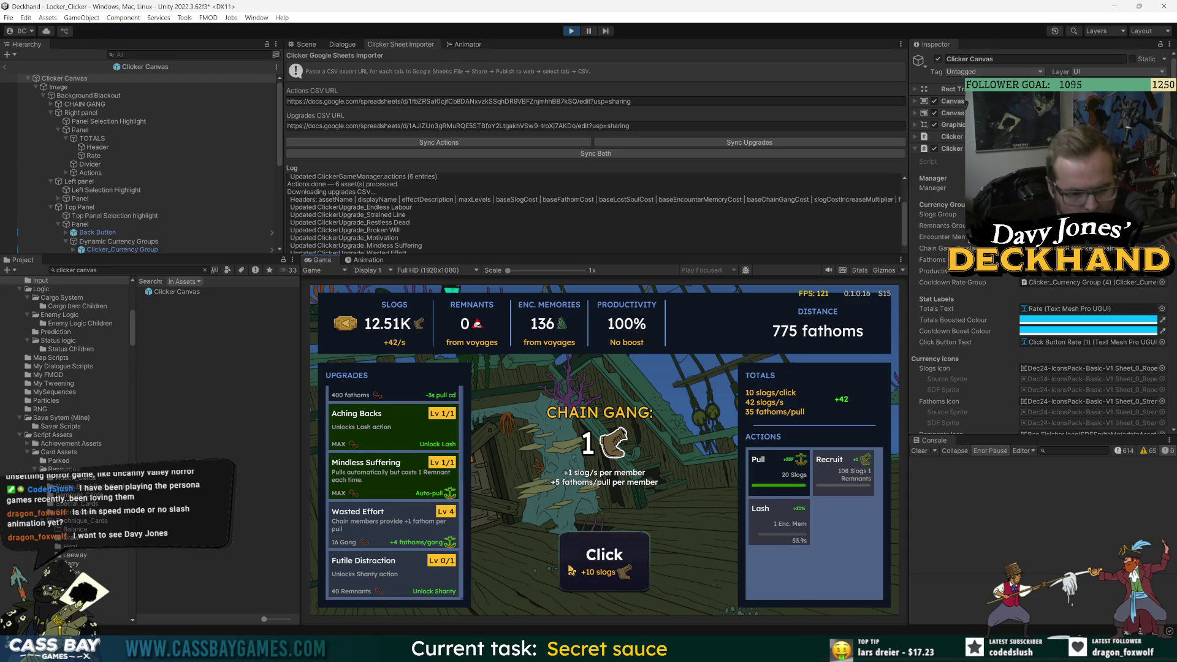
{"action": "left_click", "coordinate": [571, 570]}
{"action": "left_click", "coordinate": [571, 570]}
{"action": "left_click", "coordinate": [571, 570]}
{"action": "left_click", "coordinate": [572, 570]}
{"action": "left_click", "coordinate": [569, 565]}
{"action": "left_click", "coordinate": [567, 561]}
{"action": "left_click", "coordinate": [566, 561]}
{"action": "left_click", "coordinate": [567, 561]}
{"action": "triple_click", "coordinate": [566, 561]}
{"action": "triple_click", "coordinate": [567, 561]}
{"action": "triple_click", "coordinate": [569, 561]}
{"action": "triple_click", "coordinate": [570, 561]}
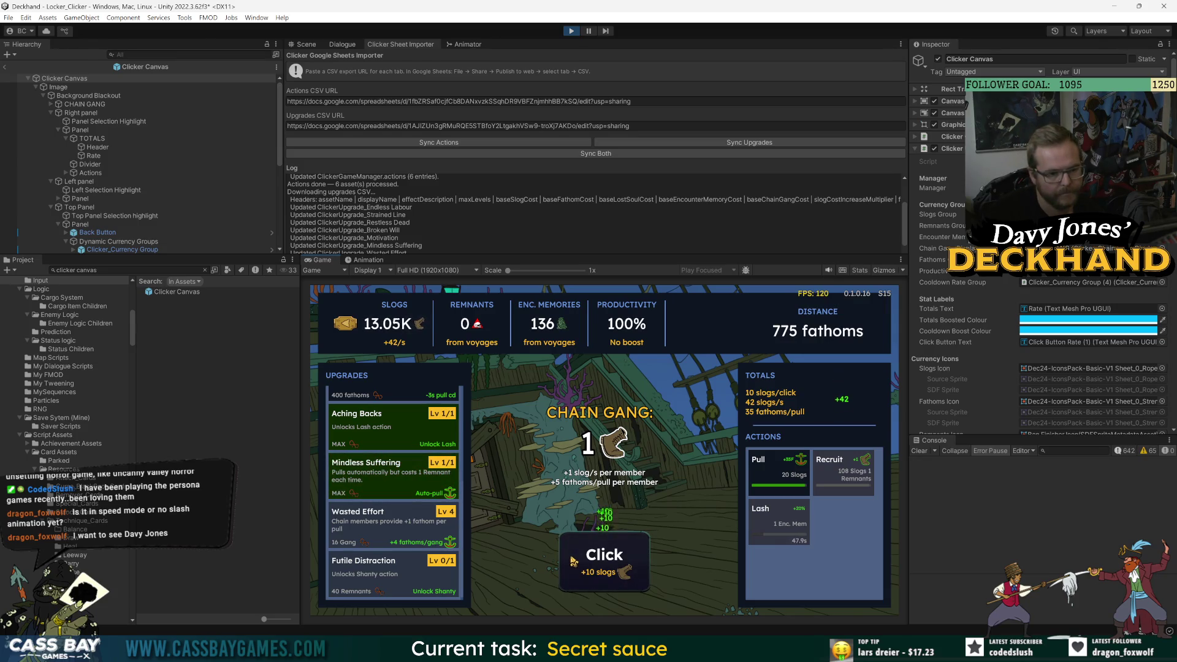
{"action": "triple_click", "coordinate": [605, 561]}
{"action": "triple_click", "coordinate": [605, 560]}
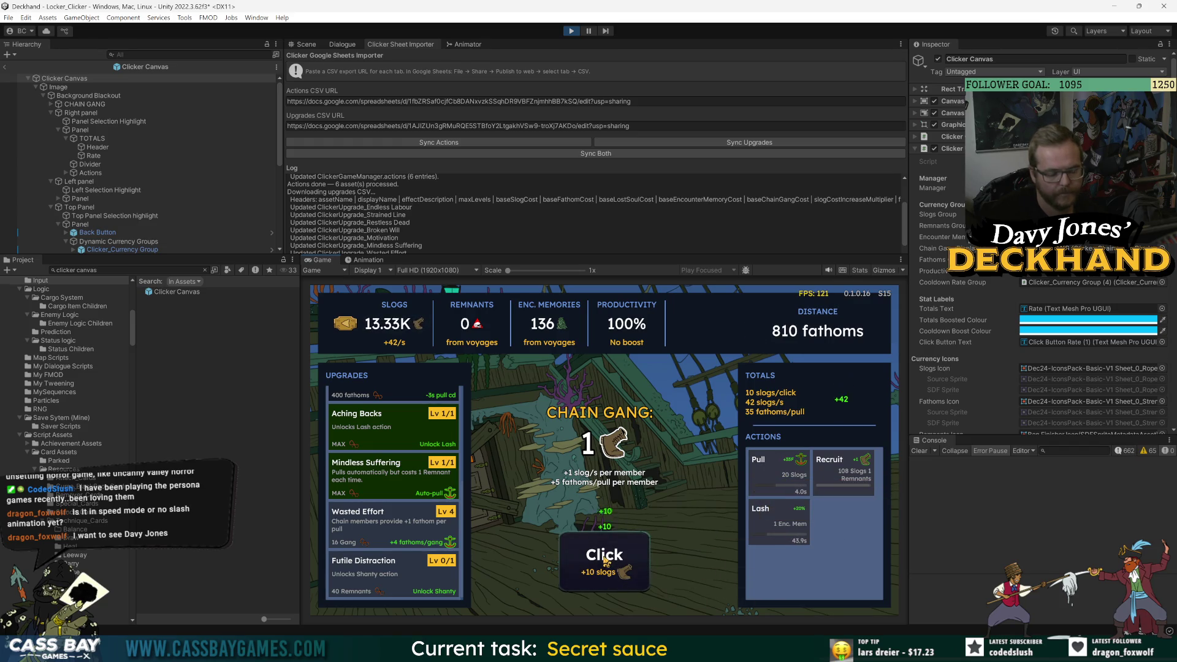
{"action": "left_click", "coordinate": [605, 560]}
- Buy Endless Labour levels up to Lv 47 and click for a few more slogs
{"action": "scroll", "coordinate": [415, 482], "scroll_direction": "up", "scroll_amount": 3}
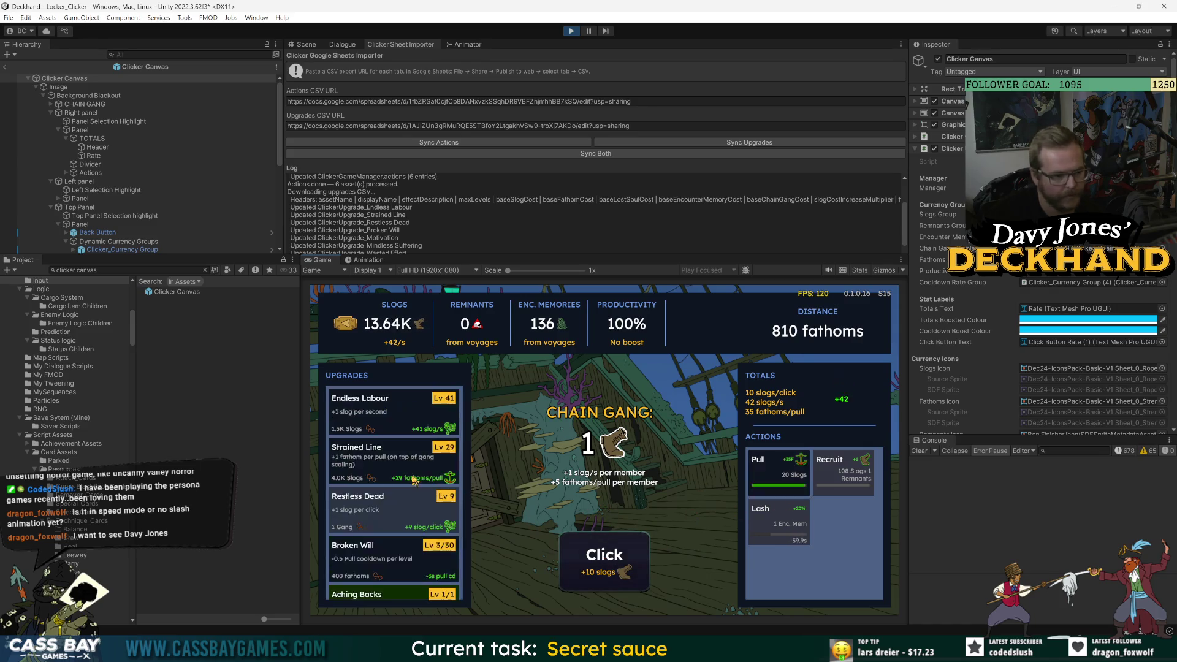
{"action": "left_click", "coordinate": [385, 417]}
{"action": "left_click", "coordinate": [385, 417]}
{"action": "left_click", "coordinate": [385, 417]}
{"action": "left_click", "coordinate": [385, 417]}
{"action": "left_click", "coordinate": [561, 564]}
{"action": "left_click", "coordinate": [561, 564]}
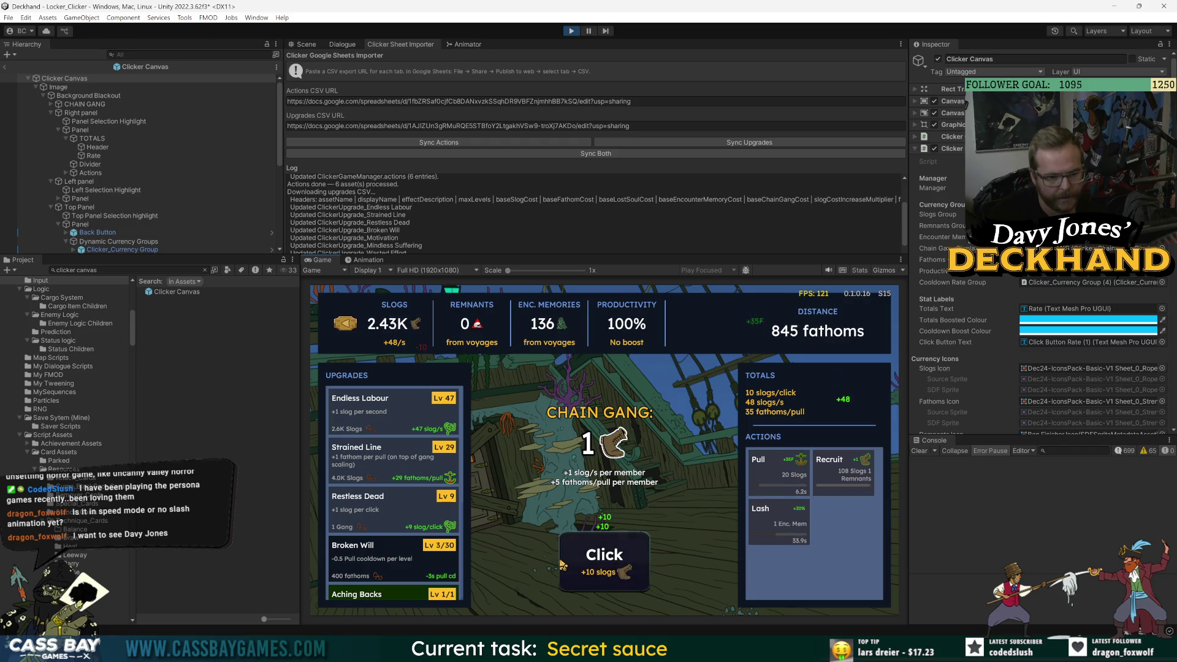
- Upgrade Broken Will to 4/30 and keep clicking to rebuild slogs
{"action": "left_click", "coordinate": [395, 579]}
{"action": "left_click", "coordinate": [636, 573]}
{"action": "left_click", "coordinate": [636, 574]}
{"action": "left_click", "coordinate": [636, 574]}
{"action": "left_click", "coordinate": [635, 573]}
{"action": "left_click", "coordinate": [636, 574]}
{"action": "left_click", "coordinate": [636, 574]}
{"action": "left_click", "coordinate": [635, 573]}
{"action": "left_click", "coordinate": [636, 573]}
{"action": "left_click", "coordinate": [635, 573]}
{"action": "left_click", "coordinate": [635, 574]}
{"action": "left_click", "coordinate": [636, 573]}
{"action": "left_click", "coordinate": [636, 574]}
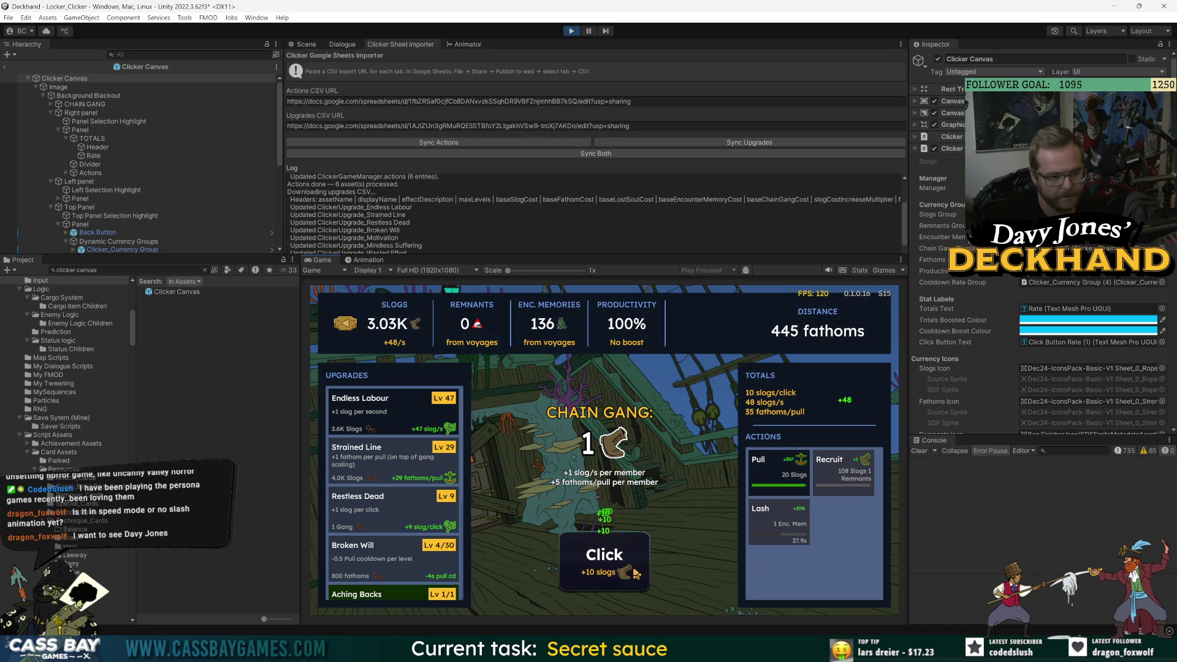
- Fire a Pull for fathoms, click a few more times, then leave Clicker Canvas prefab mode
{"action": "left_click", "coordinate": [777, 476]}
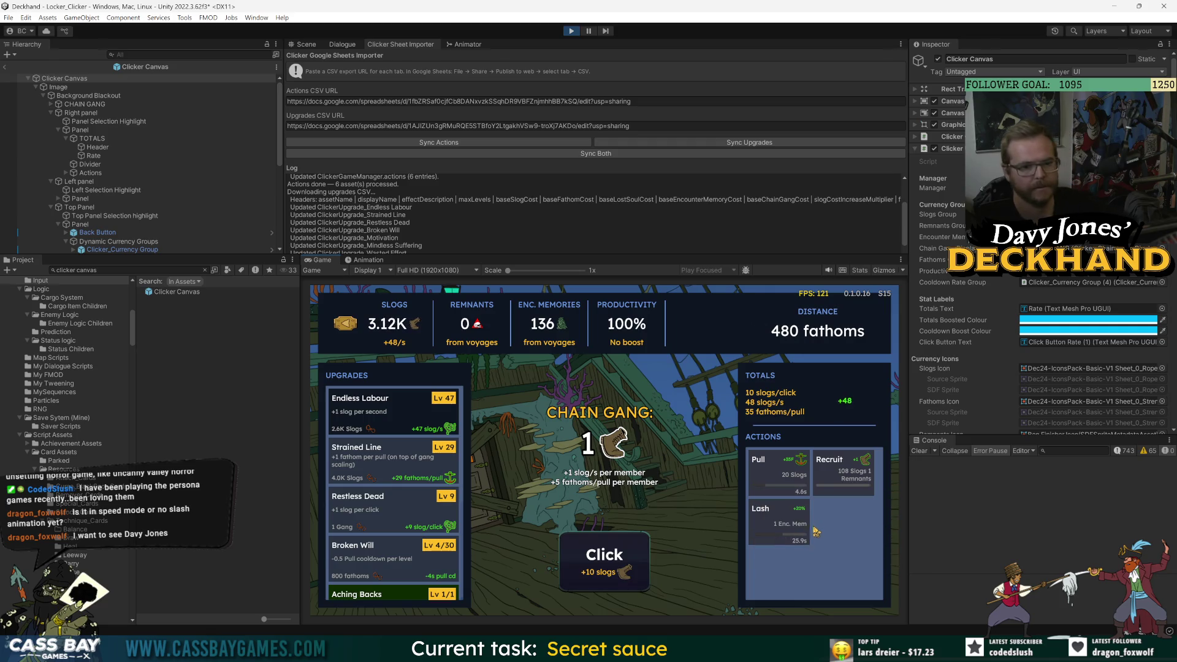
{"action": "scroll", "coordinate": [402, 535], "scroll_direction": "down", "scroll_amount": 5}
{"action": "scroll", "coordinate": [375, 524], "scroll_direction": "up", "scroll_amount": 5}
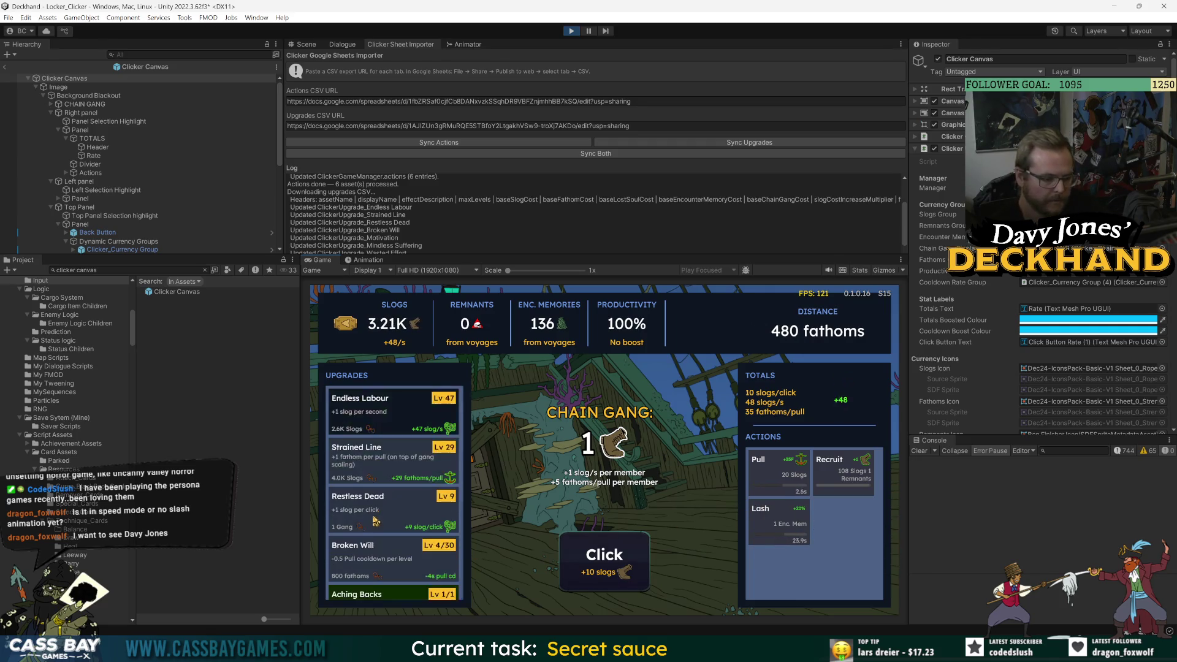
{"action": "left_click", "coordinate": [575, 576]}
{"action": "left_click", "coordinate": [575, 577]}
{"action": "left_click", "coordinate": [575, 577]}
{"action": "left_click", "coordinate": [5, 67]}
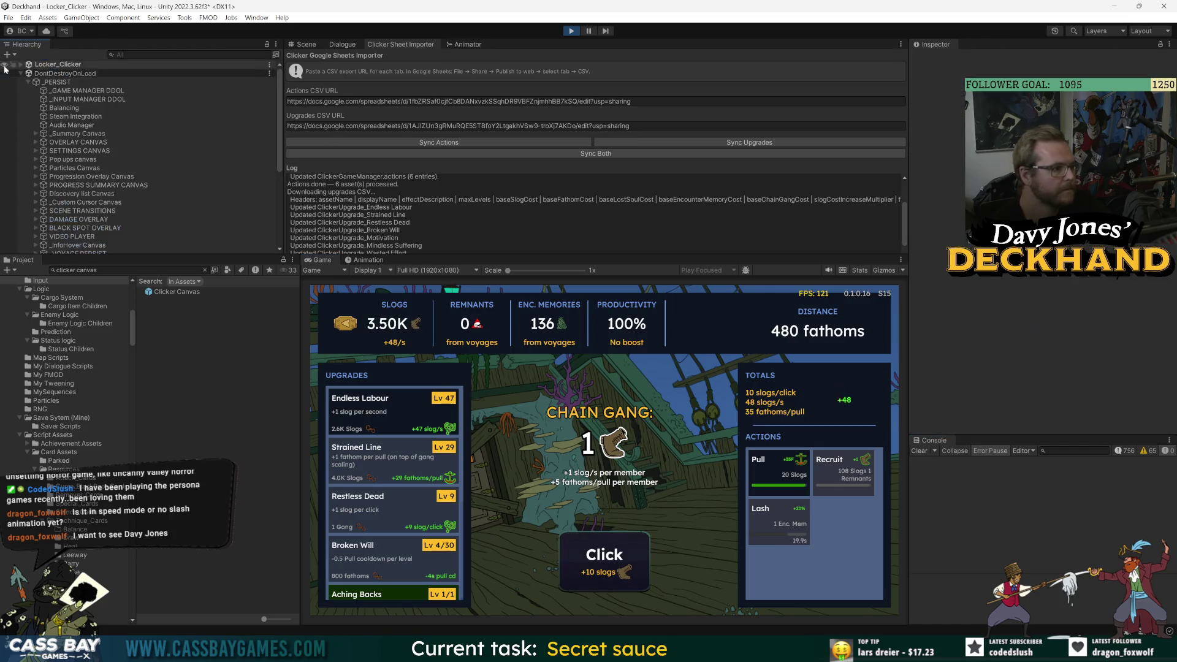
- Expand Locker_Clicker in the Hierarchy to list its objects, then earn a first slog
{"action": "left_click", "coordinate": [20, 64]}
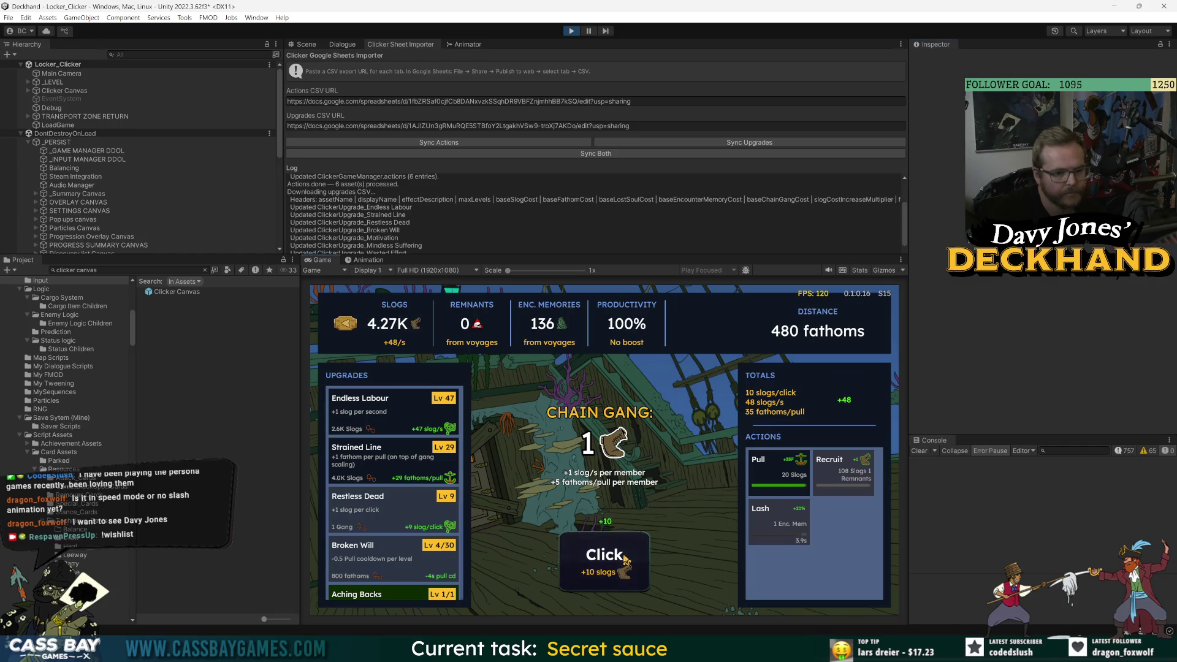
{"action": "scroll", "coordinate": [675, 575], "scroll_direction": "down", "scroll_amount": 3}
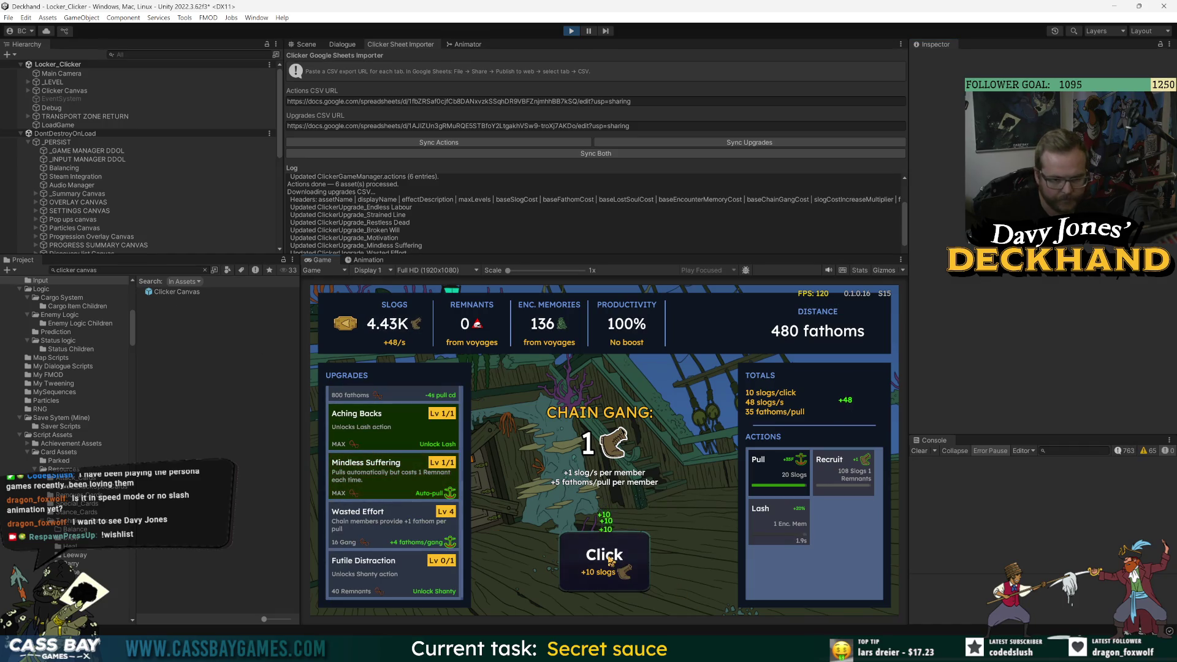
{"action": "left_click", "coordinate": [596, 582]}
- Earn more slogs with a rapid series of manual clicks in the Game view
{"action": "left_click", "coordinate": [596, 585]}
{"action": "left_click", "coordinate": [596, 585]}
{"action": "left_click", "coordinate": [596, 585]}
{"action": "left_click", "coordinate": [596, 586]}
{"action": "left_click", "coordinate": [596, 586]}
{"action": "left_click", "coordinate": [596, 586]}
{"action": "left_click", "coordinate": [595, 586]}
{"action": "left_click", "coordinate": [596, 585]}
{"action": "left_click", "coordinate": [595, 585]}
{"action": "left_click", "coordinate": [596, 586]}
{"action": "left_click", "coordinate": [596, 586]}
{"action": "left_click", "coordinate": [595, 585]}
{"action": "left_click", "coordinate": [596, 585]}
{"action": "left_click", "coordinate": [596, 586]}
{"action": "left_click", "coordinate": [596, 586]}
{"action": "left_click", "coordinate": [596, 585]}
{"action": "left_click", "coordinate": [596, 585]}
- Trigger Lash to boost productivity to 120% and click on to 6.32K slogs
{"action": "left_click", "coordinate": [771, 494]}
{"action": "left_click", "coordinate": [613, 587]}
{"action": "left_click", "coordinate": [613, 587]}
{"action": "left_click", "coordinate": [614, 587]}
{"action": "left_click", "coordinate": [614, 587]}
{"action": "left_click", "coordinate": [613, 587]}
{"action": "left_click", "coordinate": [613, 587]}
{"action": "left_click", "coordinate": [614, 587]}
{"action": "left_click", "coordinate": [614, 587]}
{"action": "left_click", "coordinate": [613, 590]}
{"action": "left_click", "coordinate": [614, 591]}
{"action": "left_click", "coordinate": [614, 591]}
{"action": "left_click", "coordinate": [613, 591]}
{"action": "left_click", "coordinate": [614, 591]}
{"action": "left_click", "coordinate": [615, 594]}
{"action": "left_click", "coordinate": [615, 593]}
{"action": "left_click", "coordinate": [615, 593]}
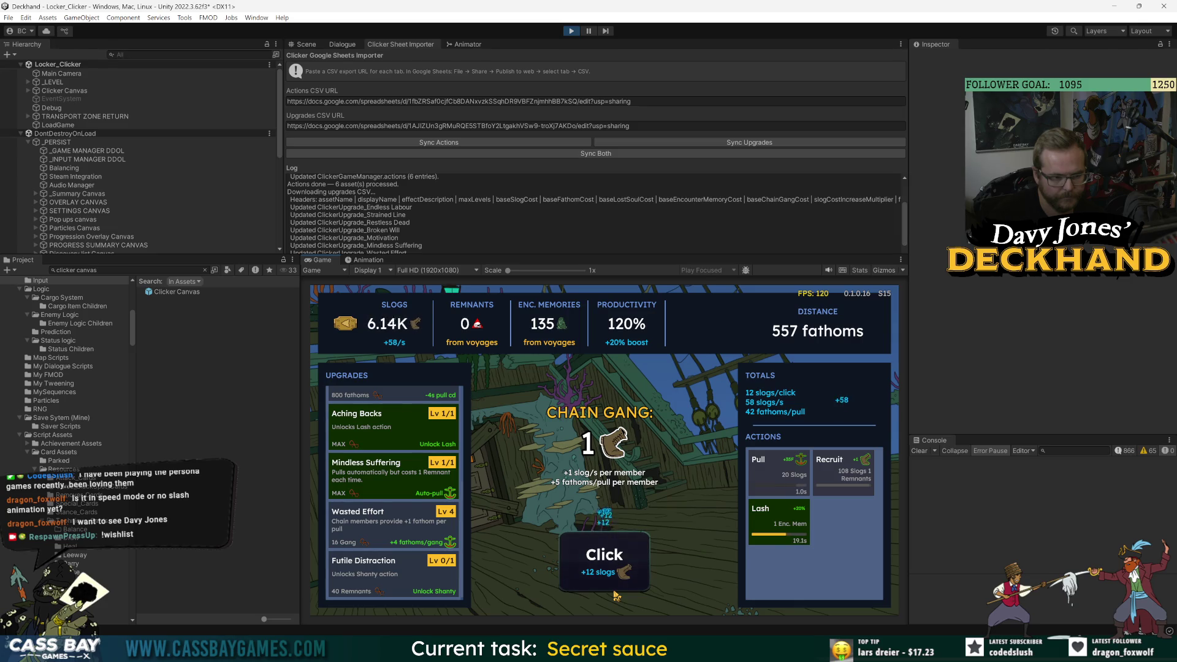
{"action": "scroll", "coordinate": [430, 562], "scroll_direction": "up", "scroll_amount": 3}
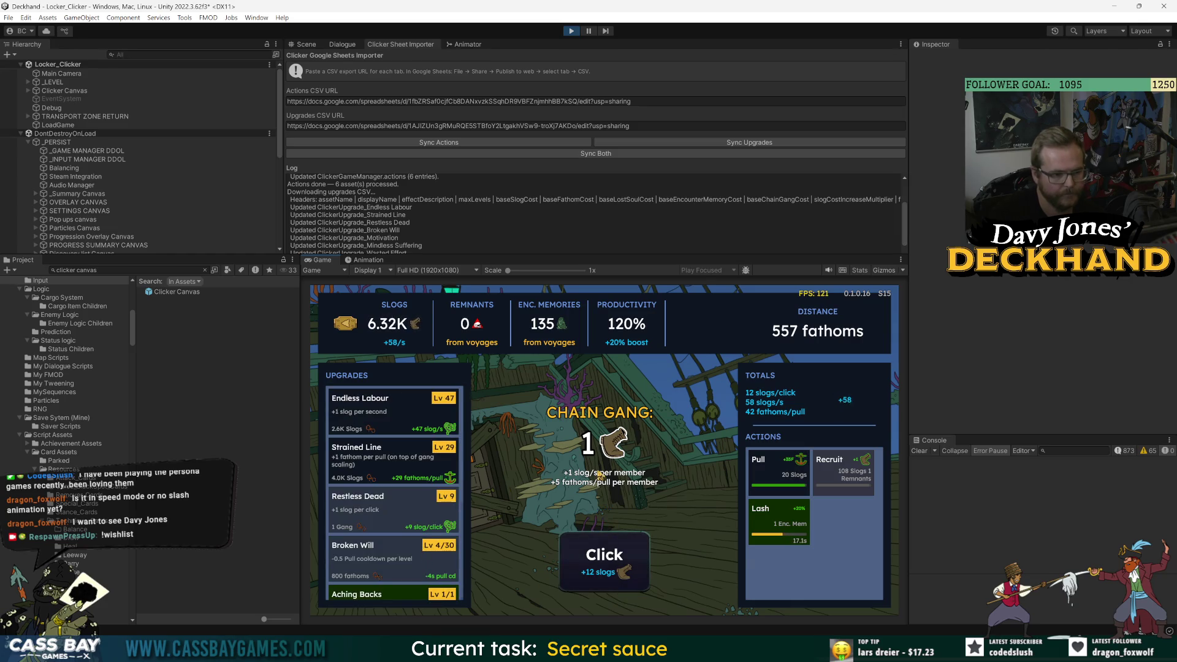
- Keyboard-navigate from Endless Labour to Futile Distraction, trigger Pull, then back to the Slogs tooltip
{"action": "key", "text": "Tab"}
{"action": "key", "text": "Tab"}
{"action": "key", "text": "Tab"}
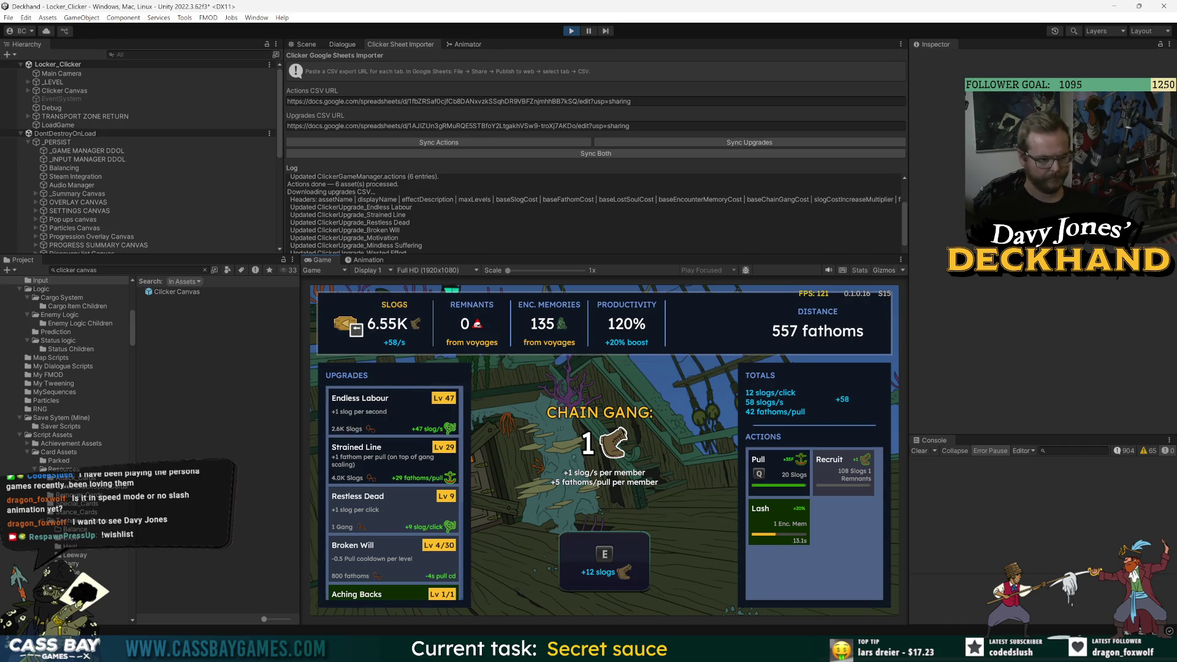
{"action": "key", "text": "Tab"}
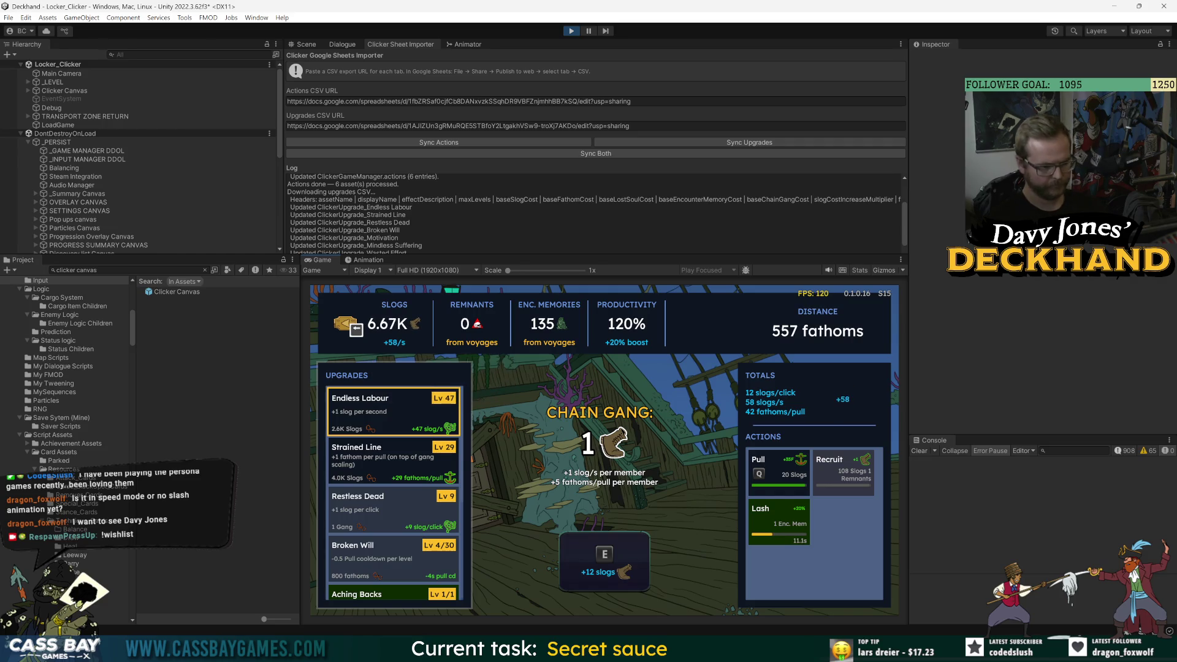
{"action": "key", "text": "Down"}
{"action": "key", "text": "Down"}
{"action": "key", "text": "Down"}
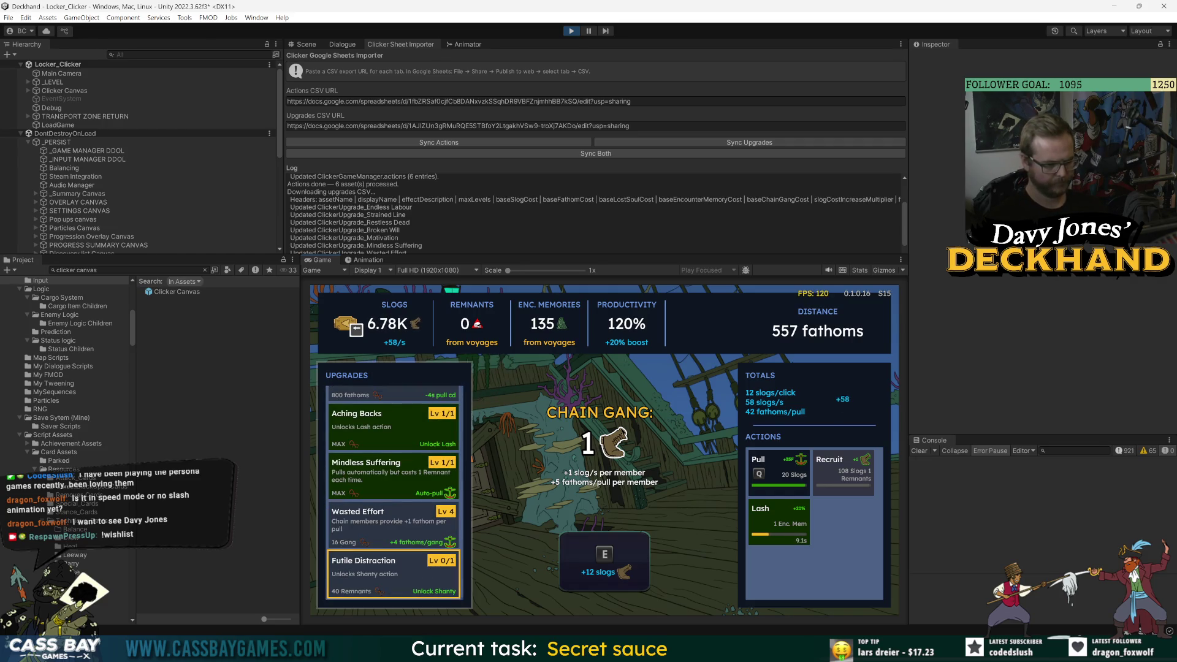
{"action": "key", "text": "Tab"}
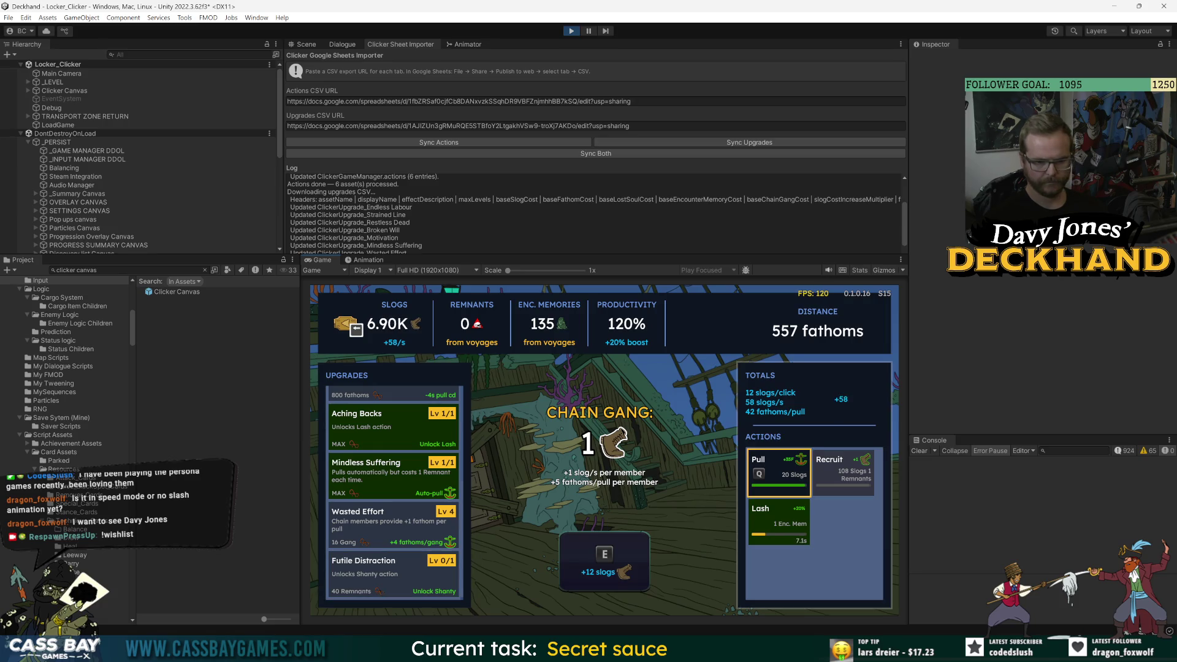
{"action": "key", "text": "Return"}
{"action": "key", "text": "Down"}
{"action": "key", "text": "shift+Tab"}
{"action": "key", "text": "shift+Tab"}
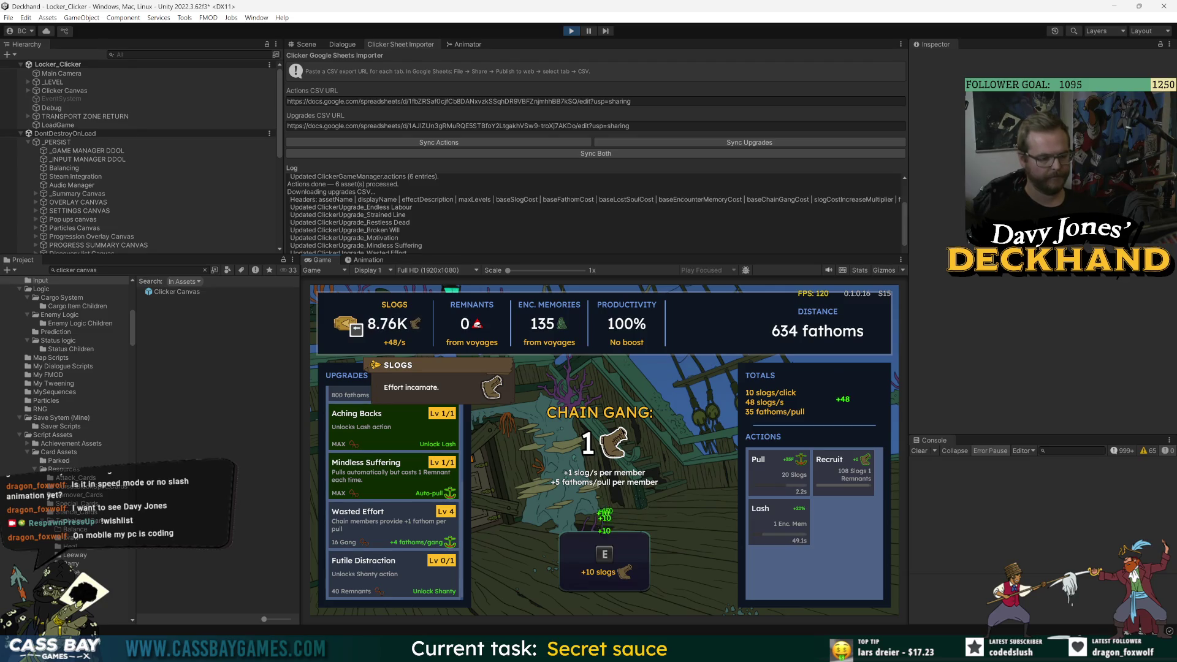
- Buy several more Endless Labour levels
{"action": "scroll", "coordinate": [397, 535], "scroll_direction": "up", "scroll_amount": 3}
{"action": "left_click", "coordinate": [397, 429]}
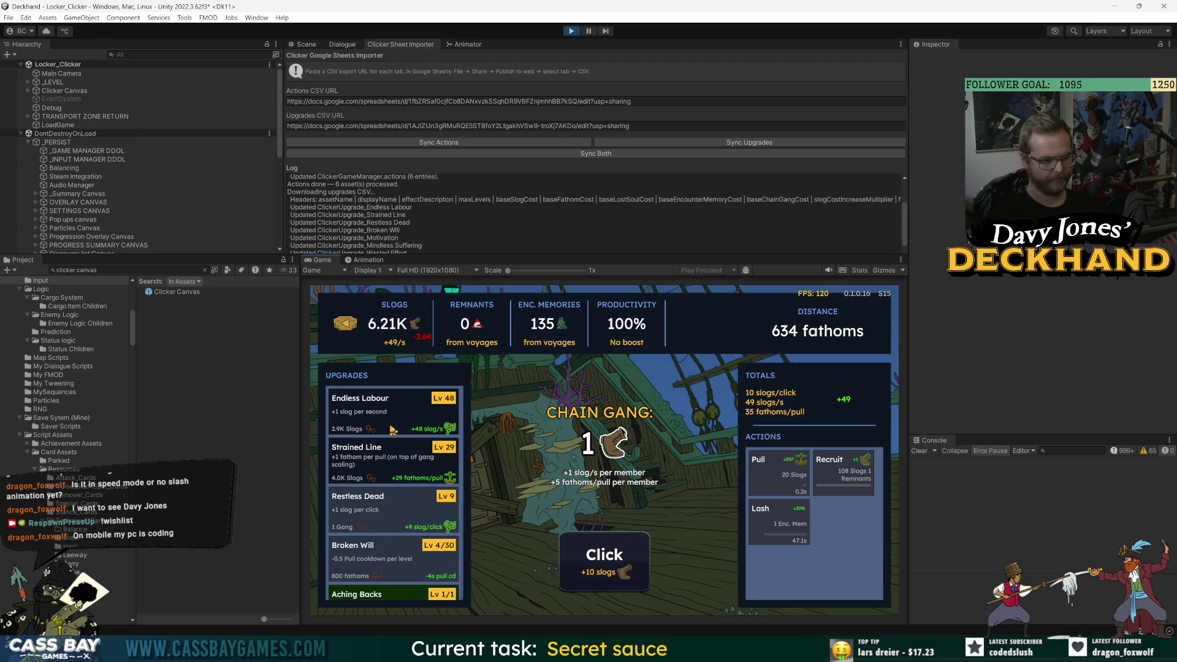
{"action": "left_click", "coordinate": [398, 429]}
{"action": "left_click", "coordinate": [397, 428]}
{"action": "left_click", "coordinate": [577, 564]}
- Earn more slogs with a burst of manual clicks
{"action": "scroll", "coordinate": [391, 510], "scroll_direction": "down", "scroll_amount": 3}
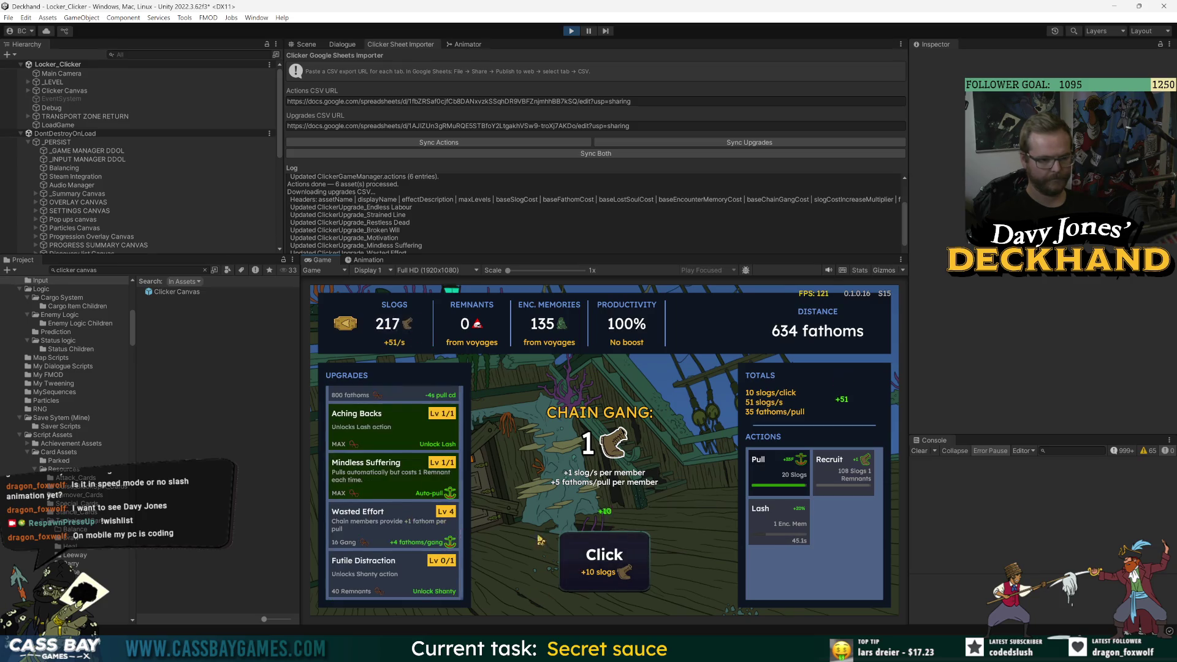
{"action": "left_click", "coordinate": [604, 564]}
{"action": "left_click", "coordinate": [616, 567]}
{"action": "left_click", "coordinate": [616, 565]}
{"action": "left_click", "coordinate": [617, 566]}
{"action": "left_click", "coordinate": [616, 565]}
{"action": "left_click", "coordinate": [616, 565]}
{"action": "left_click", "coordinate": [616, 566]}
{"action": "left_click", "coordinate": [616, 565]}
{"action": "left_click", "coordinate": [616, 566]}
{"action": "left_click", "coordinate": [616, 566]}
{"action": "left_click", "coordinate": [616, 565]}
{"action": "left_click", "coordinate": [616, 566]}
{"action": "left_click", "coordinate": [616, 565]}
{"action": "left_click", "coordinate": [616, 565]}
{"action": "left_click", "coordinate": [616, 565]}
{"action": "left_click", "coordinate": [616, 565]}
{"action": "left_click", "coordinate": [616, 565]}
{"action": "left_click", "coordinate": [616, 565]}
{"action": "left_click", "coordinate": [616, 565]}
{"action": "left_click", "coordinate": [616, 565]}
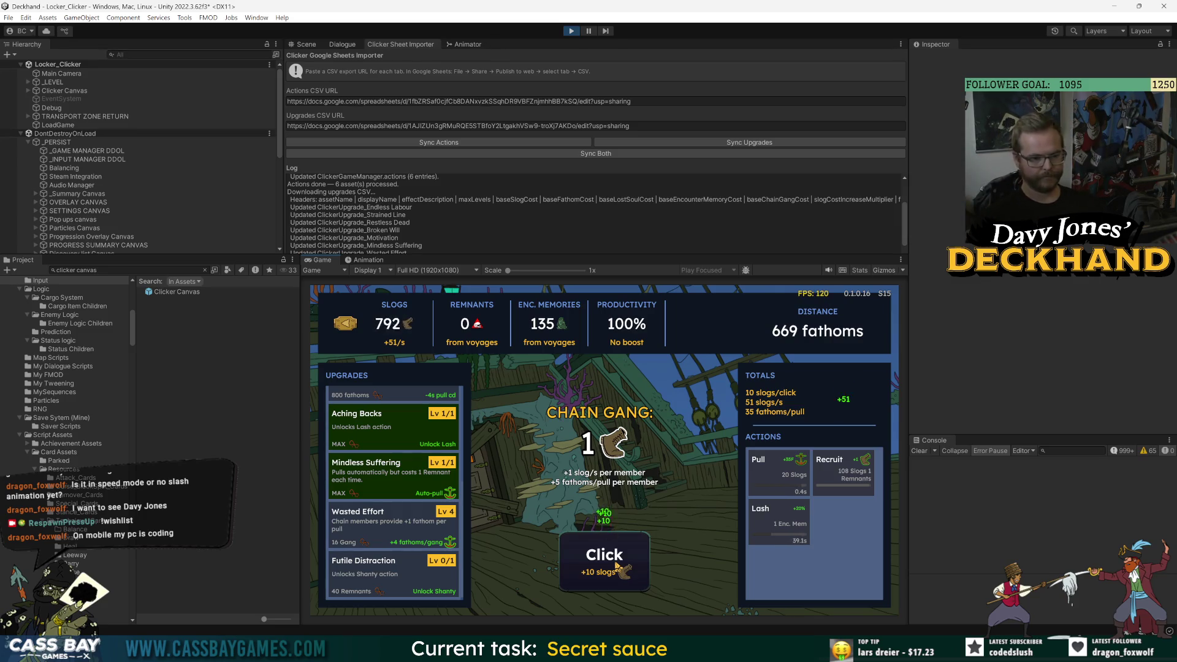
{"action": "left_click", "coordinate": [616, 565]}
{"action": "left_click", "coordinate": [616, 566]}
{"action": "left_click", "coordinate": [616, 565]}
{"action": "left_click", "coordinate": [616, 565]}
{"action": "left_click", "coordinate": [617, 566]}
{"action": "left_click", "coordinate": [616, 565]}
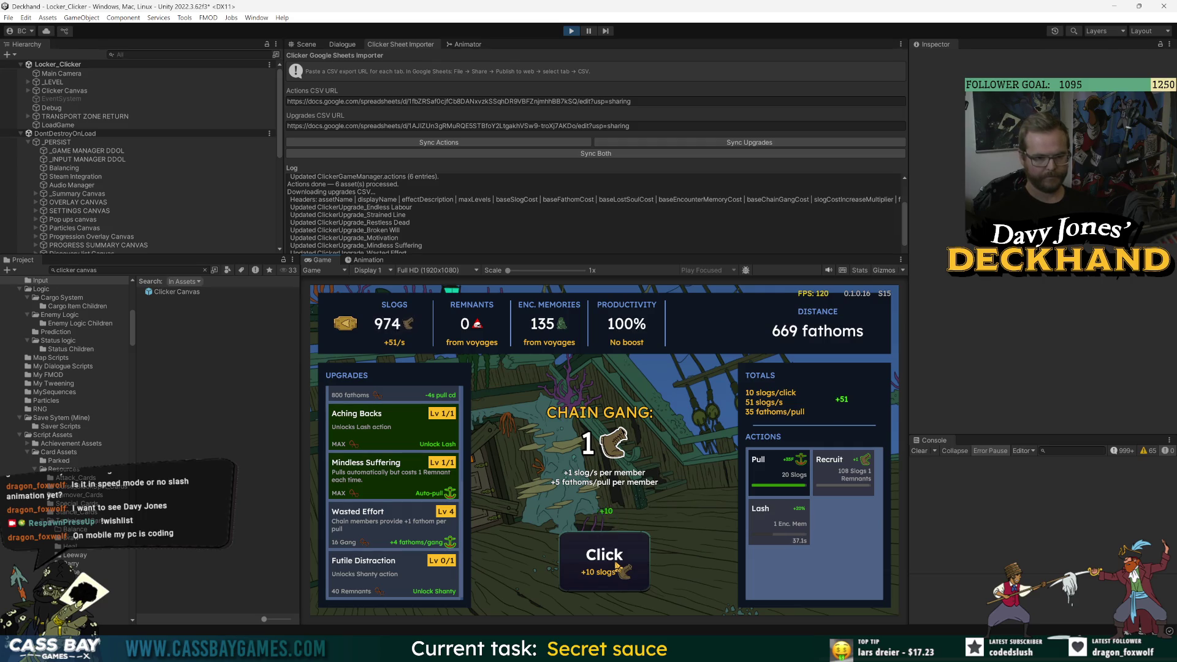
- Use arrow keys and Tab to show Soul Remnants, Productivity, Distance and Slogs tooltips
{"action": "key", "text": "Tab"}
{"action": "key", "text": "Tab"}
{"action": "key", "text": "Up"}
{"action": "key", "text": "Up"}
{"action": "key", "text": "Up"}
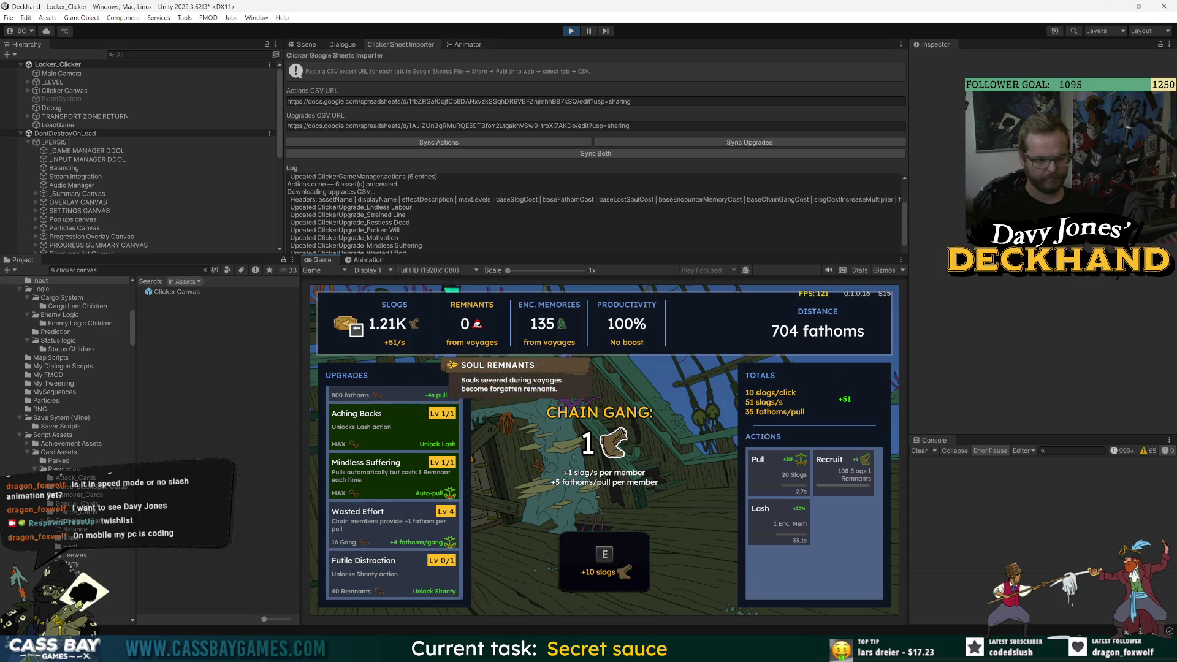
{"action": "key", "text": "Tab"}
{"action": "key", "text": "Tab"}
{"action": "key", "text": "Right"}
{"action": "key", "text": "Right"}
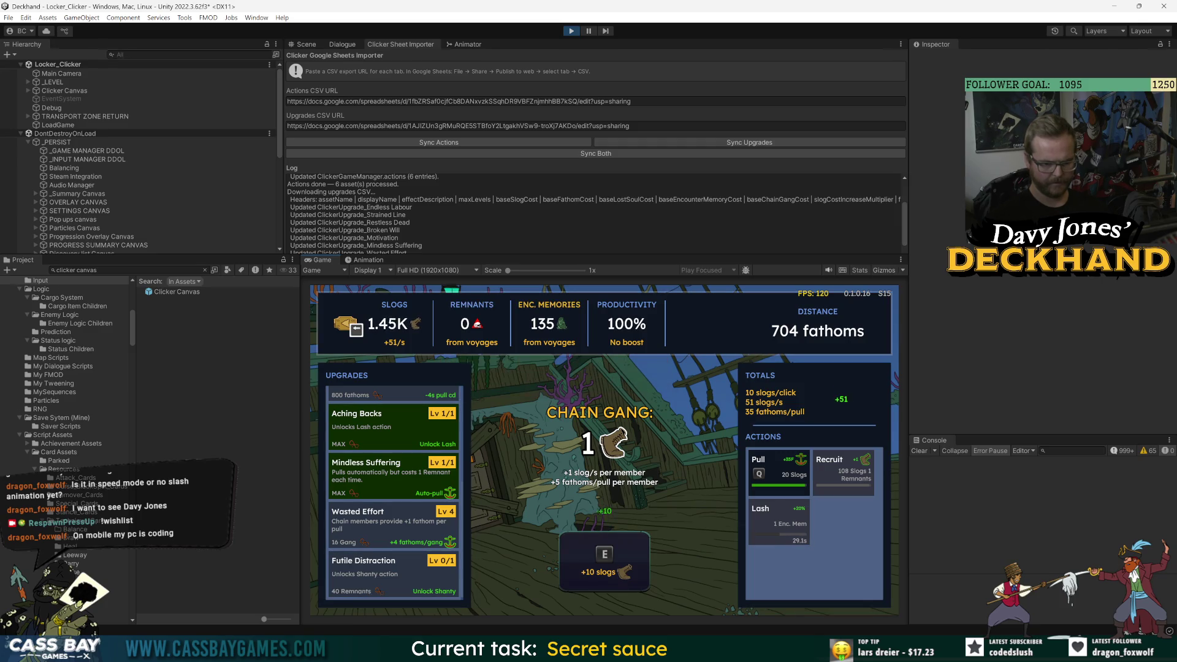
{"action": "key", "text": "Right"}
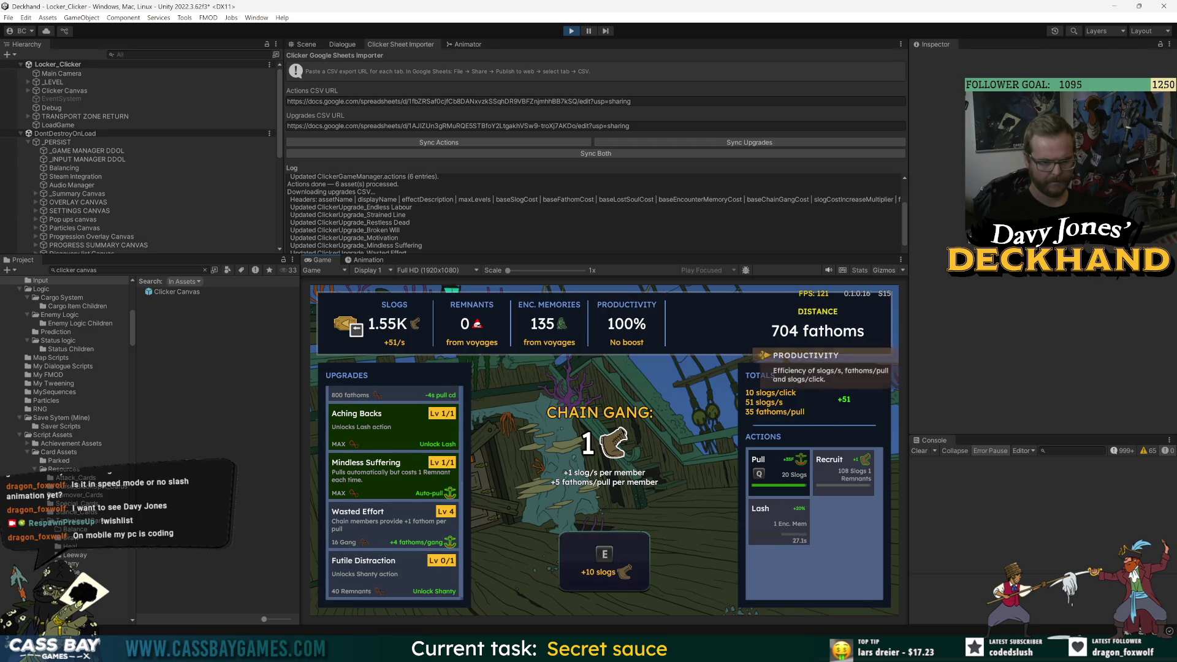
{"action": "key", "text": "Left"}
{"action": "key", "text": "Left"}
{"action": "key", "text": "Left"}
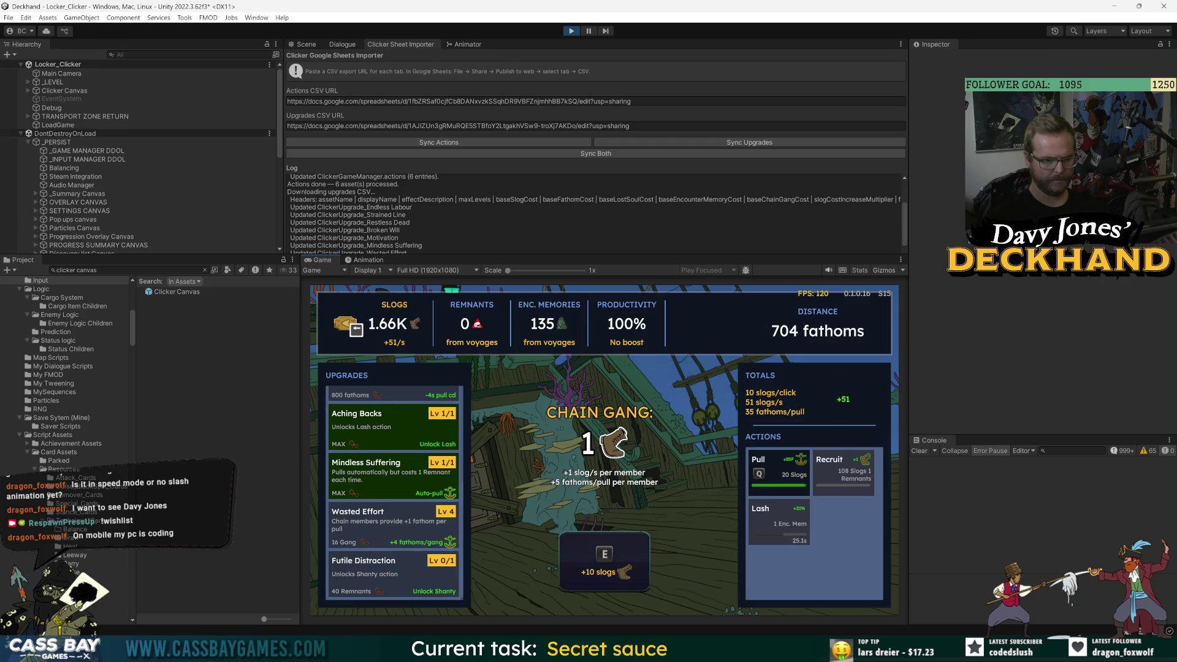
{"action": "key", "text": "Right"}
{"action": "key", "text": "Right"}
{"action": "key", "text": "Right"}
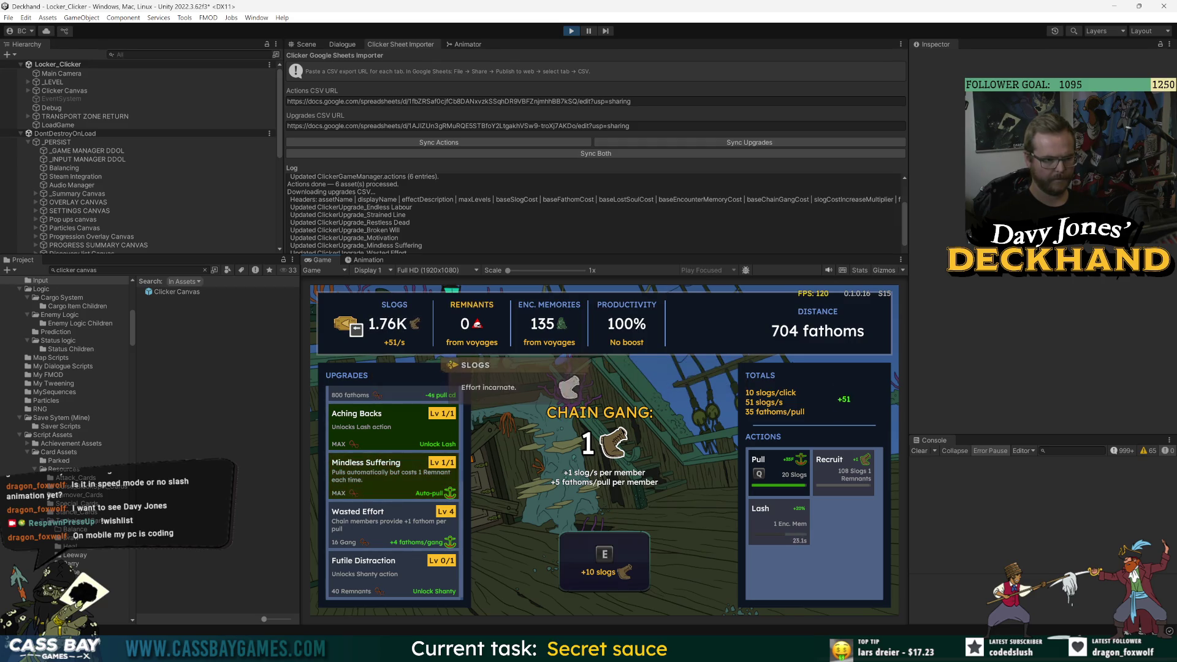
{"action": "key", "text": "Left"}
{"action": "key", "text": "Left"}
{"action": "key", "text": "Left"}
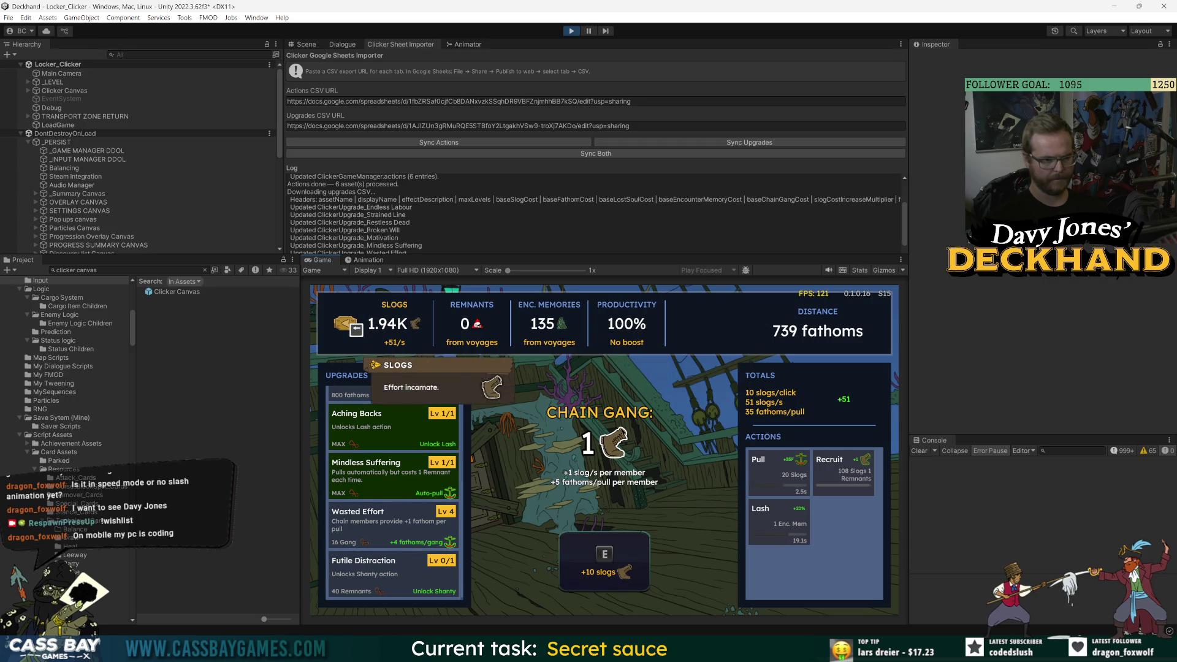
{"action": "key", "text": "Right"}
{"action": "key", "text": "Right"}
{"action": "key", "text": "Right"}
{"action": "key", "text": "Left"}
{"action": "key", "text": "Left"}
{"action": "key", "text": "Left"}
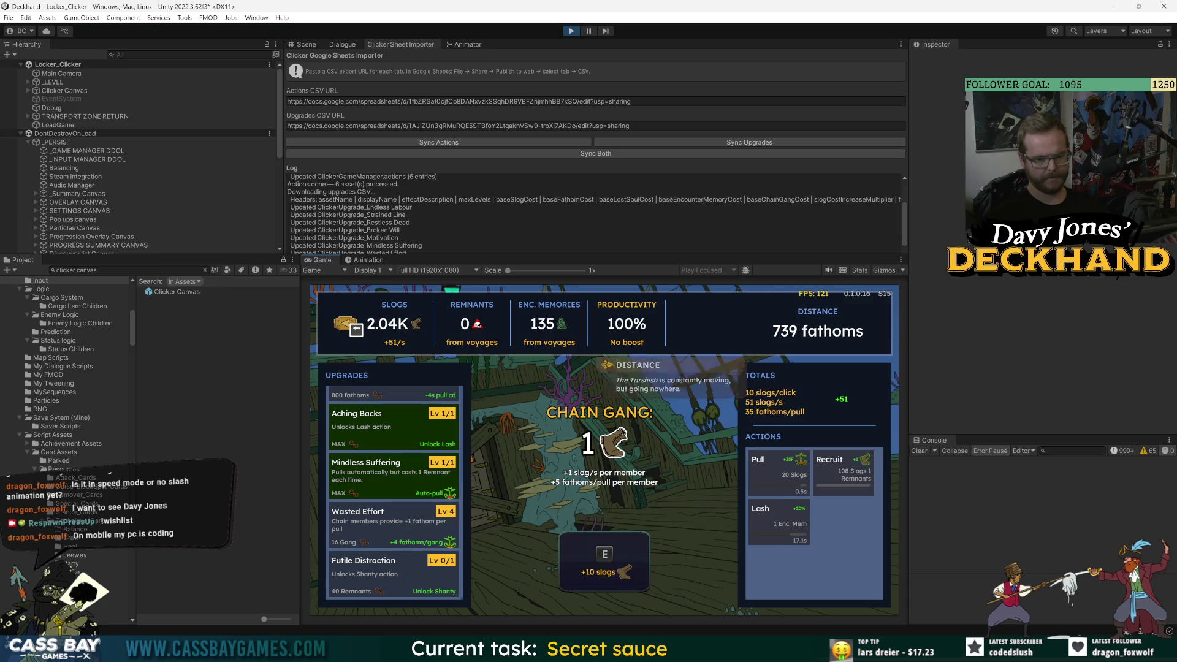
{"action": "key", "text": "Down"}
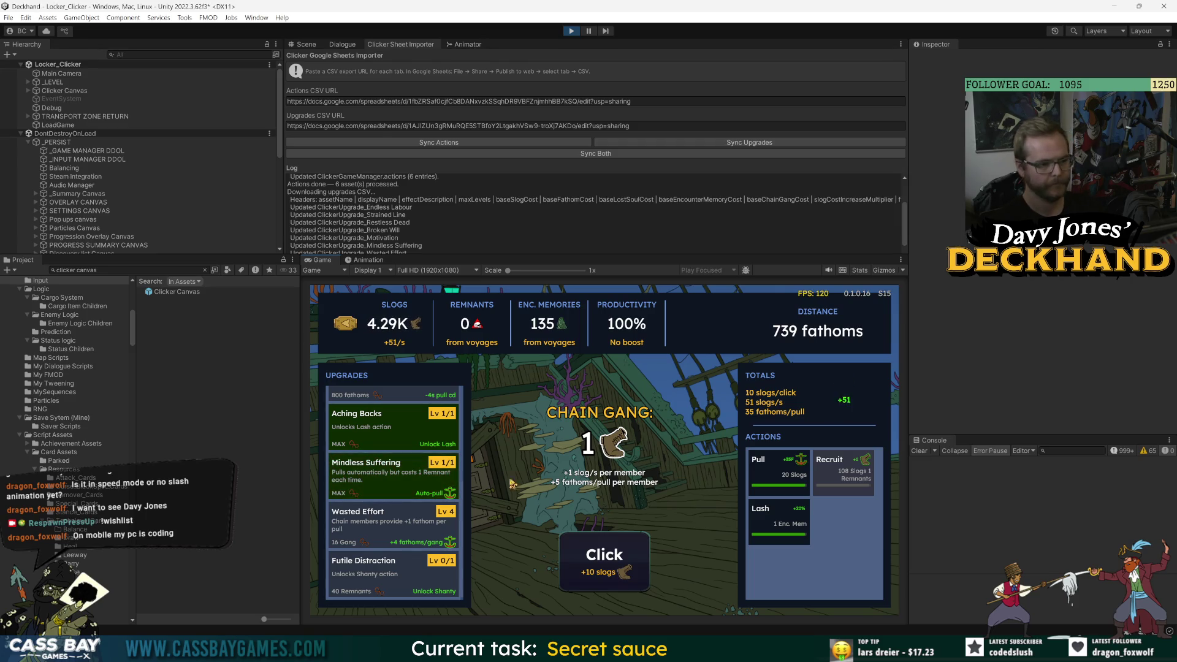
{"action": "left_click", "coordinate": [762, 533]}
- Activate the Lash boost and earn boosted slogs with repeated clicks
{"action": "left_click", "coordinate": [628, 545]}
{"action": "left_click", "coordinate": [629, 544]}
{"action": "left_click", "coordinate": [629, 544]}
{"action": "left_click", "coordinate": [628, 544]}
{"action": "left_click", "coordinate": [628, 544]}
{"action": "left_click", "coordinate": [628, 544]}
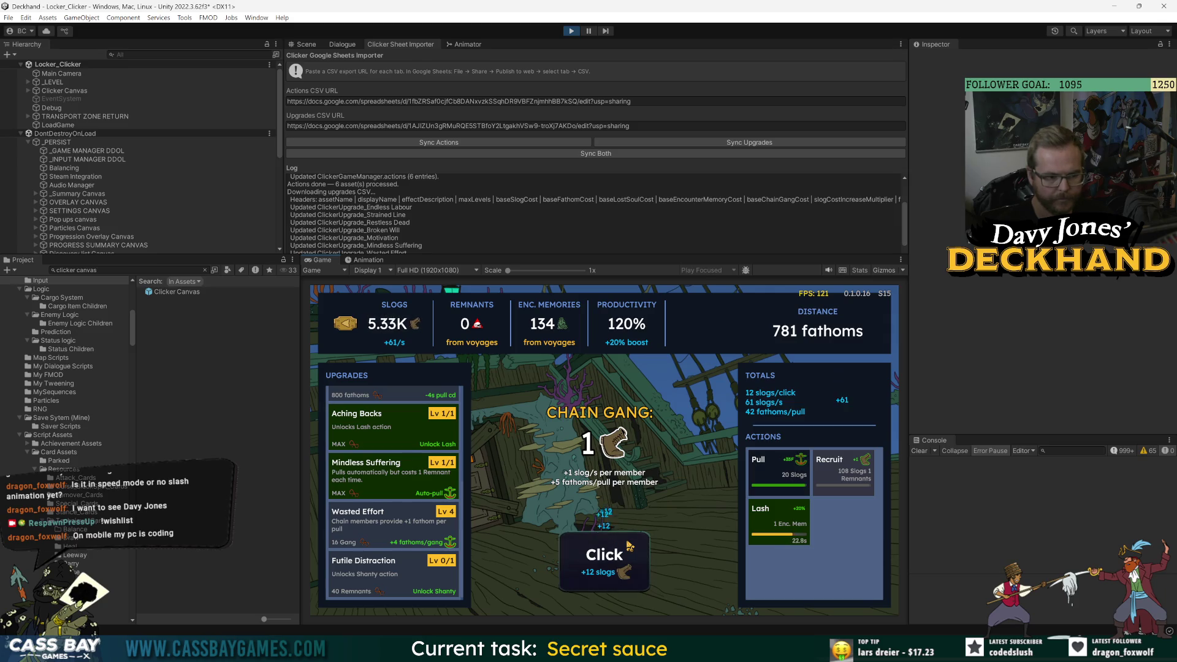
{"action": "left_click", "coordinate": [628, 545]}
{"action": "left_click", "coordinate": [628, 544]}
{"action": "left_click", "coordinate": [628, 545]}
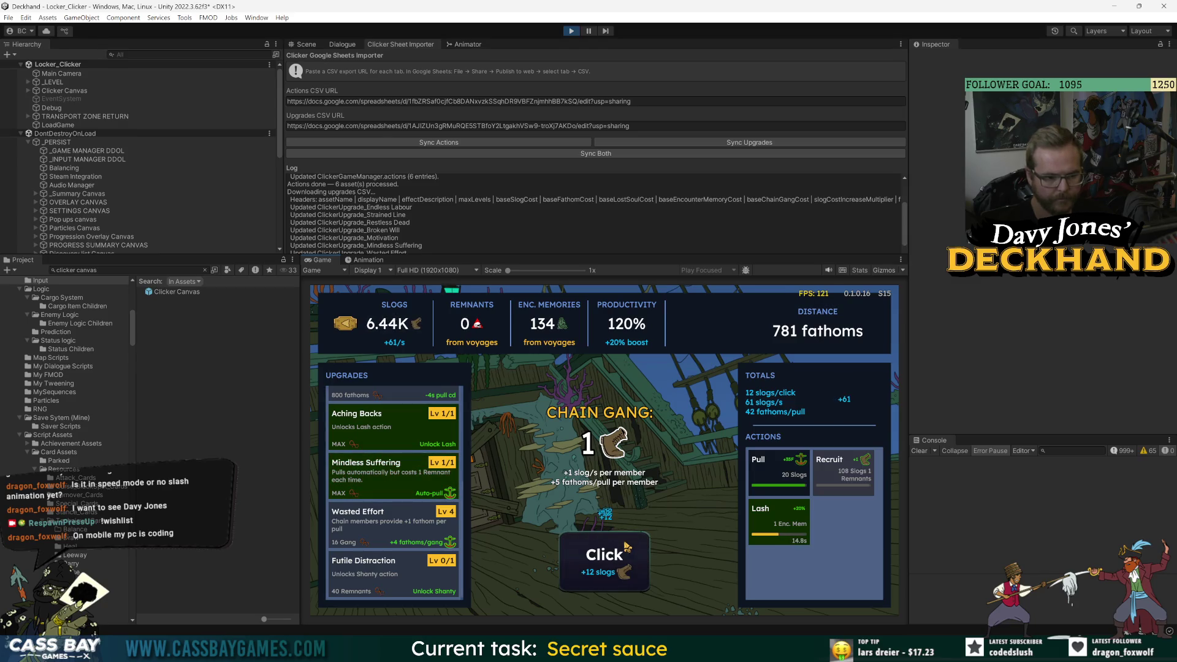
{"action": "left_click", "coordinate": [585, 567]}
{"action": "left_click", "coordinate": [586, 567]}
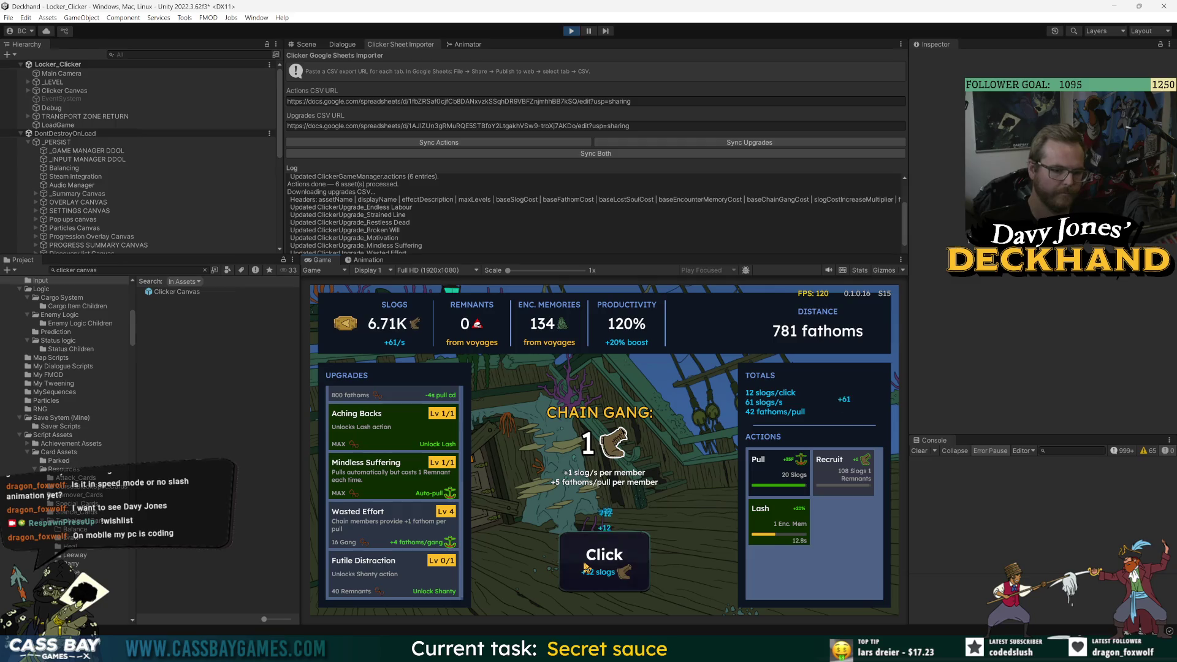
{"action": "left_click", "coordinate": [589, 567]}
{"action": "left_click", "coordinate": [594, 565]}
{"action": "left_click", "coordinate": [599, 563]}
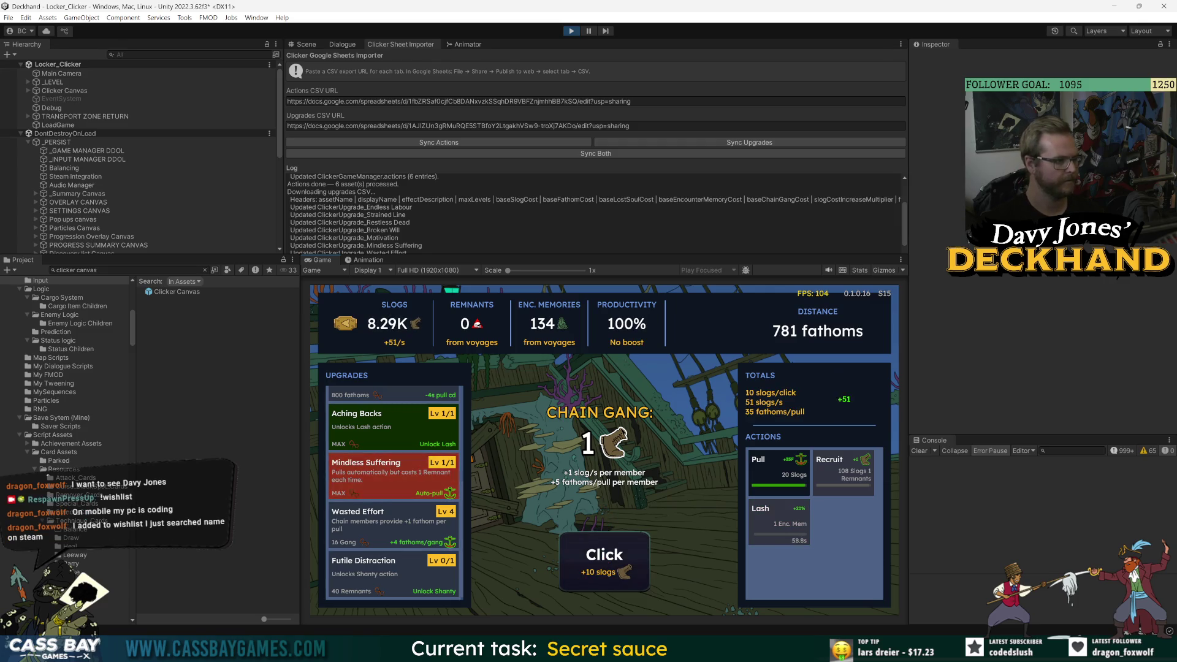
- Keep clicking until Slogs pass 10K at 10.32K, then stop the playtest with Ctrl+P
{"action": "left_click", "coordinate": [586, 577]}
{"action": "left_click", "coordinate": [585, 578]}
{"action": "left_click", "coordinate": [585, 578]}
{"action": "left_click", "coordinate": [585, 577]}
{"action": "left_click", "coordinate": [585, 578]}
{"action": "left_click", "coordinate": [586, 577]}
{"action": "left_click", "coordinate": [585, 577]}
{"action": "left_click", "coordinate": [585, 578]}
{"action": "left_click", "coordinate": [585, 577]}
{"action": "left_click", "coordinate": [585, 578]}
{"action": "left_click", "coordinate": [586, 578]}
{"action": "left_click", "coordinate": [586, 577]}
{"action": "left_click", "coordinate": [585, 577]}
{"action": "left_click", "coordinate": [585, 577]}
{"action": "left_click", "coordinate": [585, 578]}
{"action": "left_click", "coordinate": [585, 577]}
{"action": "left_click", "coordinate": [585, 578]}
{"action": "left_click", "coordinate": [586, 577]}
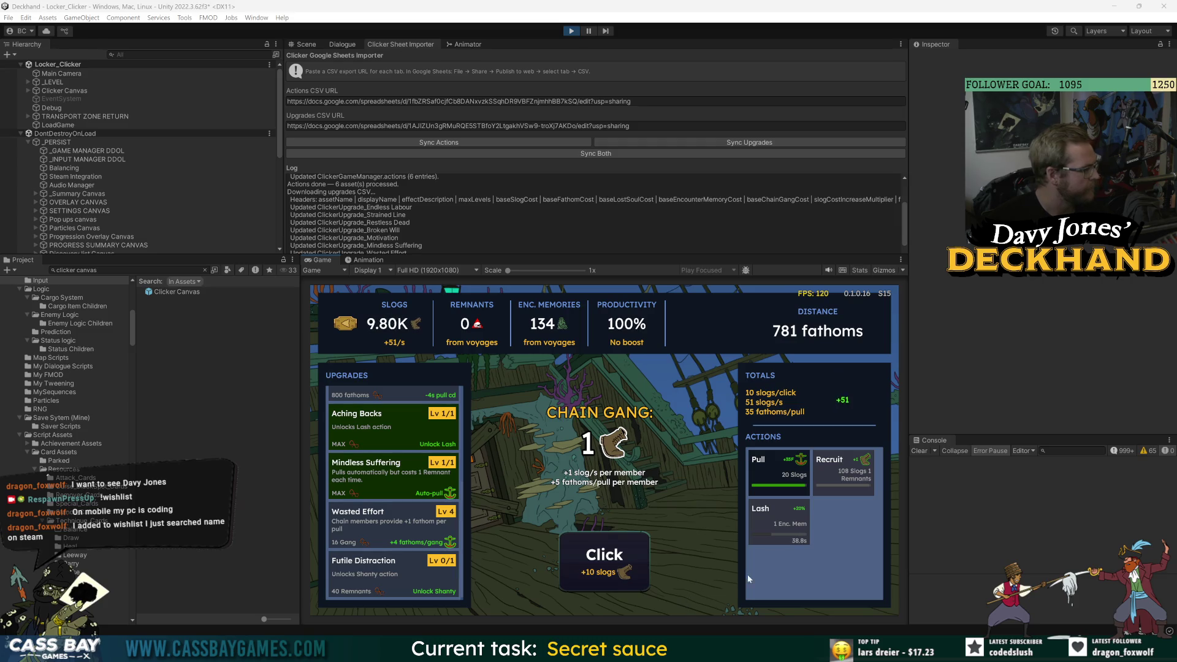
{"action": "left_click", "coordinate": [606, 556]}
{"action": "left_click", "coordinate": [605, 556]}
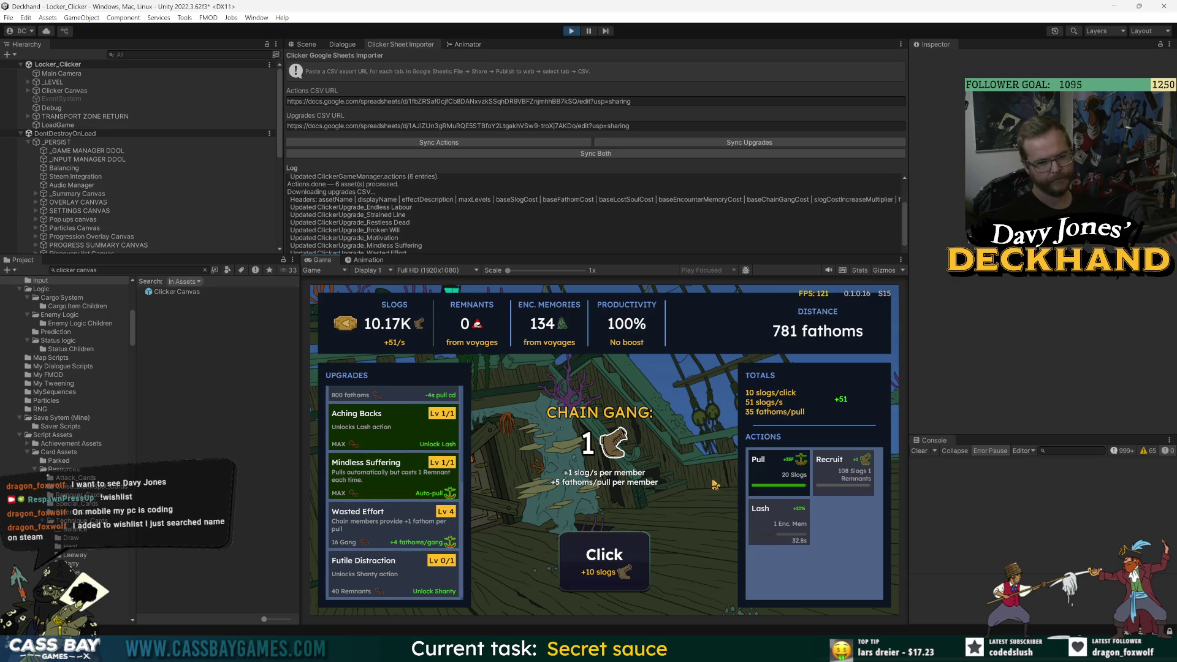
{"action": "left_click", "coordinate": [630, 570]}
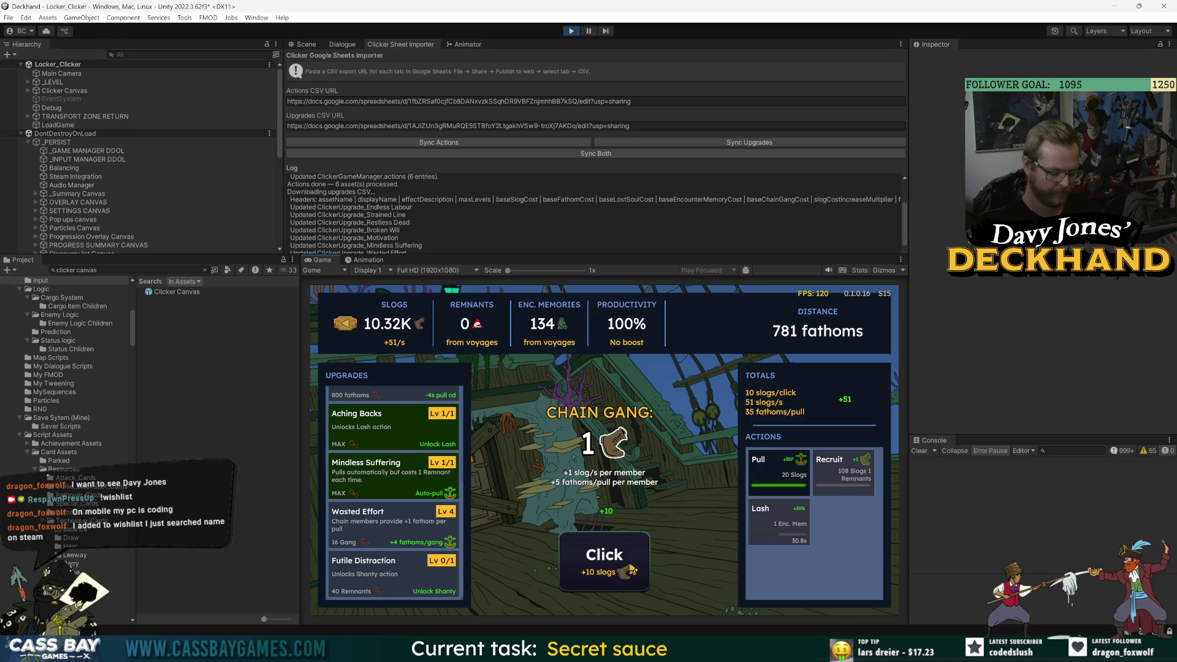
{"action": "key", "text": "ctrl+p"}
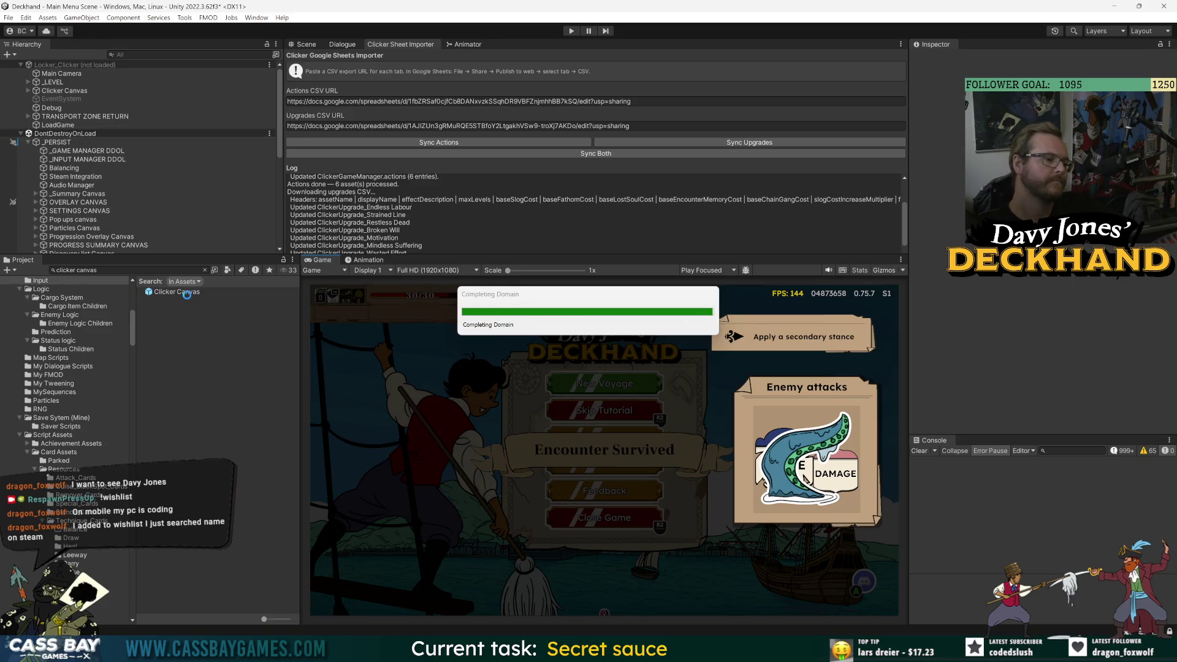
- In the Clicker Canvas prefab root, set the Totals Boosted Colour to bright green
{"action": "double_click", "coordinate": [181, 292]}
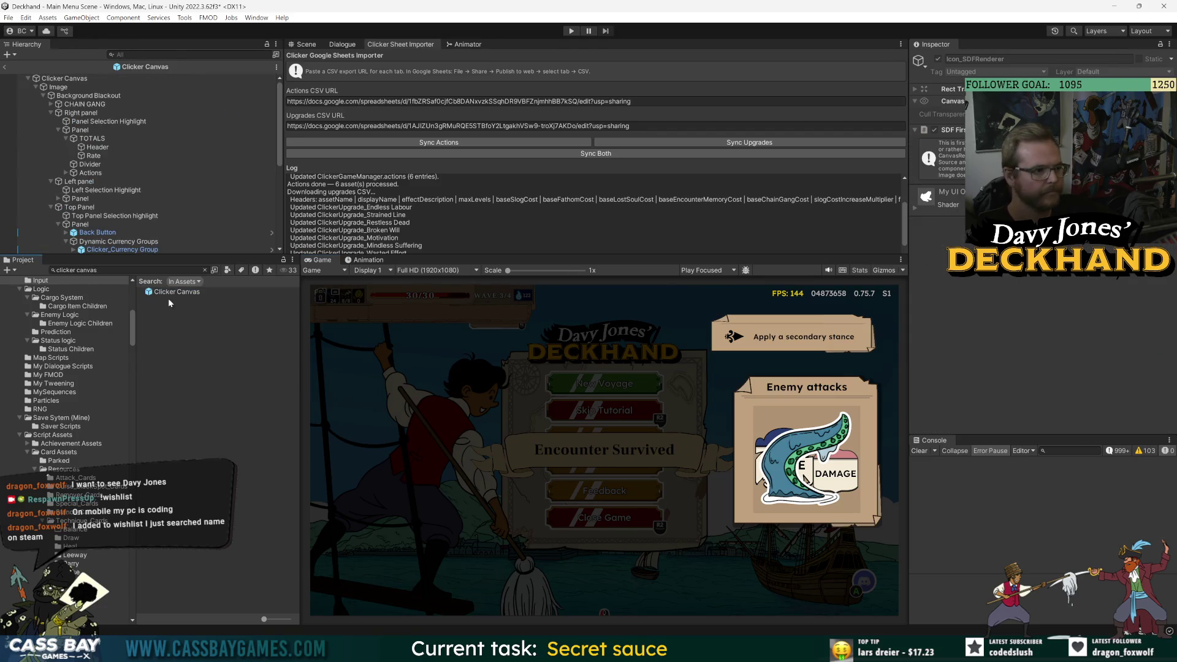
{"action": "left_click", "coordinate": [65, 78]}
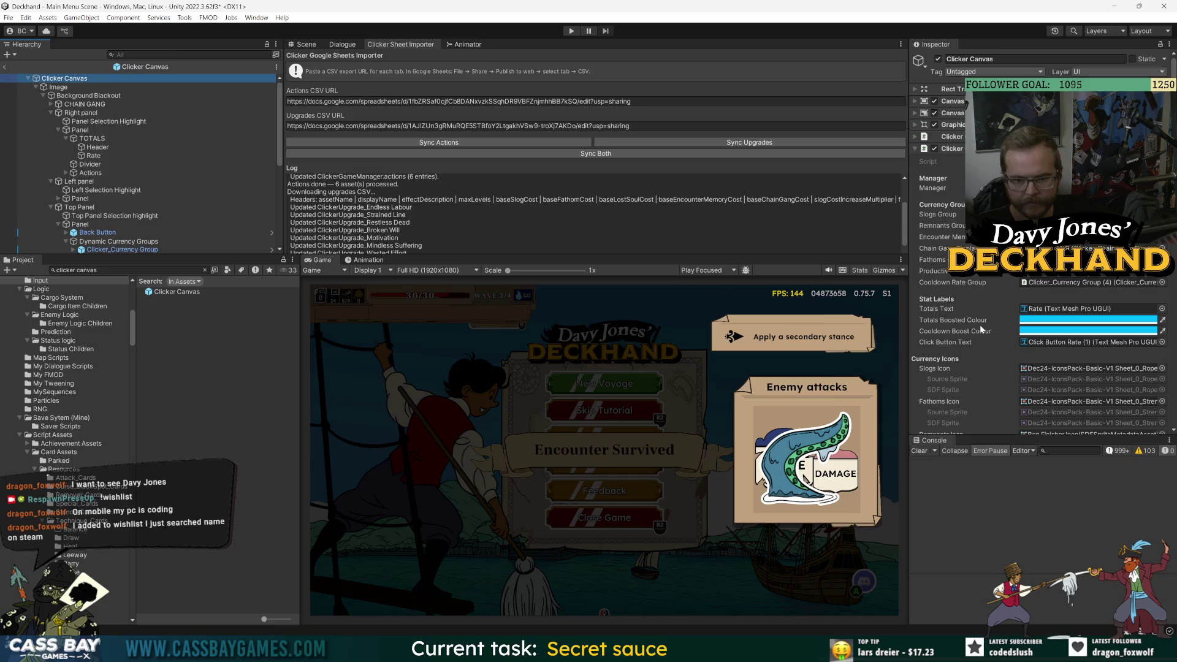
{"action": "left_click", "coordinate": [1054, 323]}
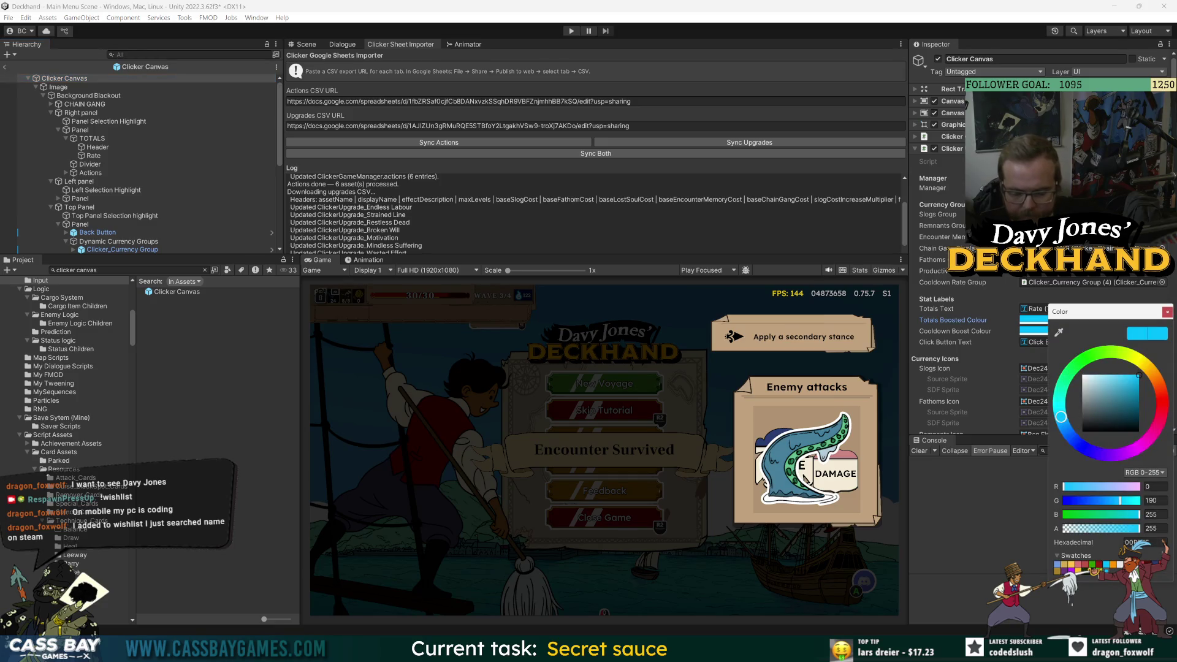
{"action": "left_click", "coordinate": [1088, 564]}
{"action": "left_click", "coordinate": [1034, 331]}
{"action": "left_click", "coordinate": [1088, 564]}
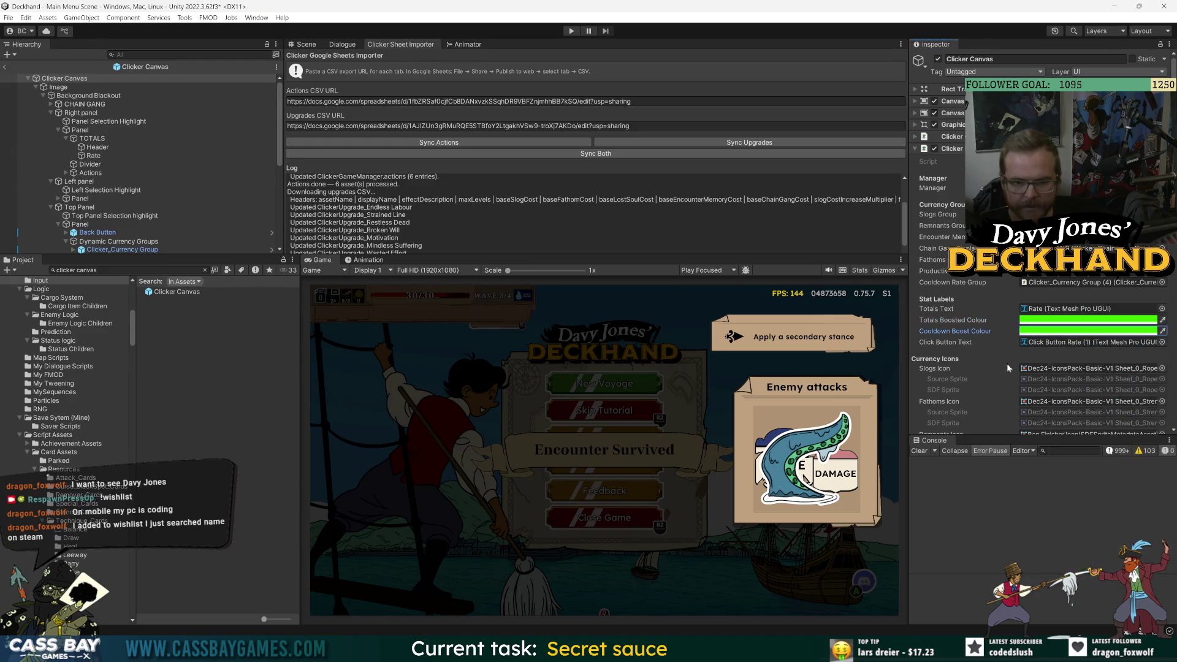
{"action": "left_click", "coordinate": [1167, 312]}
- Set Gain Popup Colour to cyan and Boosted Gain Popup Colour to green 3EFF00
{"action": "scroll", "coordinate": [1054, 314], "scroll_direction": "down", "scroll_amount": 5}
{"action": "left_click", "coordinate": [1054, 314]}
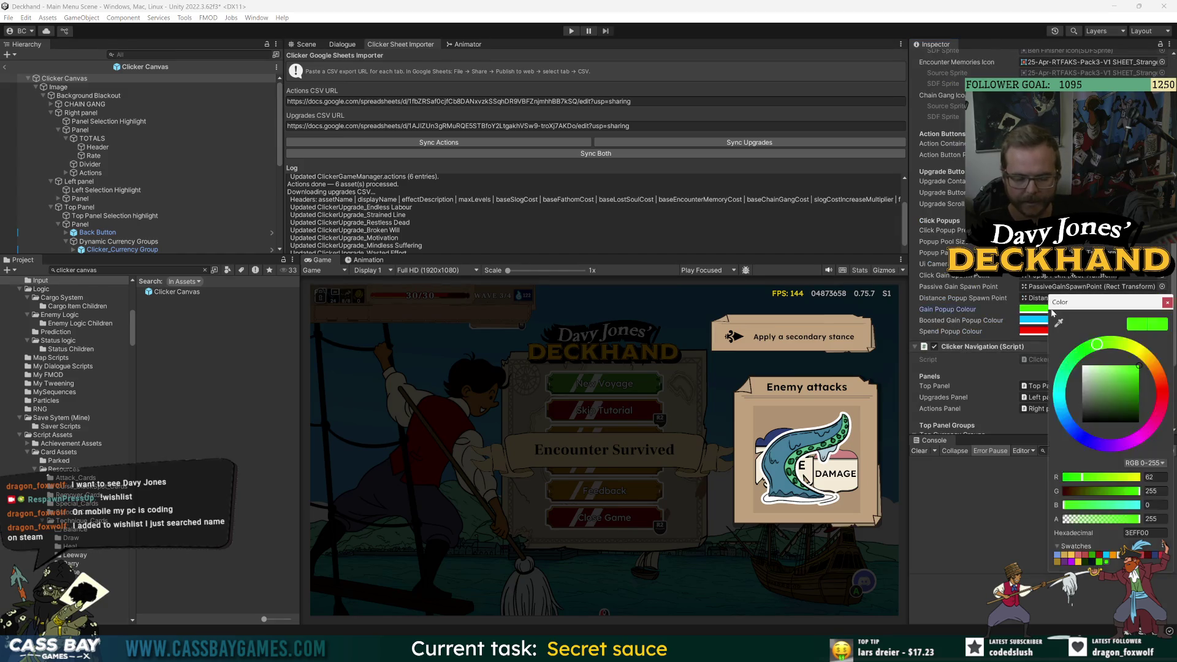
{"action": "left_click", "coordinate": [1105, 558]}
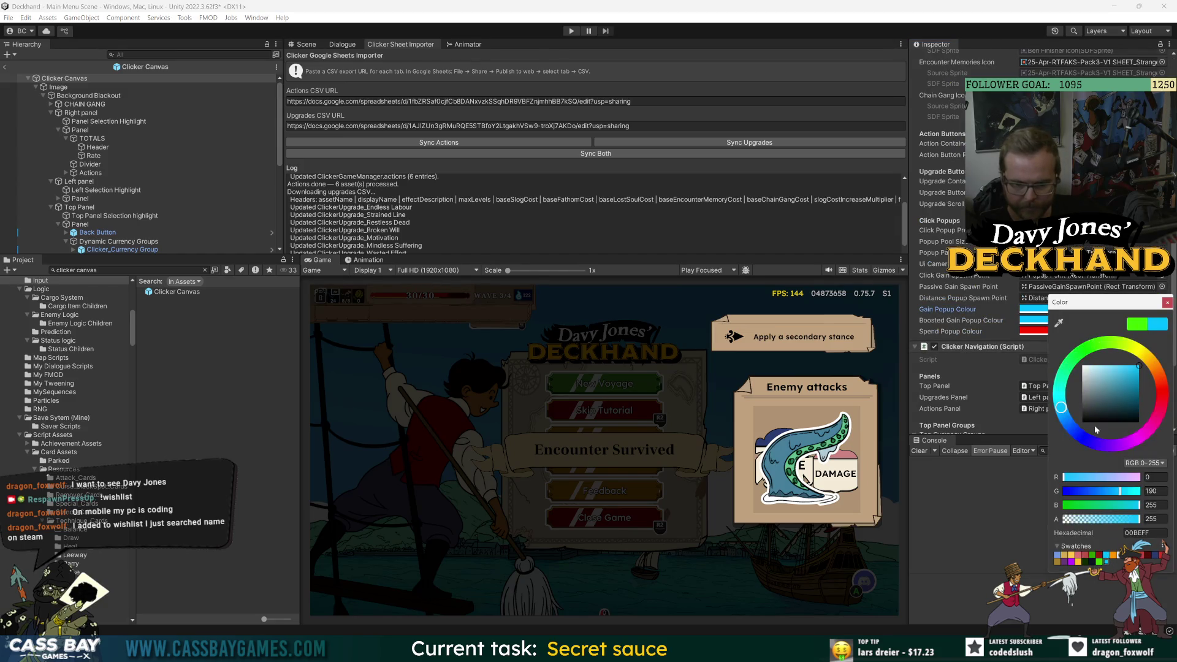
{"action": "left_click", "coordinate": [1034, 320]}
{"action": "left_click", "coordinate": [1097, 345]}
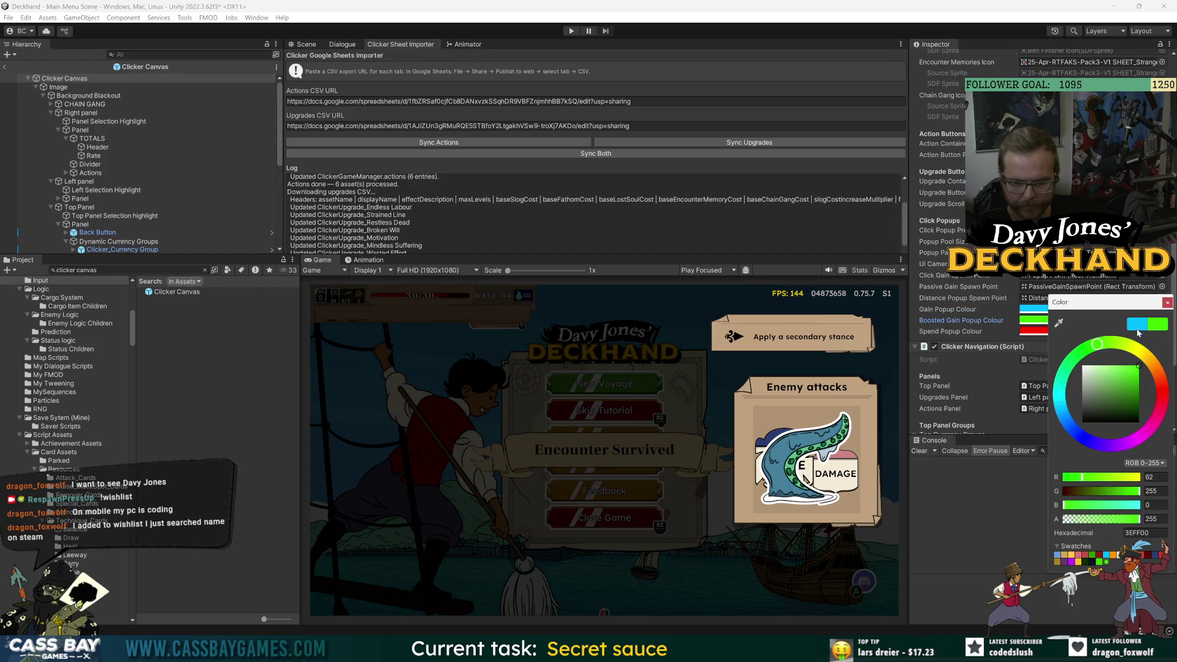
{"action": "left_click", "coordinate": [1167, 302]}
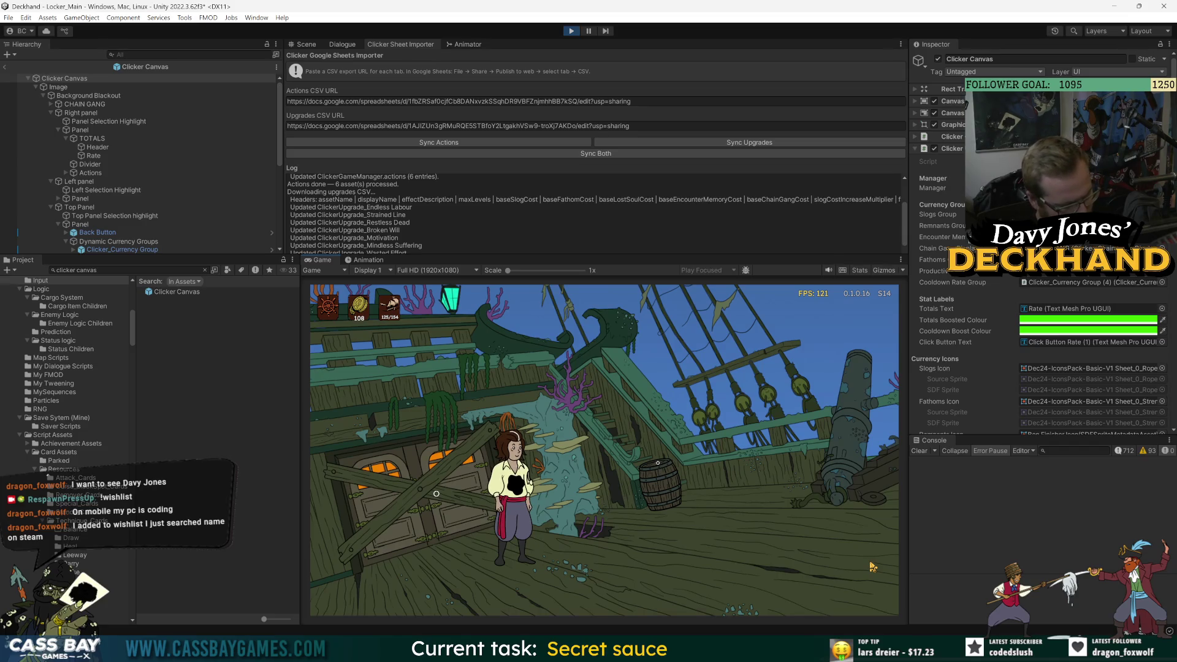
- Walk the deckhand right into the clicker area and earn slogs with manual clicks
{"action": "key", "text": "d"}
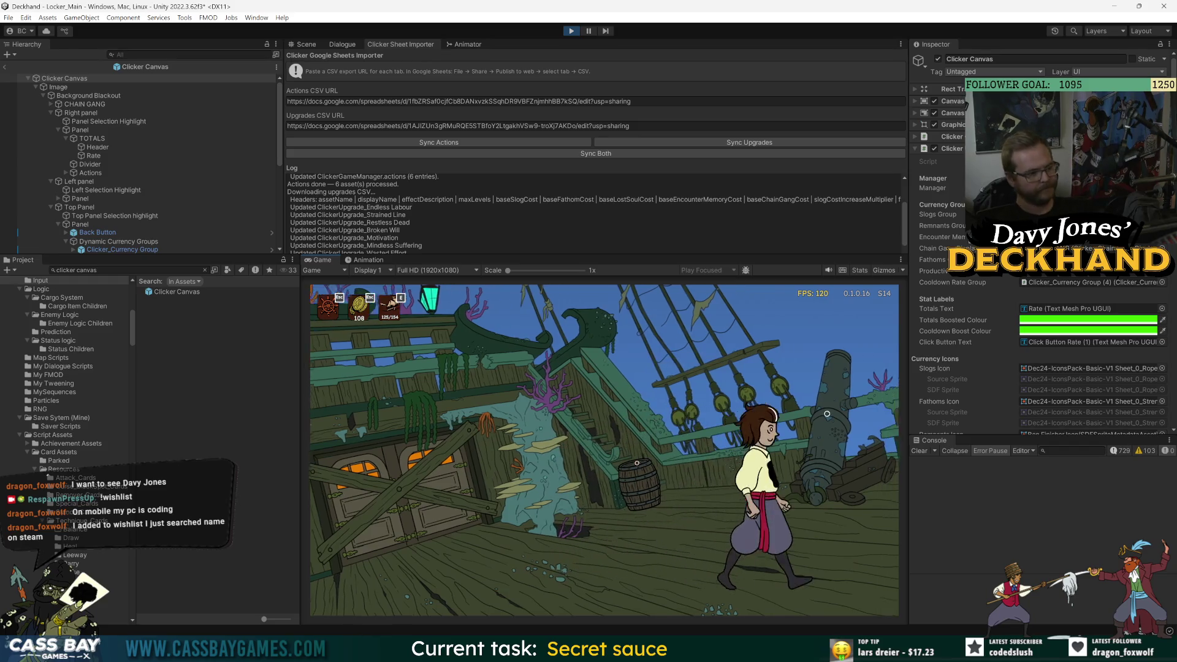
{"action": "key", "text": "d"}
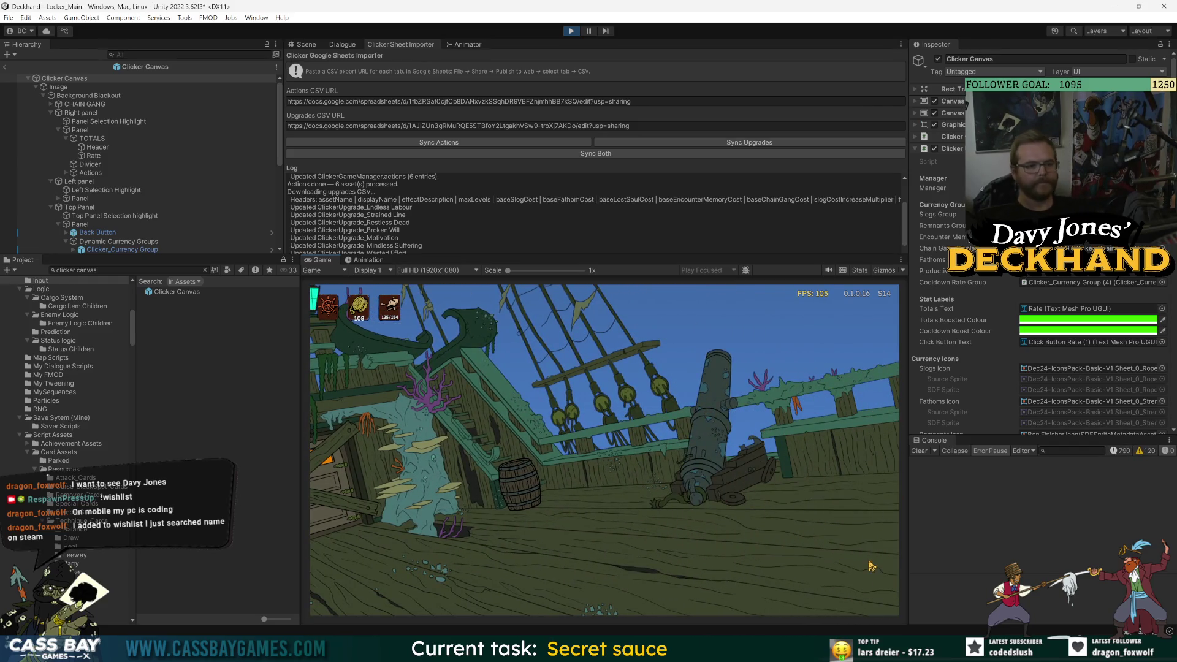
{"action": "left_click", "coordinate": [593, 578]}
{"action": "left_click", "coordinate": [593, 578]}
{"action": "left_click", "coordinate": [593, 578]}
{"action": "left_click", "coordinate": [592, 578]}
{"action": "left_click", "coordinate": [593, 577]}
{"action": "left_click", "coordinate": [593, 577]}
{"action": "left_click", "coordinate": [593, 578]}
{"action": "left_click", "coordinate": [593, 578]}
{"action": "left_click", "coordinate": [592, 577]}
{"action": "left_click", "coordinate": [592, 577]}
{"action": "left_click", "coordinate": [592, 577]}
{"action": "left_click", "coordinate": [593, 577]}
{"action": "left_click", "coordinate": [592, 578]}
{"action": "left_click", "coordinate": [593, 577]}
- Recruit a ninth chain gang member, use Lash and Pull, and keep clicking
{"action": "left_click", "coordinate": [843, 472]}
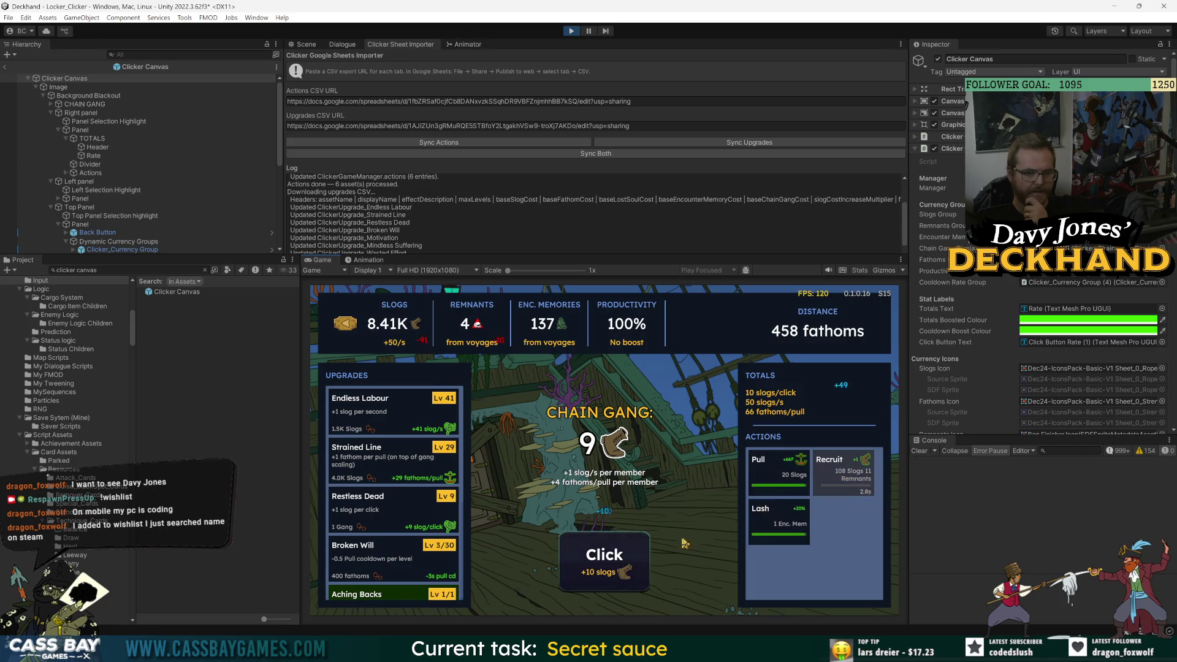
{"action": "left_click", "coordinate": [777, 472]}
{"action": "left_click", "coordinate": [777, 521]}
{"action": "left_click", "coordinate": [571, 569]}
{"action": "left_click", "coordinate": [571, 569]}
{"action": "left_click", "coordinate": [572, 569]}
{"action": "left_click", "coordinate": [571, 569]}
{"action": "left_click", "coordinate": [571, 569]}
{"action": "left_click", "coordinate": [572, 569]}
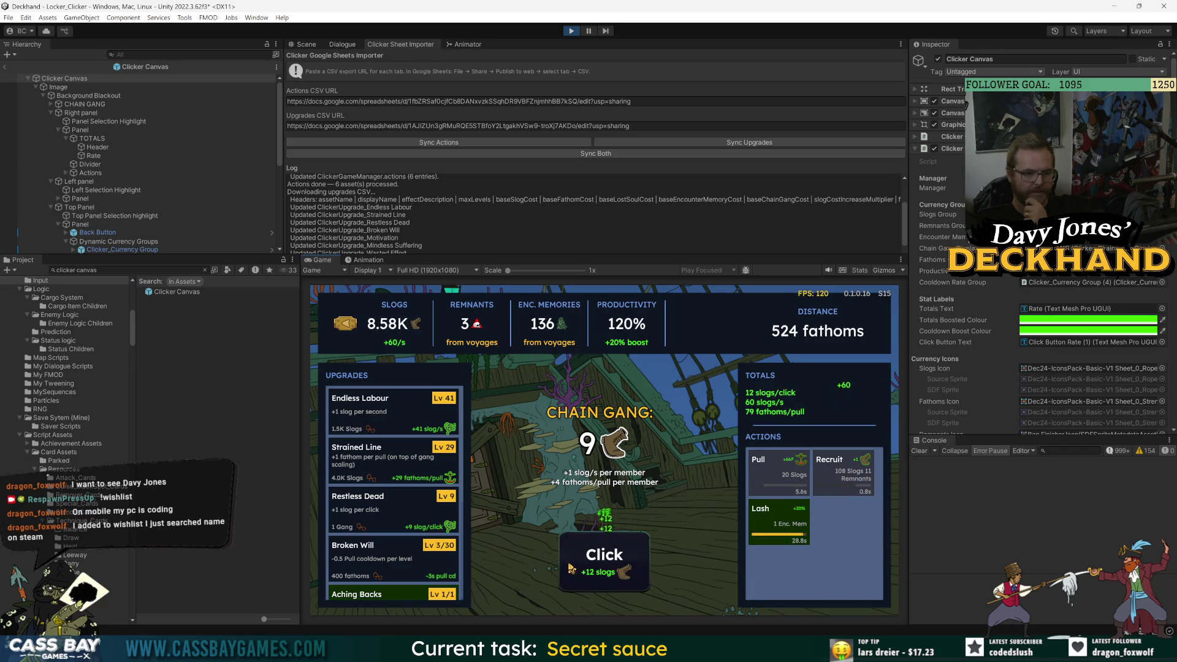
{"action": "left_click", "coordinate": [571, 569]}
{"action": "left_click", "coordinate": [572, 569]}
{"action": "left_click", "coordinate": [571, 569]}
{"action": "left_click", "coordinate": [571, 568]}
- Build up more slogs with a long run of manual clicks
{"action": "left_click", "coordinate": [590, 573]}
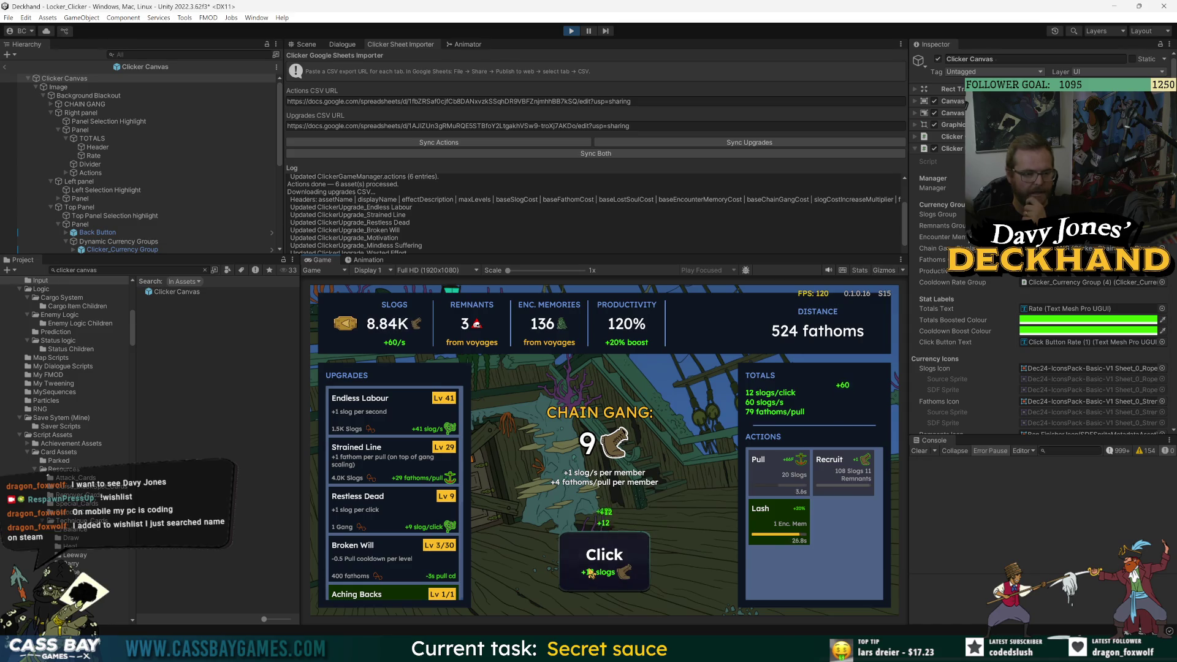
{"action": "left_click", "coordinate": [591, 573]}
{"action": "left_click", "coordinate": [590, 573]}
{"action": "left_click", "coordinate": [590, 574]}
{"action": "left_click", "coordinate": [590, 574]}
{"action": "left_click", "coordinate": [590, 573]}
{"action": "left_click", "coordinate": [590, 573]}
{"action": "left_click", "coordinate": [590, 573]}
{"action": "left_click", "coordinate": [590, 573]}
{"action": "left_click", "coordinate": [590, 572]}
{"action": "left_click", "coordinate": [590, 572]}
{"action": "left_click", "coordinate": [590, 572]}
{"action": "left_click", "coordinate": [590, 572]}
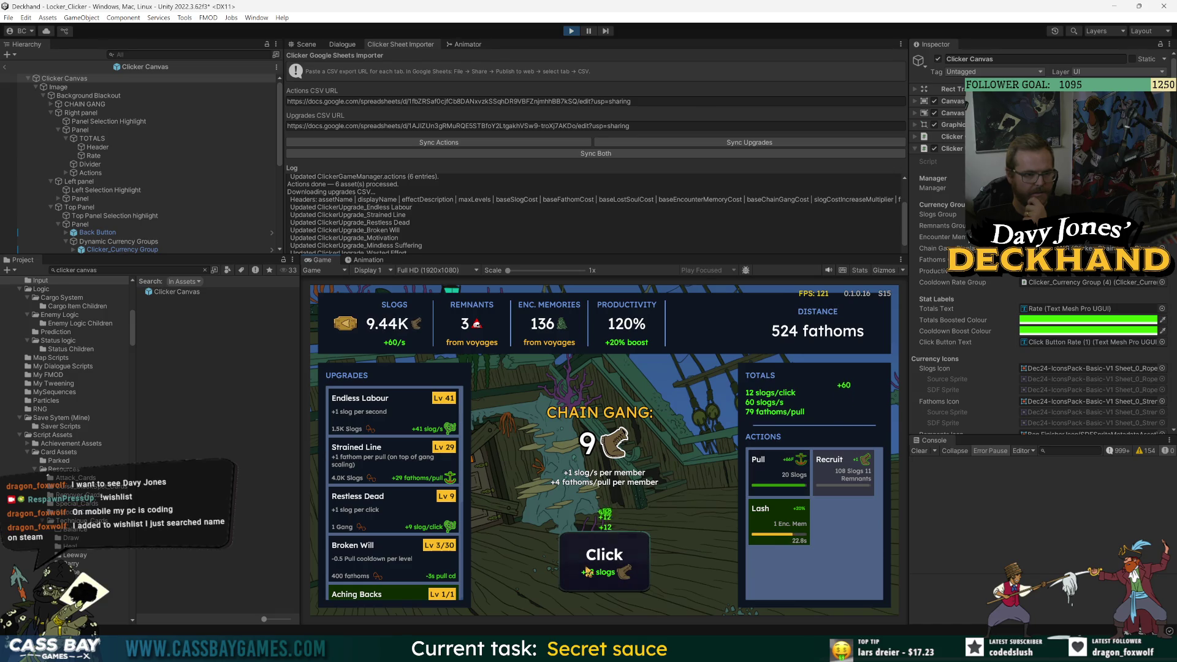
{"action": "left_click", "coordinate": [590, 572]}
{"action": "left_click", "coordinate": [590, 571]}
{"action": "left_click", "coordinate": [589, 570]}
{"action": "left_click", "coordinate": [587, 568]}
{"action": "left_click", "coordinate": [587, 568]}
{"action": "left_click", "coordinate": [587, 569]}
{"action": "left_click", "coordinate": [600, 561]}
{"action": "left_click", "coordinate": [600, 561]}
{"action": "left_click", "coordinate": [599, 561]}
{"action": "left_click", "coordinate": [600, 561]}
{"action": "left_click", "coordinate": [584, 569]}
{"action": "left_click", "coordinate": [585, 569]}
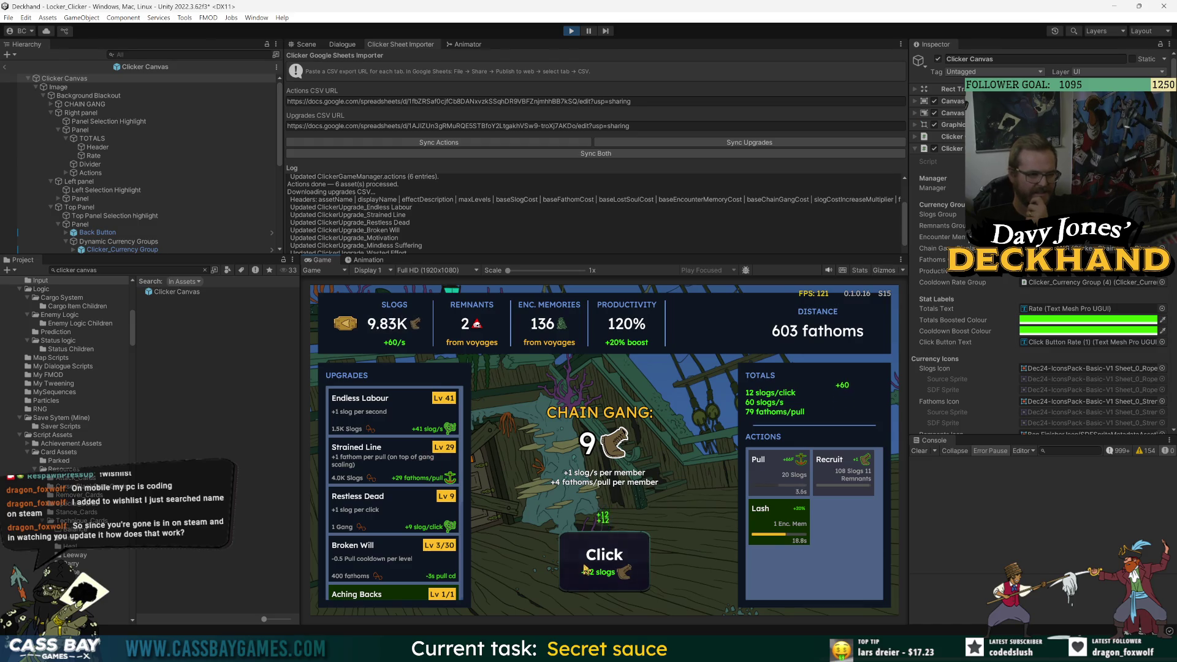
{"action": "left_click", "coordinate": [587, 570]}
{"action": "left_click", "coordinate": [586, 570]}
{"action": "left_click", "coordinate": [586, 570]}
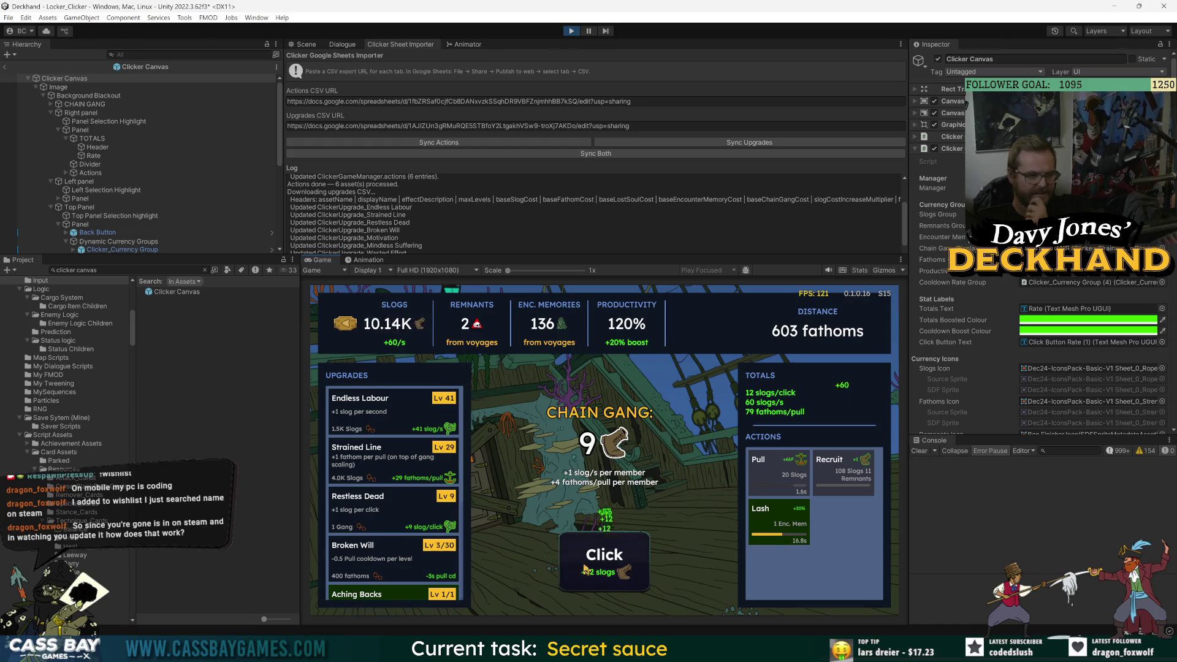
{"action": "left_click", "coordinate": [586, 569]}
{"action": "left_click", "coordinate": [585, 569]}
- Raise Endless Labour to Lv 42, Pull to 683 fathoms, and exit Play mode
{"action": "left_click", "coordinate": [600, 561]}
{"action": "left_click", "coordinate": [606, 563]}
{"action": "left_click", "coordinate": [606, 563]}
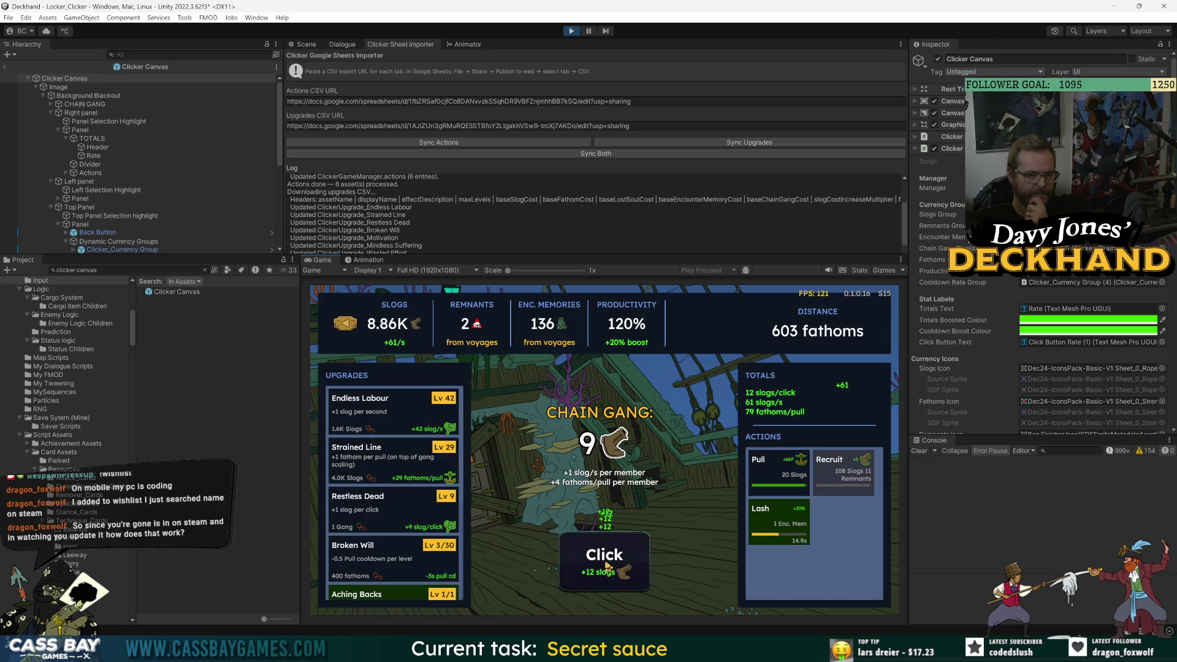
{"action": "left_click", "coordinate": [777, 472]}
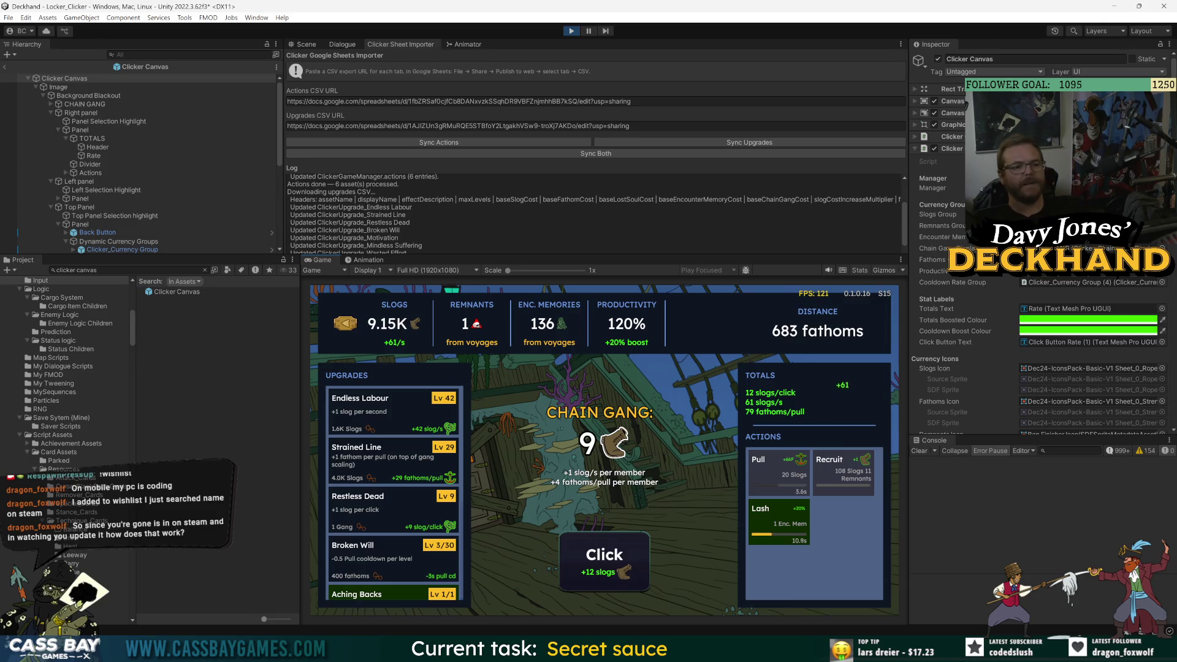
{"action": "key", "text": "ctrl+p"}
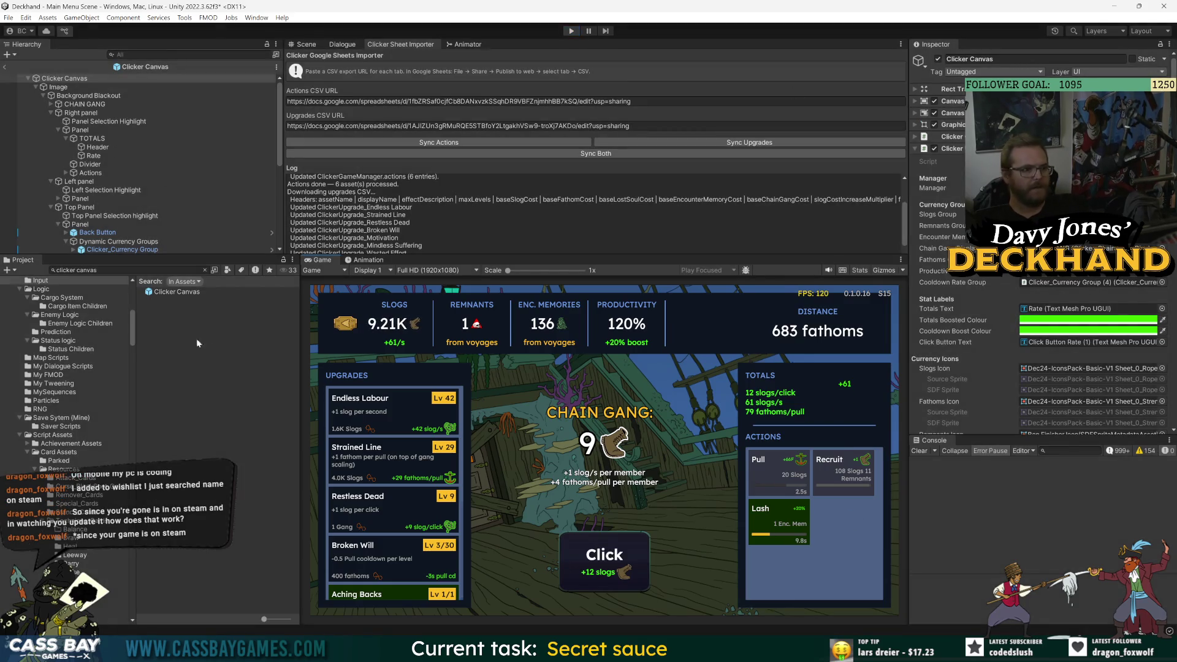
- On the Clicker Canvas, set the Totals Boosted Colour to cyan
{"action": "left_click", "coordinate": [67, 78]}
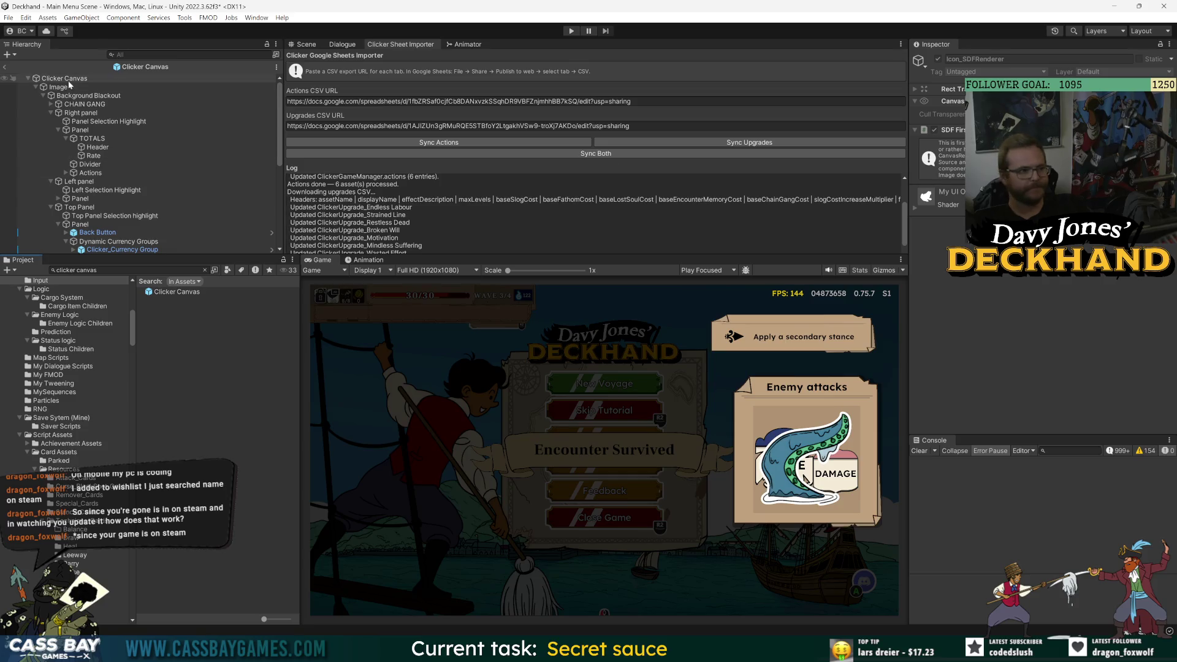
{"action": "left_click", "coordinate": [1088, 319]}
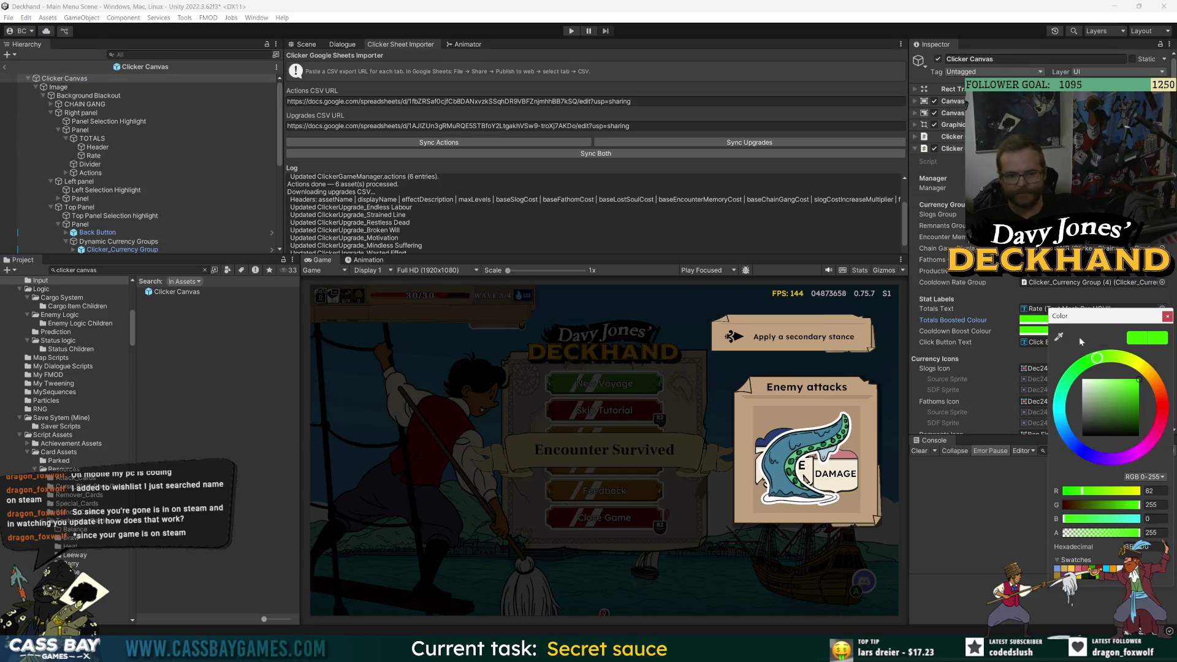
{"action": "left_click", "coordinate": [1102, 519]}
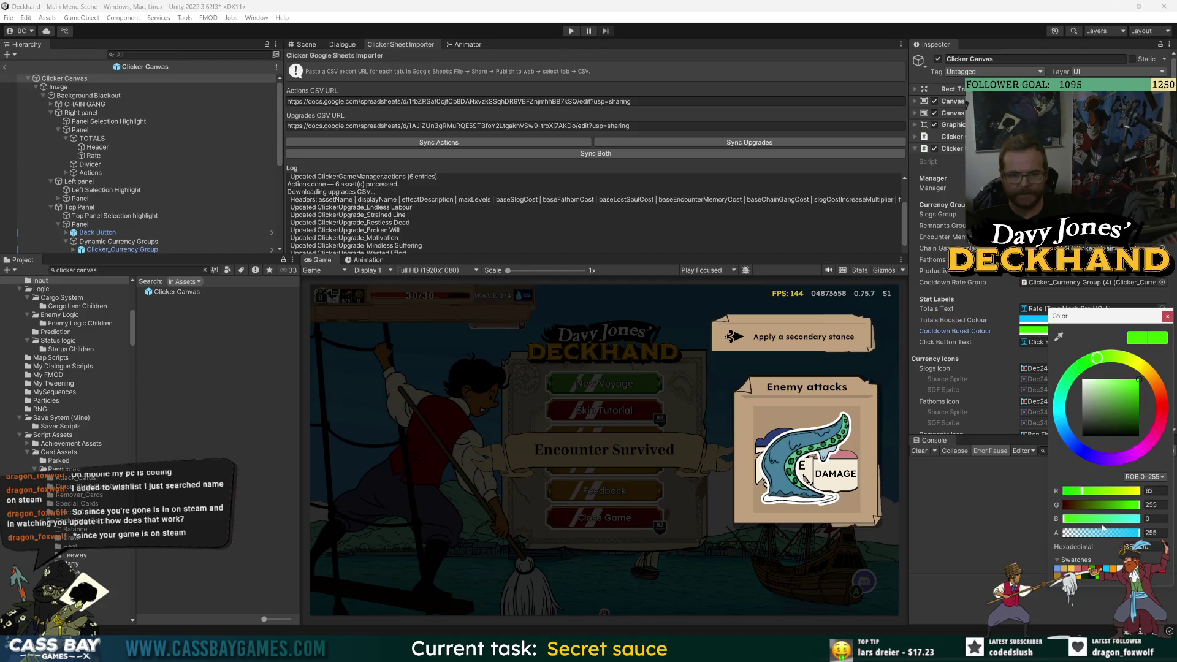
{"action": "scroll", "coordinate": [1020, 359], "scroll_direction": "down", "scroll_amount": 10}
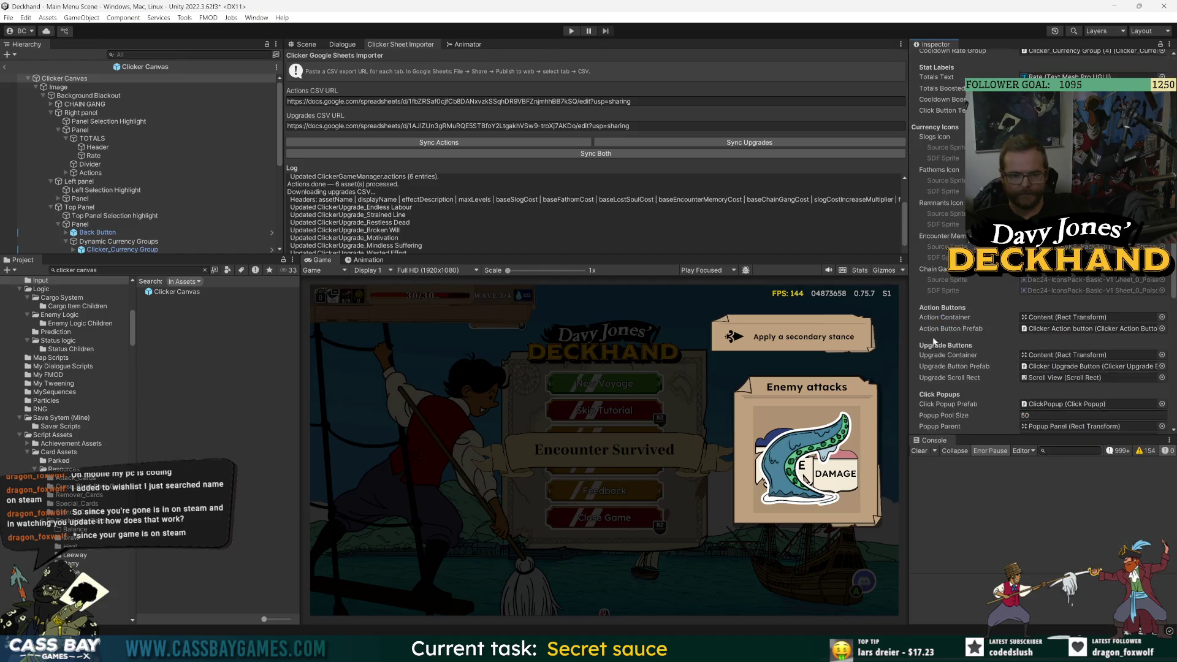
- Set the Boosted Gain Popup Colour to green 3EFF00 and the Spend Popup Colour to CF382C
{"action": "left_click", "coordinate": [1088, 251]}
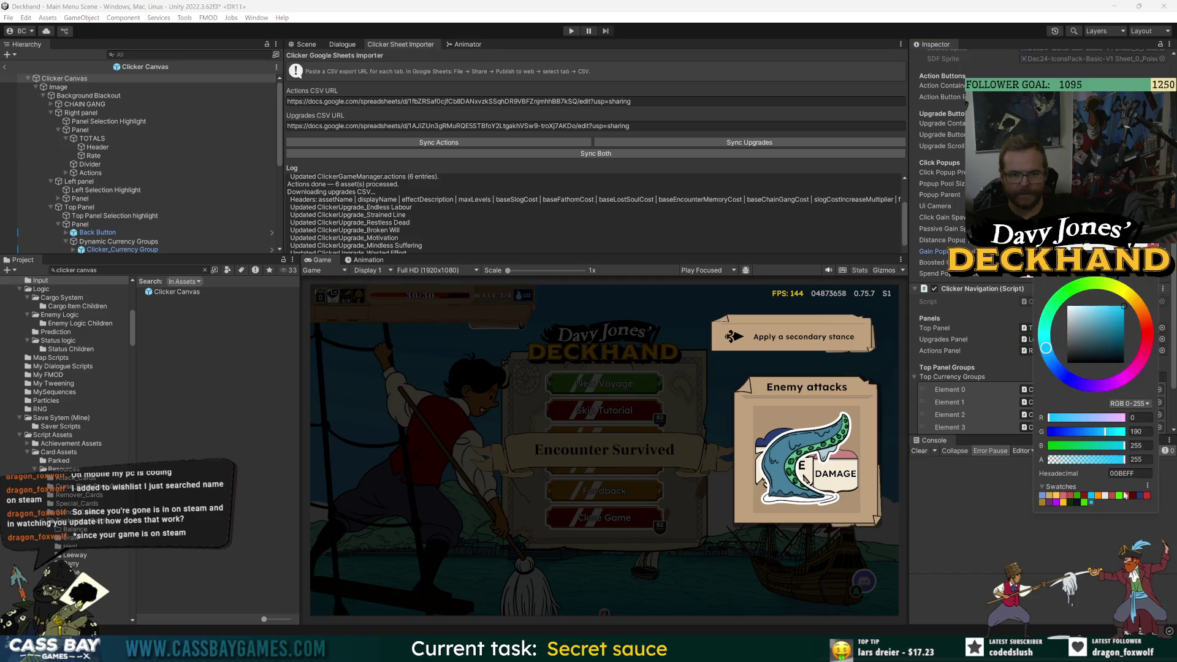
{"action": "left_click", "coordinate": [1085, 502]}
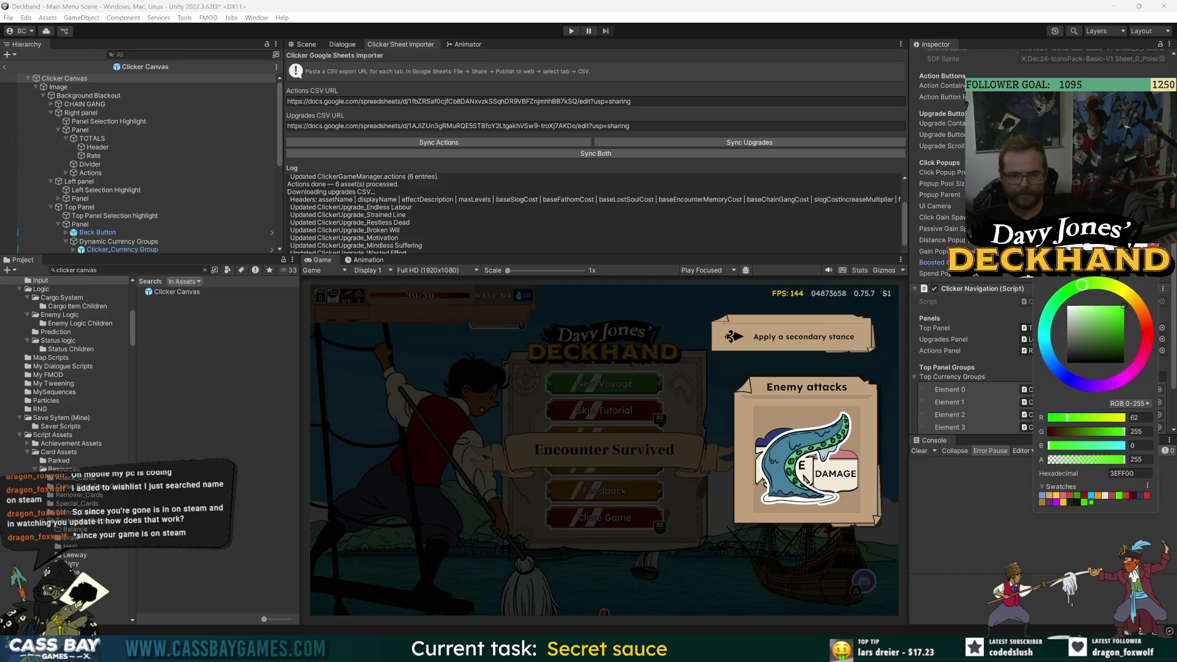
{"action": "key", "text": "Return"}
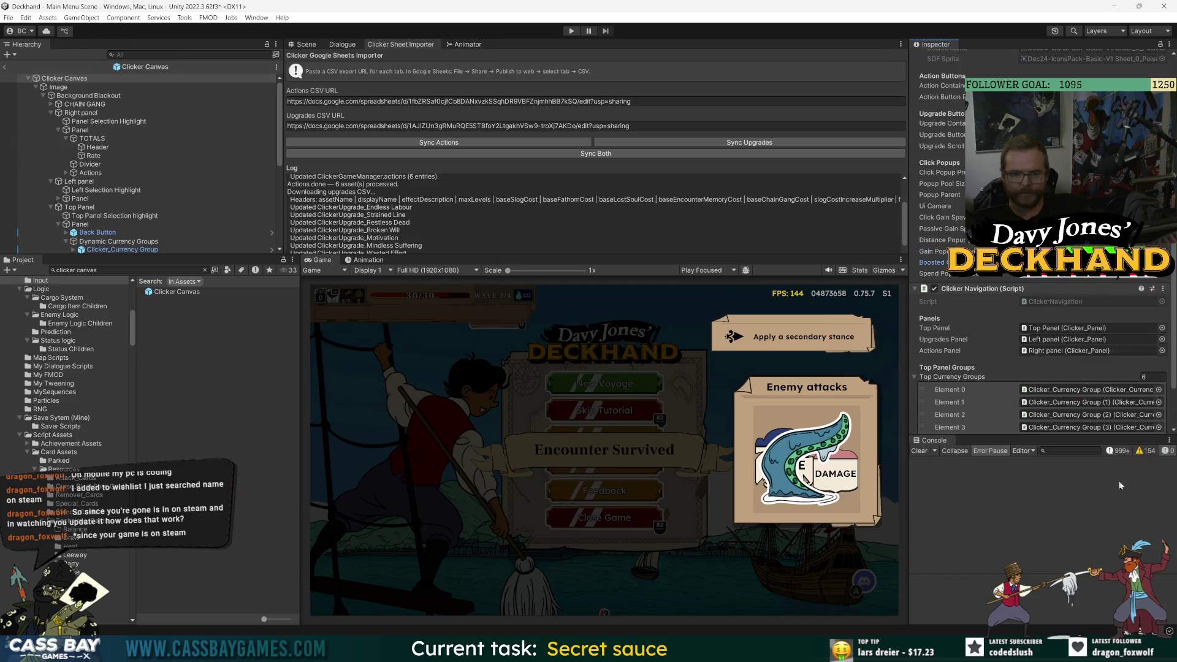
{"action": "left_click", "coordinate": [1088, 275]}
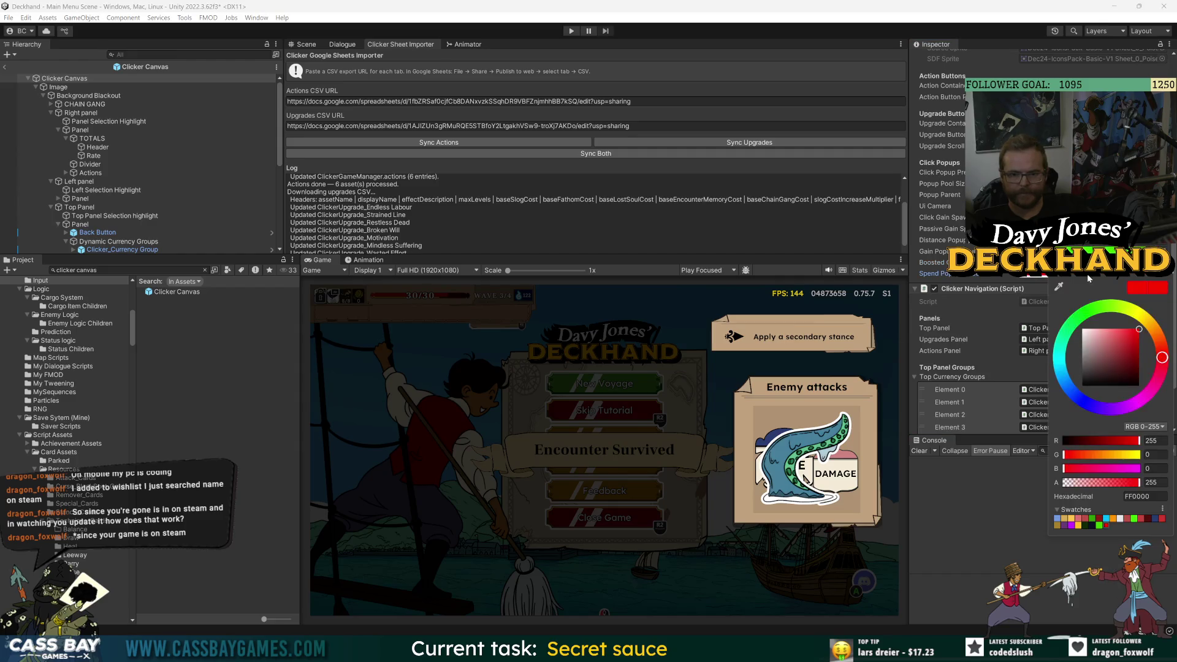
{"action": "left_click", "coordinate": [1163, 518]}
{"action": "key", "text": "Return"}
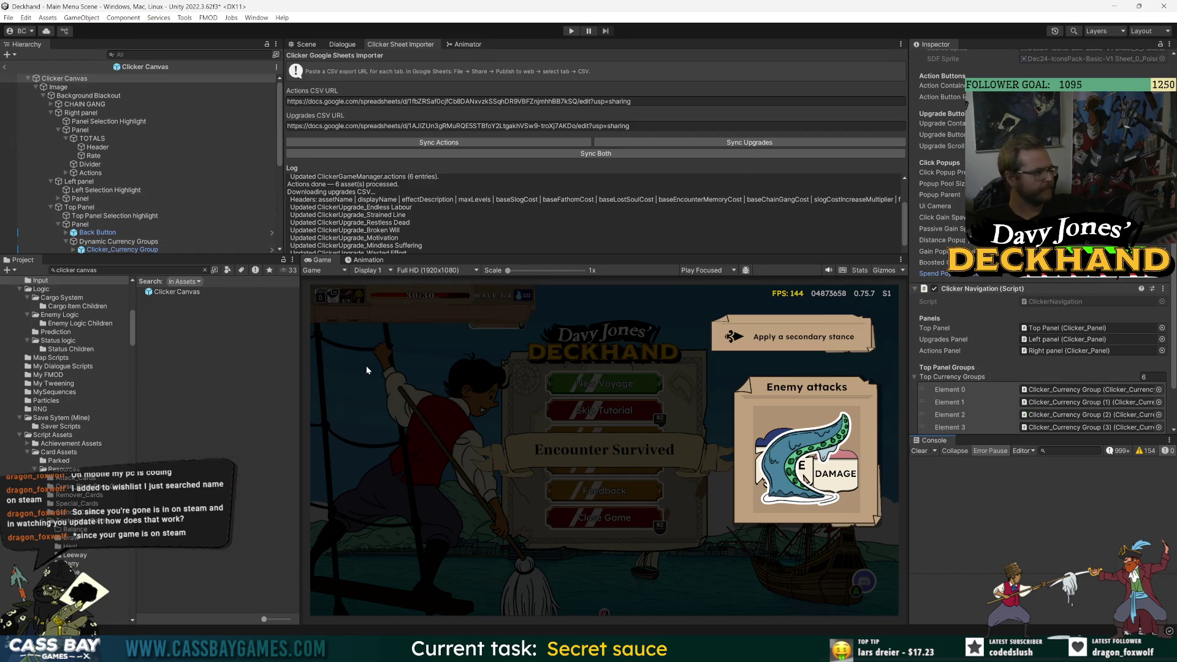
{"action": "left_click", "coordinate": [205, 410]}
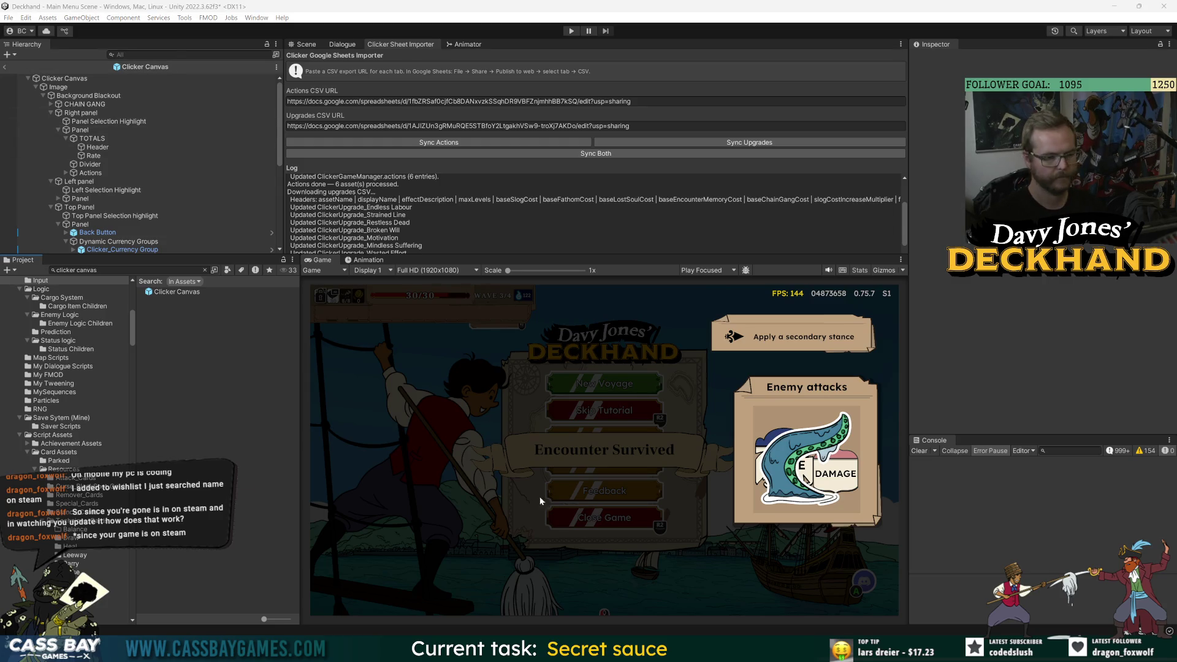
{"action": "key", "text": "alt+Tab"}
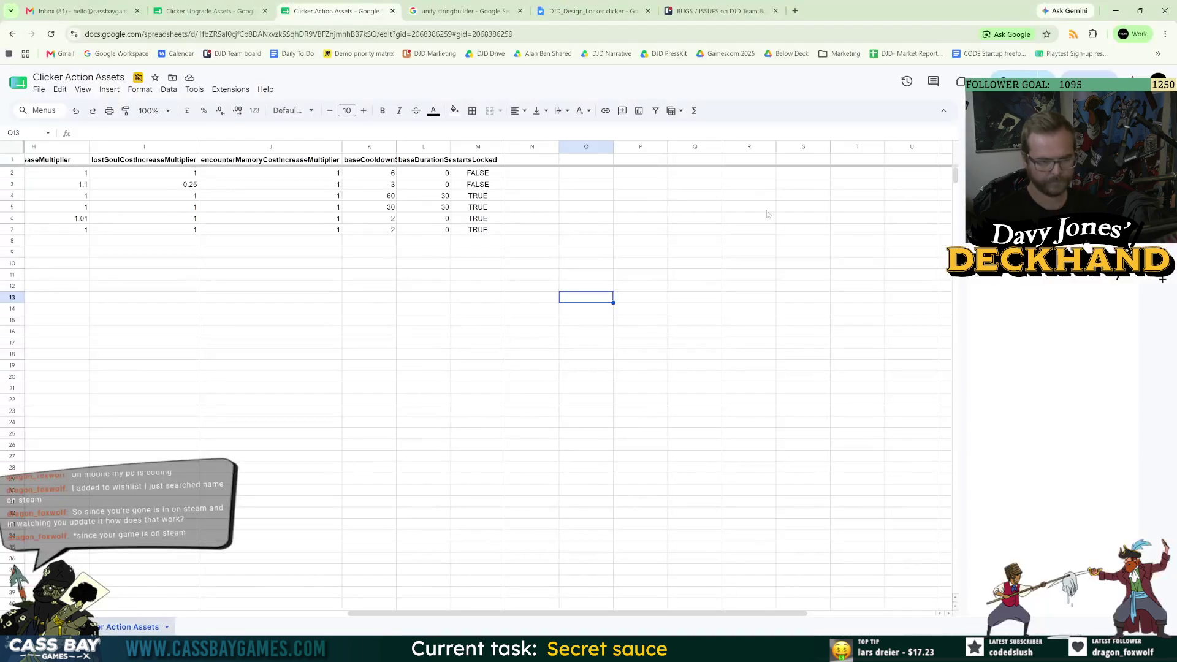
- In Chrome, show the Clicker Action Assets sheet scrolled back to column A
{"action": "left_click", "coordinate": [592, 11]}
{"action": "left_click", "coordinate": [338, 11]}
{"action": "left_click_drag", "start_coordinate": [607, 613], "coordinate": [259, 613]}
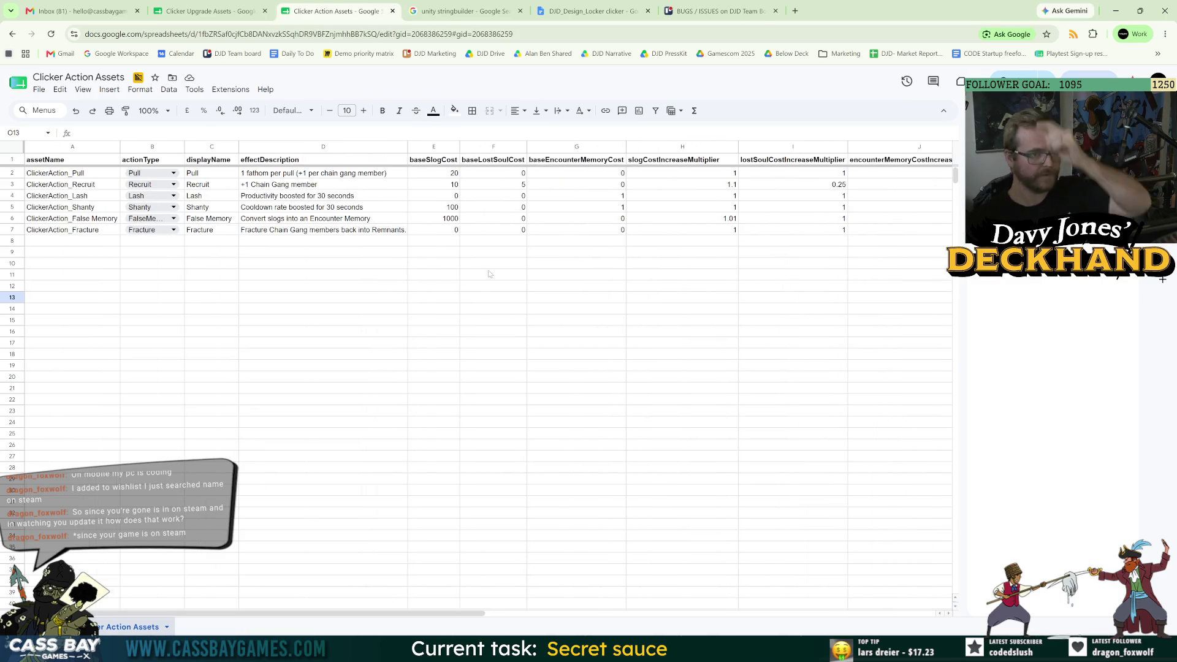
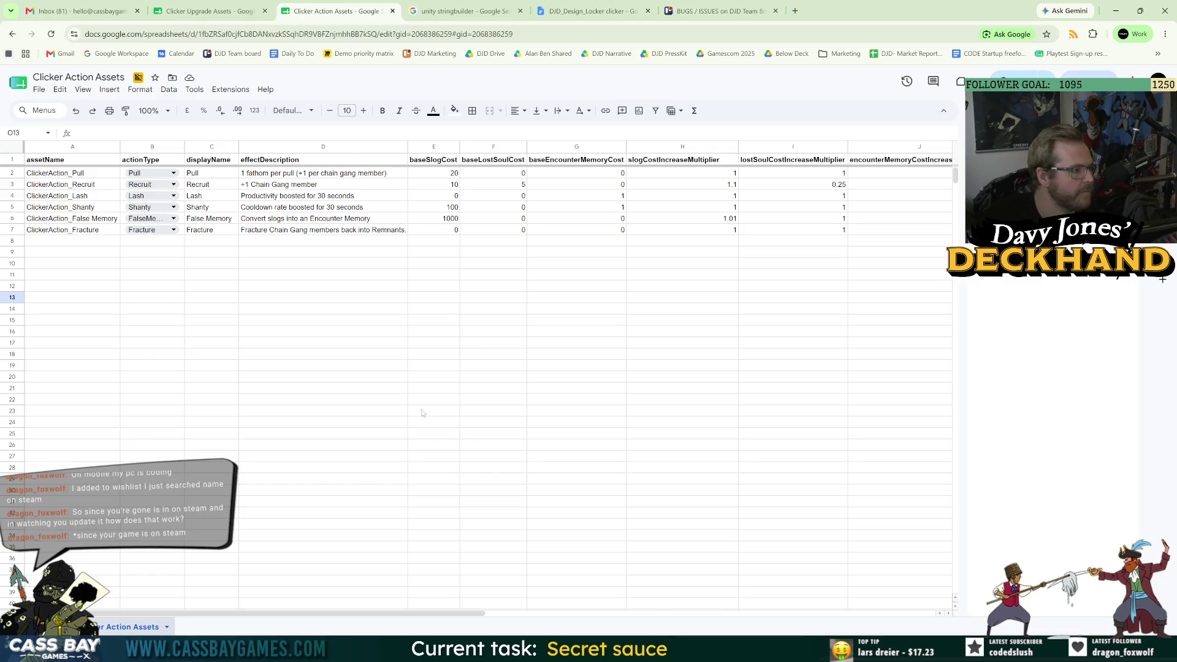
- Review Clicker Action Assets columns A–J, then switch to Clicker Upgrade Assets and select Endless Labour
{"action": "left_click", "coordinate": [384, 444]}
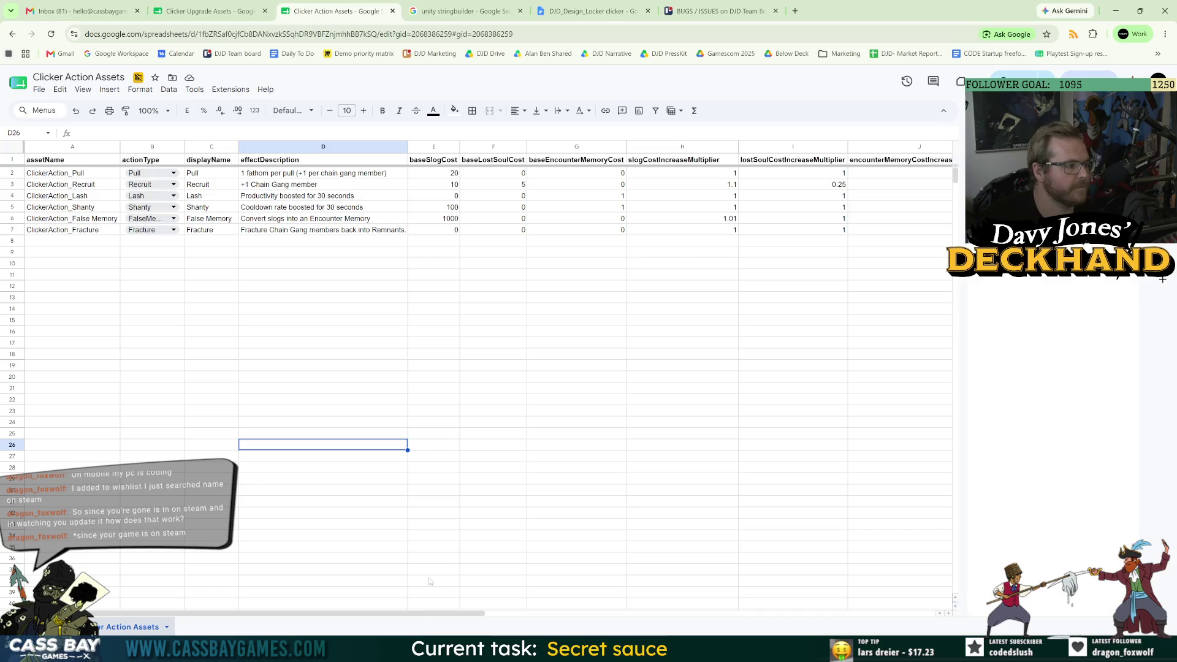
{"action": "mouse_move", "coordinate": [434, 616]}
{"action": "left_mouse_down"}
{"action": "mouse_move", "coordinate": [661, 614]}
{"action": "mouse_move", "coordinate": [495, 614]}
{"action": "left_mouse_up"}
{"action": "left_click", "coordinate": [493, 297]}
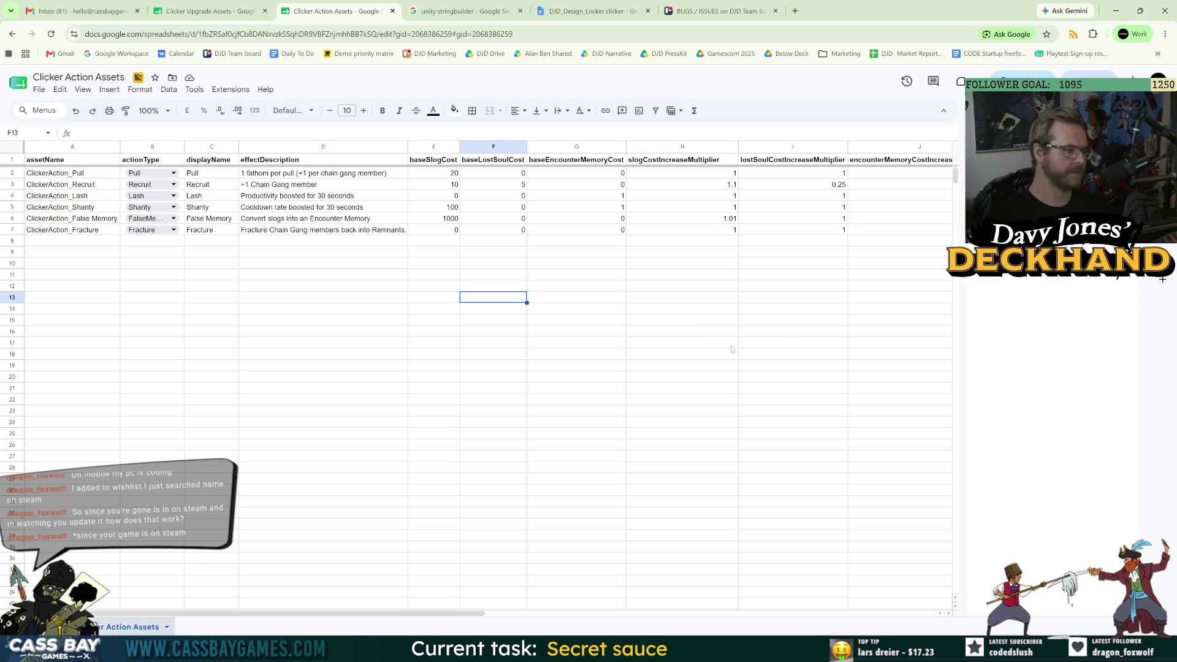
{"action": "left_click", "coordinate": [763, 301]}
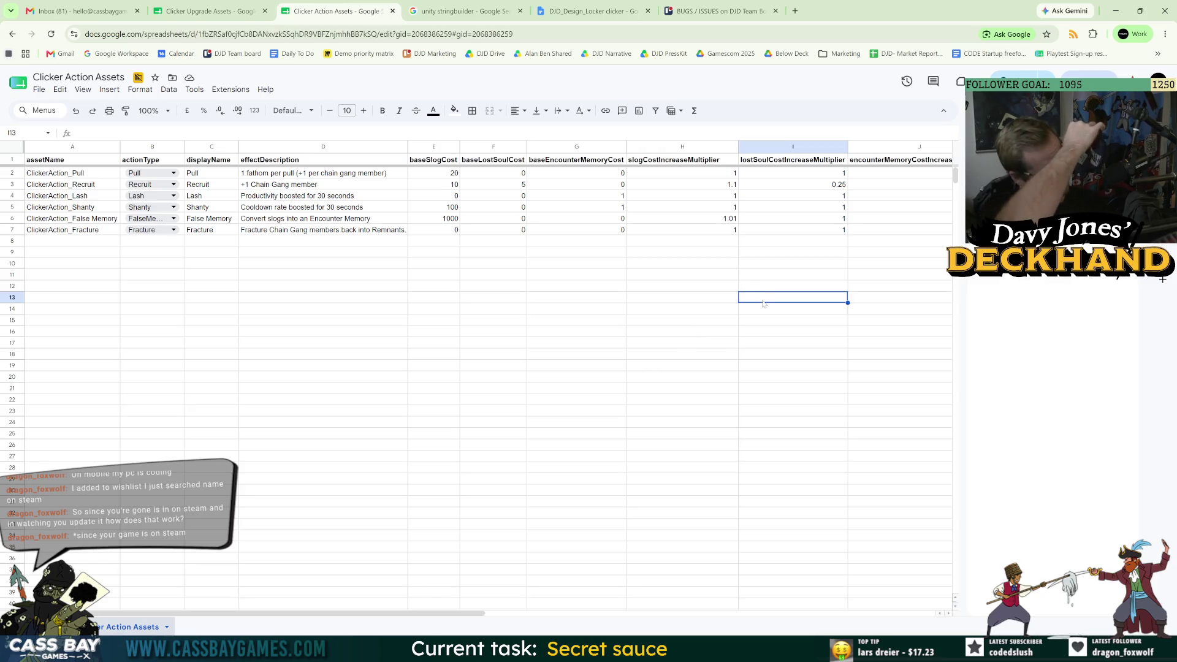
{"action": "left_click", "coordinate": [435, 355]}
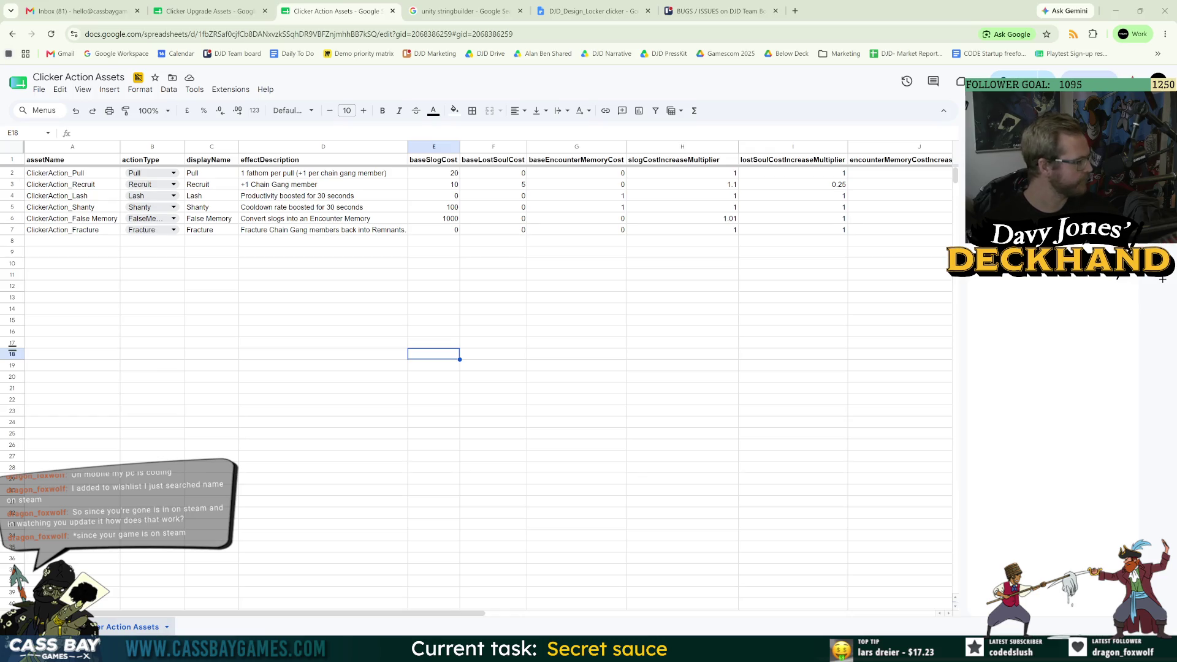
{"action": "left_click", "coordinate": [286, 258]}
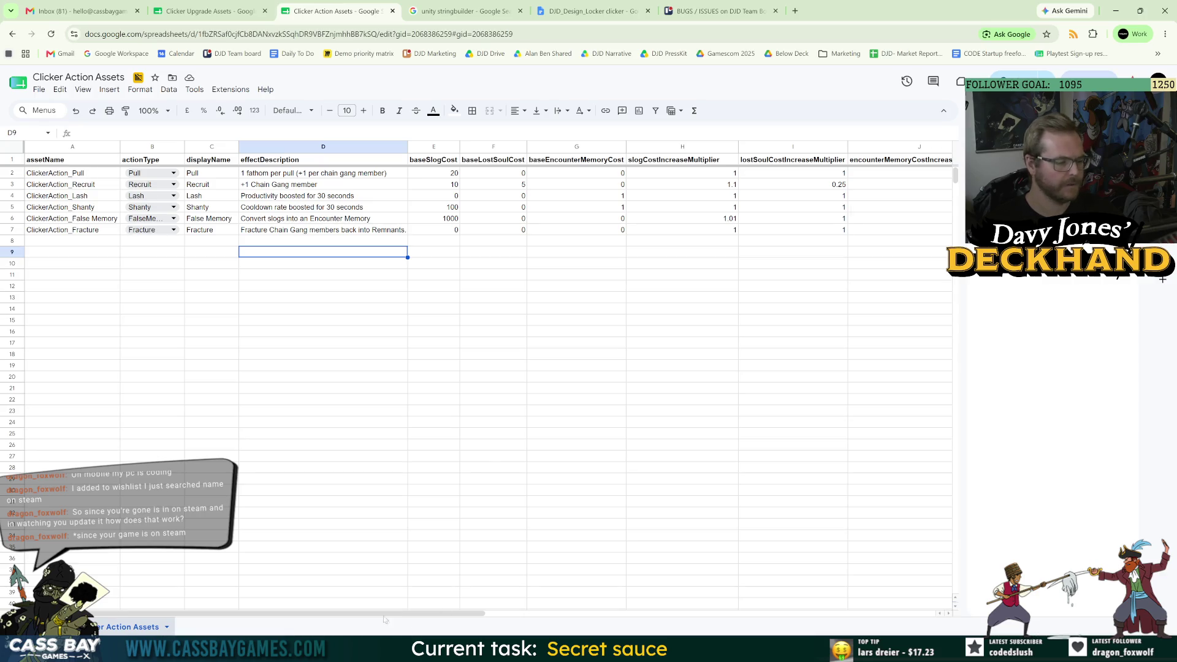
{"action": "key", "text": "ctrl+shift+Tab"}
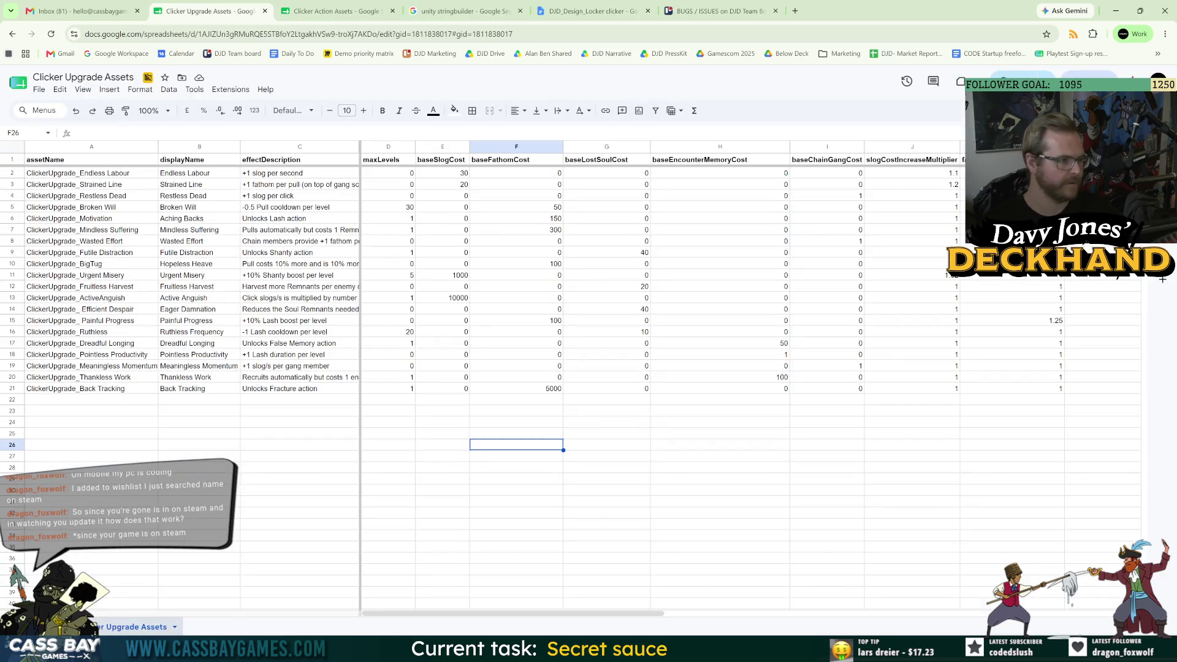
{"action": "left_click", "coordinate": [13, 173]}
- Change the slog cost multipliers to 1.15 for Endless Labour and 1.25 for Strained Line
{"action": "left_click", "coordinate": [954, 176]}
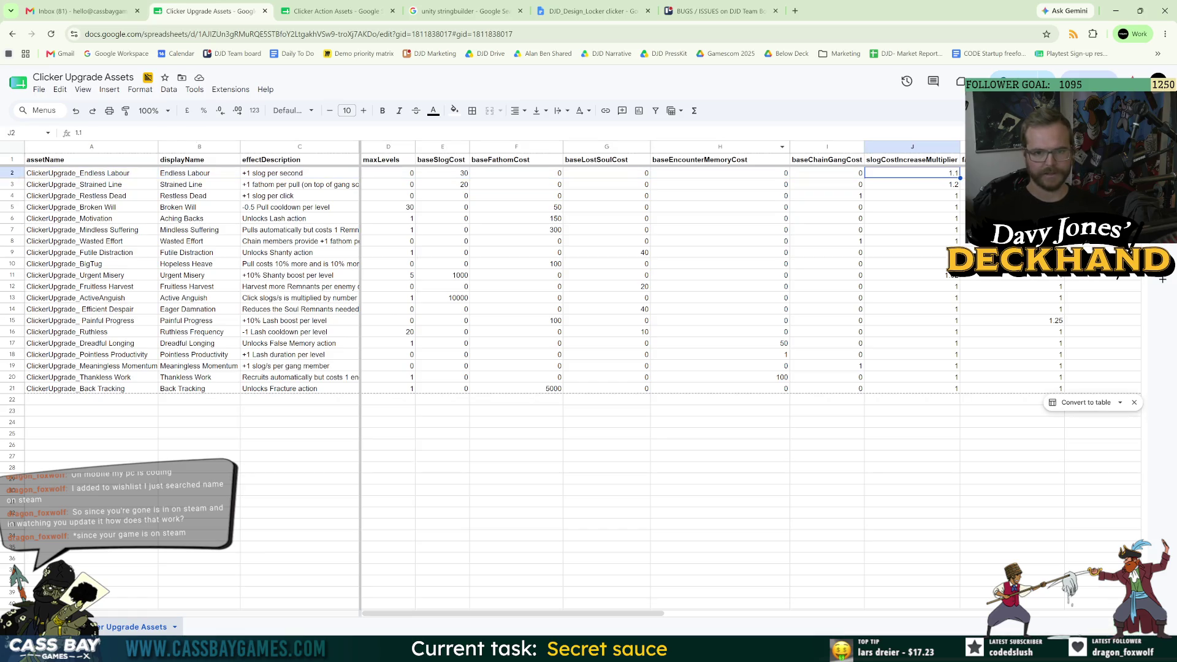
{"action": "left_click", "coordinate": [81, 133]}
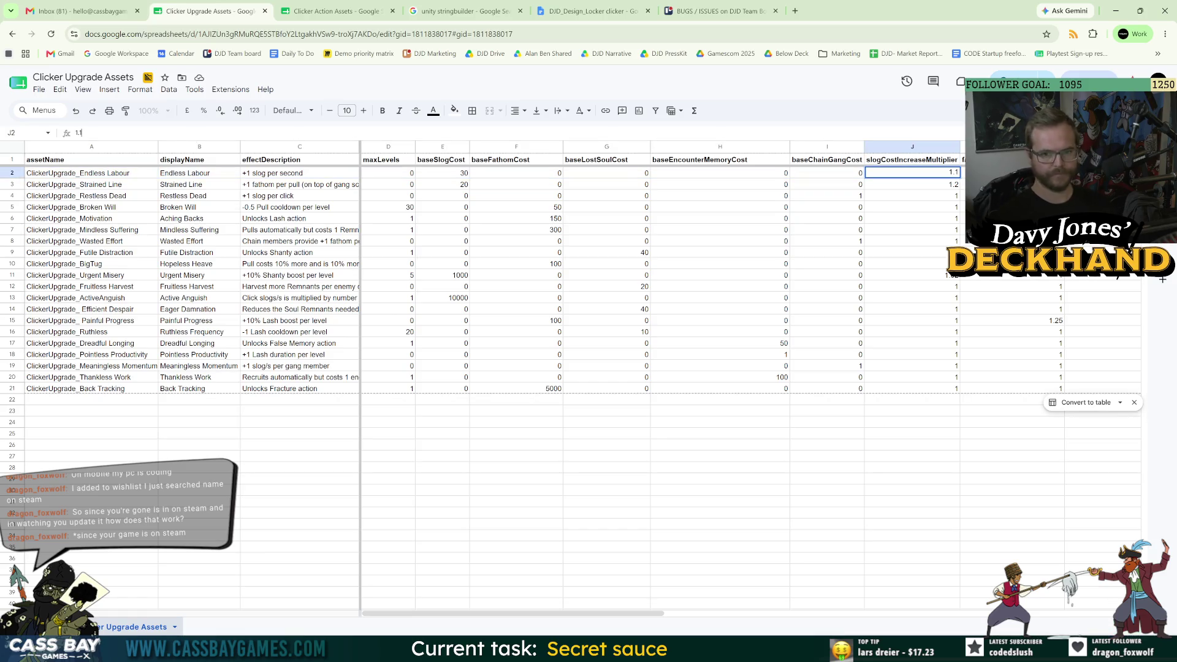
{"action": "type", "text": "5"}
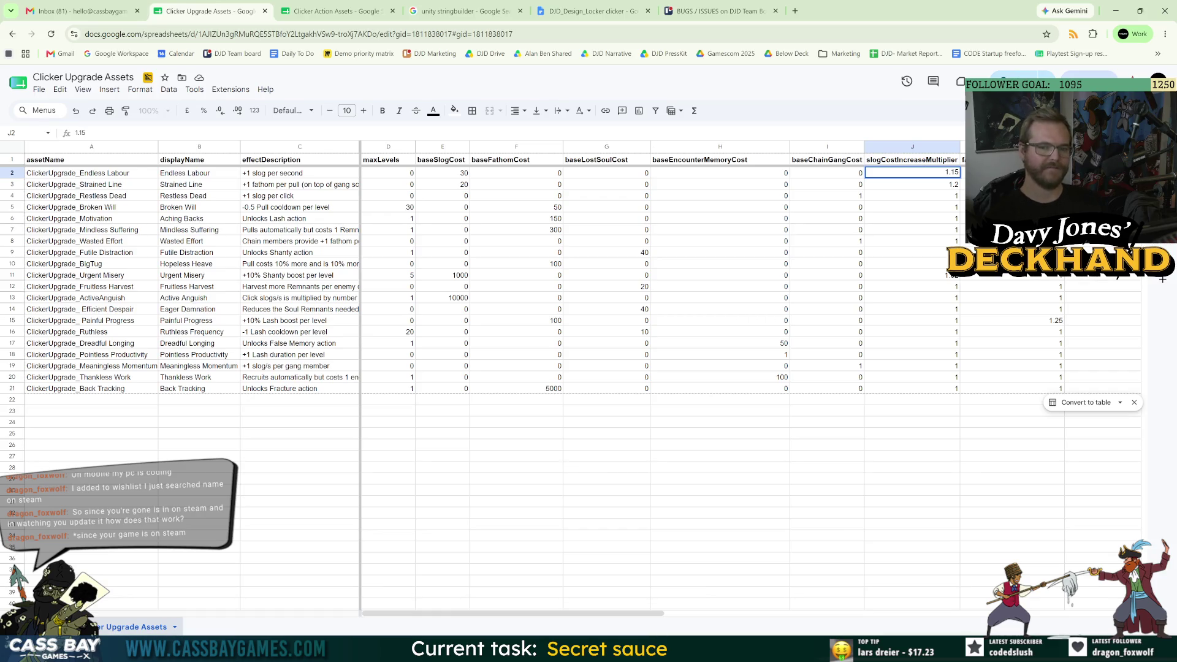
{"action": "left_click", "coordinate": [946, 187]}
{"action": "key", "text": "Return"}
{"action": "type", "text": "5"}
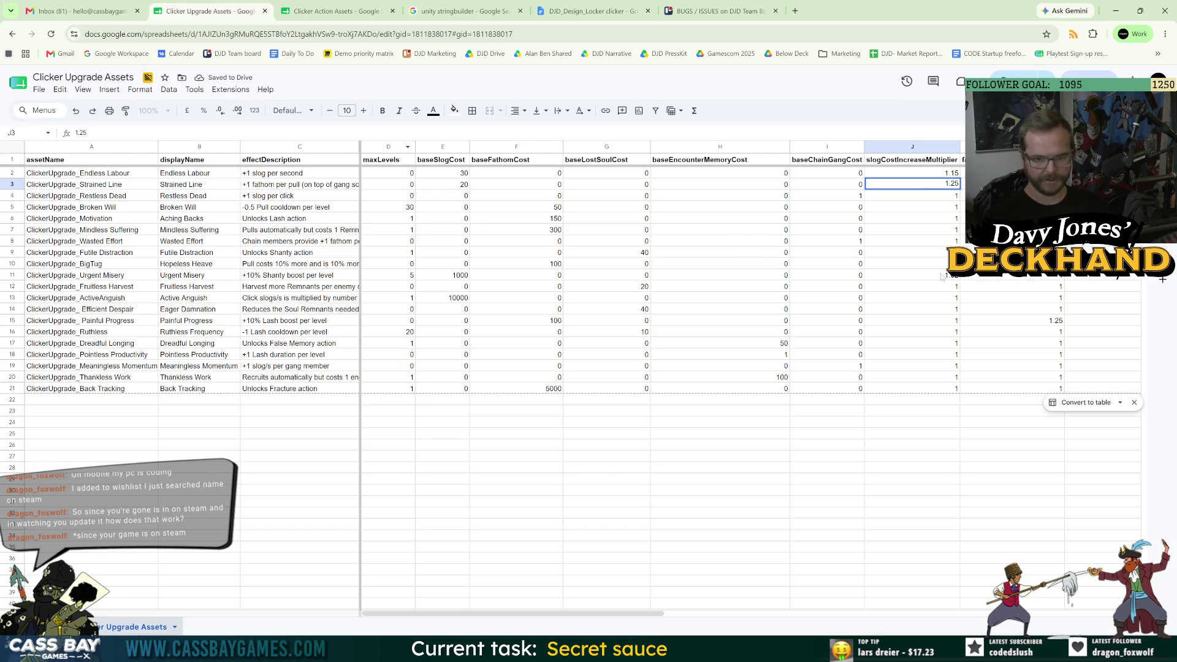
{"action": "left_click", "coordinate": [942, 276]}
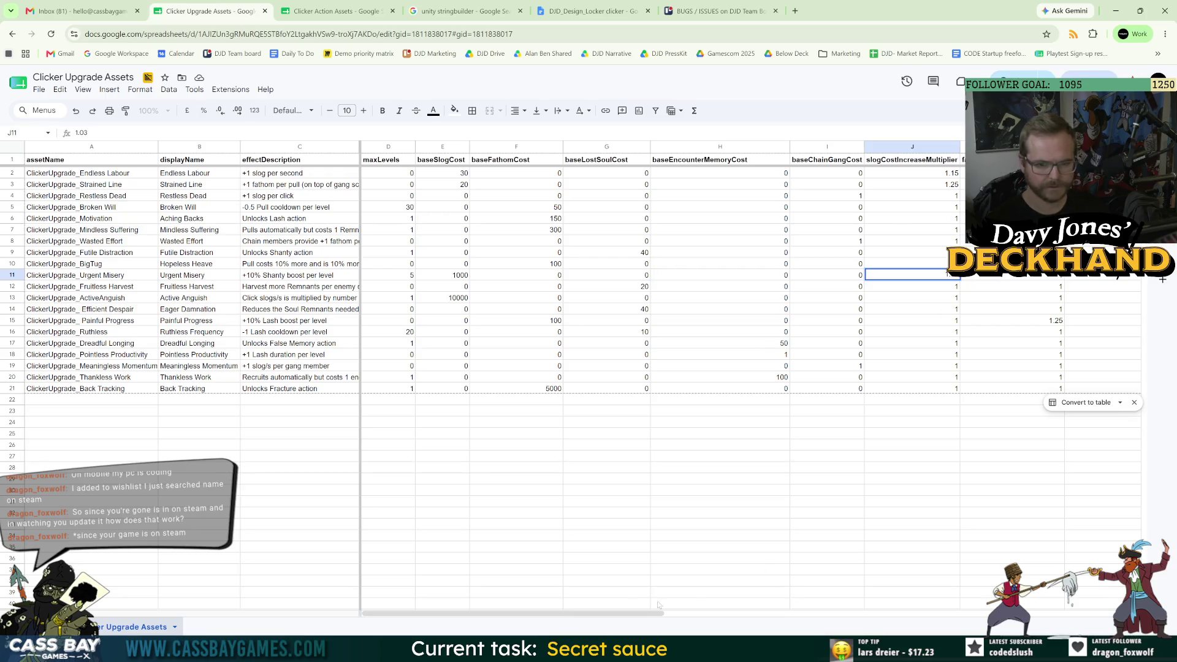
{"action": "left_click_drag", "start_coordinate": [659, 613], "coordinate": [756, 618]}
- Change Fruitless Harvest's base lost soul cost from 20 to 10
{"action": "left_click", "coordinate": [881, 489]}
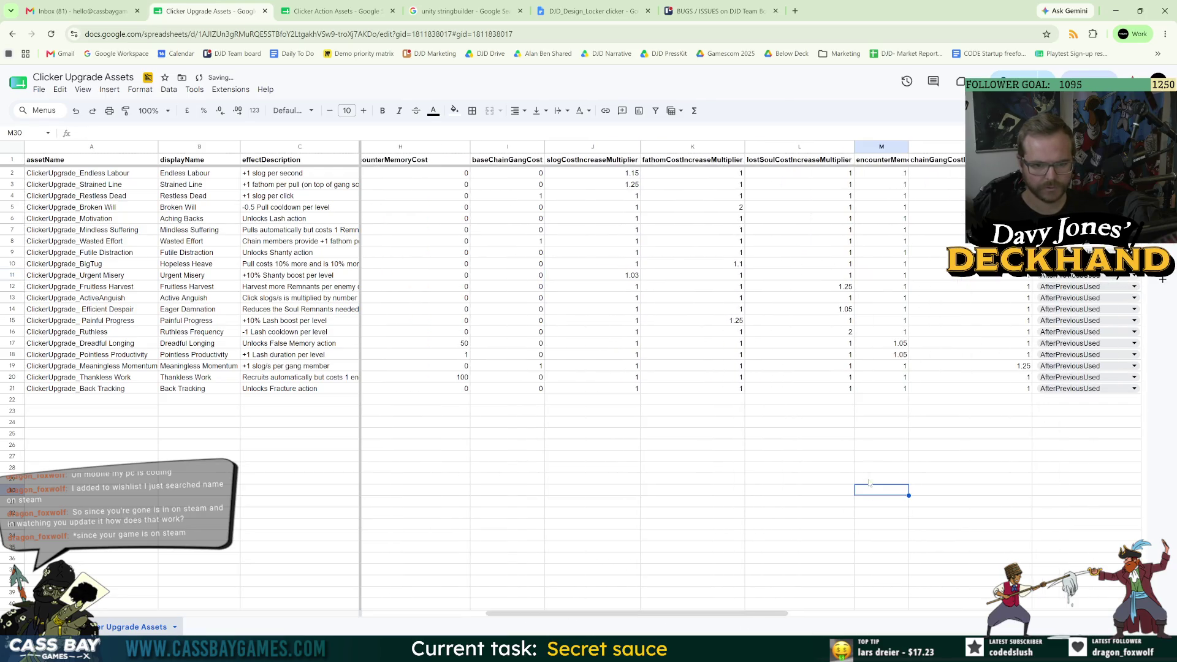
{"action": "left_click", "coordinate": [835, 289]}
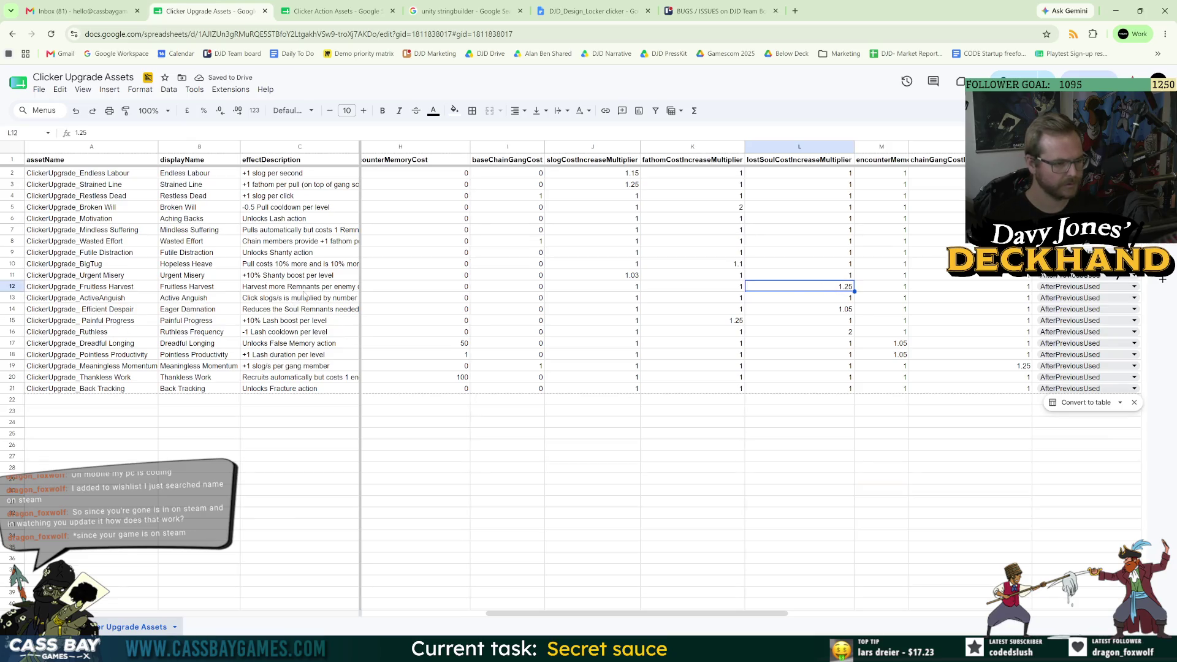
{"action": "left_click", "coordinate": [304, 289]}
{"action": "left_click", "coordinate": [11, 286]}
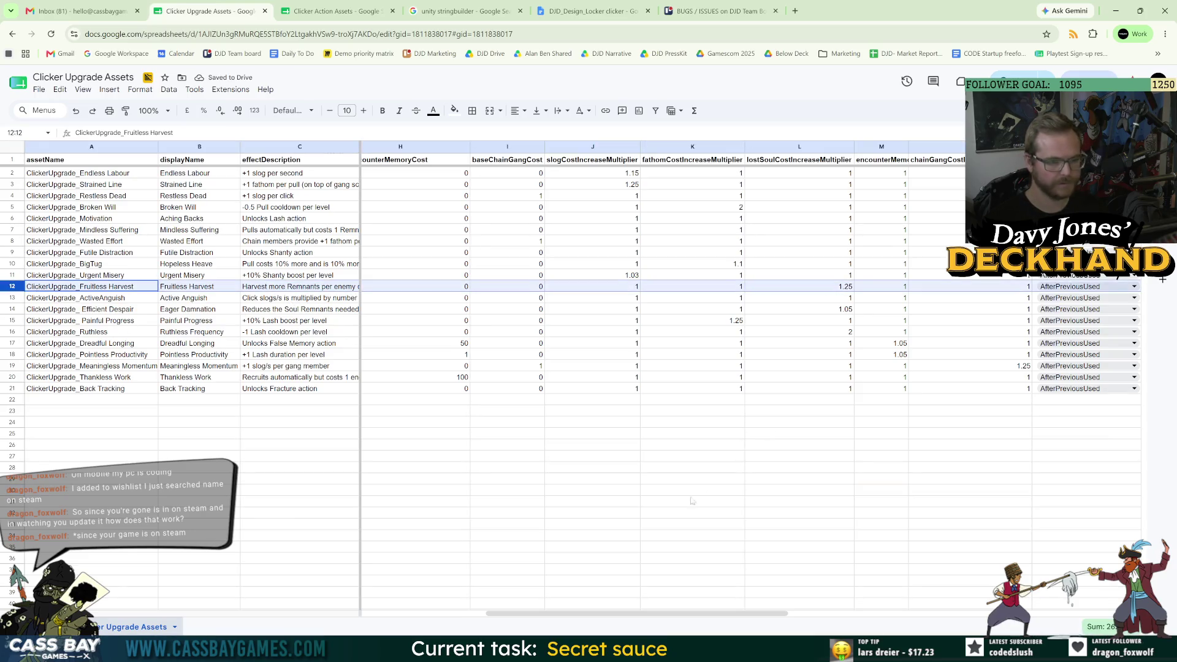
{"action": "left_click_drag", "start_coordinate": [664, 619], "coordinate": [539, 621]}
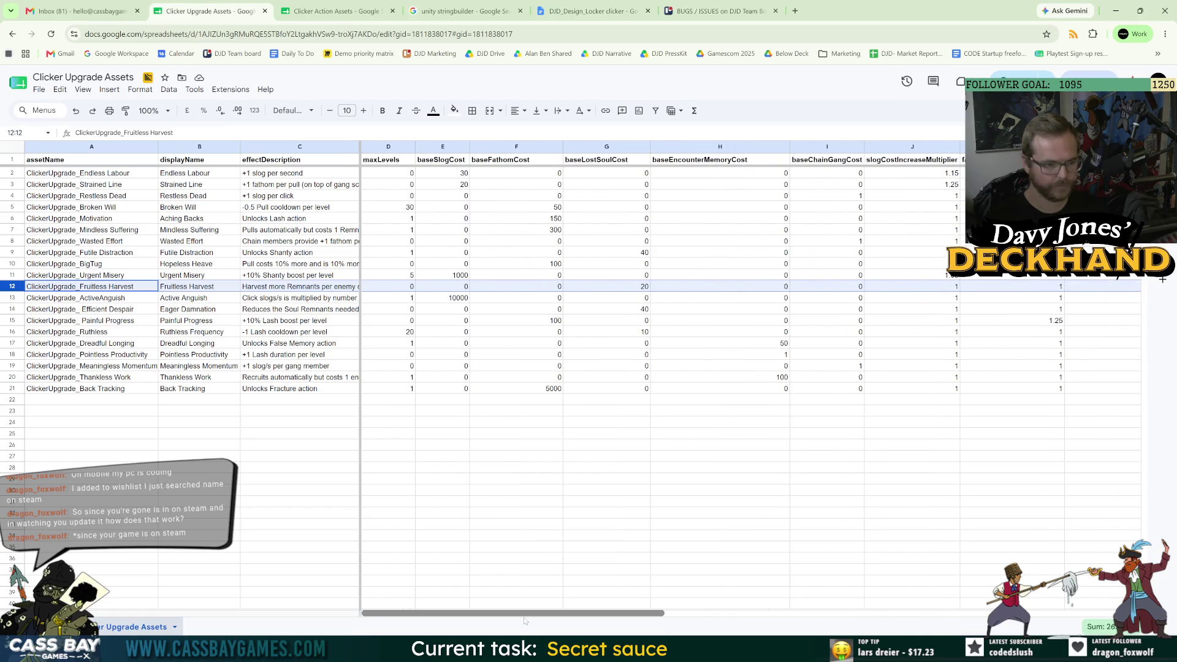
{"action": "left_click", "coordinate": [642, 288]}
{"action": "type", "text": "10"}
{"action": "left_click", "coordinate": [723, 463]}
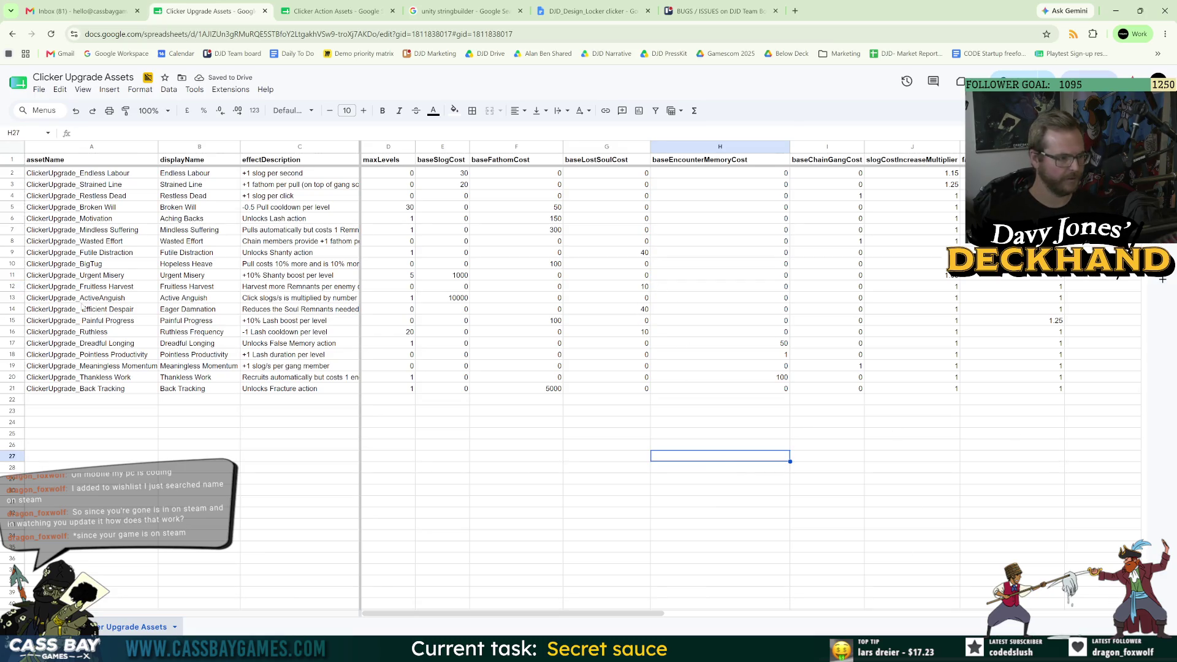
- Check Eager Damnation's lost soul cost of 40 and the Back Tracking row
{"action": "left_click", "coordinate": [646, 311]}
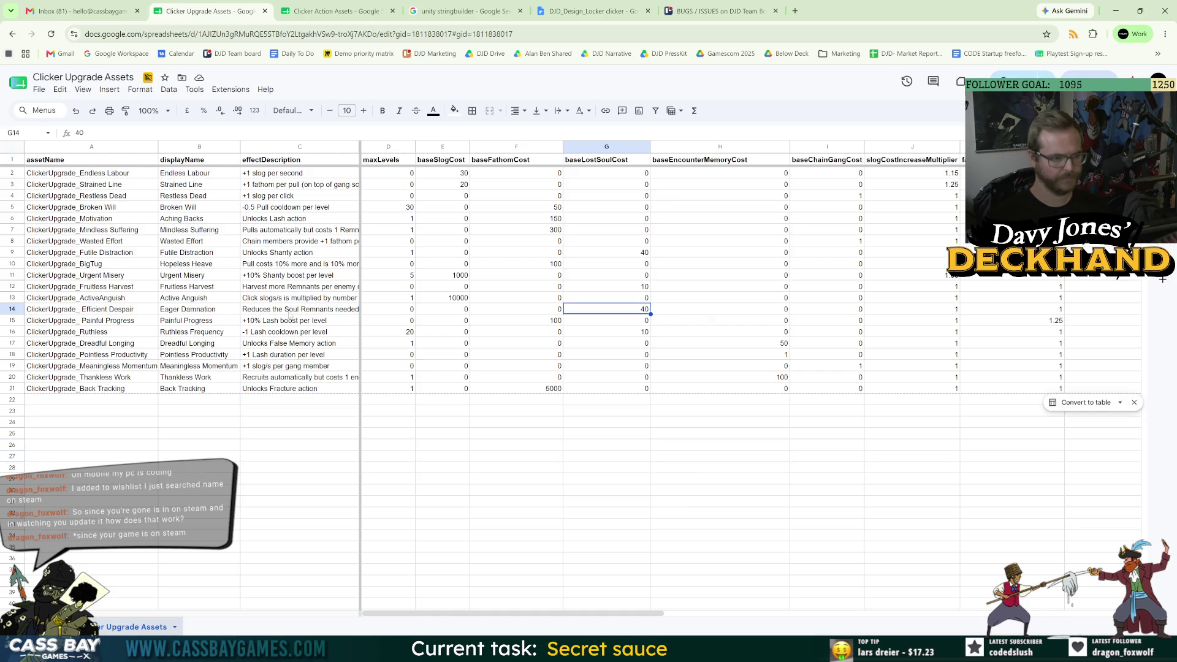
{"action": "left_click", "coordinate": [271, 391]}
{"action": "key", "text": "shift+space"}
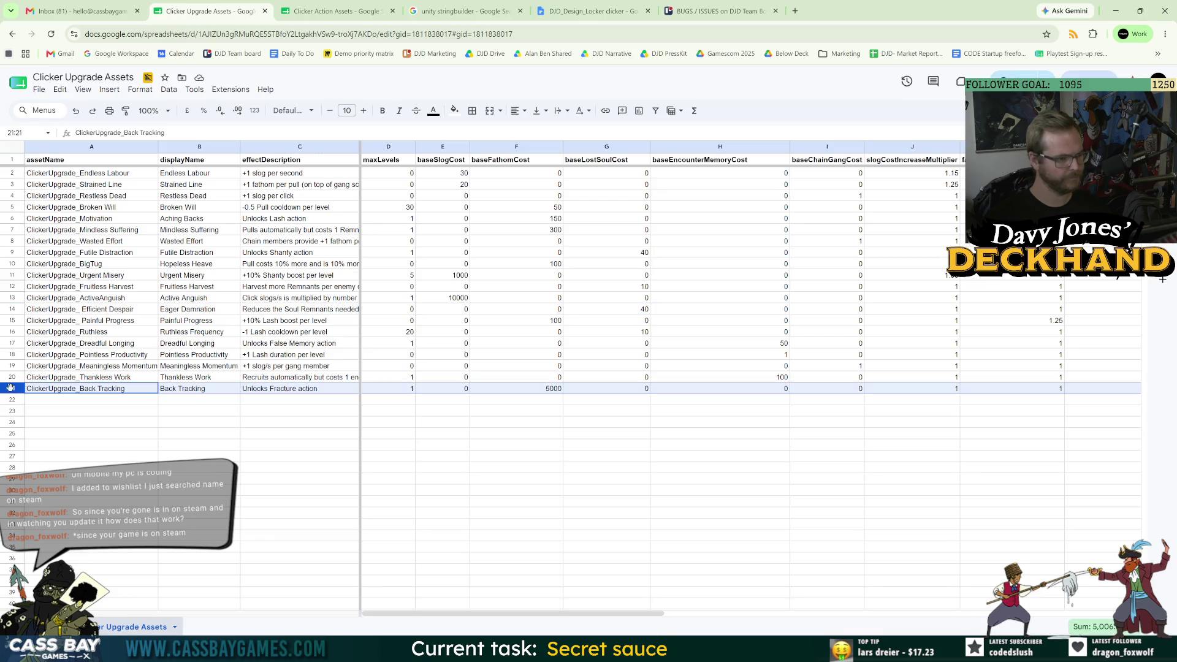
{"action": "left_click", "coordinate": [324, 377]}
{"action": "left_click", "coordinate": [277, 409]}
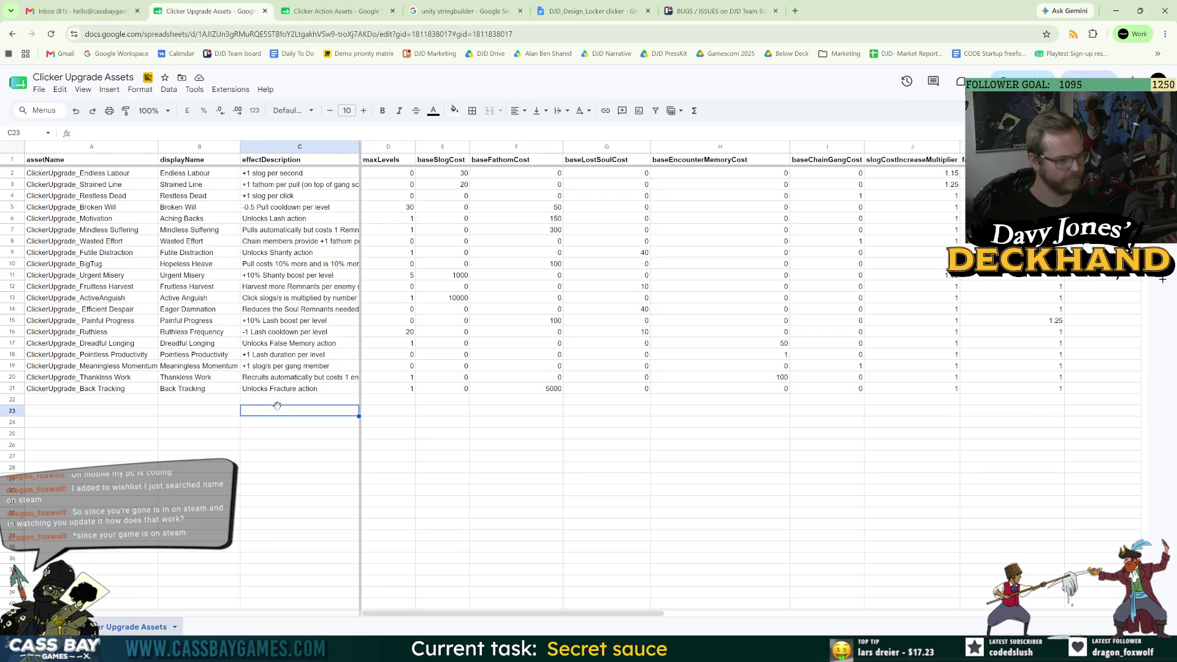
{"action": "left_click", "coordinate": [310, 378]}
{"action": "left_click", "coordinate": [313, 389]}
{"action": "left_click", "coordinate": [246, 442]}
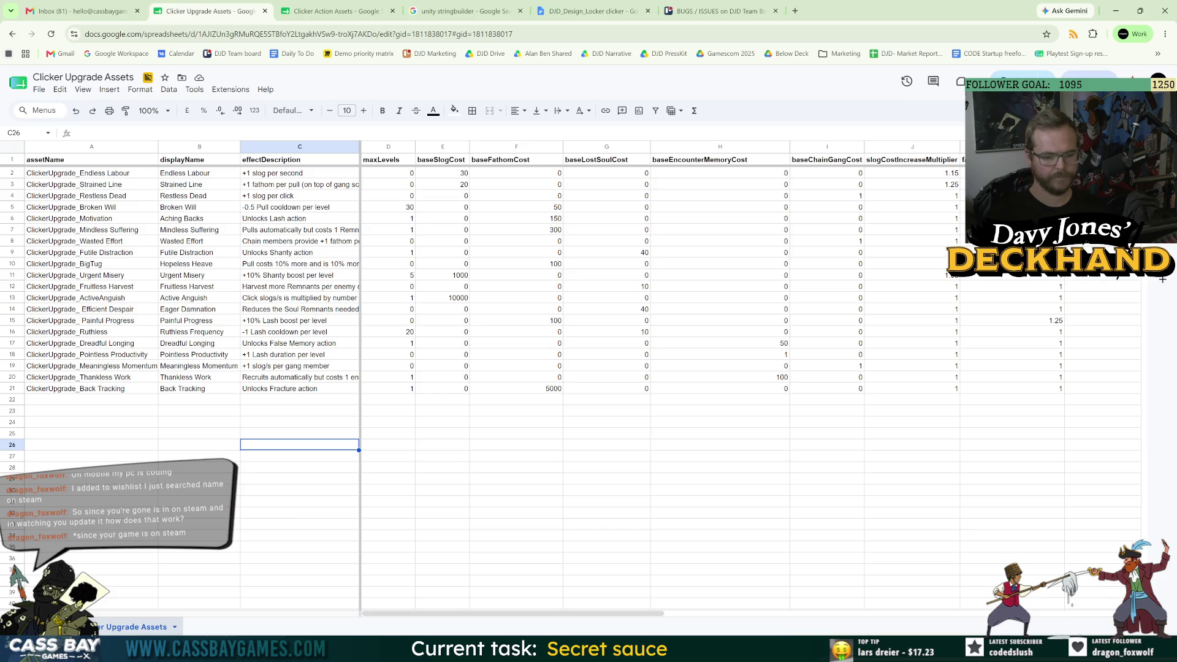
{"action": "mouse_move", "coordinate": [803, 649]}
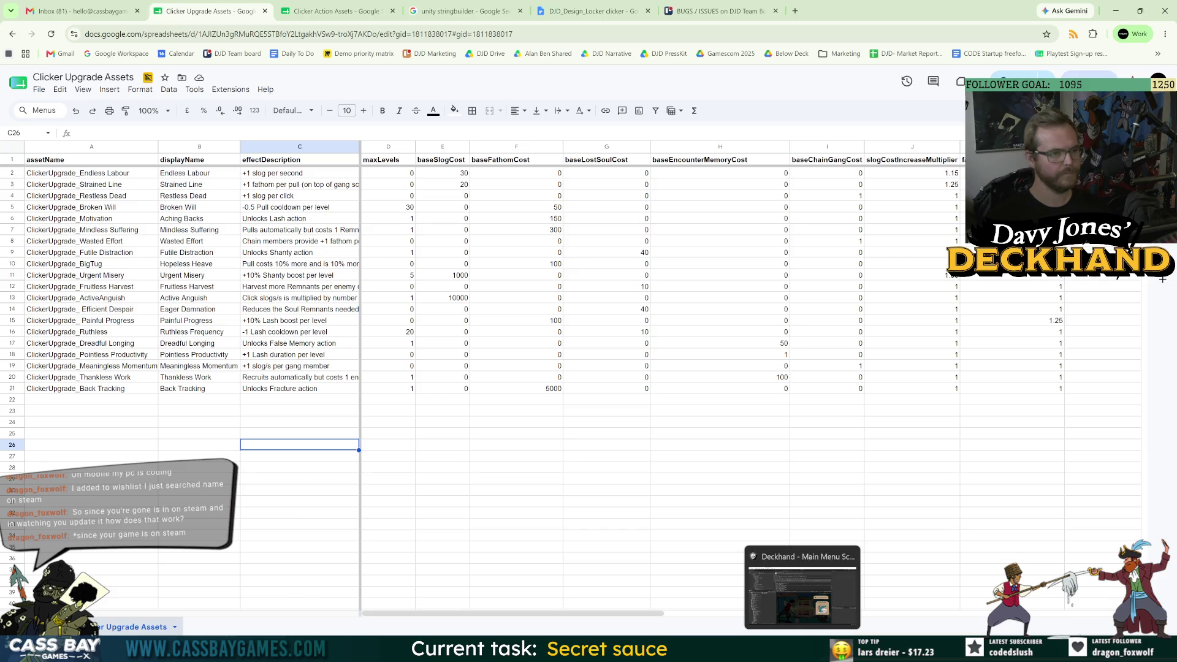
{"action": "left_click", "coordinate": [334, 11]}
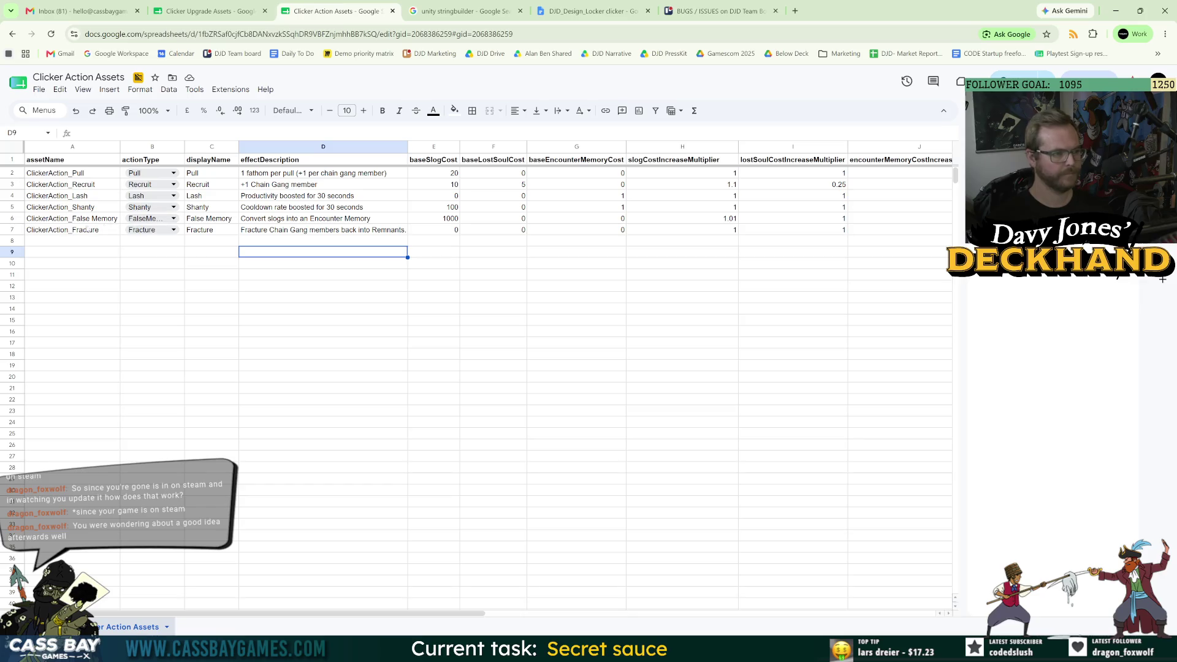
- Compare False Memory's 1000 and Shanty's 100 base slog costs, and read Shanty's effect description
{"action": "left_click", "coordinate": [16, 219]}
{"action": "left_click", "coordinate": [532, 285]}
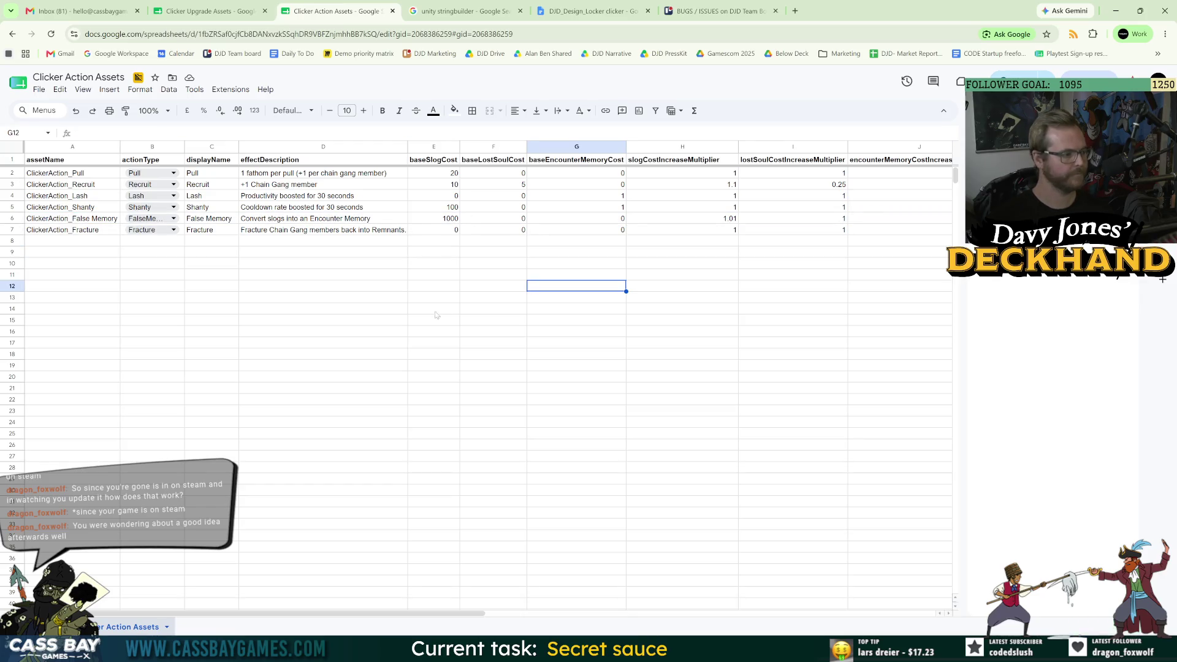
{"action": "key", "text": "Down"}
{"action": "key", "text": "Down"}
{"action": "key", "text": "Left"}
{"action": "key", "text": "Right"}
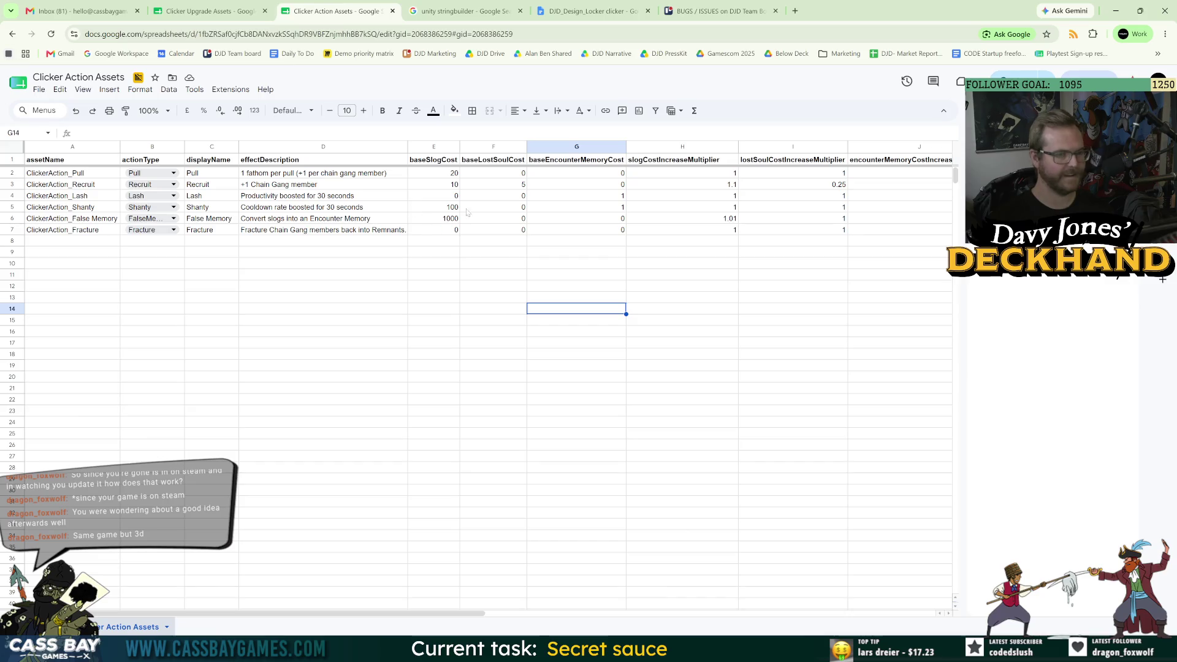
{"action": "left_click", "coordinate": [443, 223]}
{"action": "key", "text": "Up"}
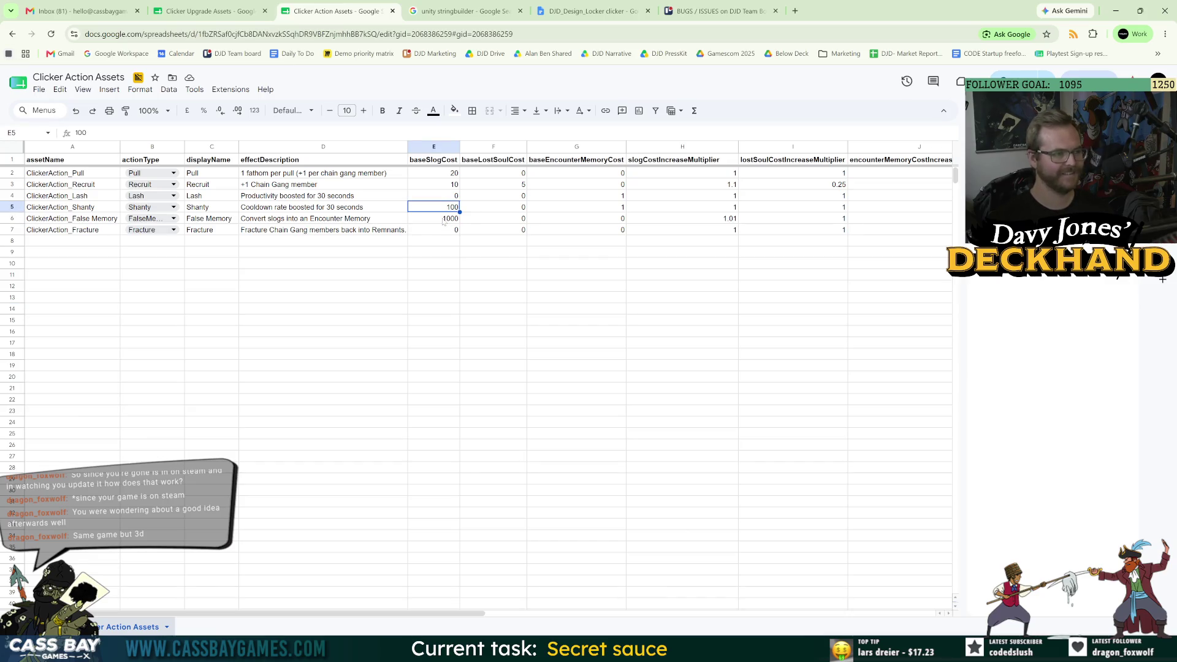
{"action": "key", "text": "Right"}
{"action": "key", "text": "Right"}
{"action": "key", "text": "Right"}
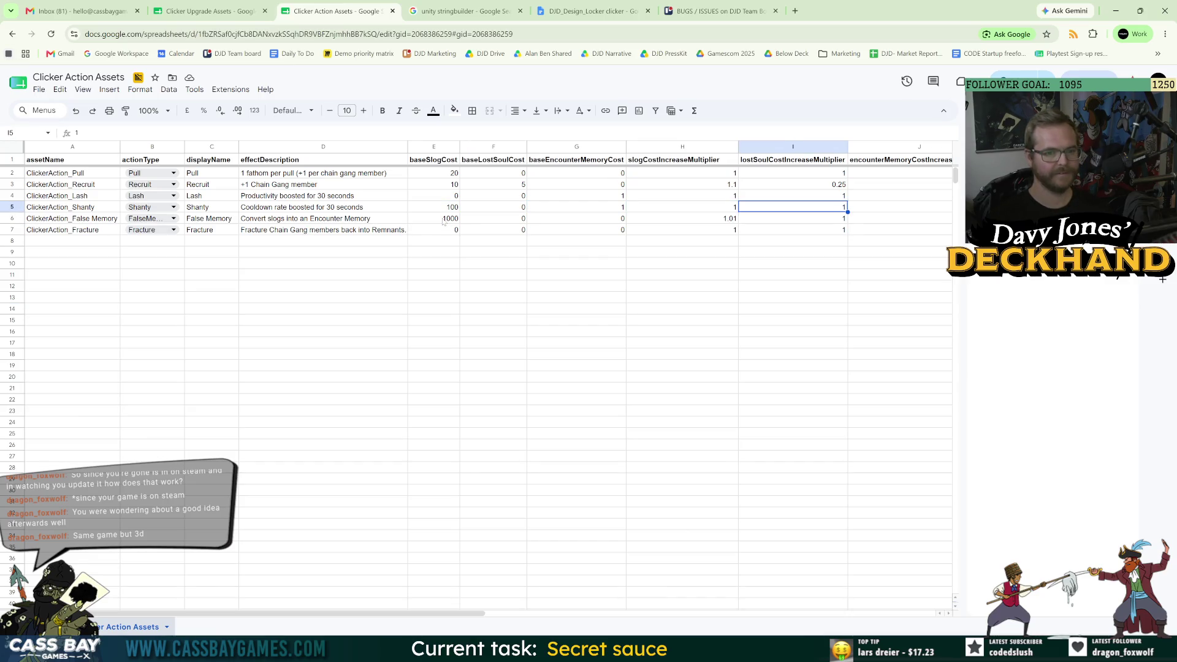
{"action": "key", "text": "Left"}
{"action": "key", "text": "Left"}
{"action": "key", "text": "Left"}
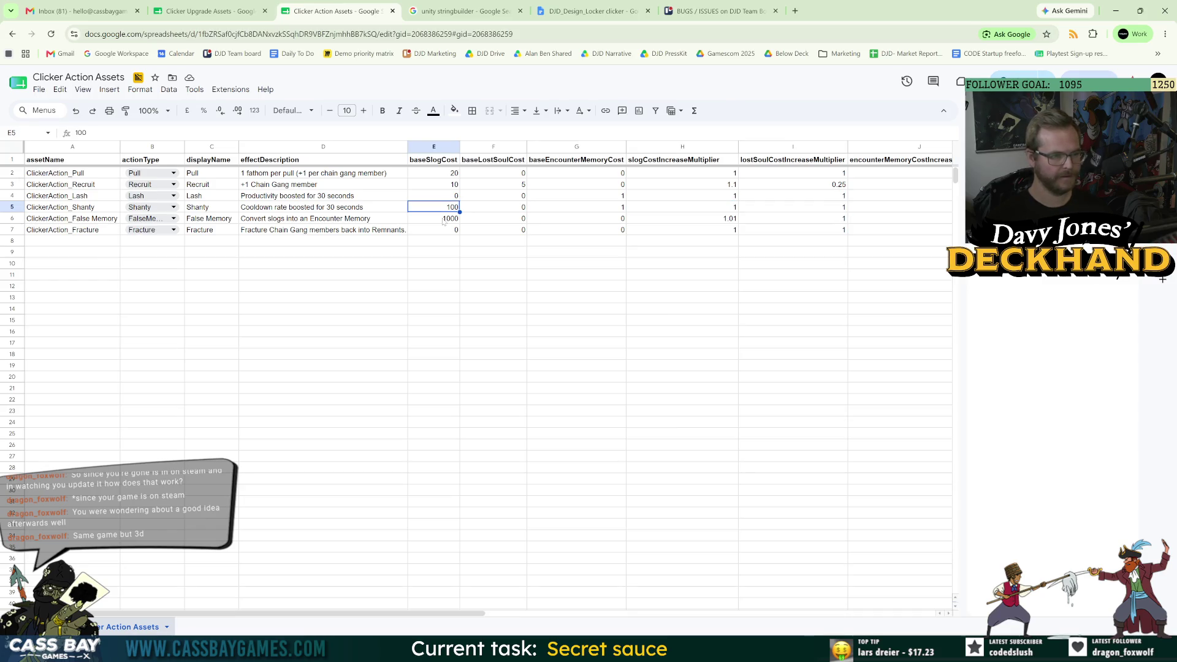
{"action": "left_click", "coordinate": [296, 210]}
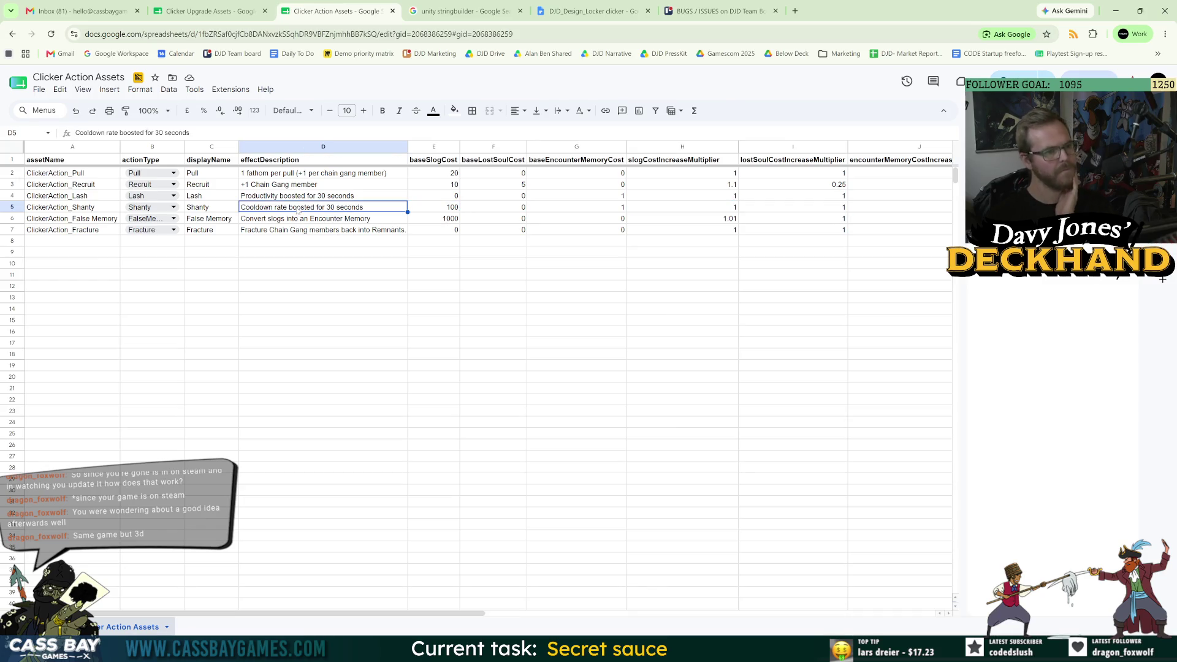
{"action": "left_click_drag", "start_coordinate": [469, 613], "coordinate": [733, 613]}
{"action": "scroll", "coordinate": [487, 368], "scroll_direction": "right", "scroll_amount": 1}
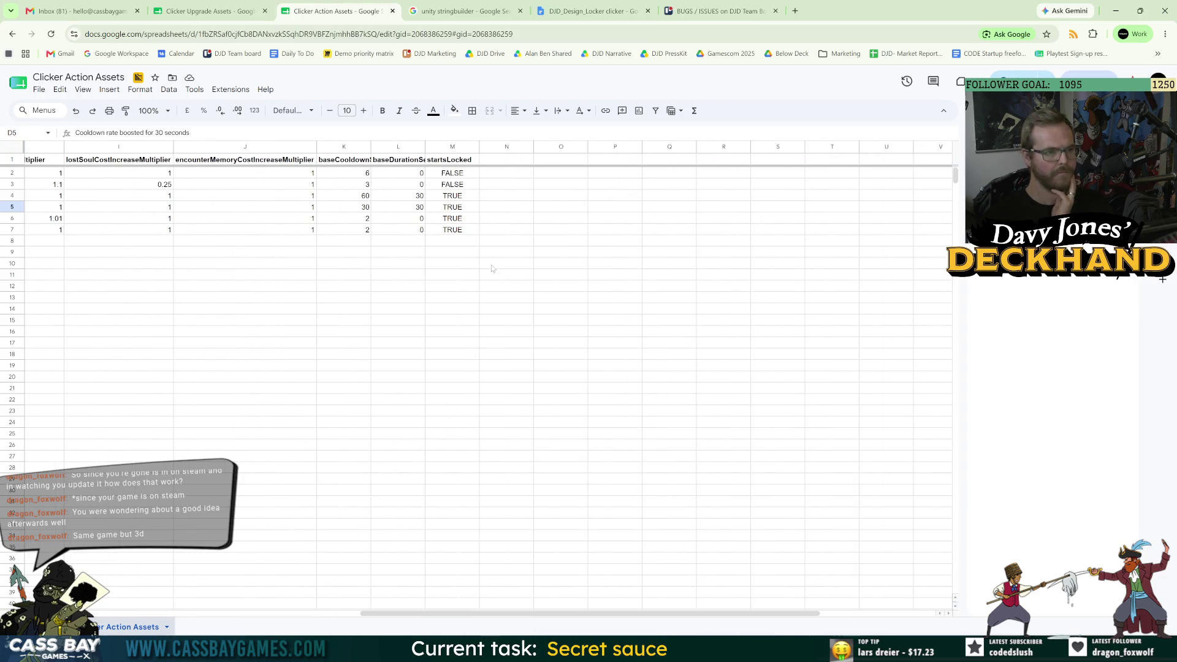
{"action": "left_click", "coordinate": [359, 197]}
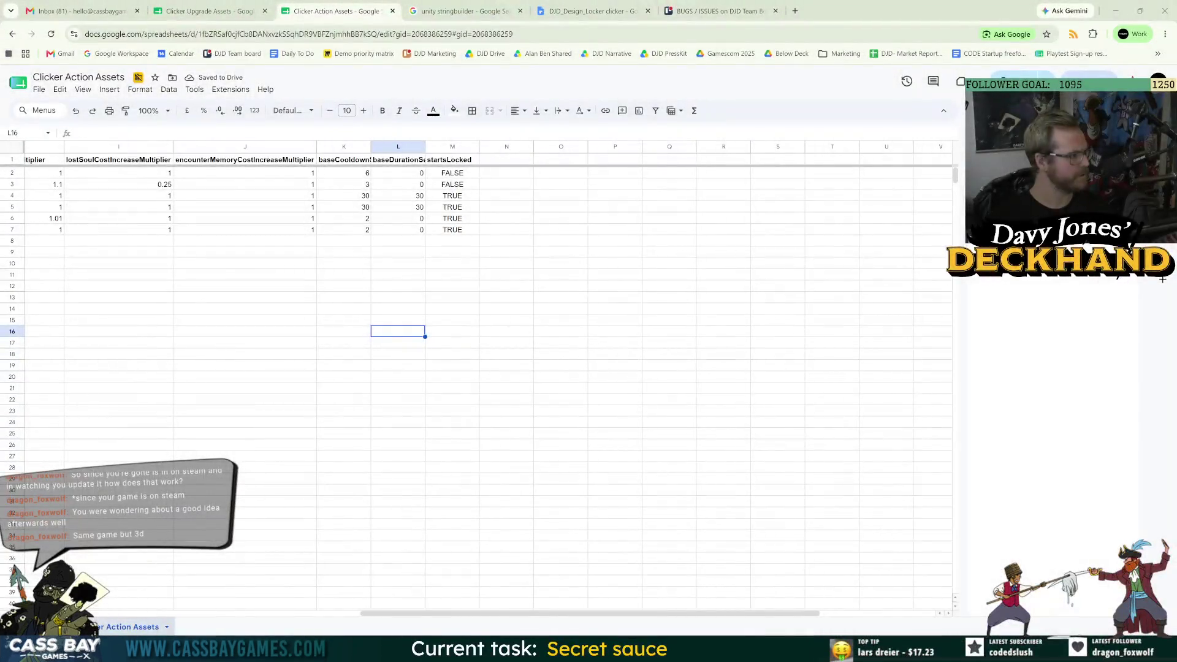
{"action": "left_click", "coordinate": [398, 274]}
{"action": "left_click", "coordinate": [408, 197]}
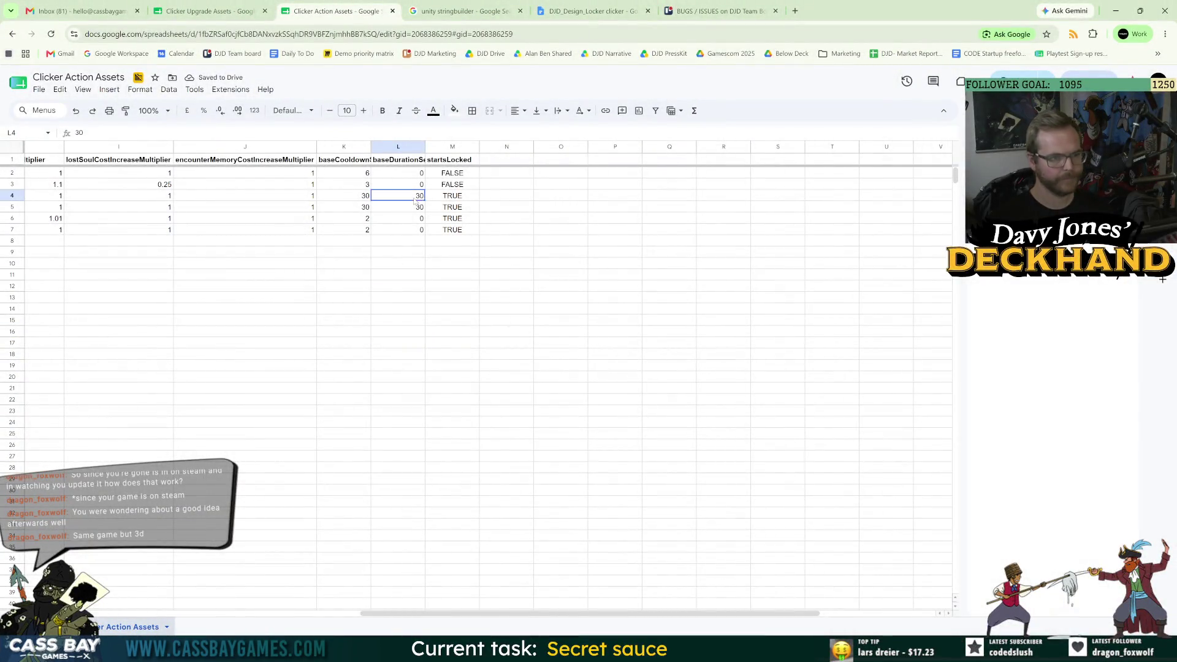
{"action": "key", "text": "Left"}
{"action": "key", "text": "shift+Down"}
{"action": "key", "text": "Right"}
{"action": "key", "text": "Down"}
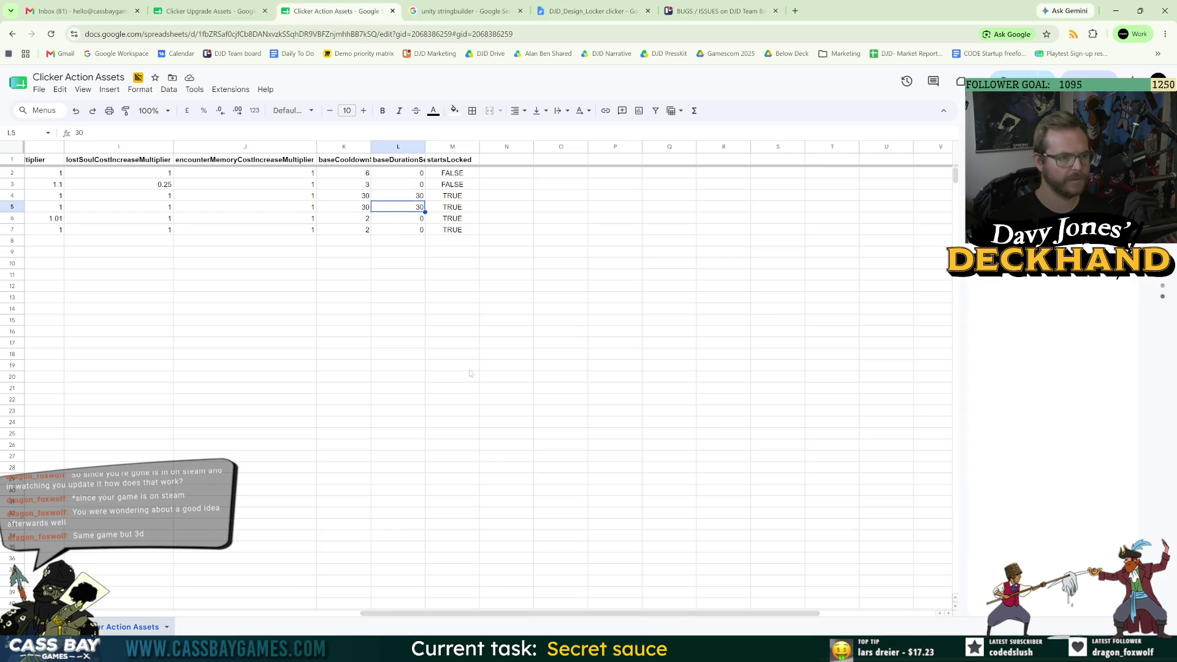
{"action": "mouse_move", "coordinate": [481, 614]}
{"action": "left_mouse_down"}
{"action": "mouse_move", "coordinate": [145, 616]}
{"action": "mouse_move", "coordinate": [390, 616]}
{"action": "mouse_move", "coordinate": [231, 613]}
{"action": "left_mouse_up"}
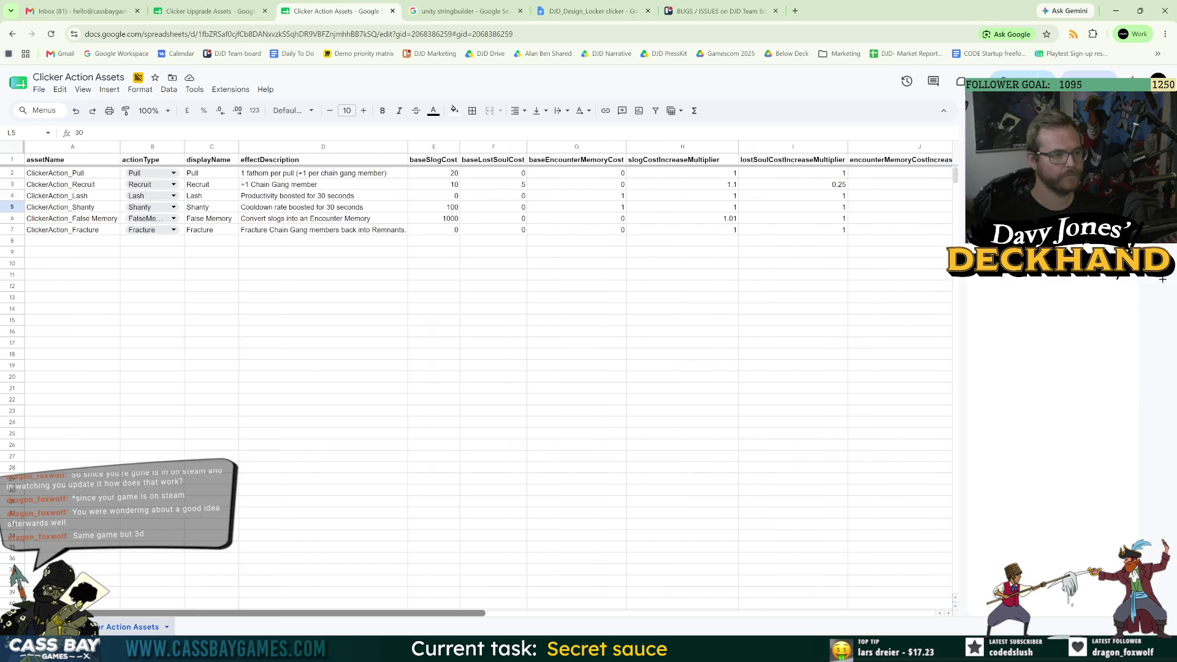
{"action": "left_click", "coordinate": [279, 349]}
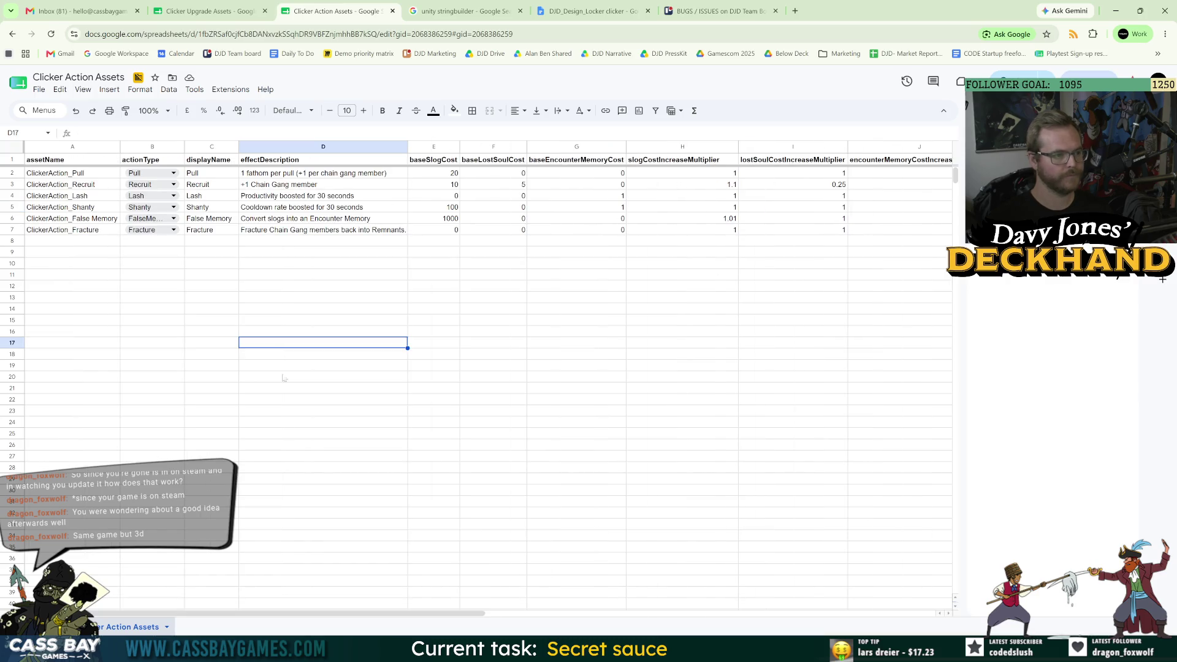
{"action": "left_click", "coordinate": [238, 13]}
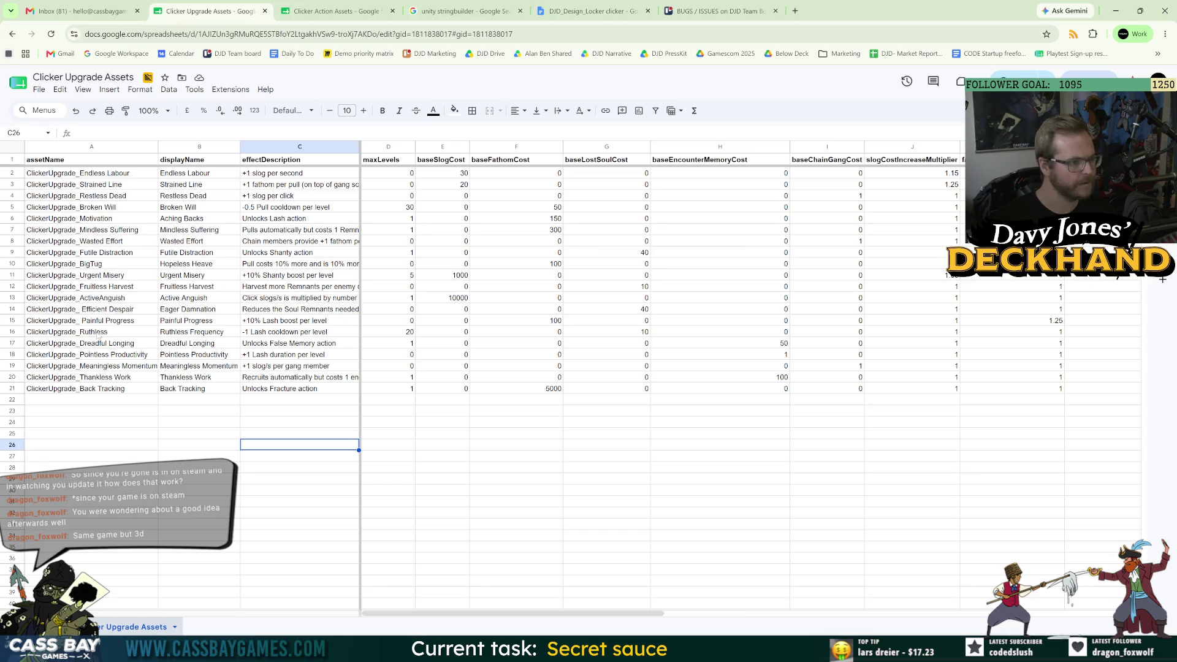
- Set the Ruthless upgrade's lost-soul cost multiplier in column L to 1.25
{"action": "left_click", "coordinate": [275, 334]}
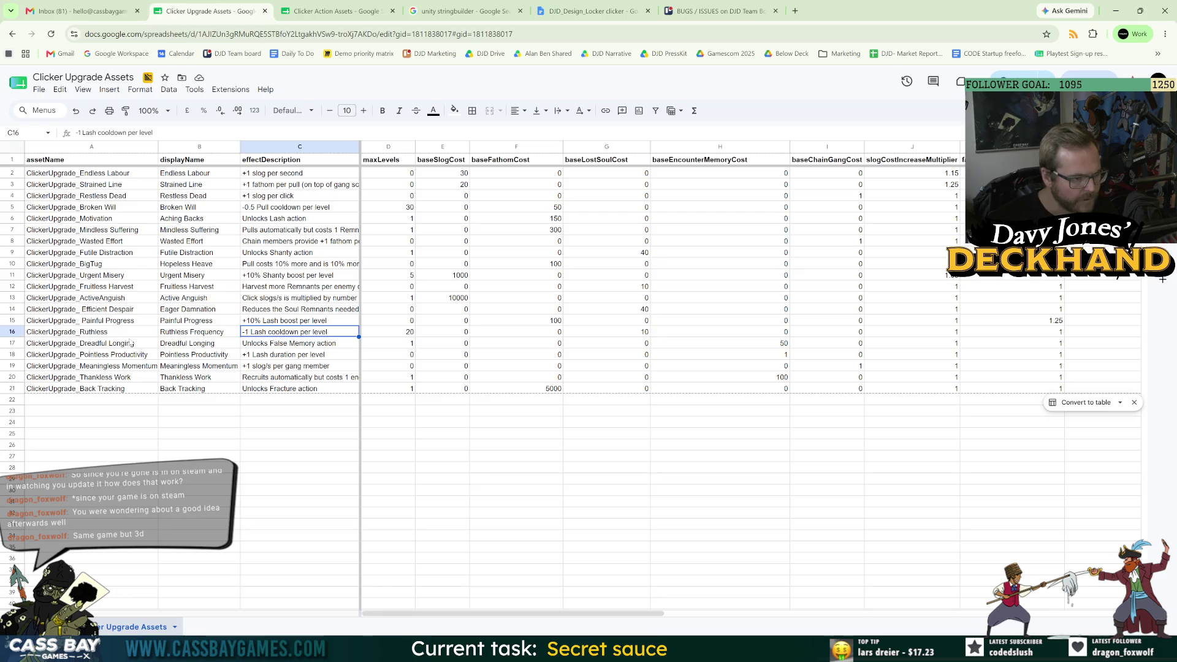
{"action": "left_click", "coordinate": [13, 332]}
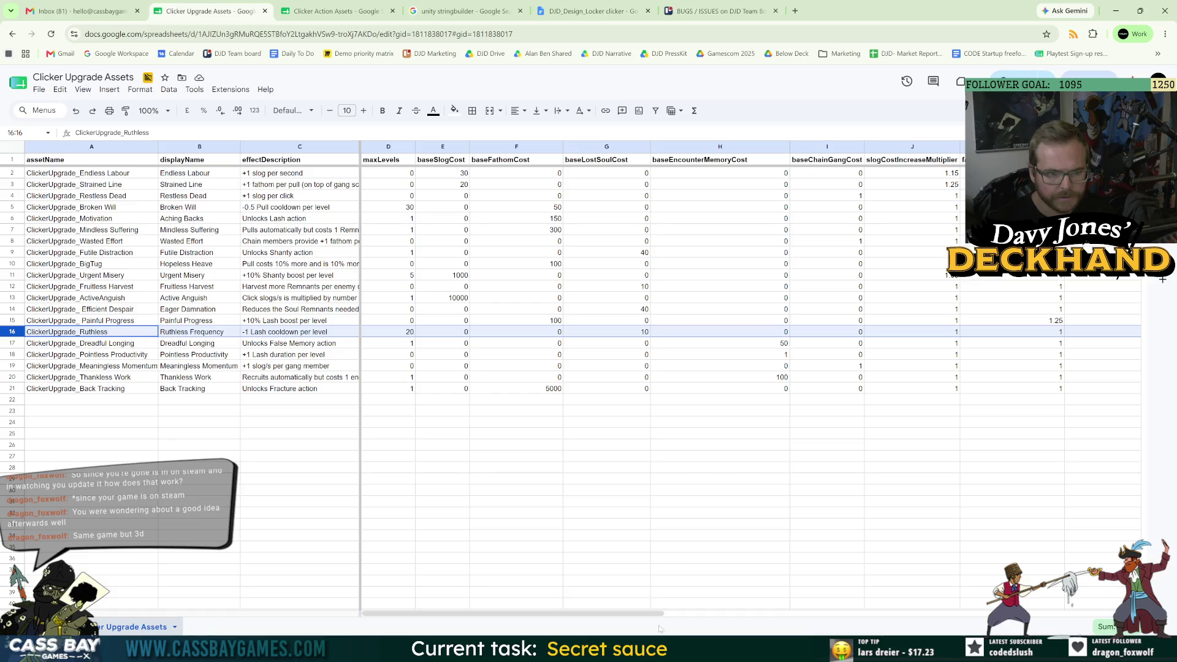
{"action": "mouse_move", "coordinate": [629, 613]}
{"action": "left_mouse_down"}
{"action": "mouse_move", "coordinate": [721, 622]}
{"action": "mouse_move", "coordinate": [702, 622]}
{"action": "left_mouse_up"}
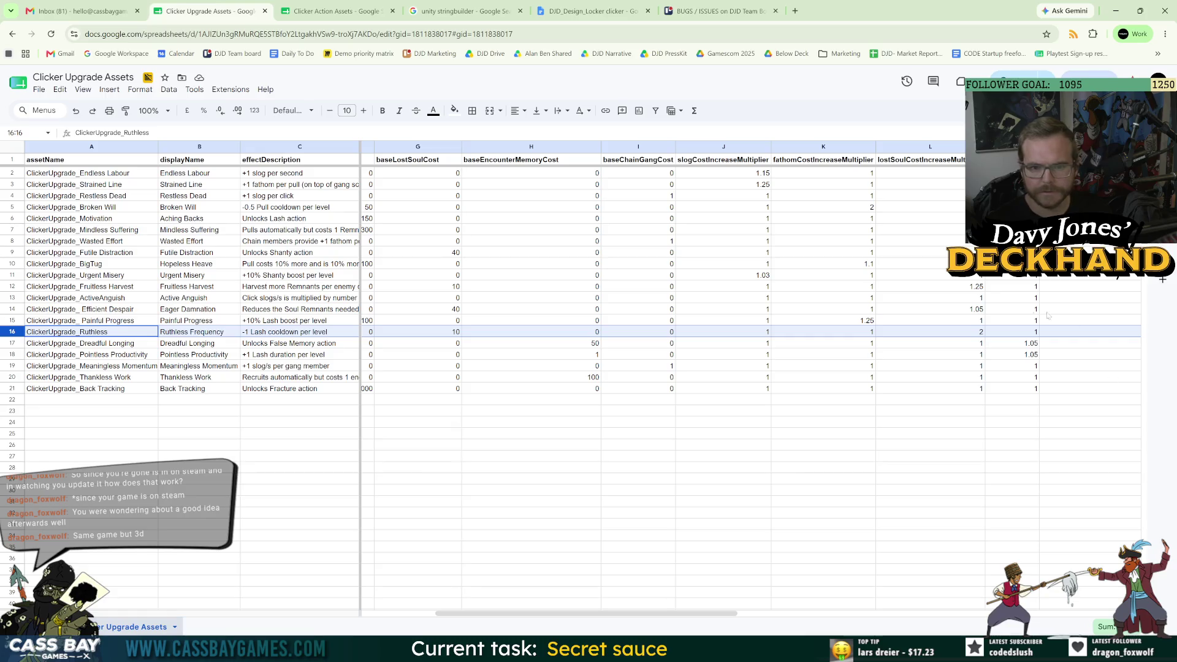
{"action": "left_click", "coordinate": [973, 334]}
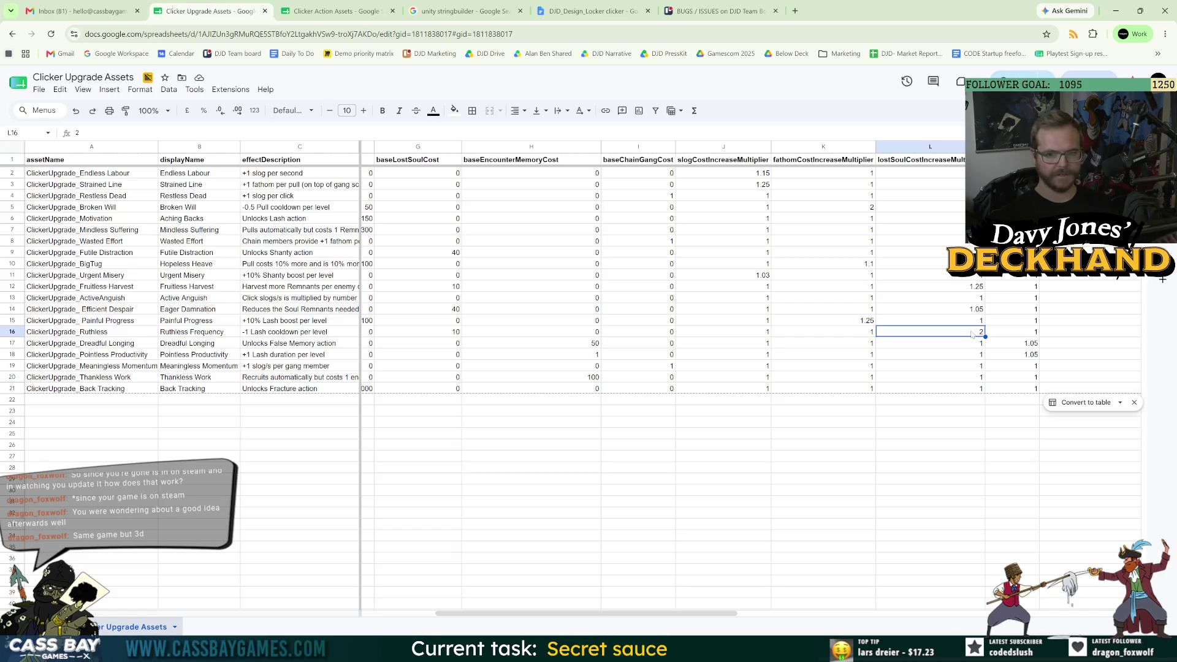
{"action": "type", "text": "1."}
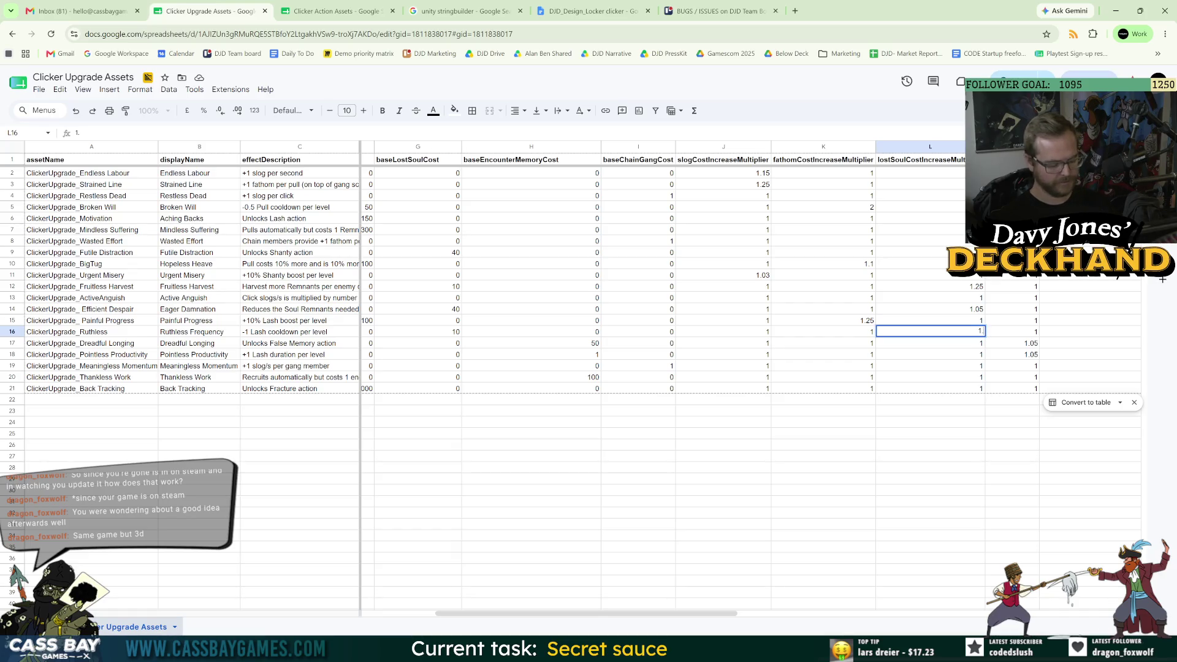
{"action": "type", "text": "25"}
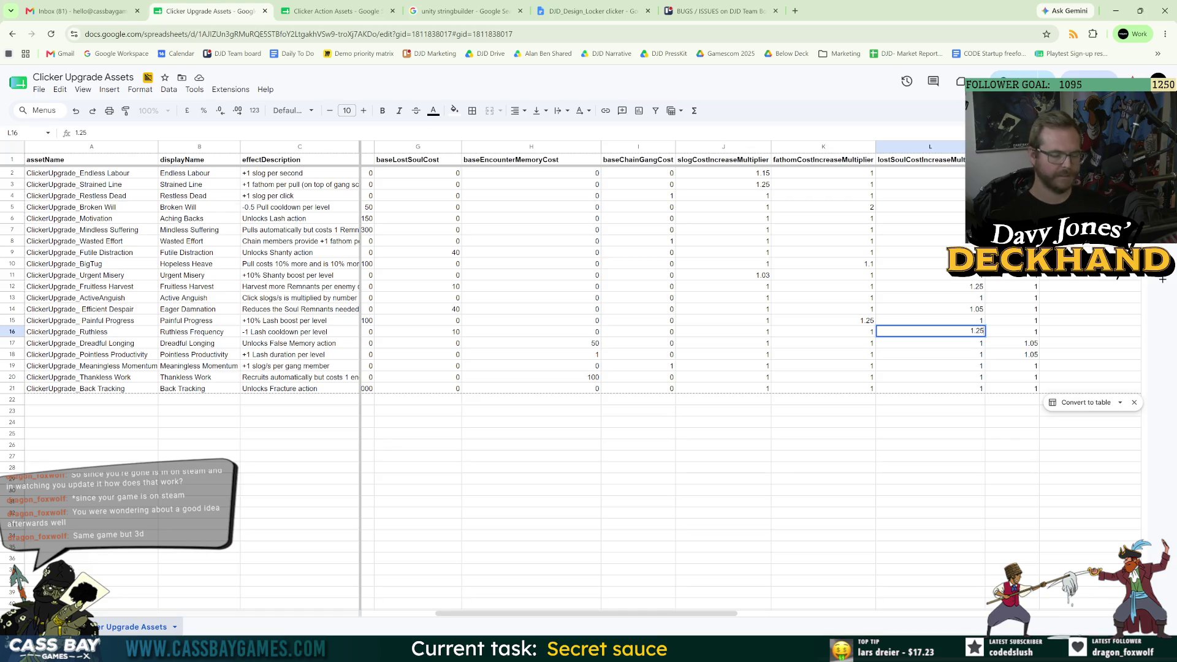
{"action": "key", "text": "Return"}
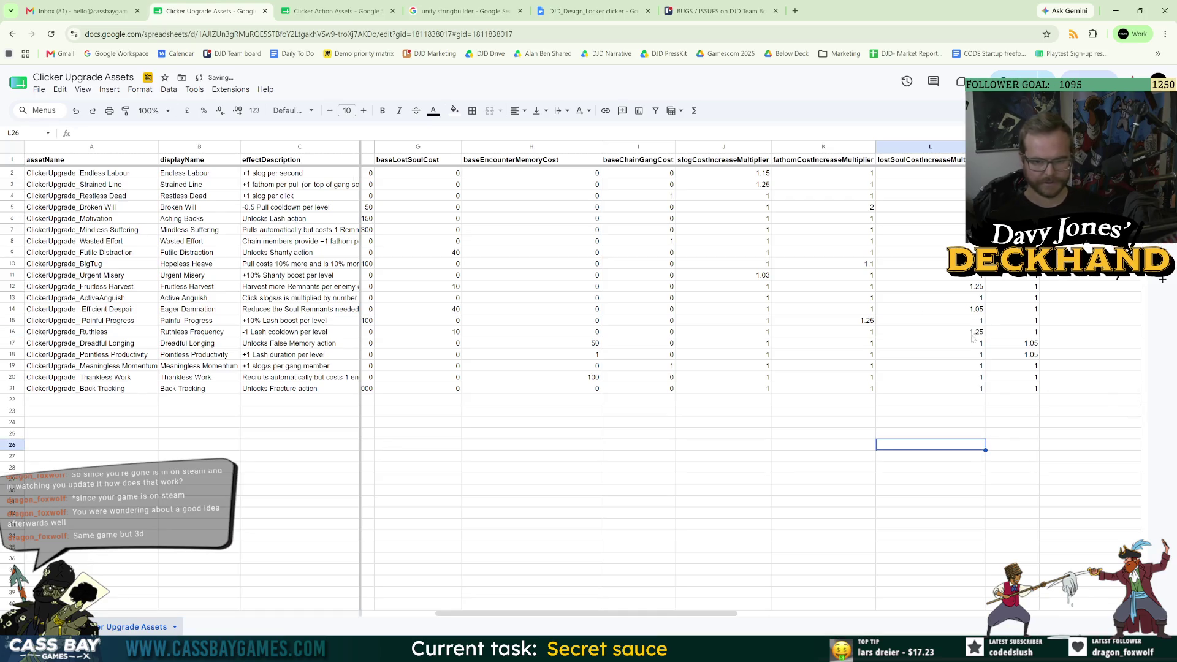
{"action": "left_click", "coordinate": [977, 334]}
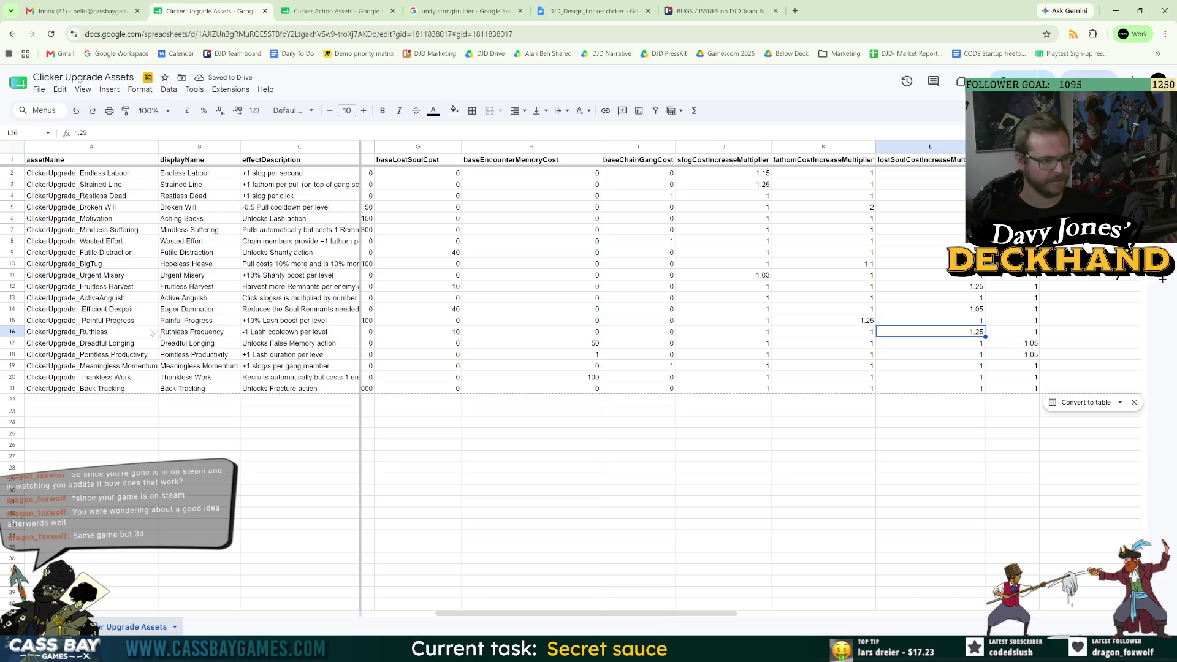
{"action": "left_click", "coordinate": [12, 343]}
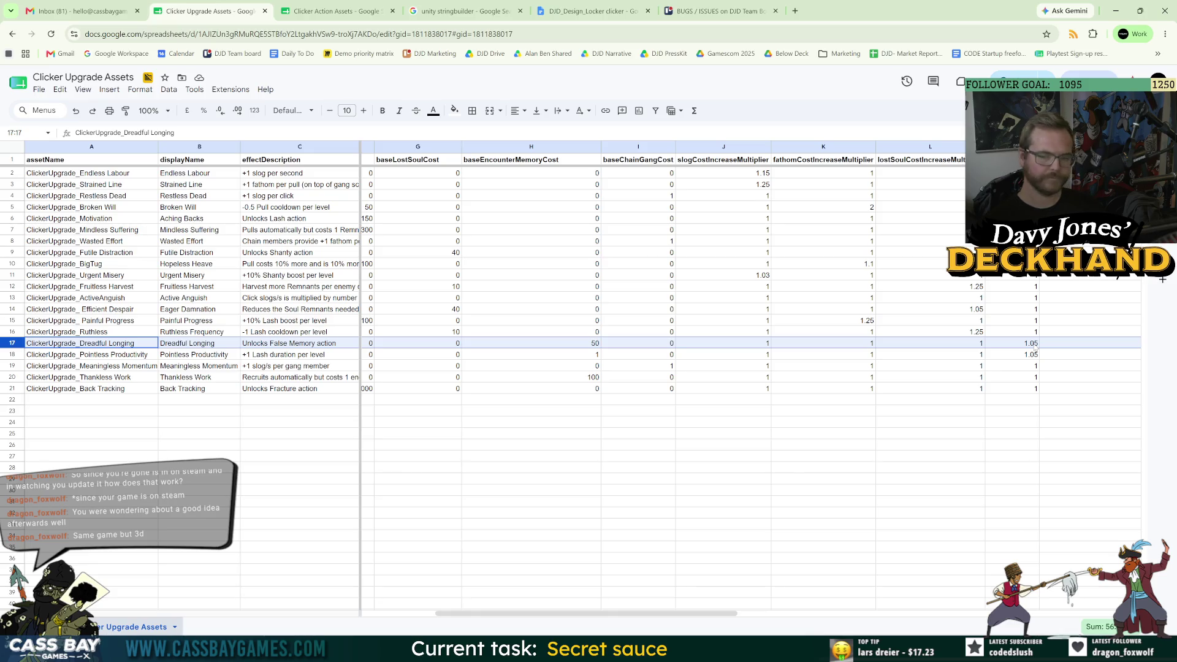
- Set Dreadful Longing's encounter memory cost multiplier to 1.1 and copy it to Pointless Productivity
{"action": "left_click", "coordinate": [1035, 347]}
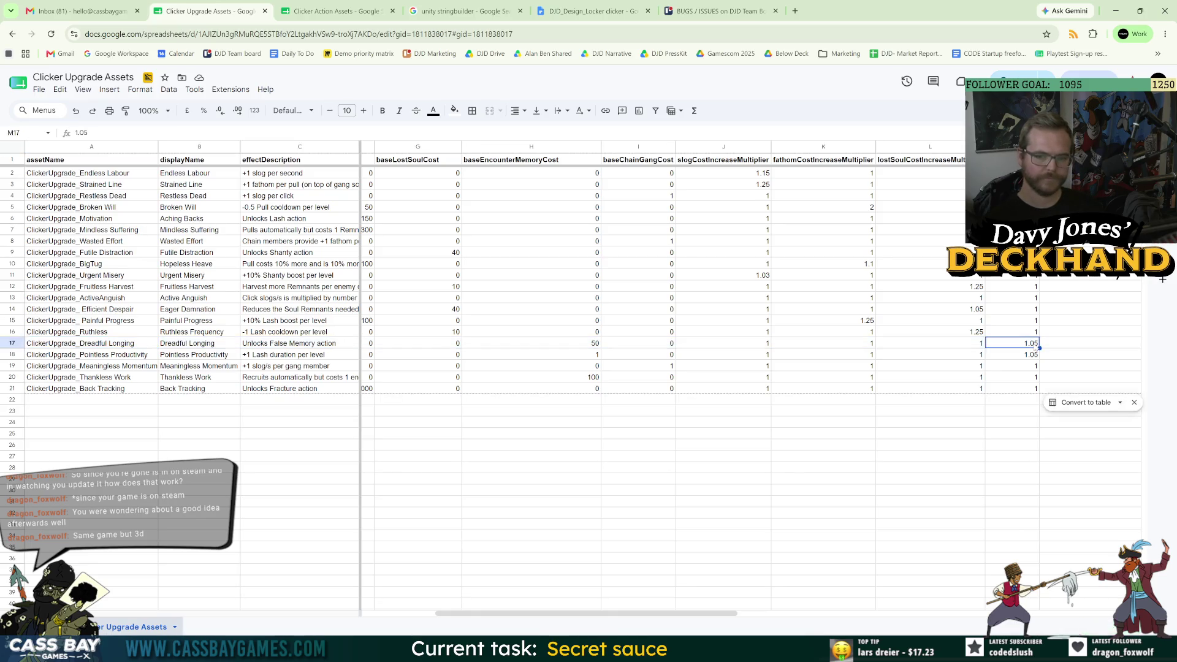
{"action": "type", "text": "1.1"}
{"action": "key", "text": "Return"}
{"action": "left_click", "coordinate": [1011, 343]}
{"action": "key", "text": "ctrl+c"}
{"action": "left_click", "coordinate": [1032, 355]}
{"action": "key", "text": "ctrl+v"}
{"action": "left_click", "coordinate": [1013, 490]}
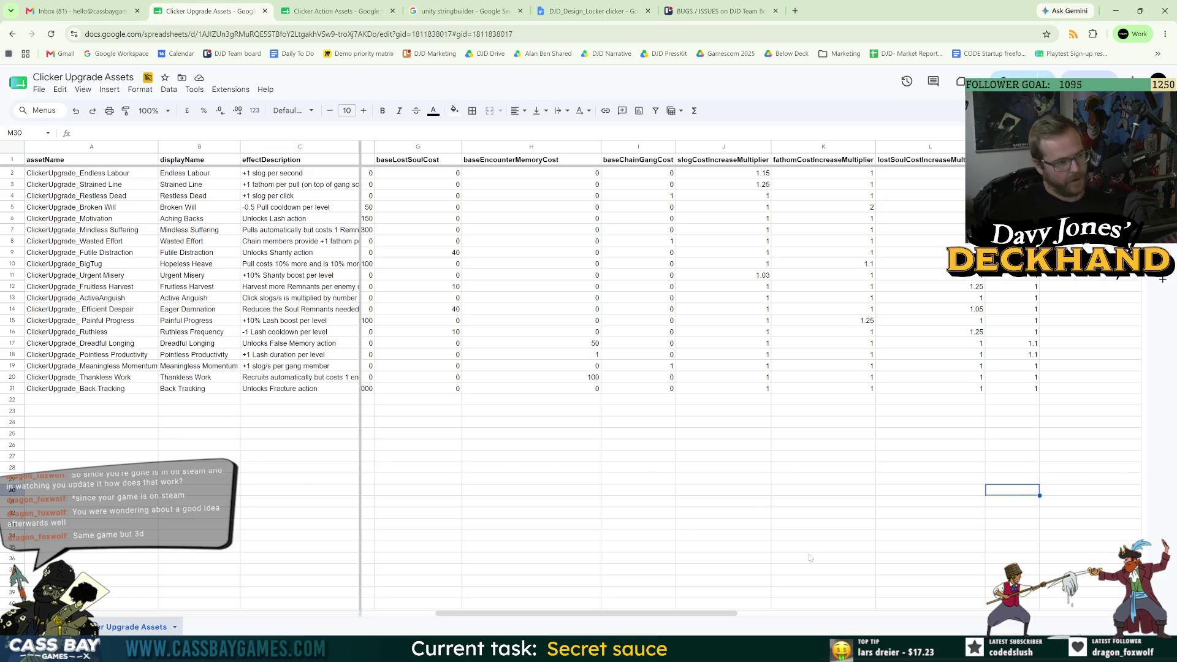
- In Clicker Action Assets, change False Memory's slog cost multiplier from 1.01 to 1.02
{"action": "left_click_drag", "start_coordinate": [666, 613], "coordinate": [894, 622]}
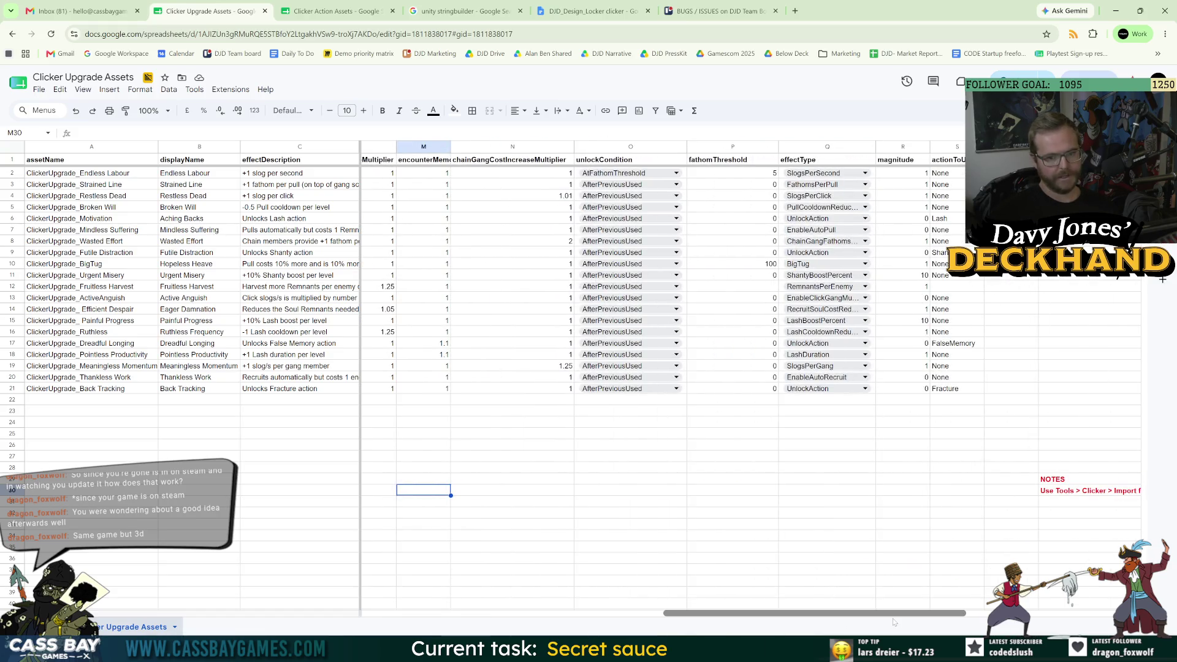
{"action": "mouse_move", "coordinate": [894, 622]}
{"action": "left_mouse_down"}
{"action": "mouse_move", "coordinate": [735, 619]}
{"action": "mouse_move", "coordinate": [460, 429]}
{"action": "mouse_move", "coordinate": [276, 3]}
{"action": "left_mouse_up"}
{"action": "left_click", "coordinate": [307, 11]}
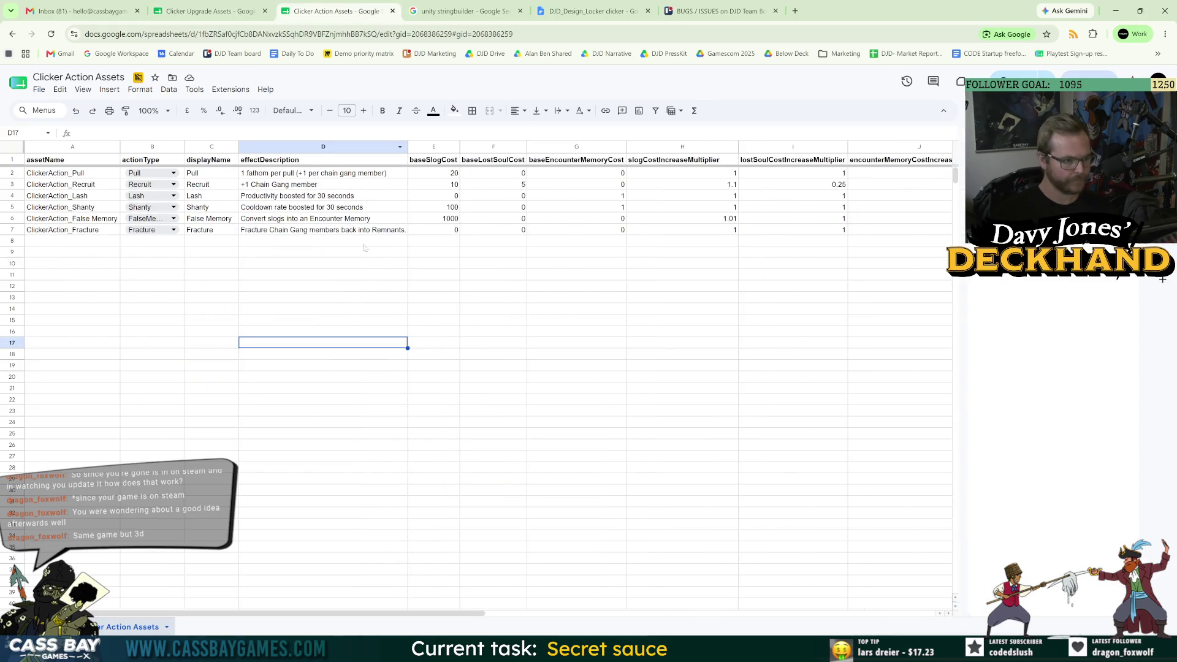
{"action": "left_click", "coordinate": [442, 223]}
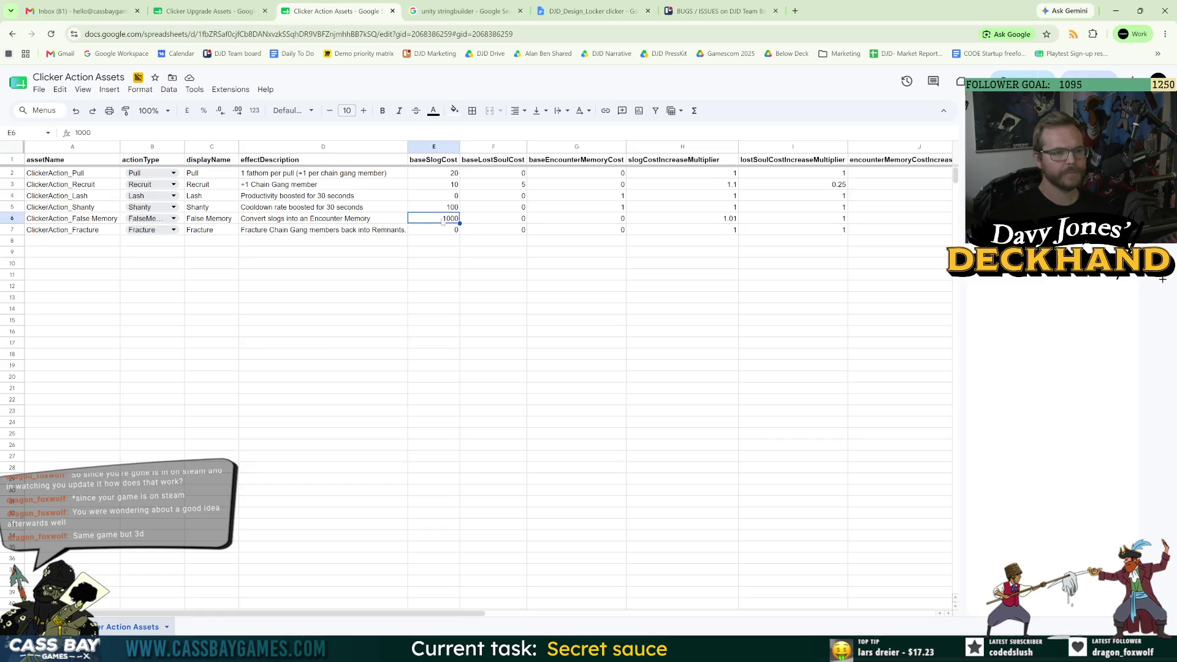
{"action": "left_click", "coordinate": [706, 221]}
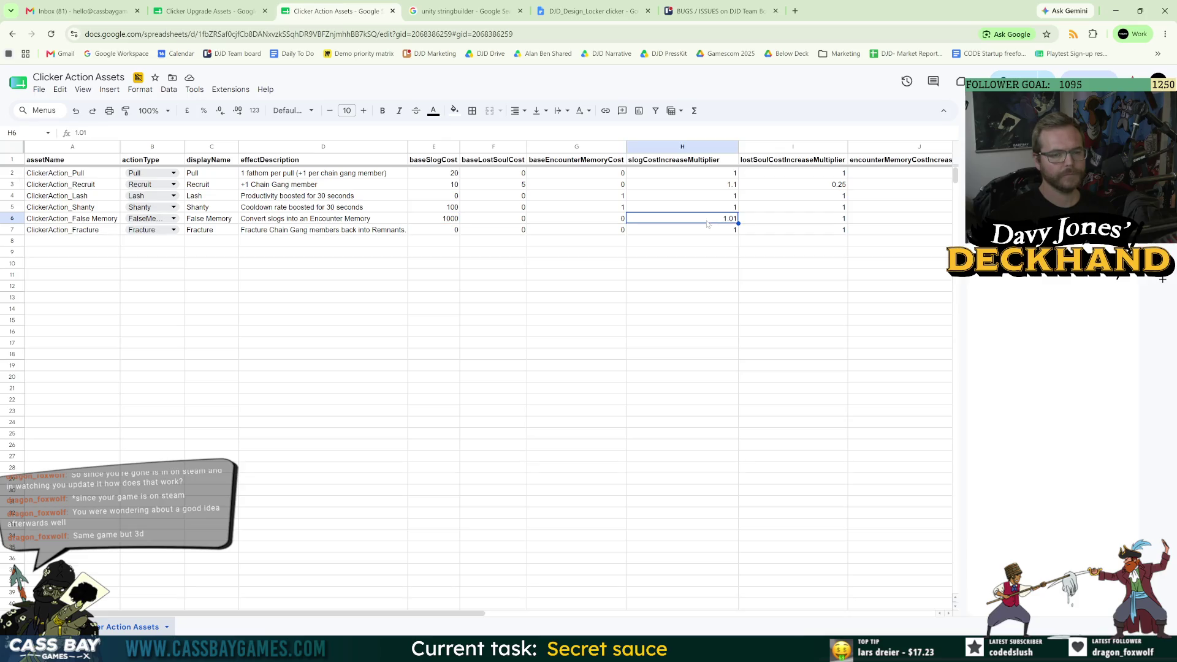
{"action": "double_click", "coordinate": [663, 224]}
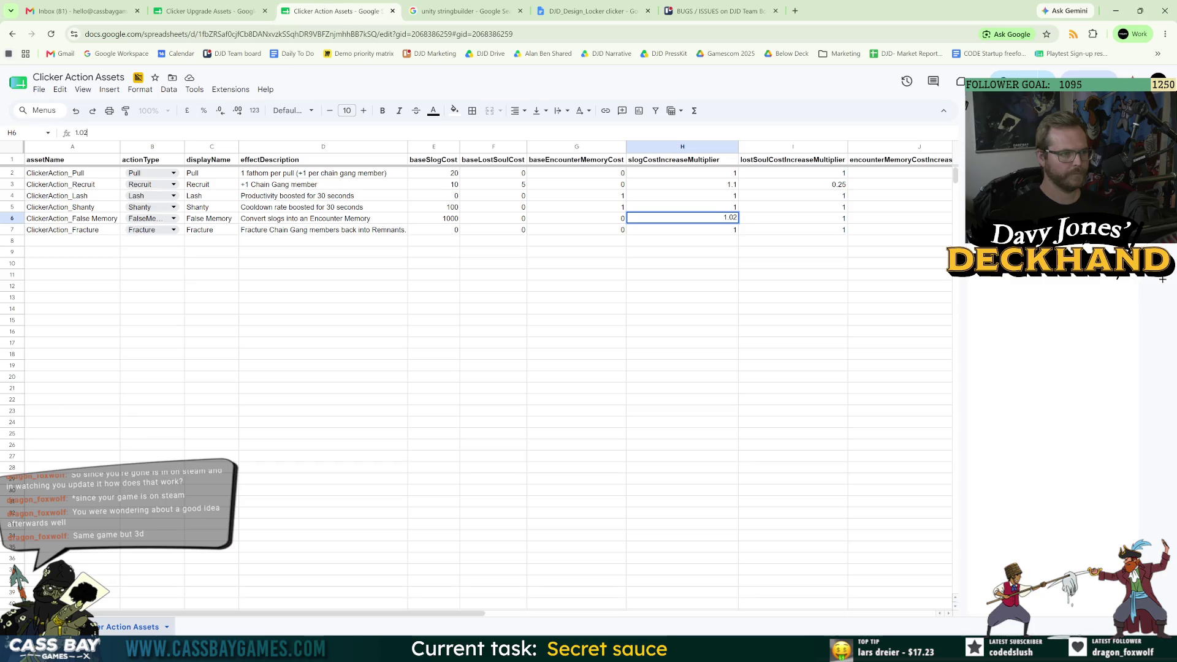
{"action": "key", "text": "BackSpace"}
{"action": "type", "text": "2"}
{"action": "left_click", "coordinate": [429, 377]}
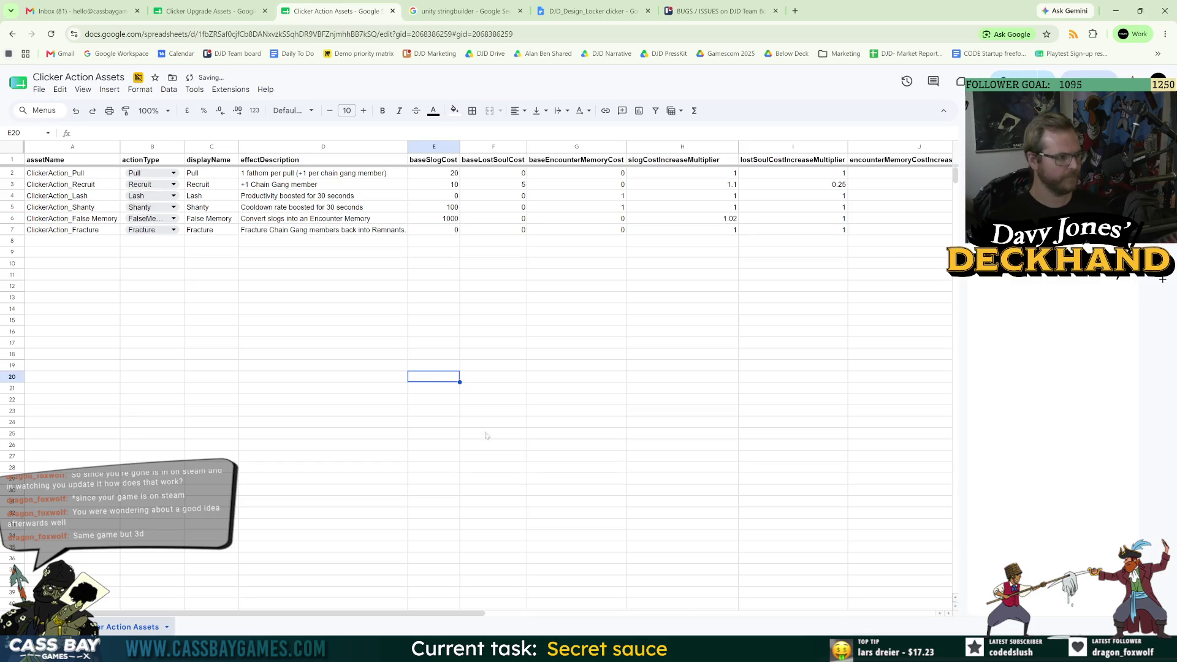
{"action": "left_click", "coordinate": [539, 445]}
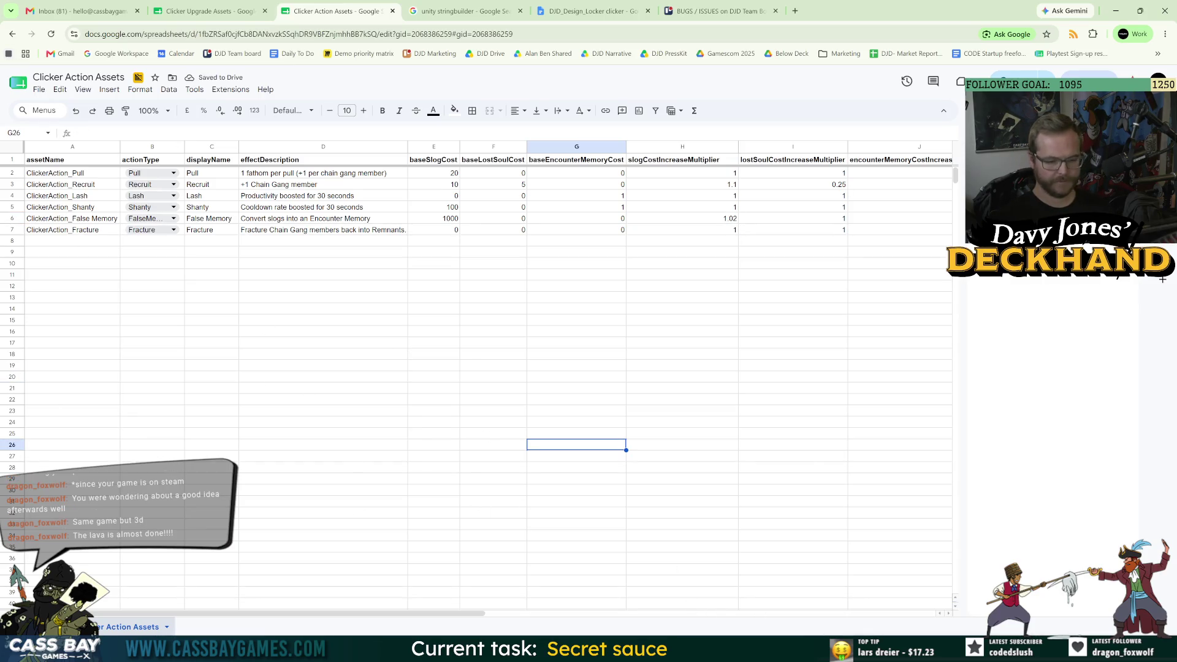
{"action": "key", "text": "alt+Tab"}
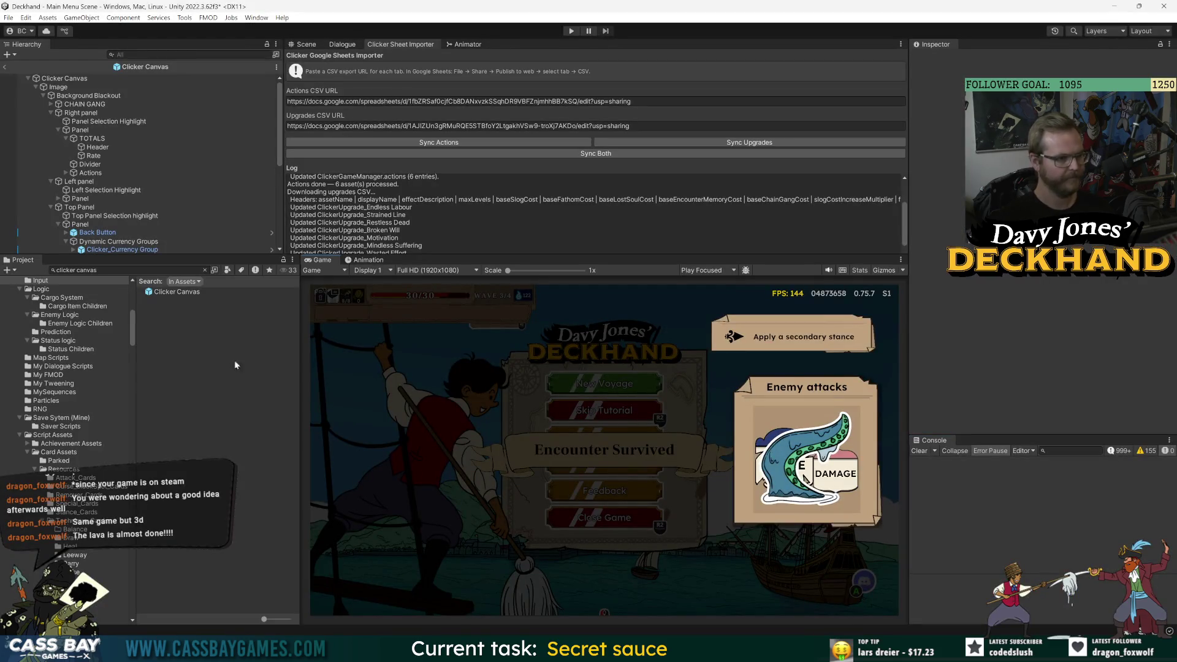
- Exit the Clicker Canvas prefab, save the Main Menu Scene, and inspect _GAME MANAGER DDOL
{"action": "left_click", "coordinate": [4, 66]}
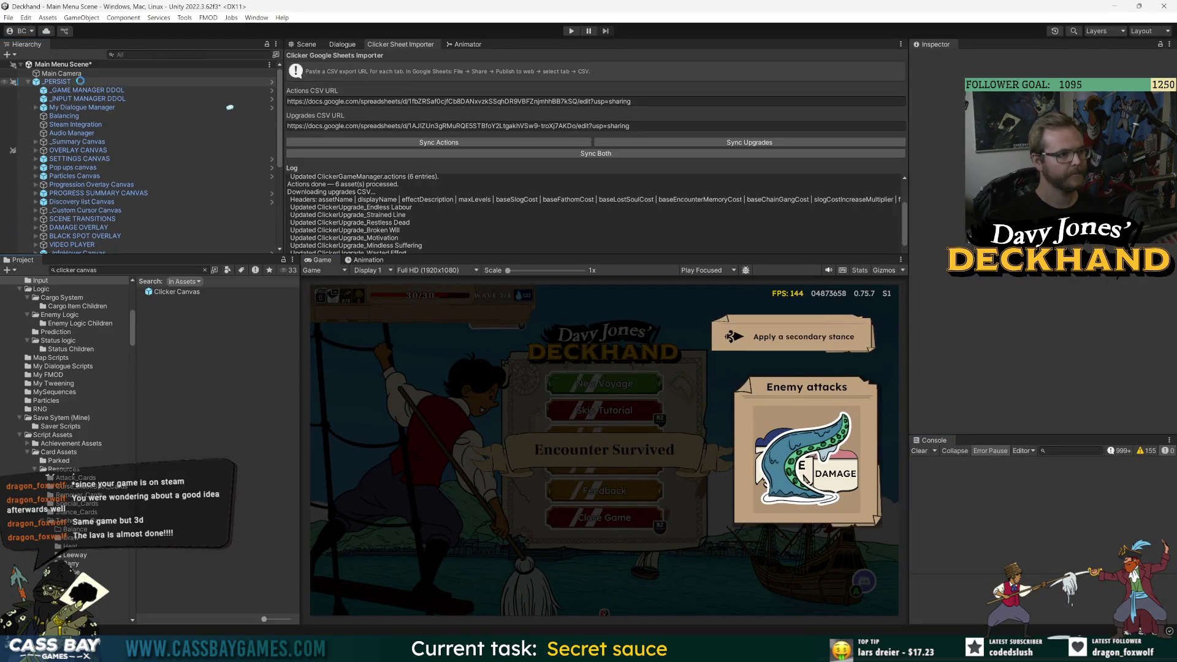
{"action": "left_click", "coordinate": [955, 100]}
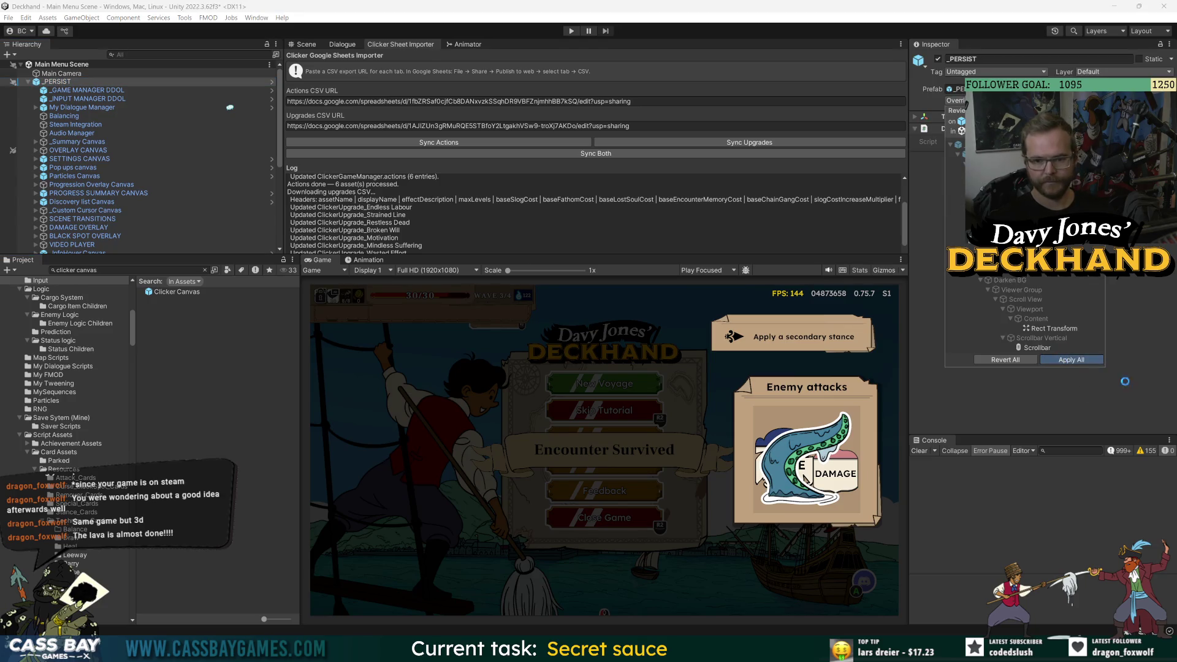
{"action": "key", "text": "ctrl+s"}
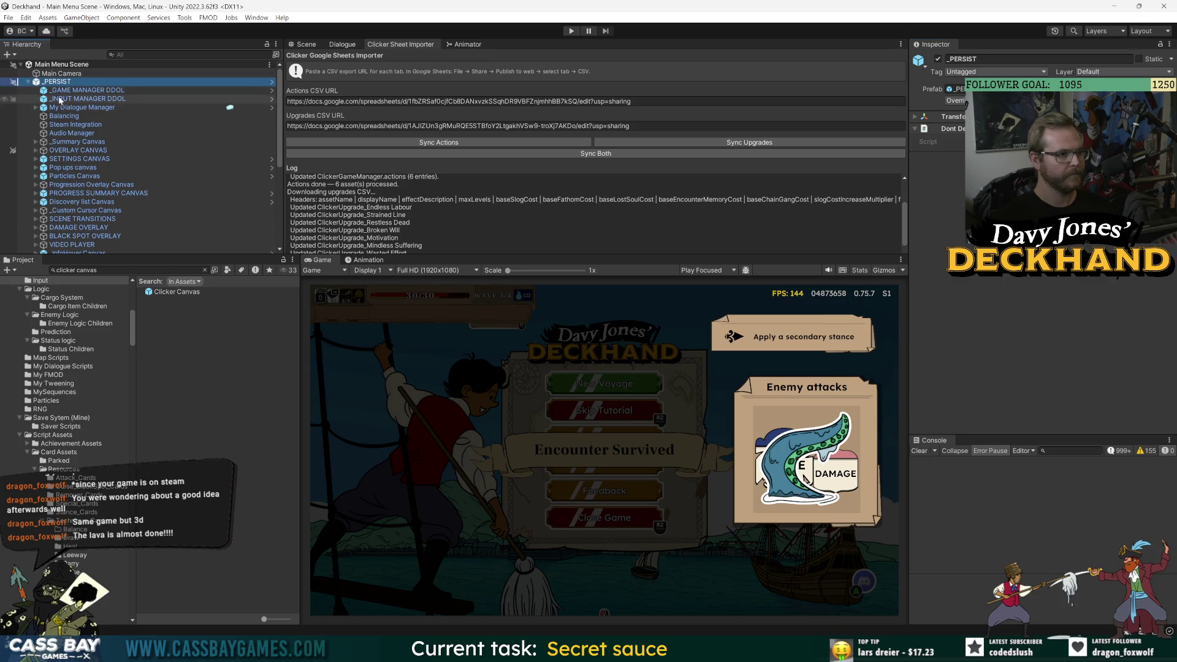
{"action": "left_click", "coordinate": [86, 90]}
{"action": "left_click", "coordinate": [949, 152]}
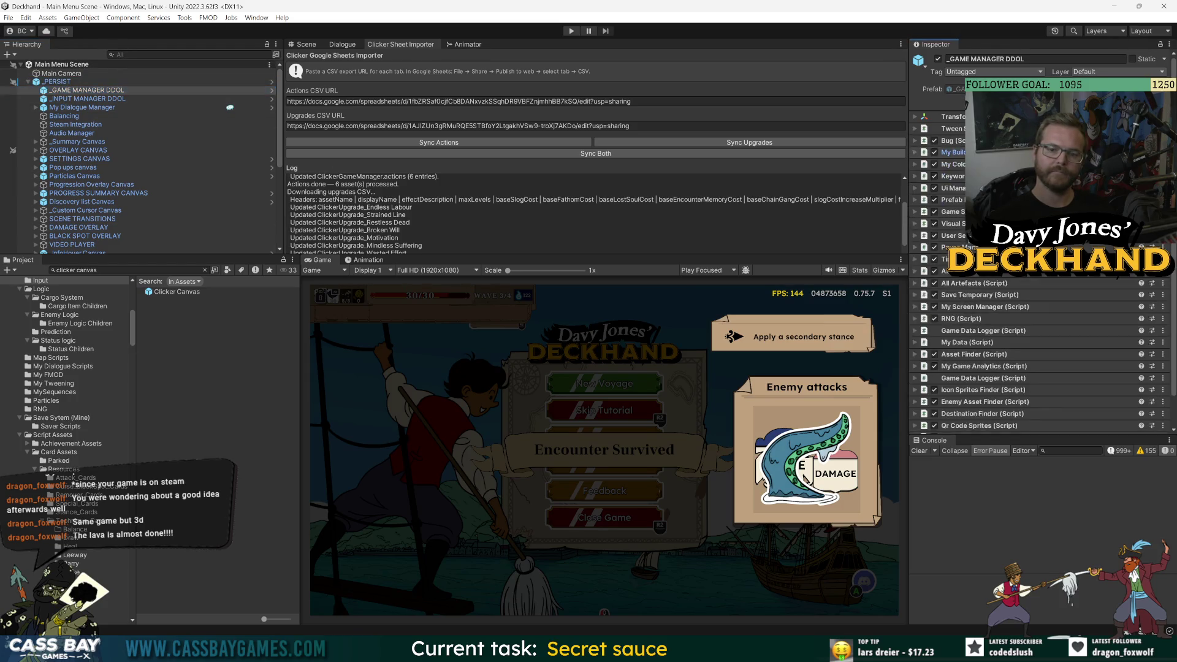
{"action": "key", "text": "alt+Tab"}
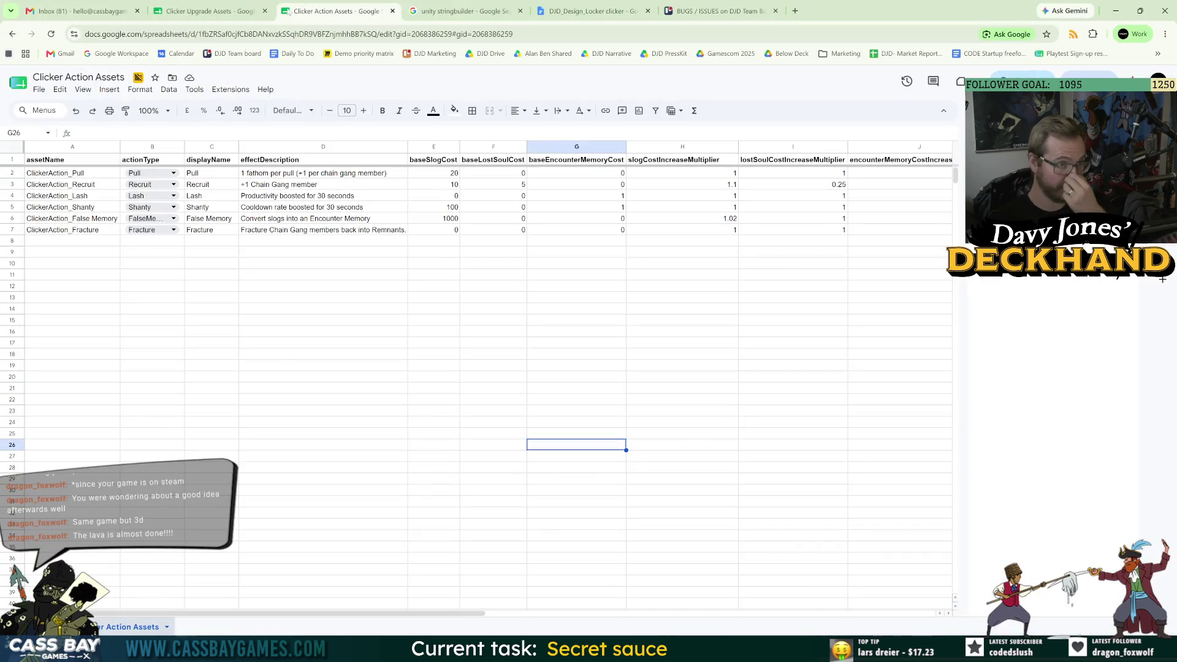
{"action": "left_click", "coordinate": [796, 11]}
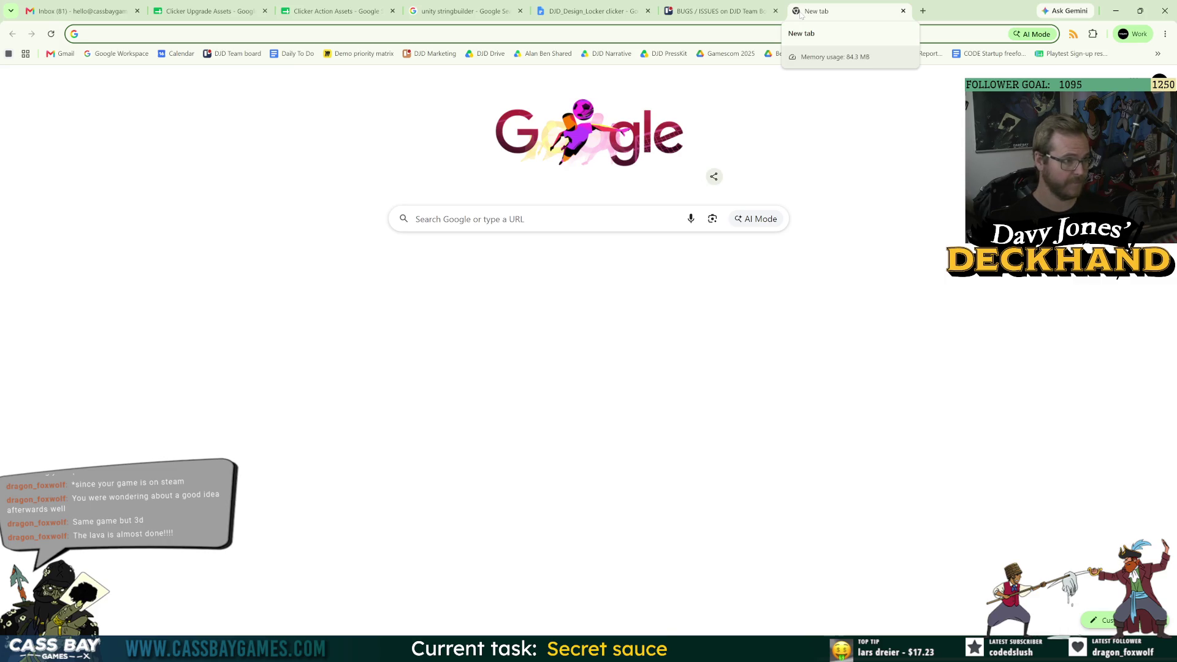
- Open the DJD_Balance Sheet and enter 'The first redraw of any rewards is free' in C50
{"action": "type", "text": "djd"}
{"action": "key", "text": "Return"}
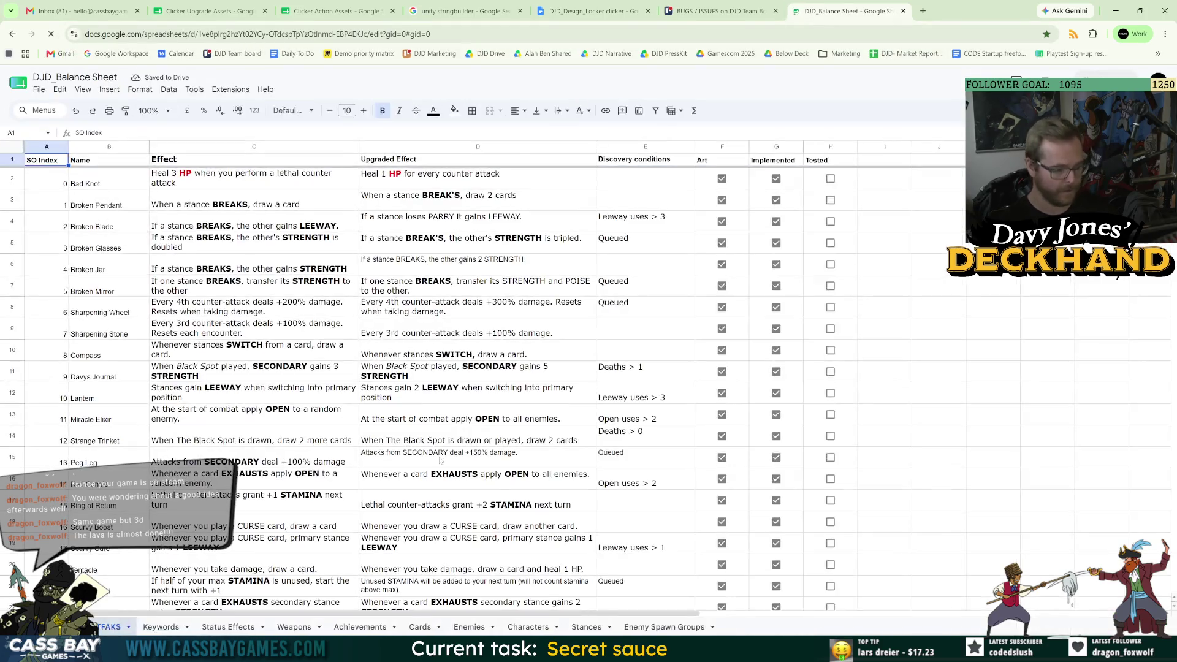
{"action": "scroll", "coordinate": [283, 436], "scroll_direction": "down", "scroll_amount": 10}
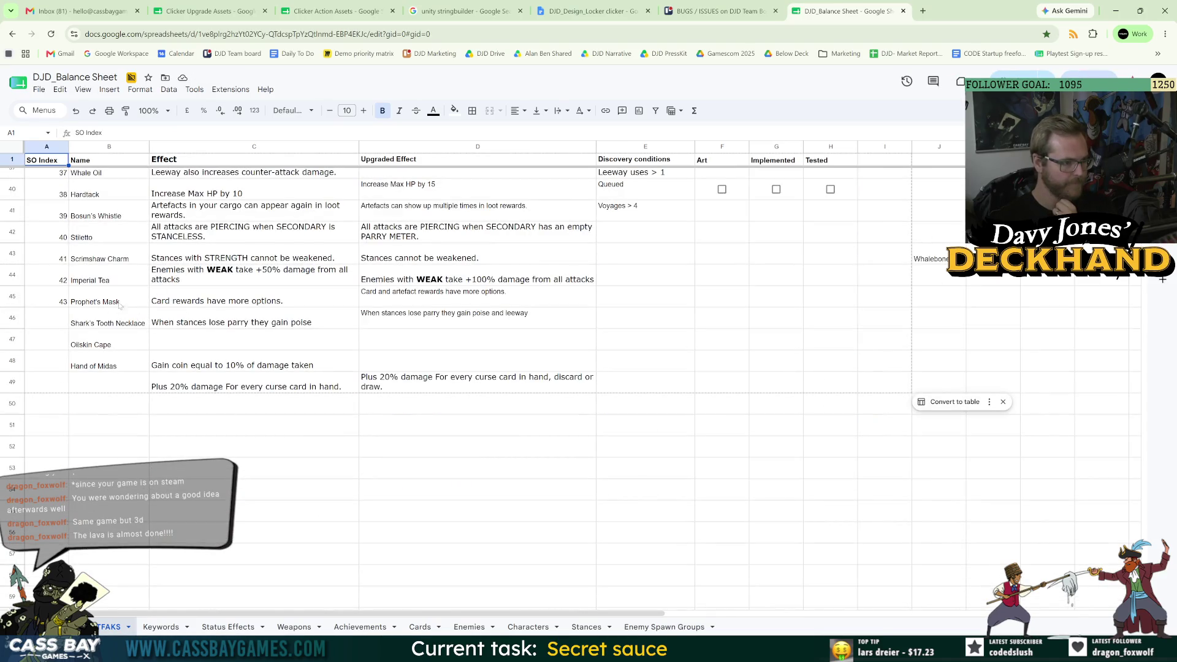
{"action": "left_click", "coordinate": [238, 314]}
{"action": "left_click", "coordinate": [325, 427]}
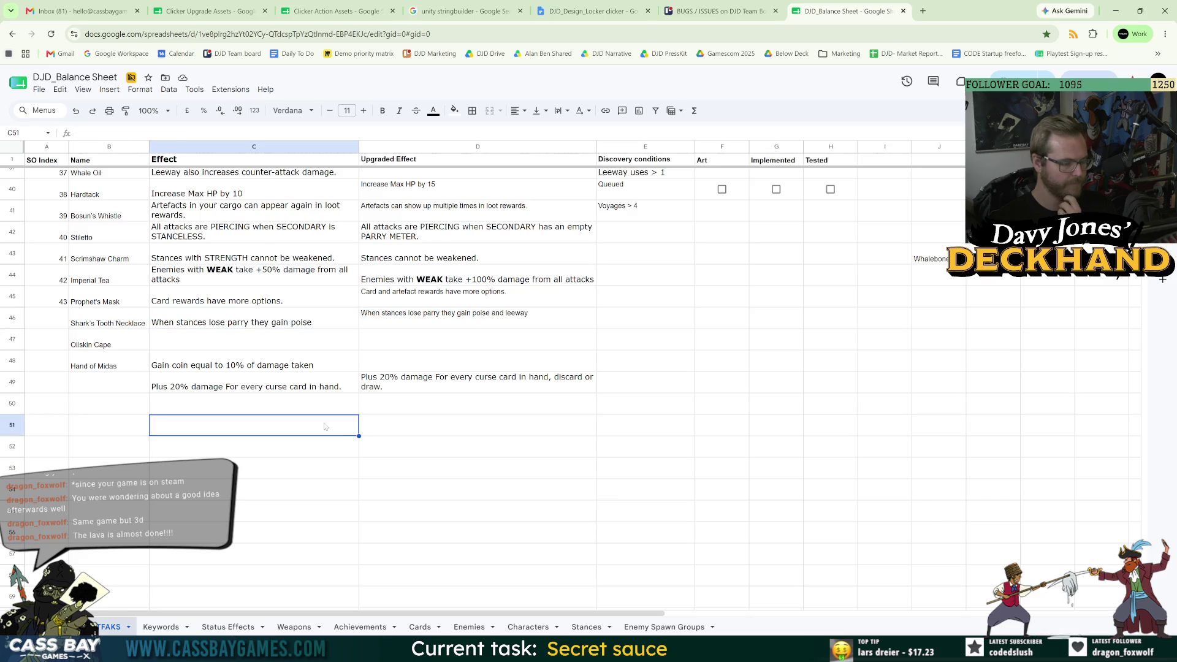
{"action": "left_click", "coordinate": [283, 408]}
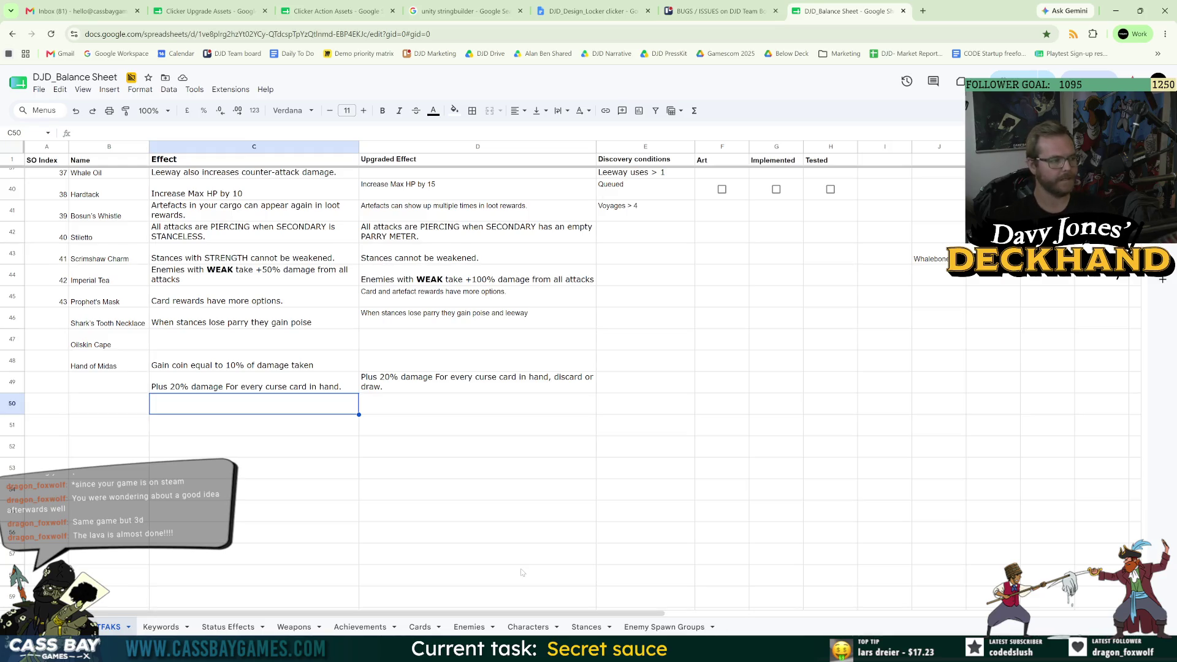
{"action": "type", "text": "The first re"}
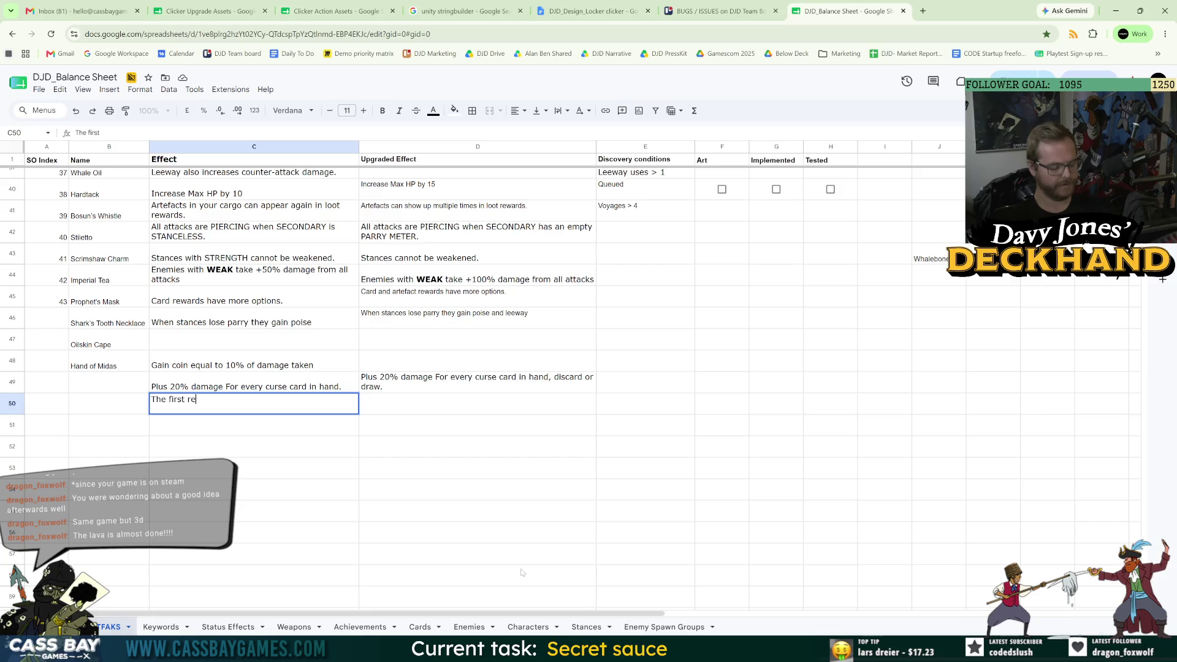
{"action": "type", "text": "draw o"}
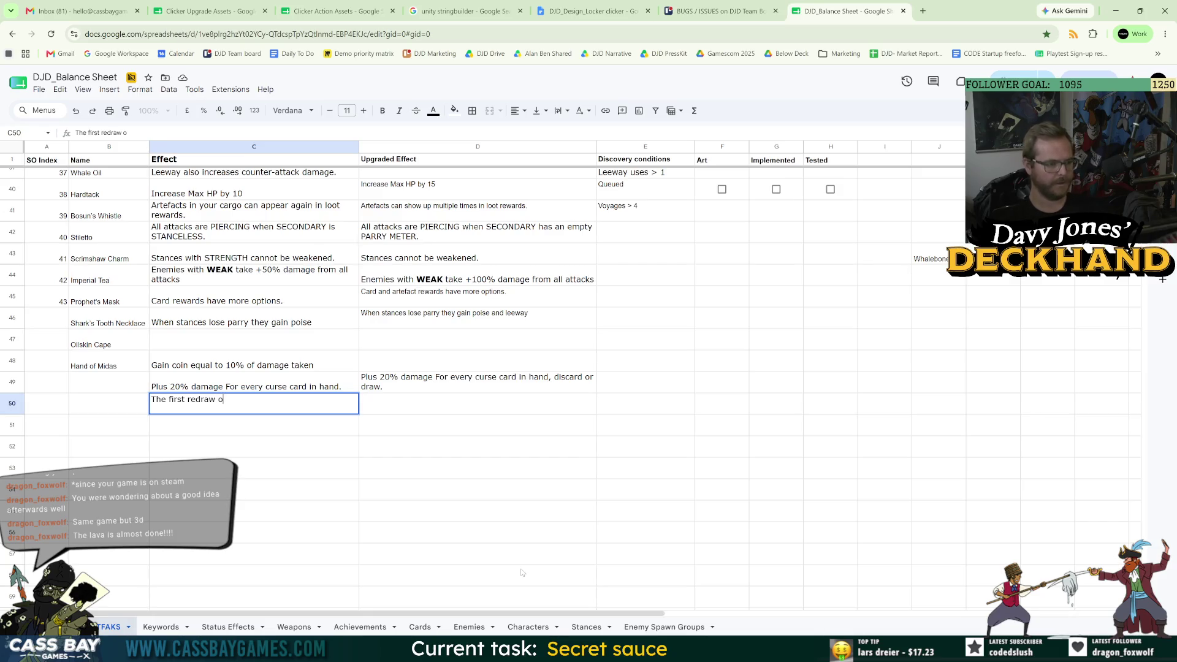
{"action": "type", "text": "f a"}
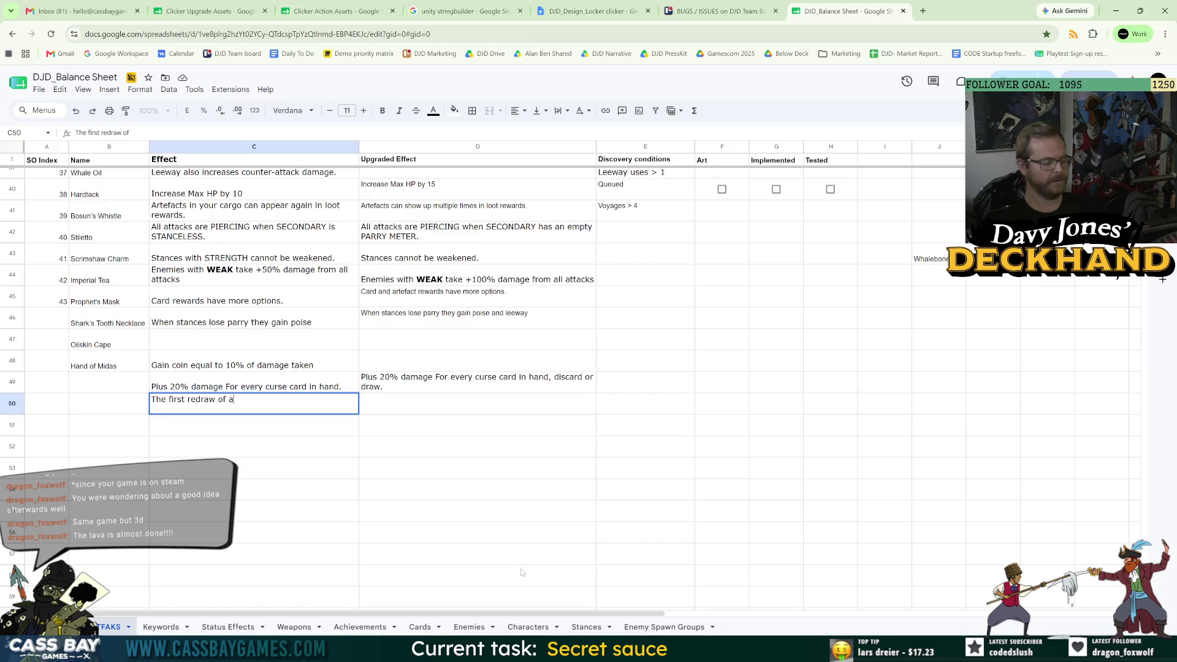
{"action": "type", "text": "ny rewards is free"}
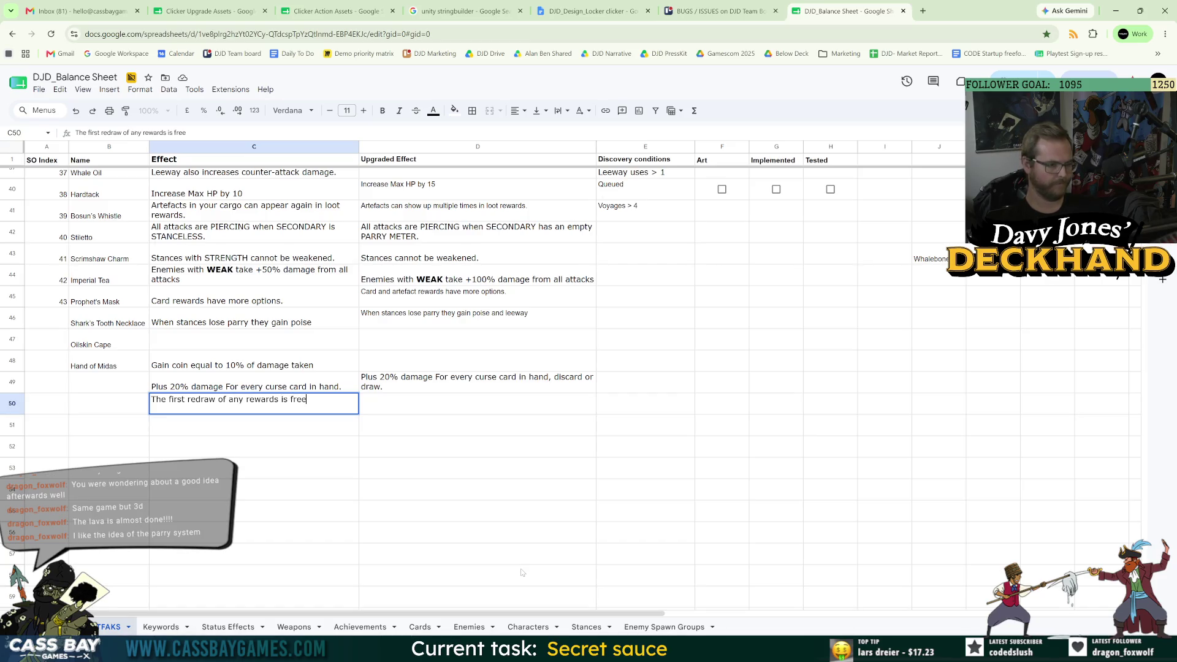
{"action": "left_click", "coordinate": [450, 432]}
- Review the C50 effect text, then start the upgraded effect in D50
{"action": "left_click", "coordinate": [256, 411]}
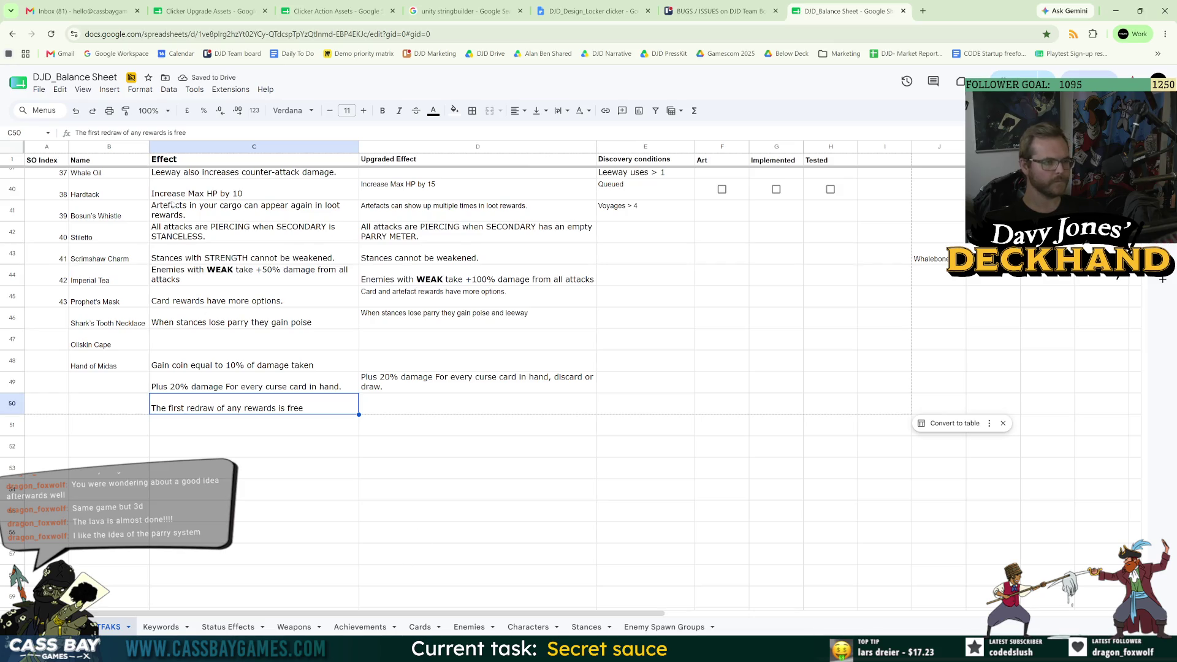
{"action": "key", "text": "Return"}
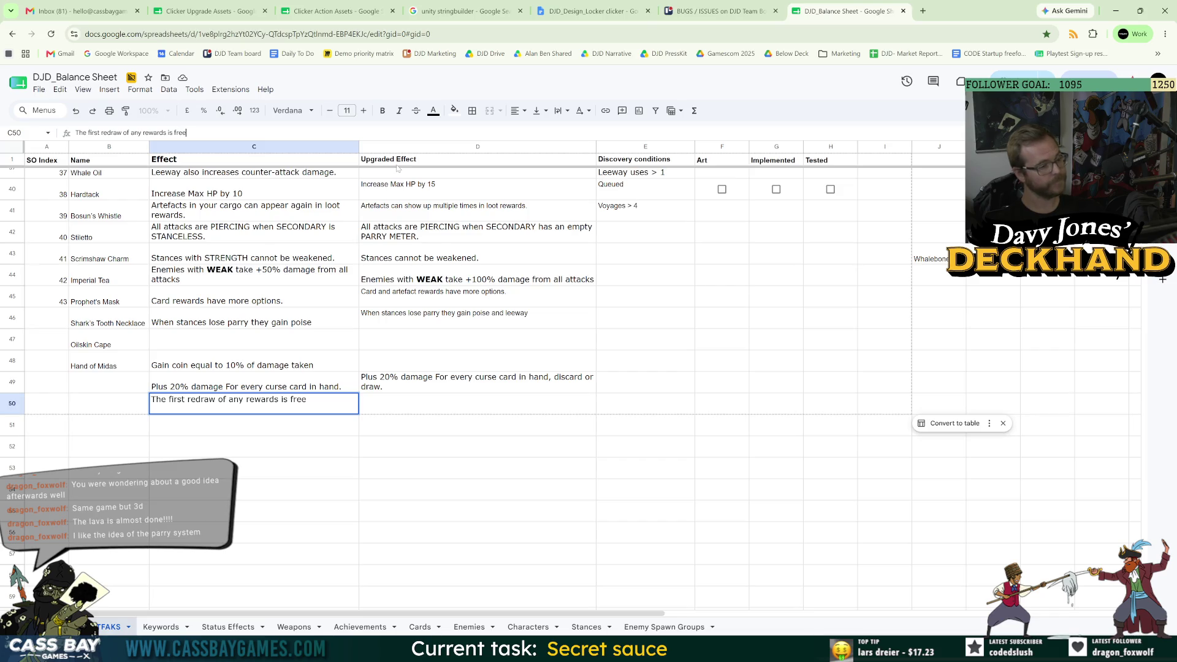
{"action": "left_click", "coordinate": [424, 405]}
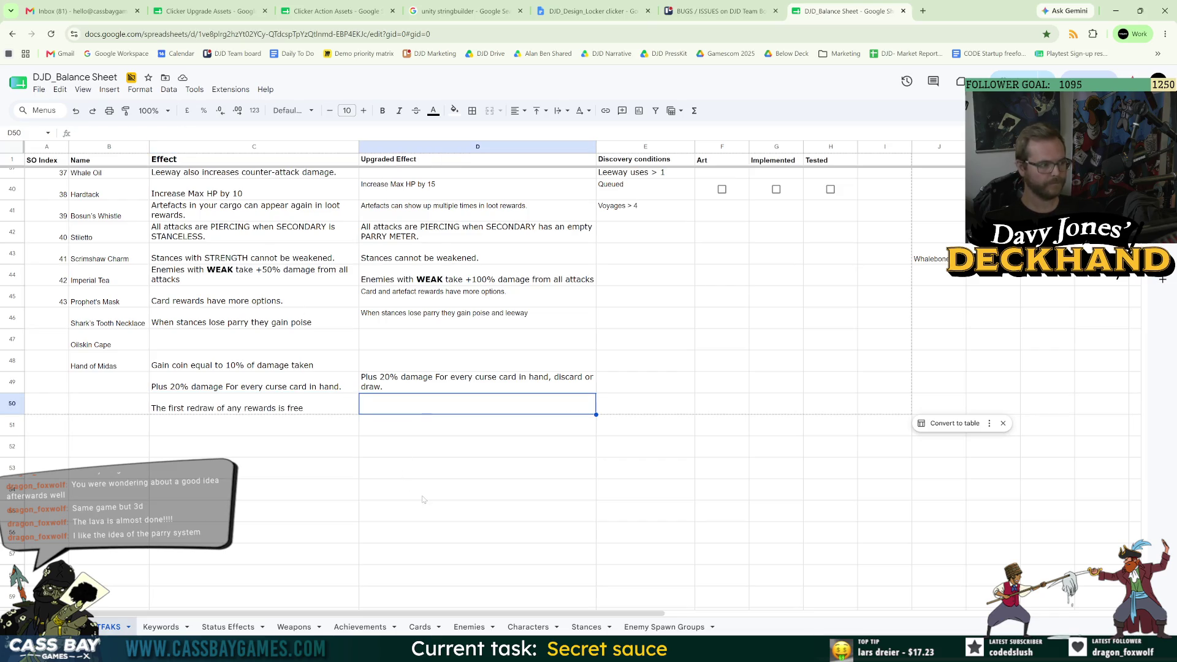
{"action": "left_click", "coordinate": [269, 411]}
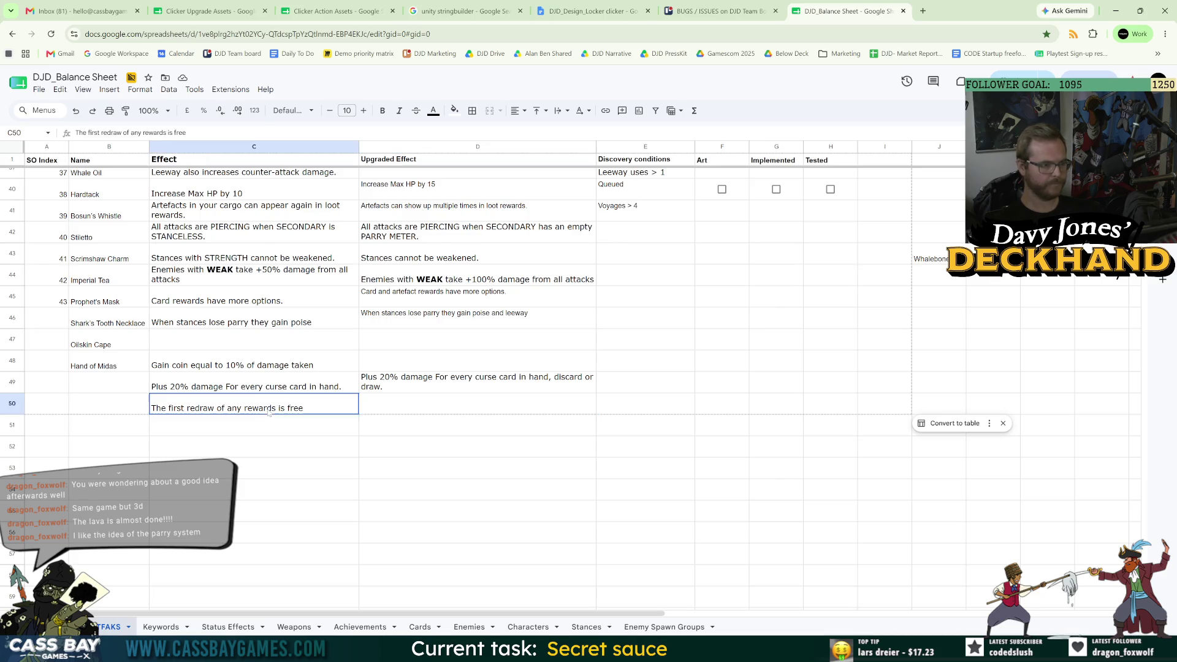
{"action": "left_click_drag", "start_coordinate": [187, 132], "coordinate": [61, 133]}
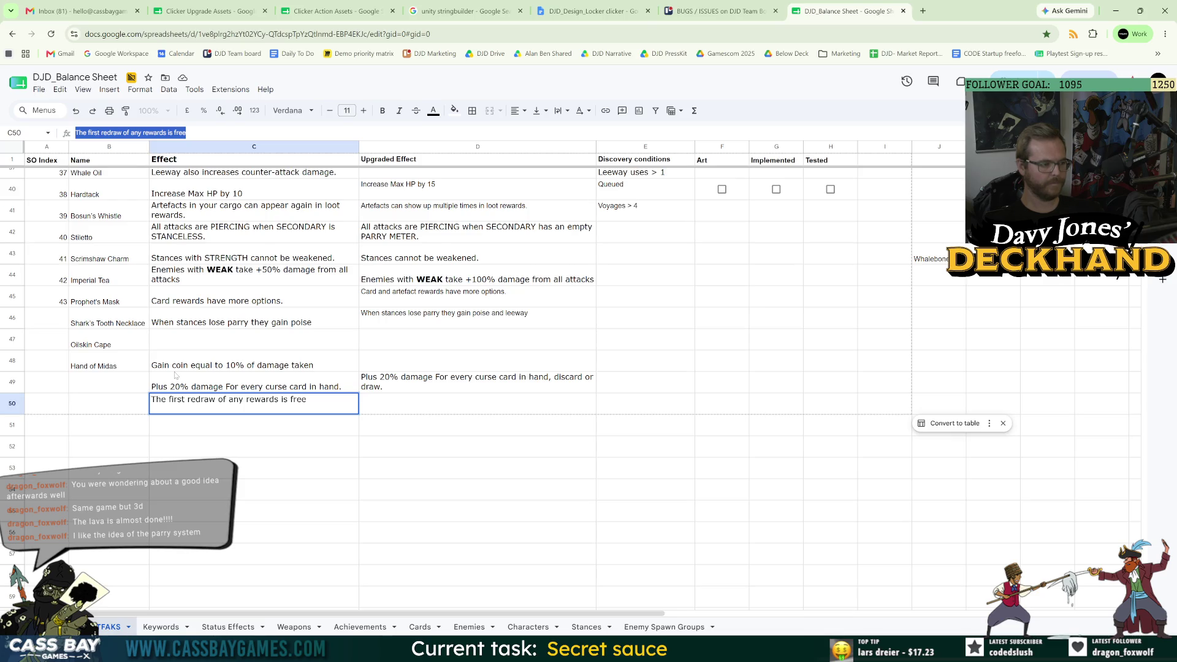
{"action": "left_click", "coordinate": [456, 407]}
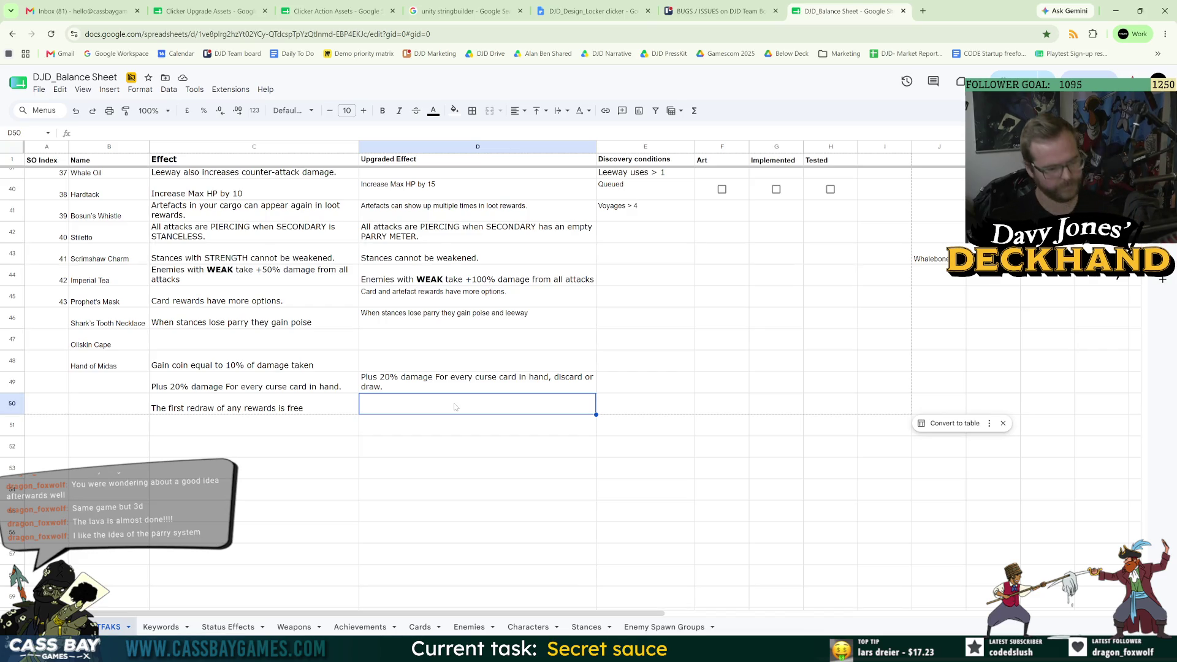
{"action": "key", "text": "Return"}
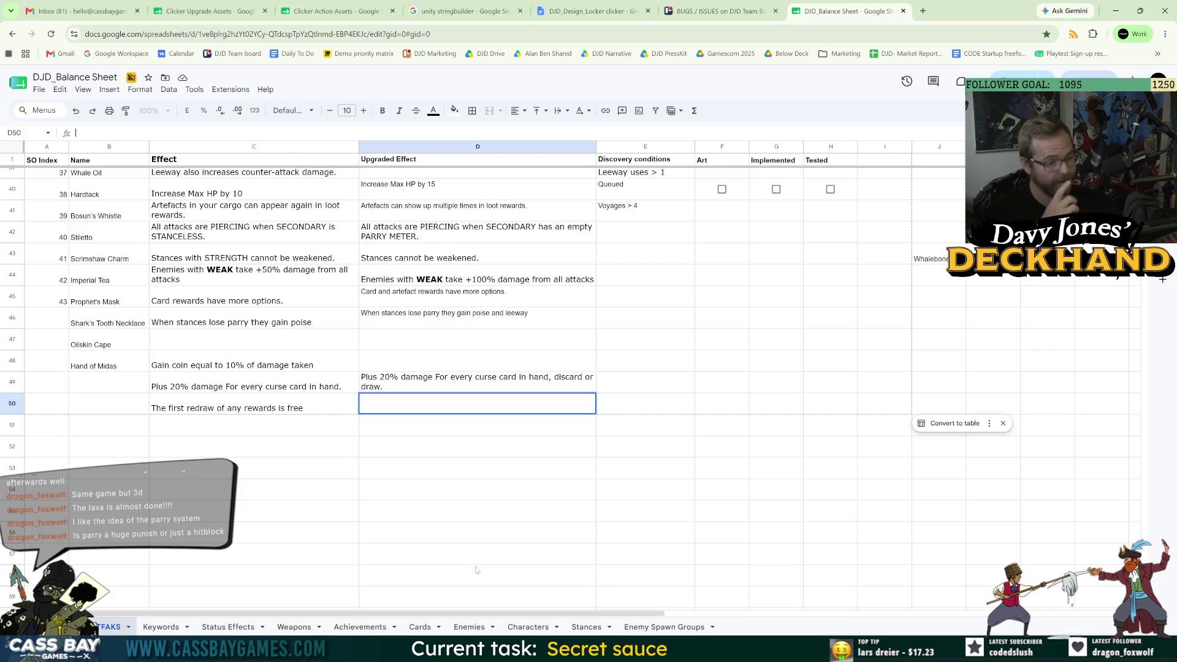
{"action": "left_click", "coordinate": [429, 489]}
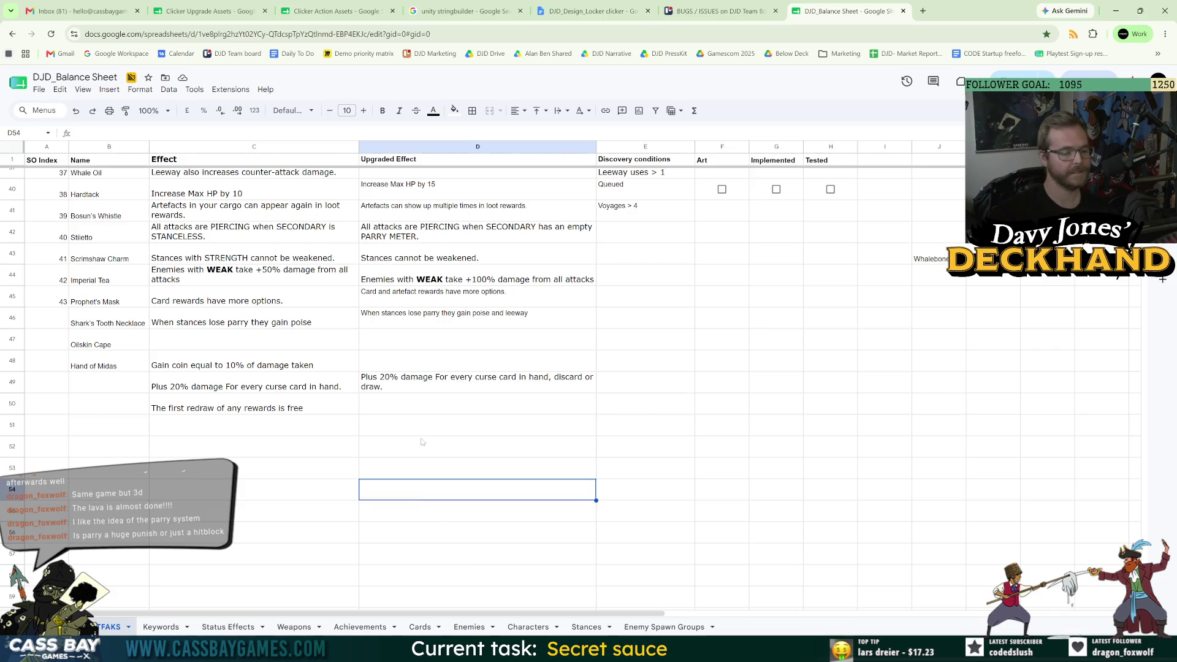
{"action": "left_click", "coordinate": [332, 412]}
{"action": "left_click", "coordinate": [191, 131]}
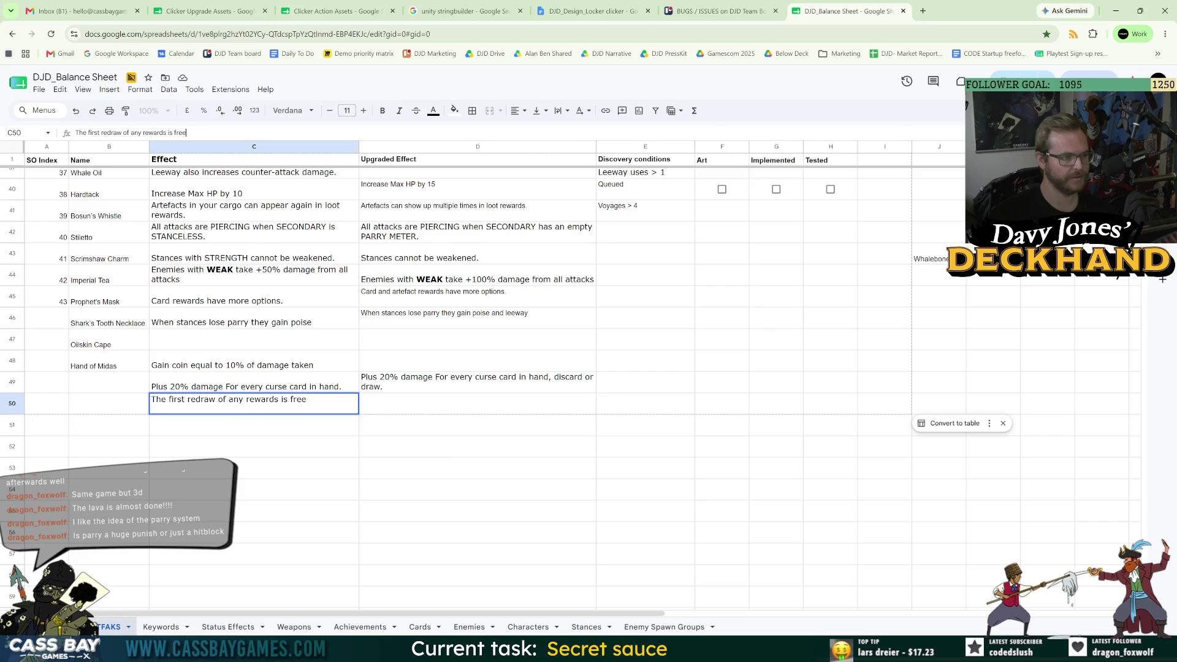
{"action": "key", "text": "Tab"}
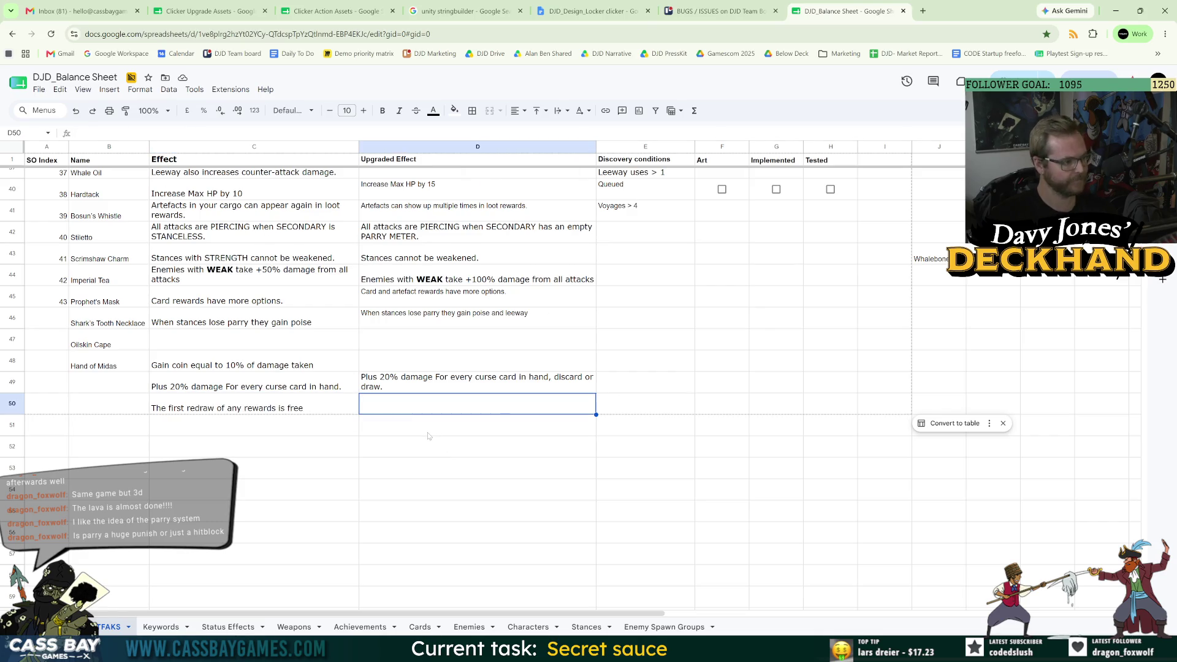
{"action": "left_click", "coordinate": [293, 412]}
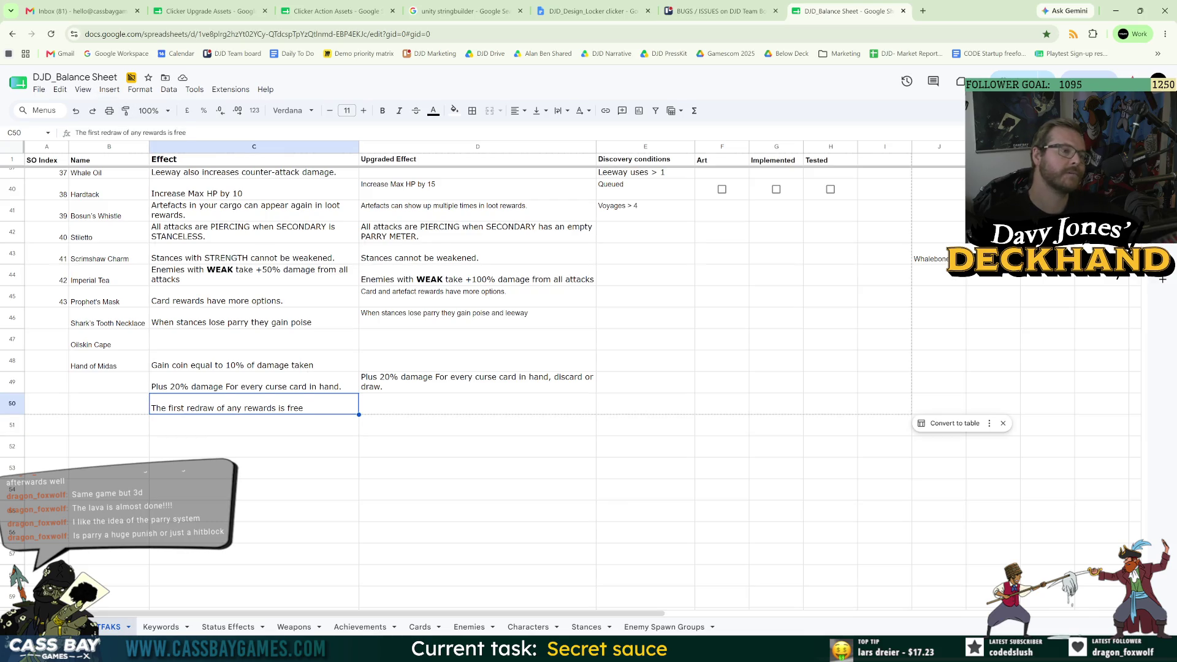
{"action": "key", "text": "Return"}
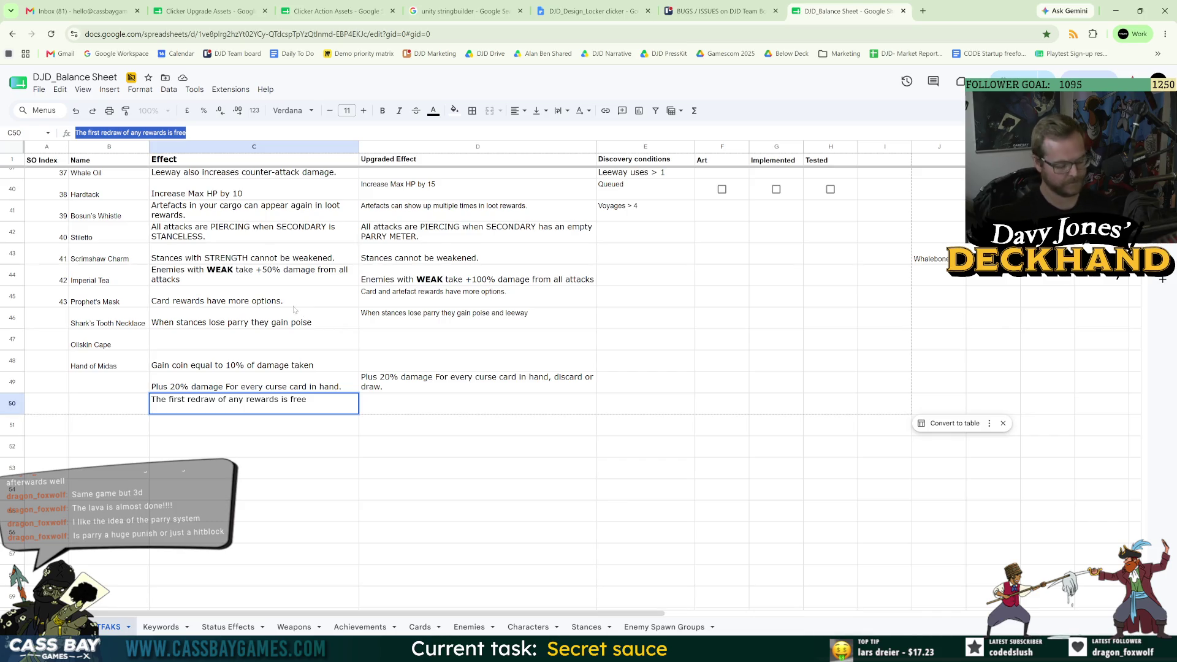
- Rewrite C50's effect as 'Redraws cost half as many souls.'
{"action": "type", "text": "Redraws"}
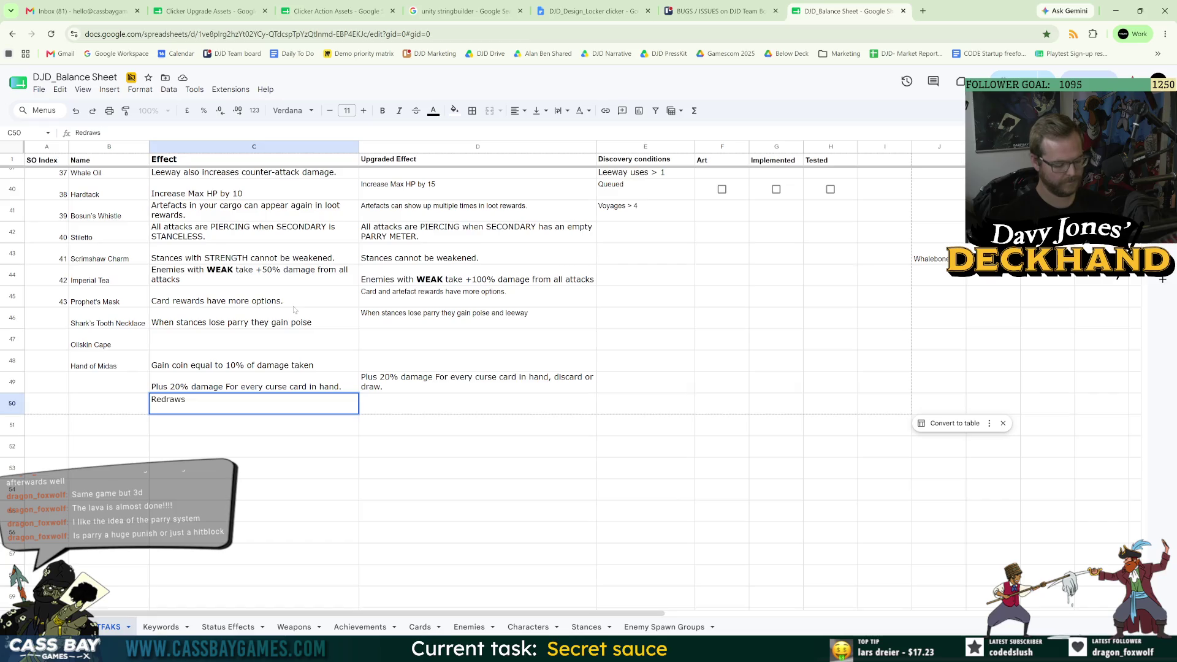
{"action": "type", "text": "cost halve"}
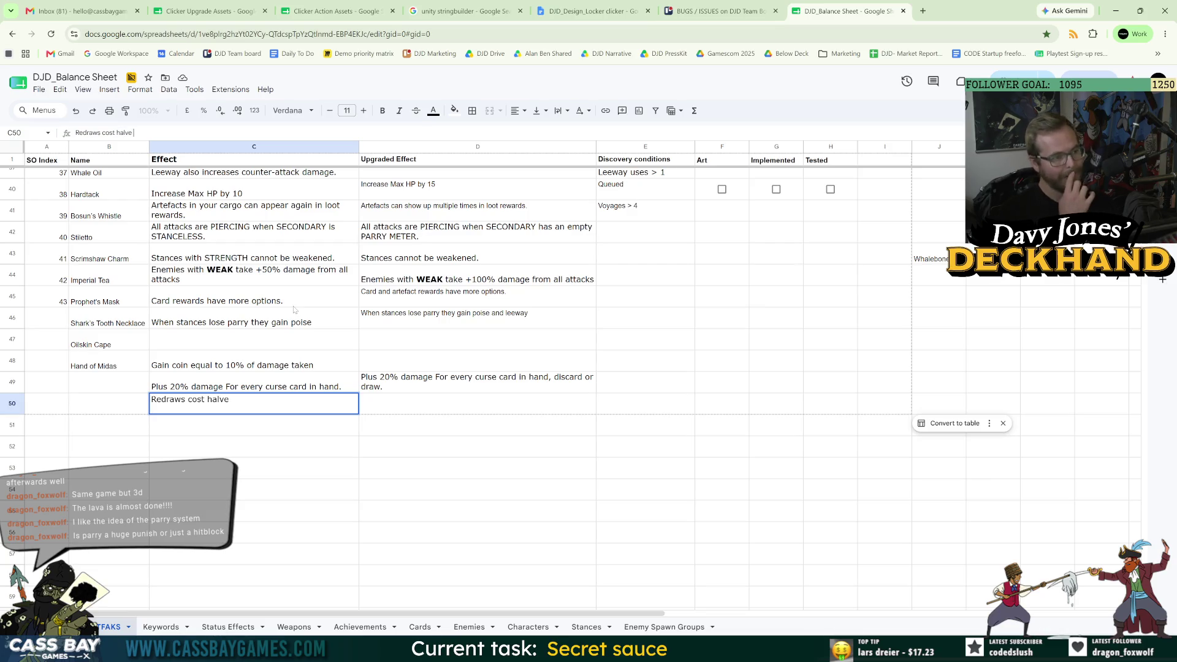
{"action": "key", "text": "BackSpace"}
{"action": "key", "text": "BackSpace"}
{"action": "type", "text": "f"}
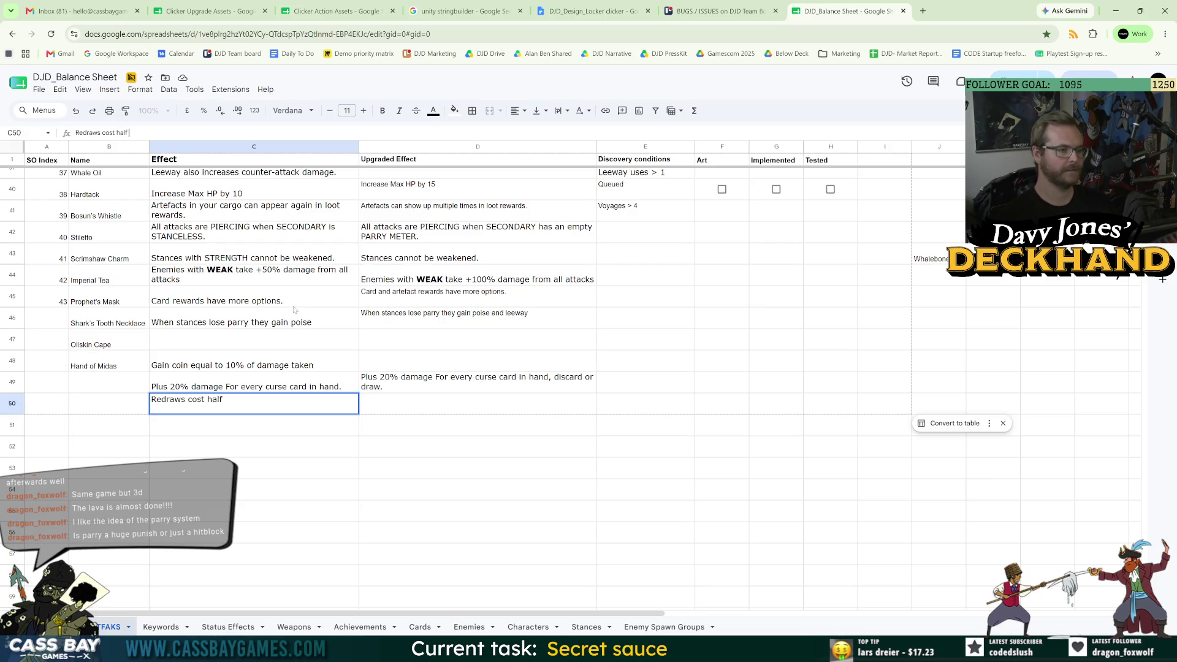
{"action": "type", "text": " as many souls"}
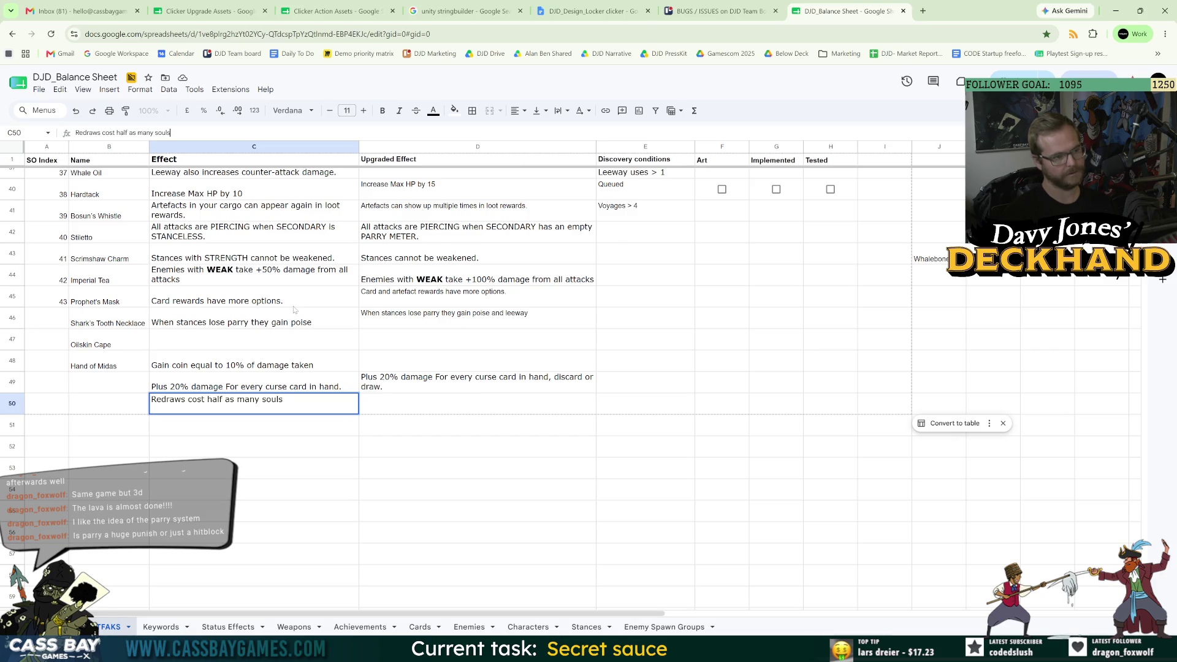
{"action": "key", "text": "Return"}
- Copy the effect into D50 and append 'and the first is free.' as the upgraded effect
{"action": "key", "text": "Up"}
{"action": "key", "text": "ctrl+c"}
{"action": "left_click", "coordinate": [403, 406]}
{"action": "key", "text": "ctrl+v"}
{"action": "double_click", "coordinate": [403, 406]}
{"action": "key", "text": "BackSpace"}
{"action": "type", "text": "and the first is free."}
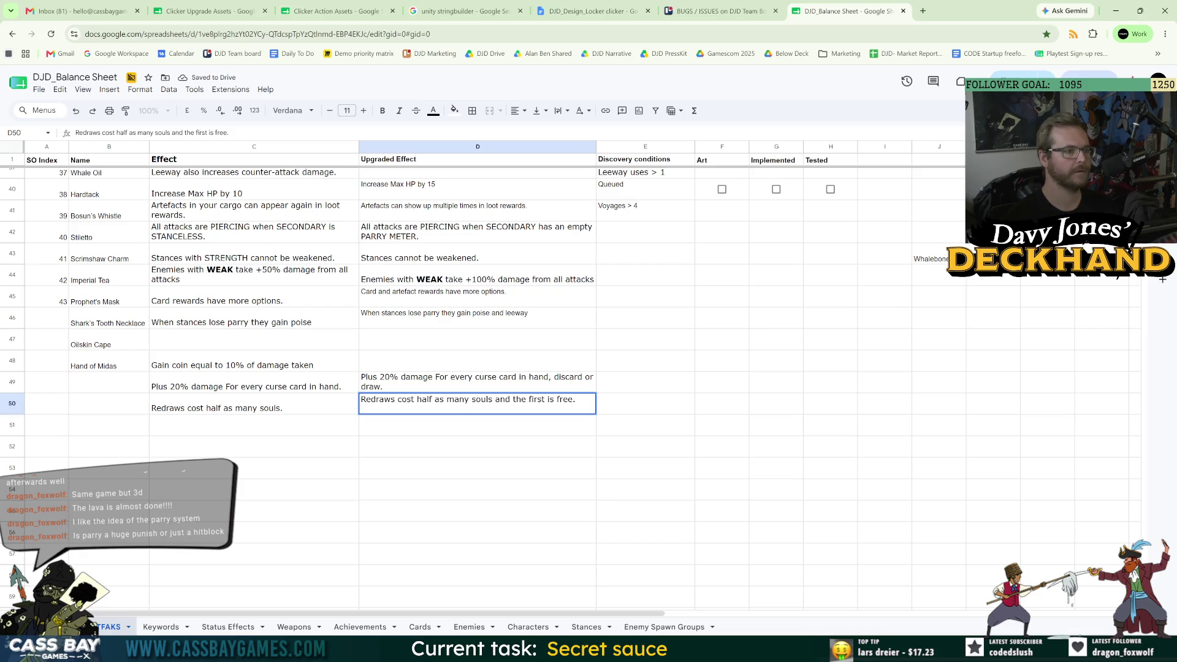
{"action": "key", "text": "Return"}
{"action": "key", "text": "Up"}
{"action": "key", "text": "Down"}
{"action": "key", "text": "Down"}
{"action": "key", "text": "Down"}
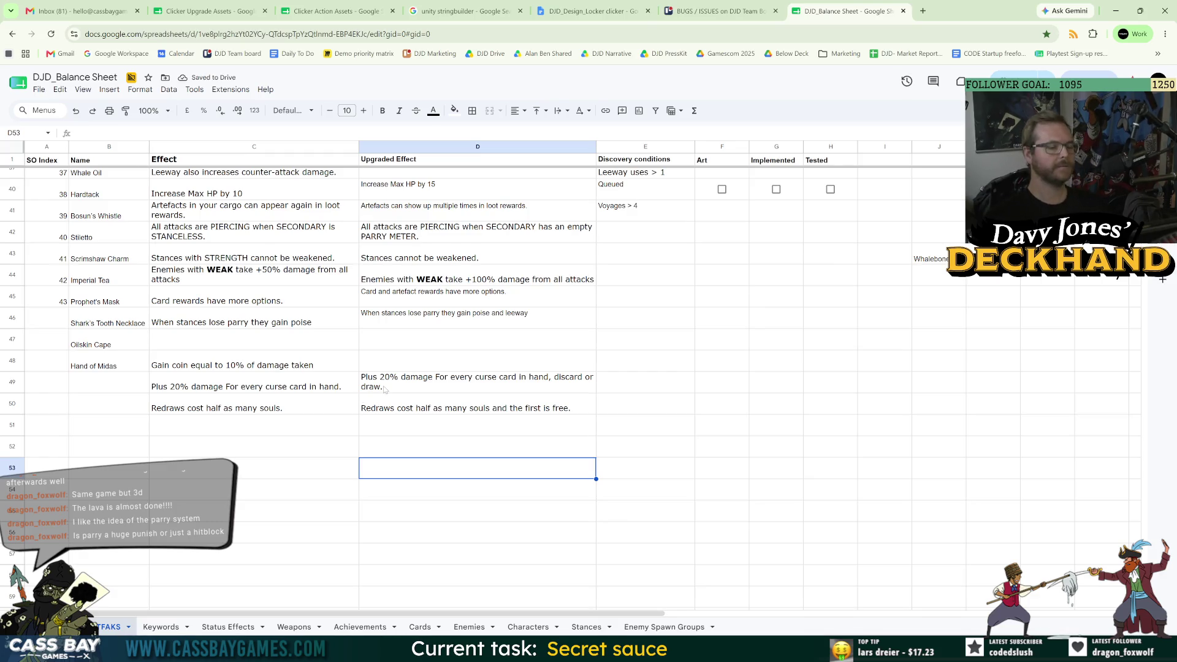
{"action": "left_click", "coordinate": [111, 406]}
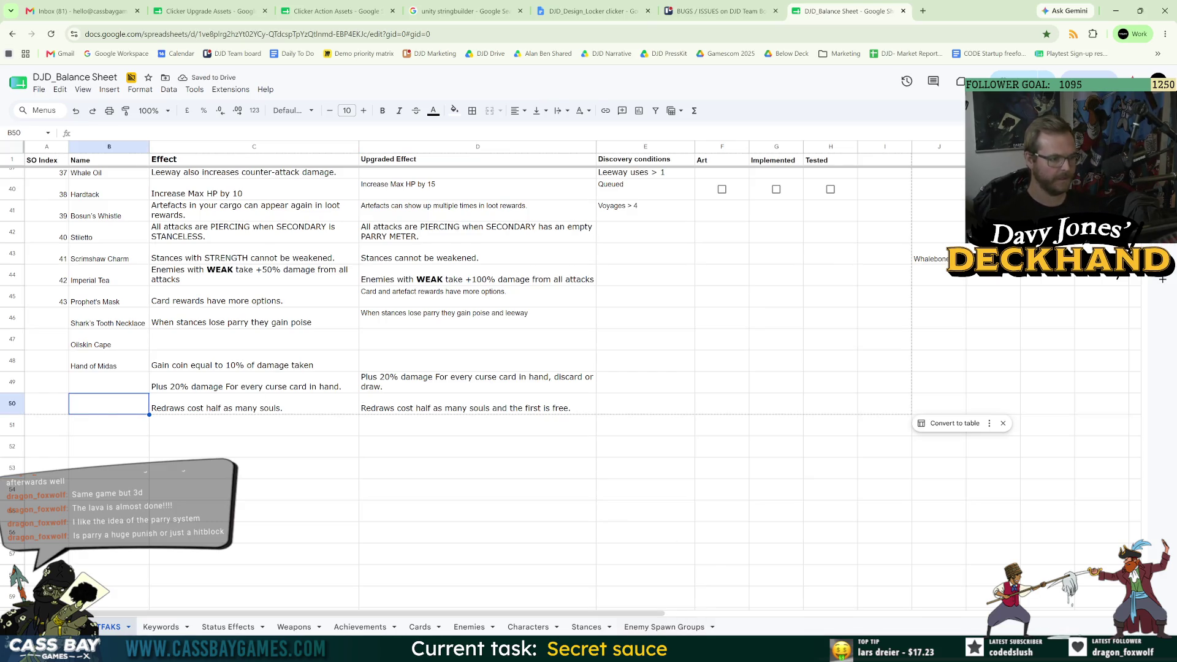
{"action": "key", "text": "alt+Tab"}
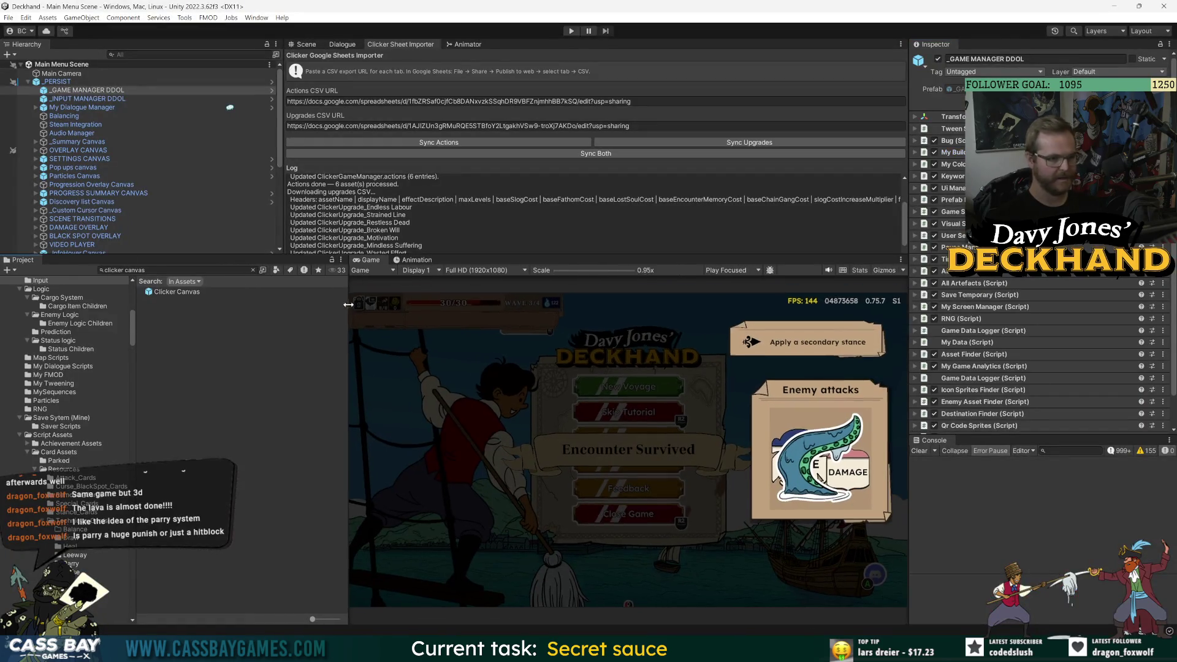
- Browse to the Artefacts Consumables Status Icons folder and preview the Pack4 and Pack3 sprite sheets
{"action": "left_click_drag", "start_coordinate": [538, 257], "coordinate": [538, 311]}
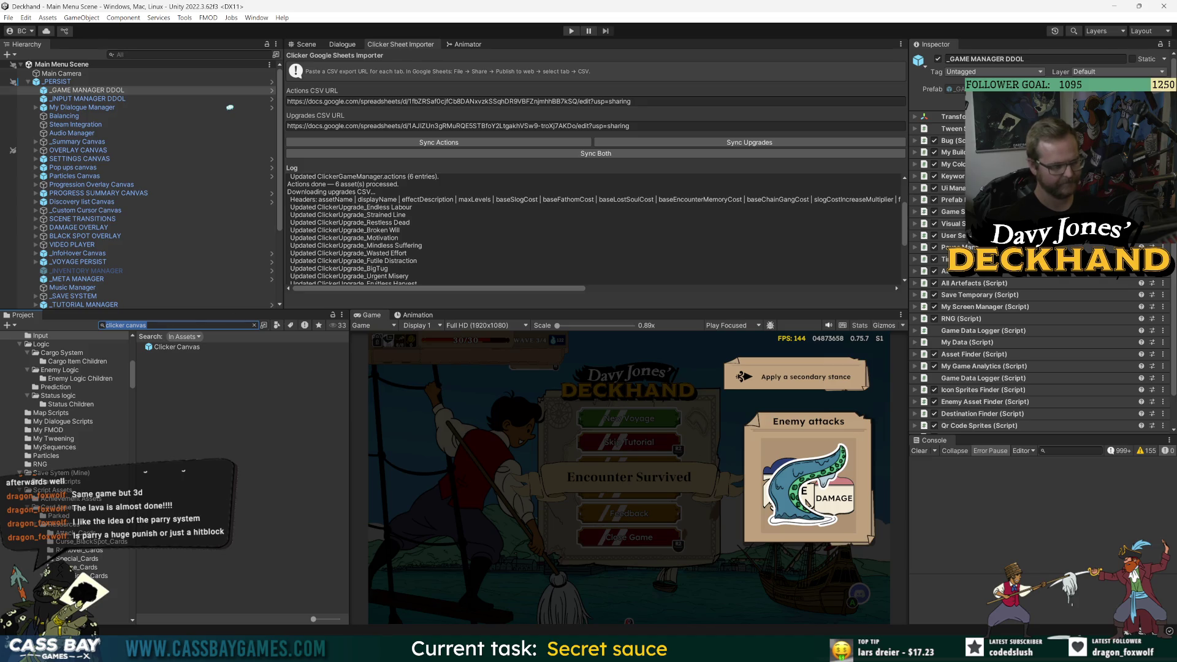
{"action": "scroll", "coordinate": [67, 380], "scroll_direction": "up", "scroll_amount": 5}
{"action": "left_click", "coordinate": [34, 361]}
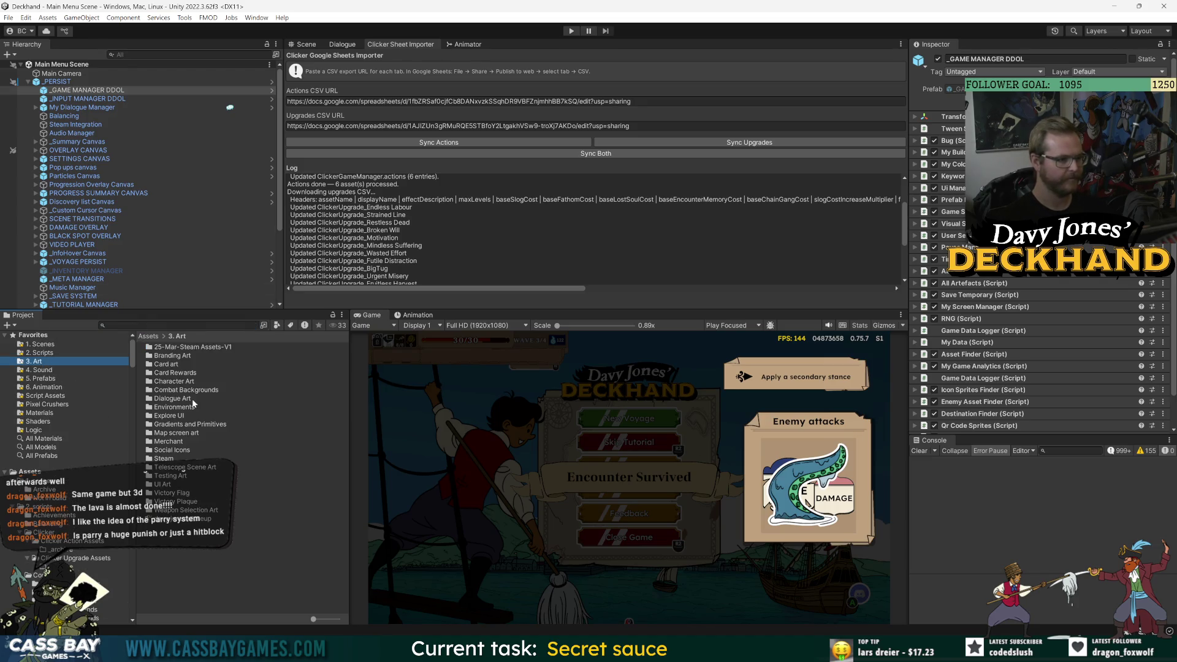
{"action": "double_click", "coordinate": [163, 484]}
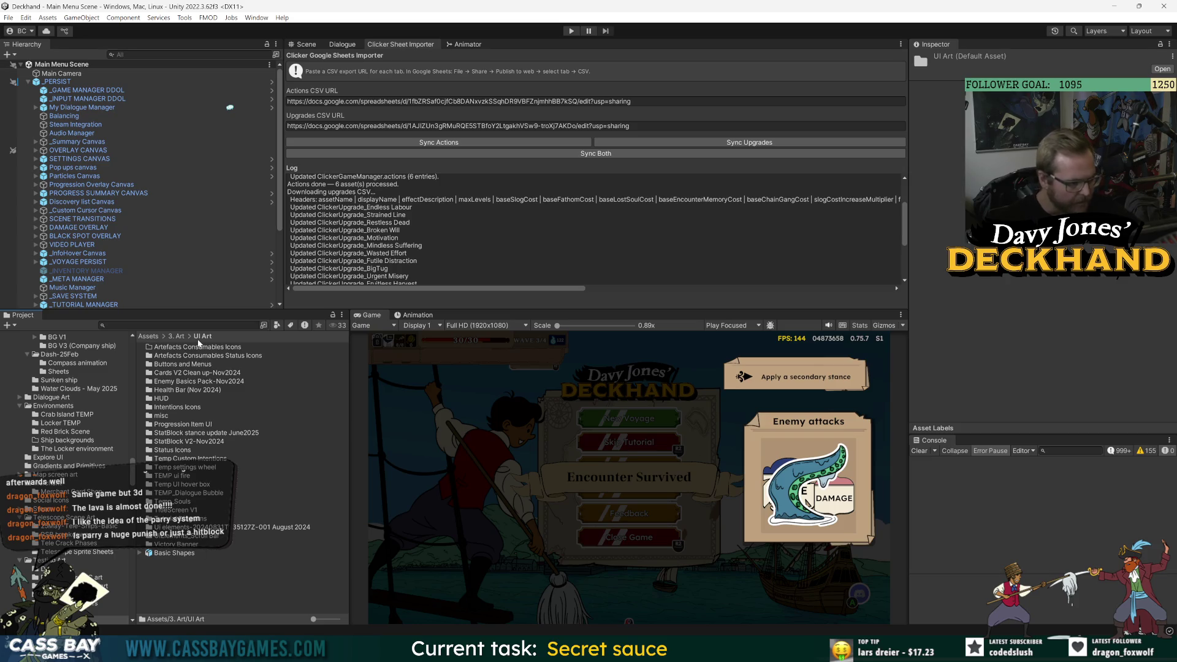
{"action": "double_click", "coordinate": [201, 356]}
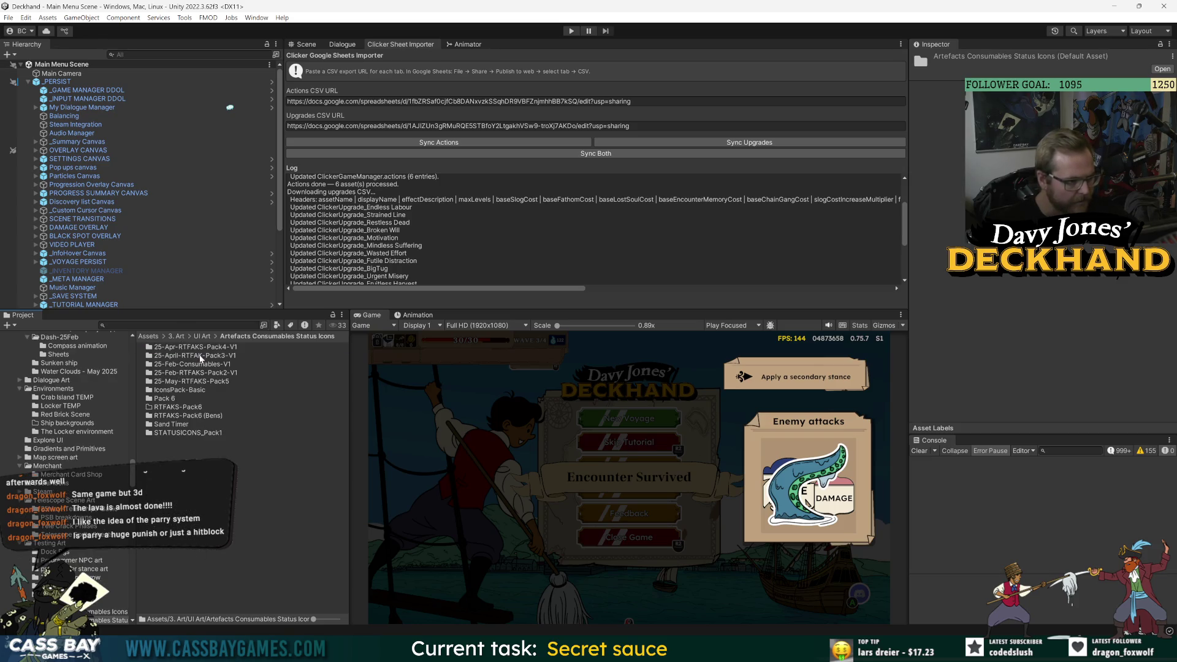
{"action": "double_click", "coordinate": [195, 347]}
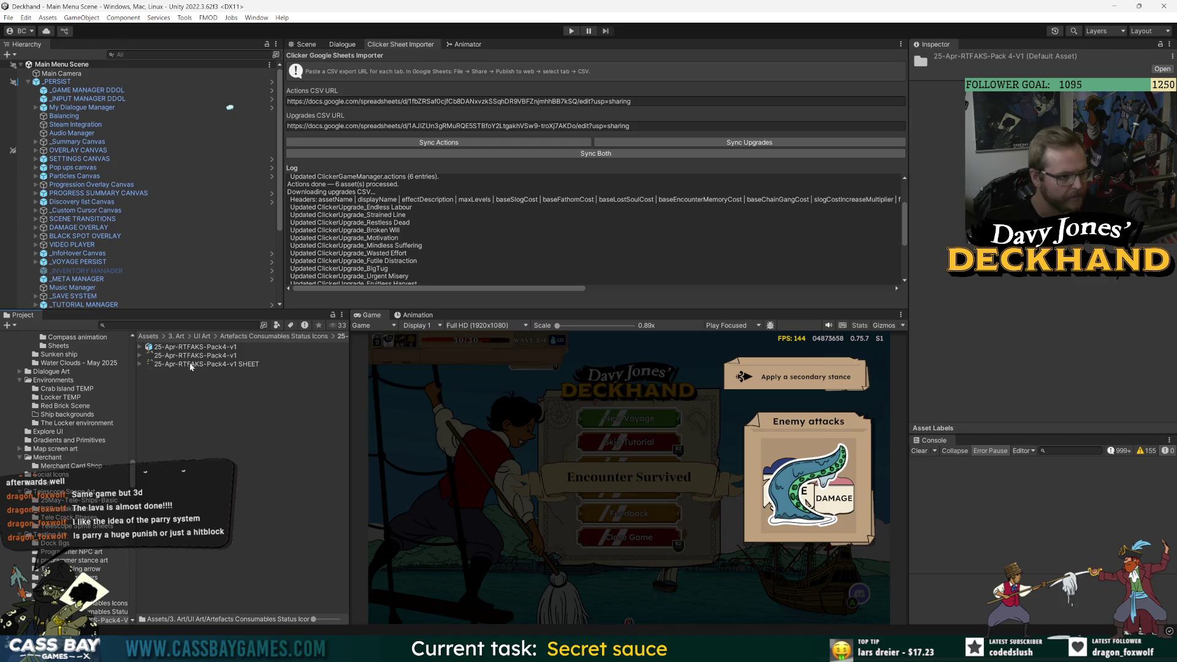
{"action": "left_click", "coordinate": [190, 365]}
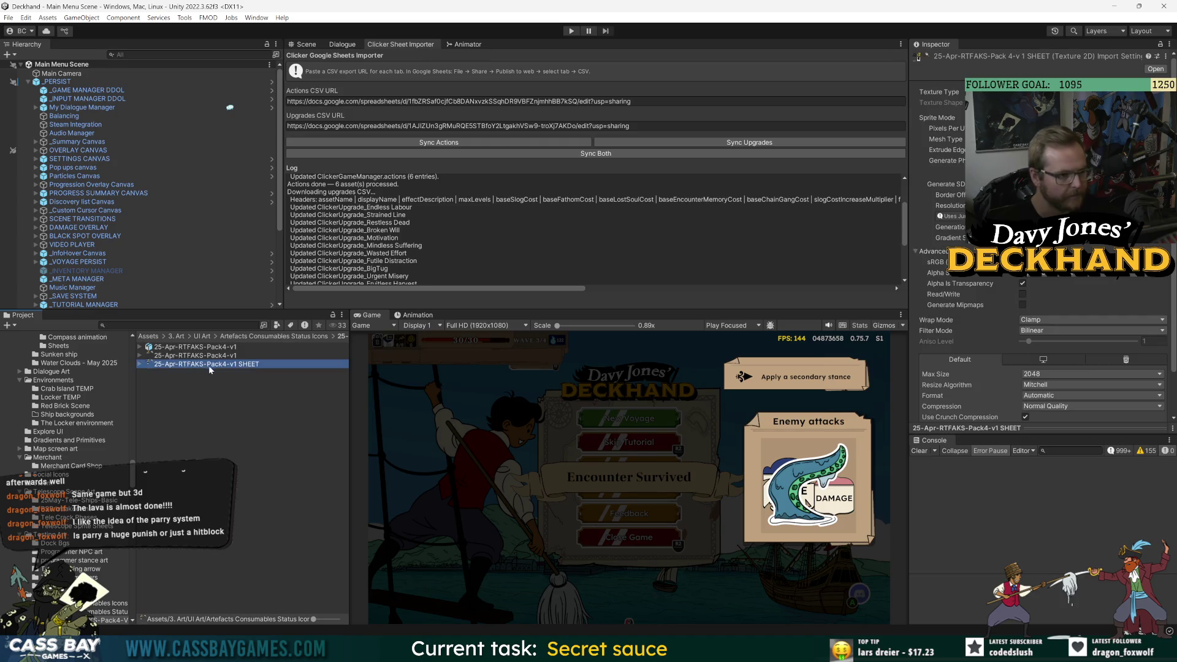
{"action": "left_click", "coordinate": [141, 364]}
{"action": "left_click_drag", "start_coordinate": [991, 428], "coordinate": [991, 331]}
{"action": "left_click", "coordinate": [1053, 452]}
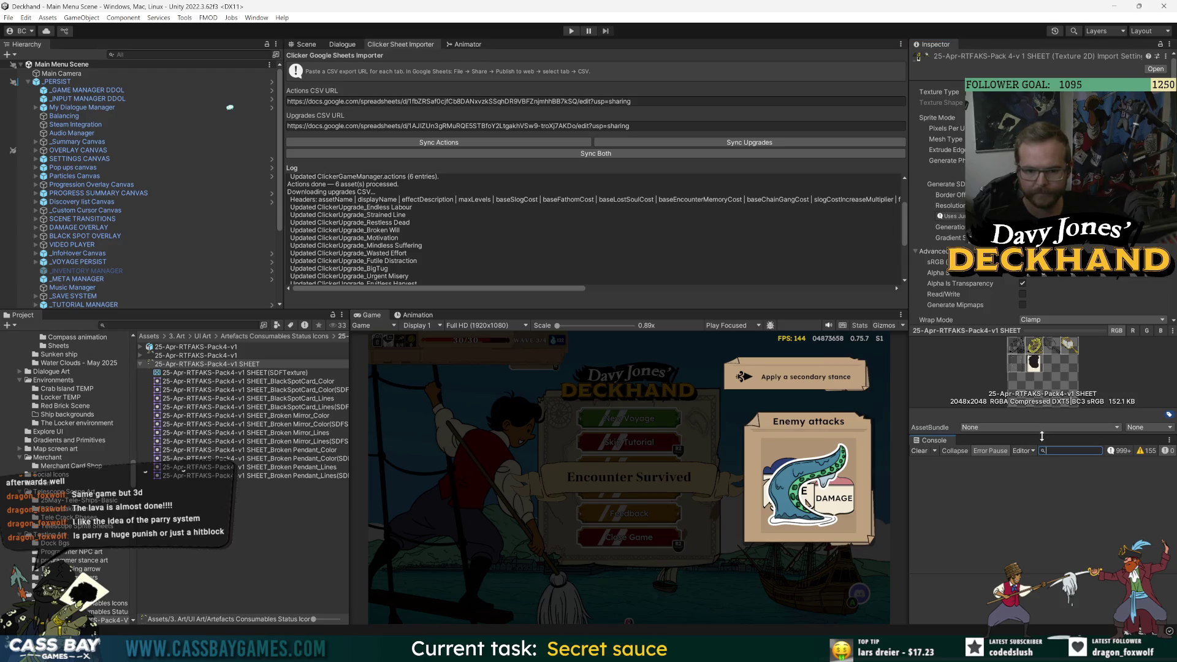
{"action": "left_click_drag", "start_coordinate": [1042, 433], "coordinate": [1042, 487]}
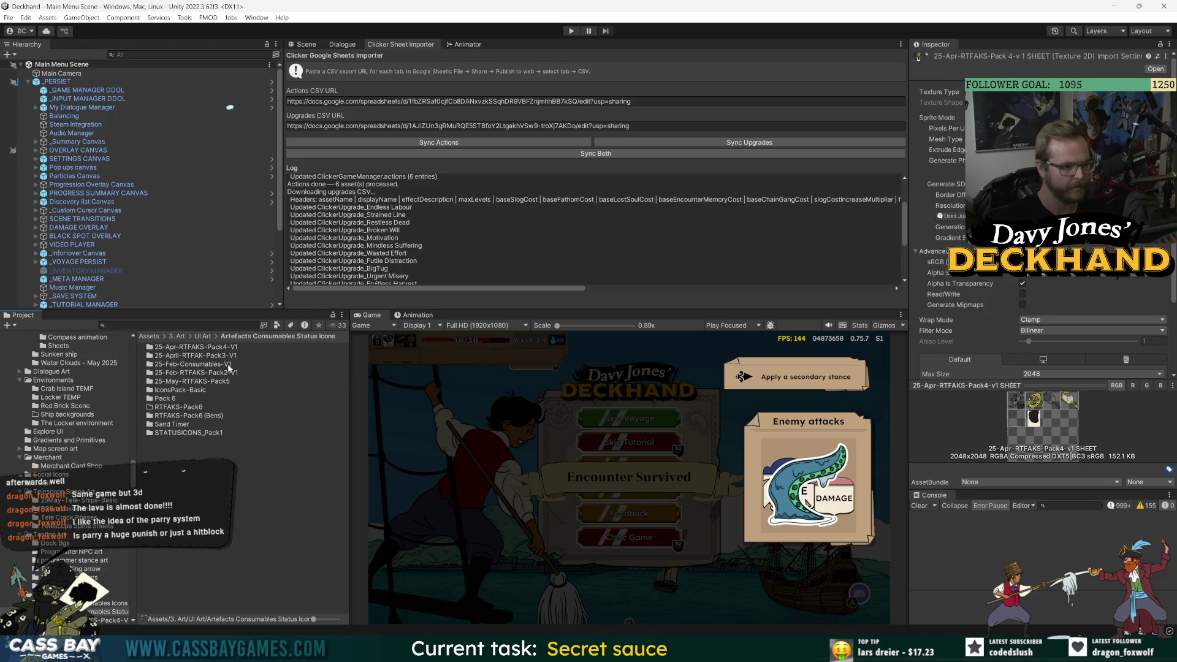
{"action": "left_click", "coordinate": [226, 360]}
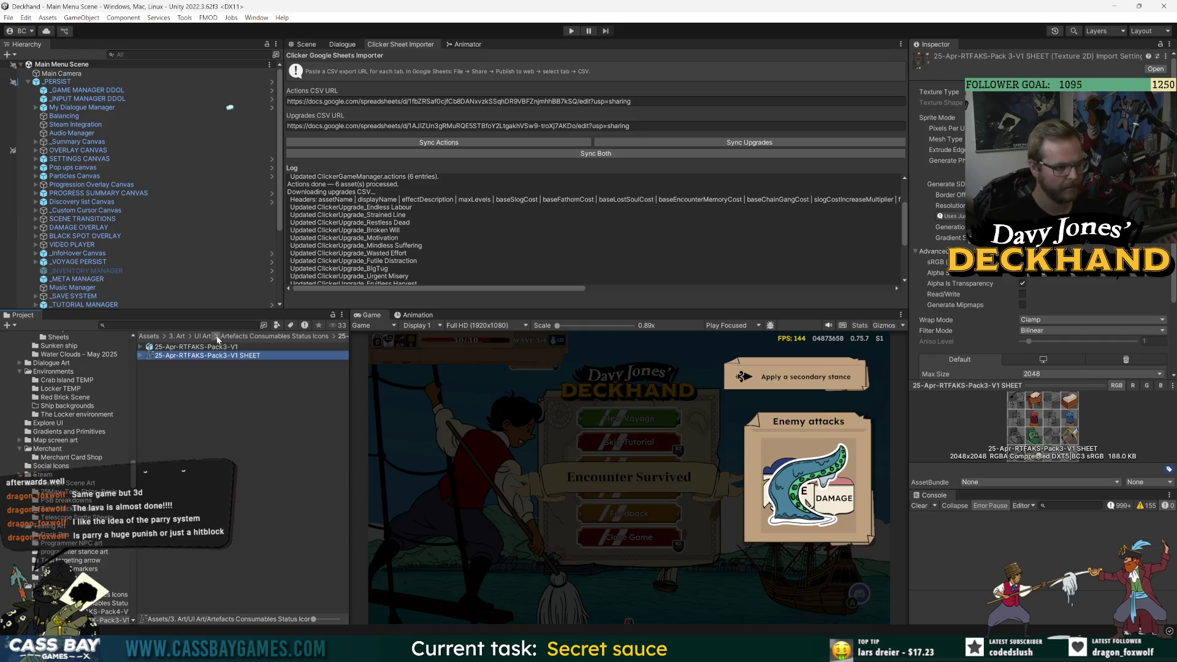
- Open the 25-Feb-Consumables-V1 sprite sheet, list its sprites, and preview SHEET_20 and SHEET_21
{"action": "key", "text": "Down"}
{"action": "left_click", "coordinate": [178, 356]}
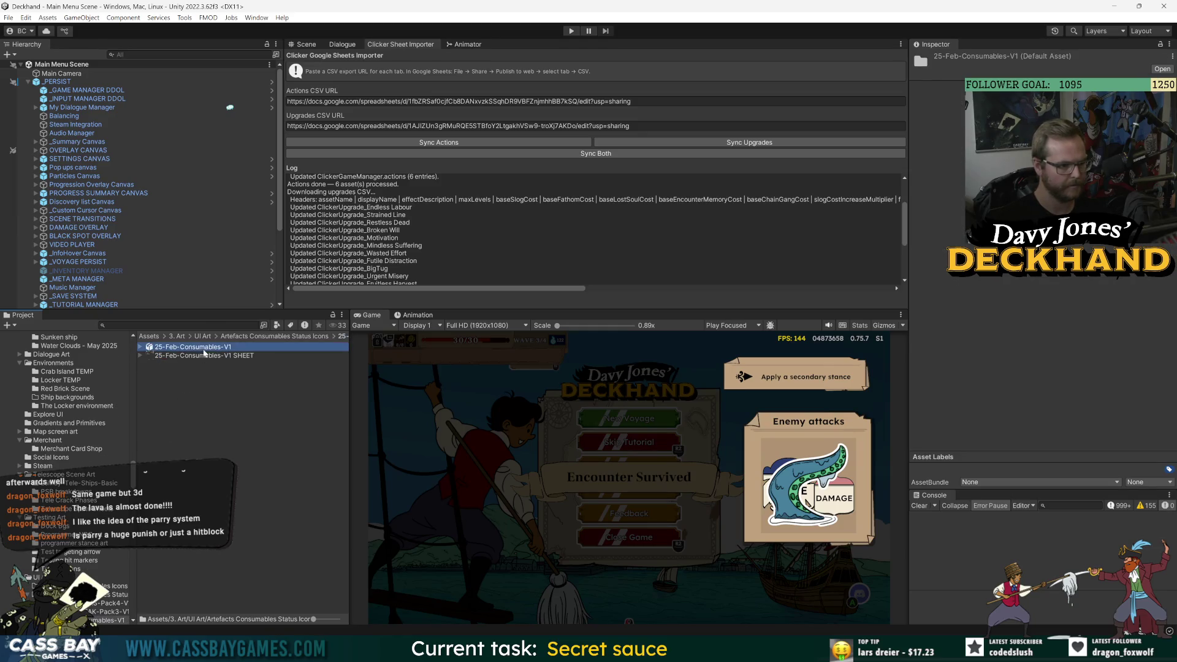
{"action": "left_click", "coordinate": [140, 355]}
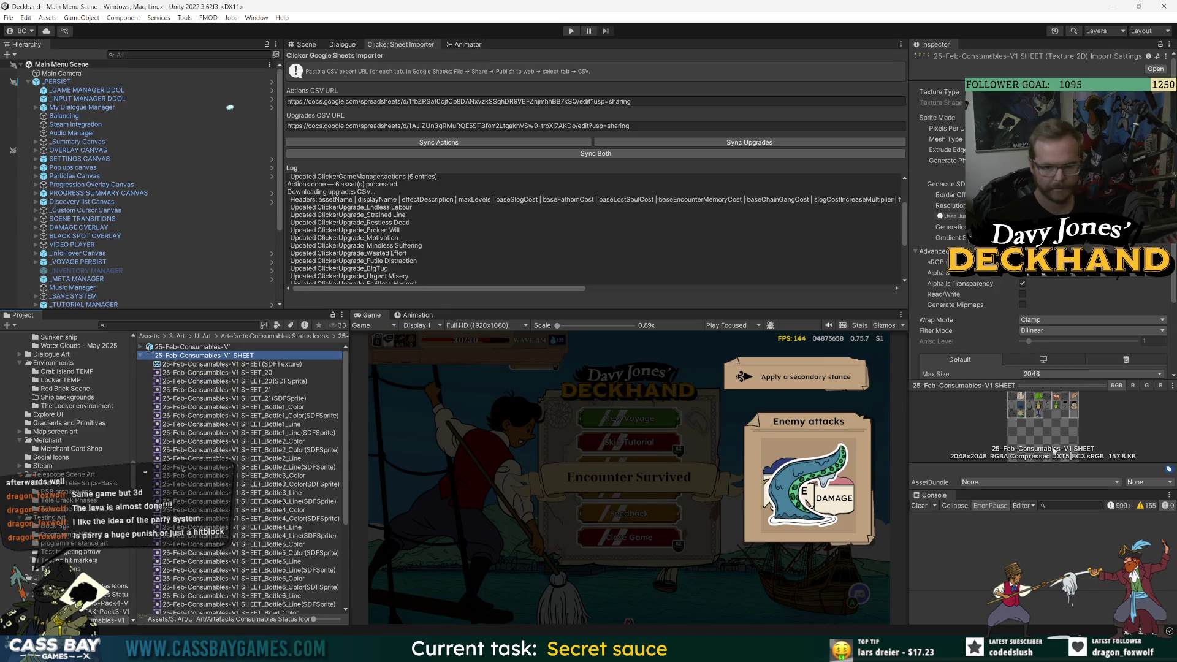
{"action": "left_click_drag", "start_coordinate": [1014, 383], "coordinate": [1014, 248]}
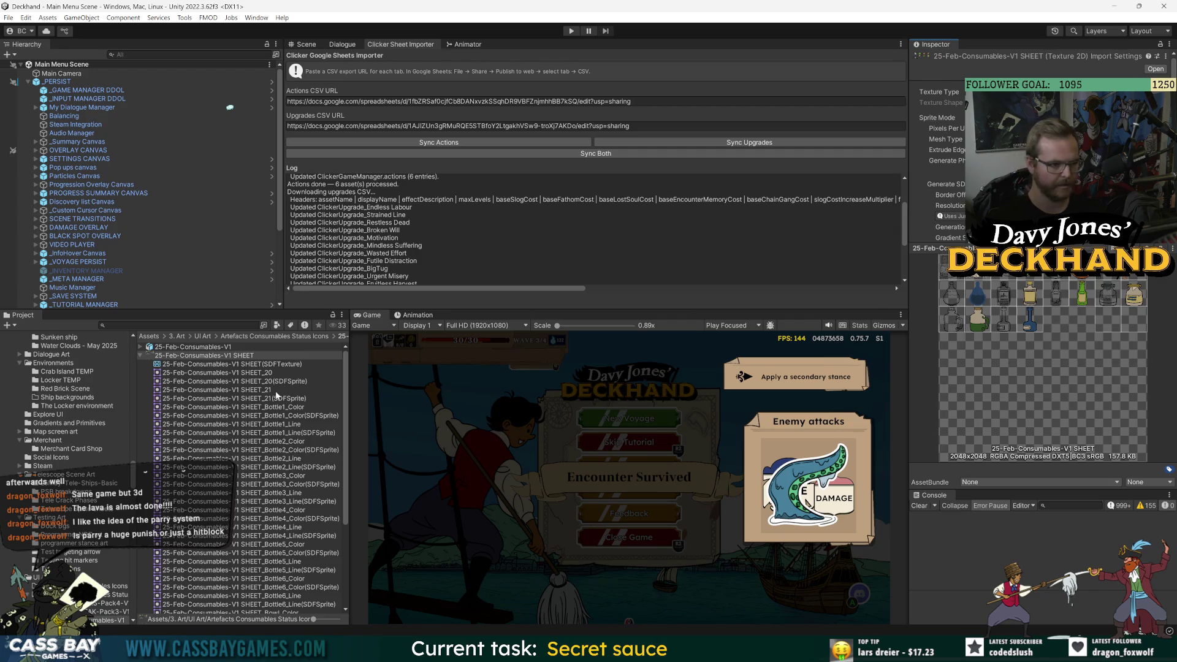
{"action": "left_click", "coordinate": [276, 391]}
{"action": "left_click", "coordinate": [268, 373]}
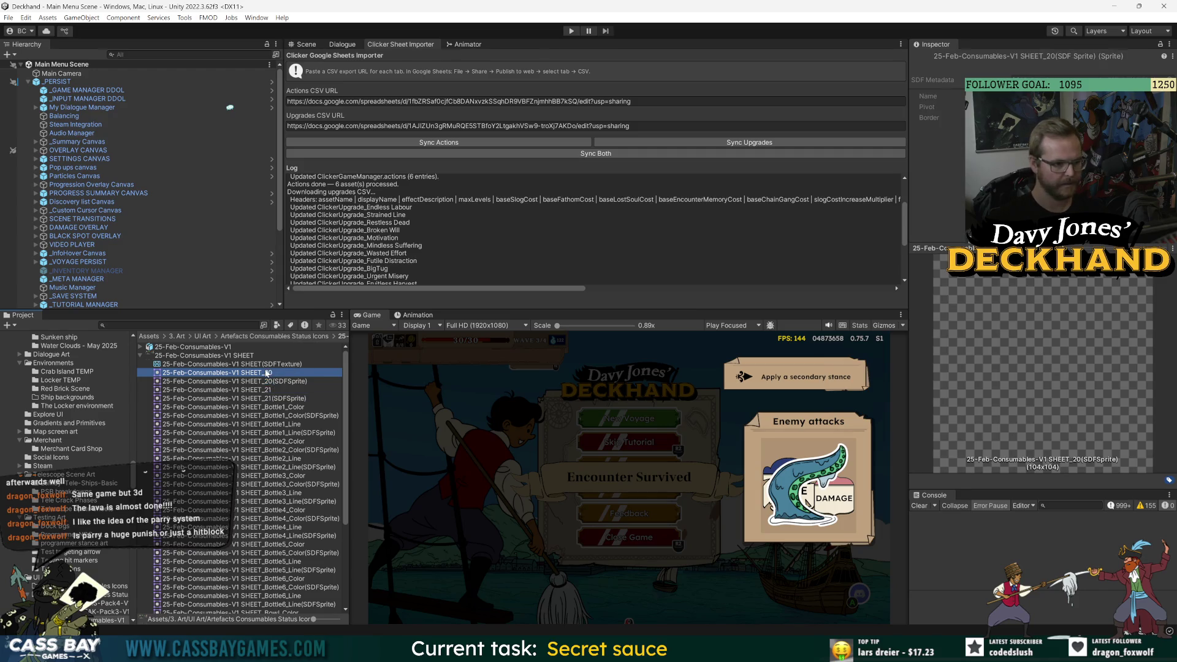
- Compare the bottle, green bottle and jar sprites' colour and line-art versions
{"action": "key", "text": "Down"}
{"action": "key", "text": "Down"}
{"action": "key", "text": "Down"}
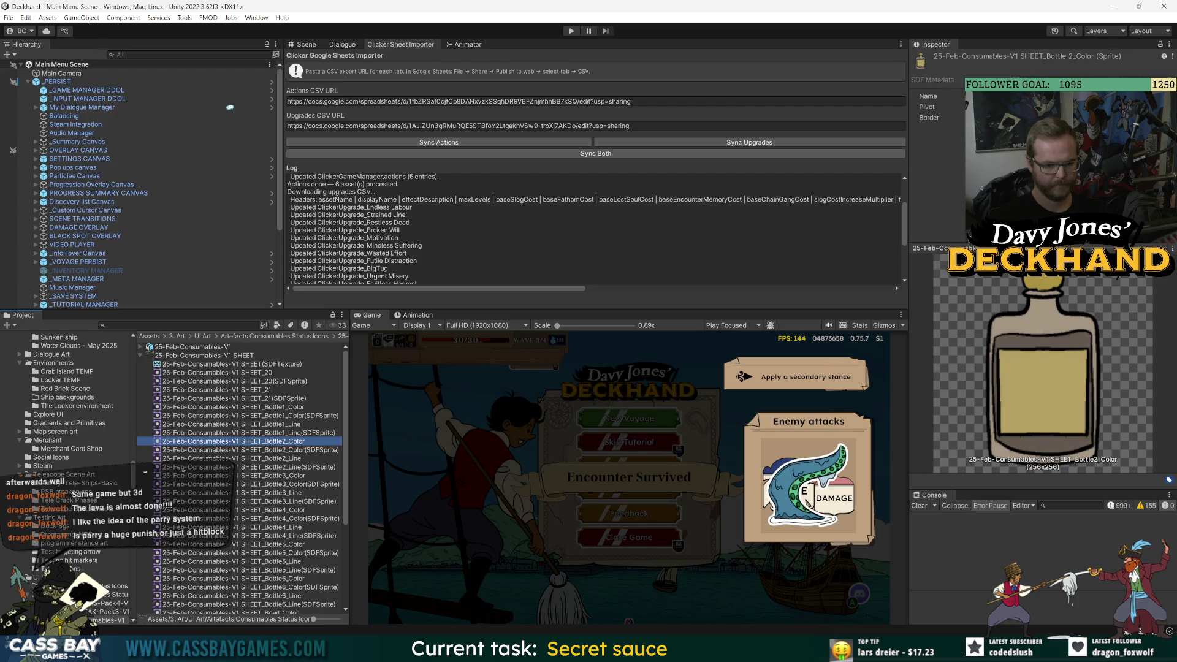
{"action": "mouse_move", "coordinate": [660, 649]}
{"action": "key", "text": "Down"}
{"action": "key", "text": "Down"}
{"action": "key", "text": "Down"}
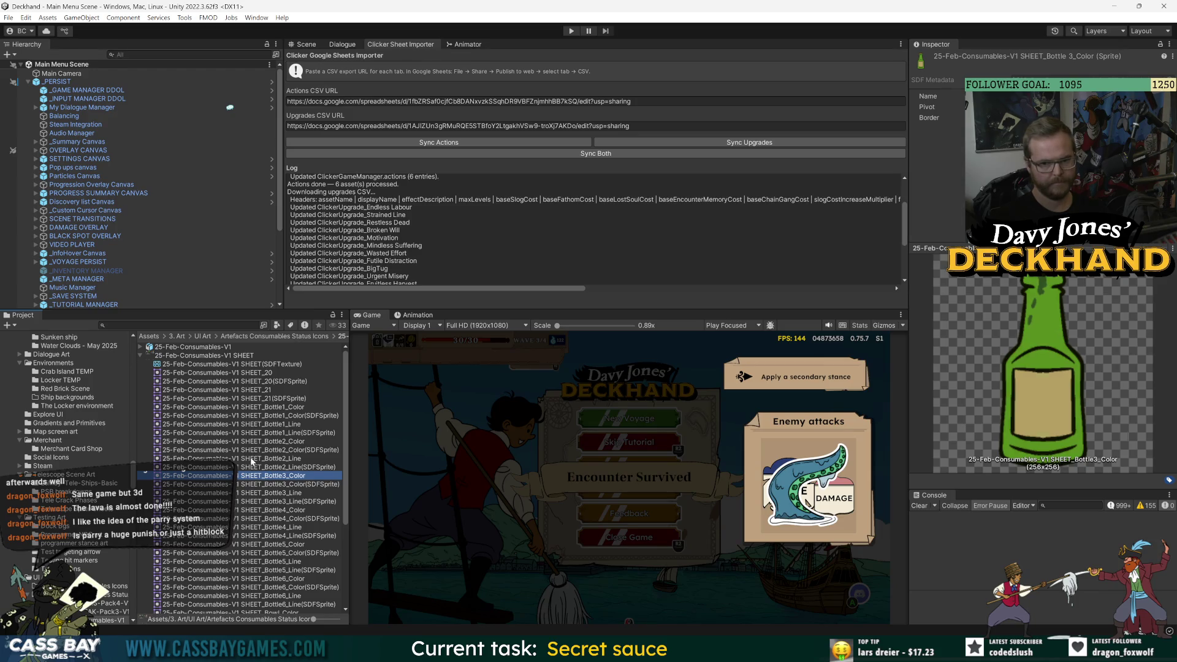
{"action": "key", "text": "Down"}
{"action": "key", "text": "Down"}
{"action": "key", "text": "Down"}
{"action": "key", "text": "Down"}
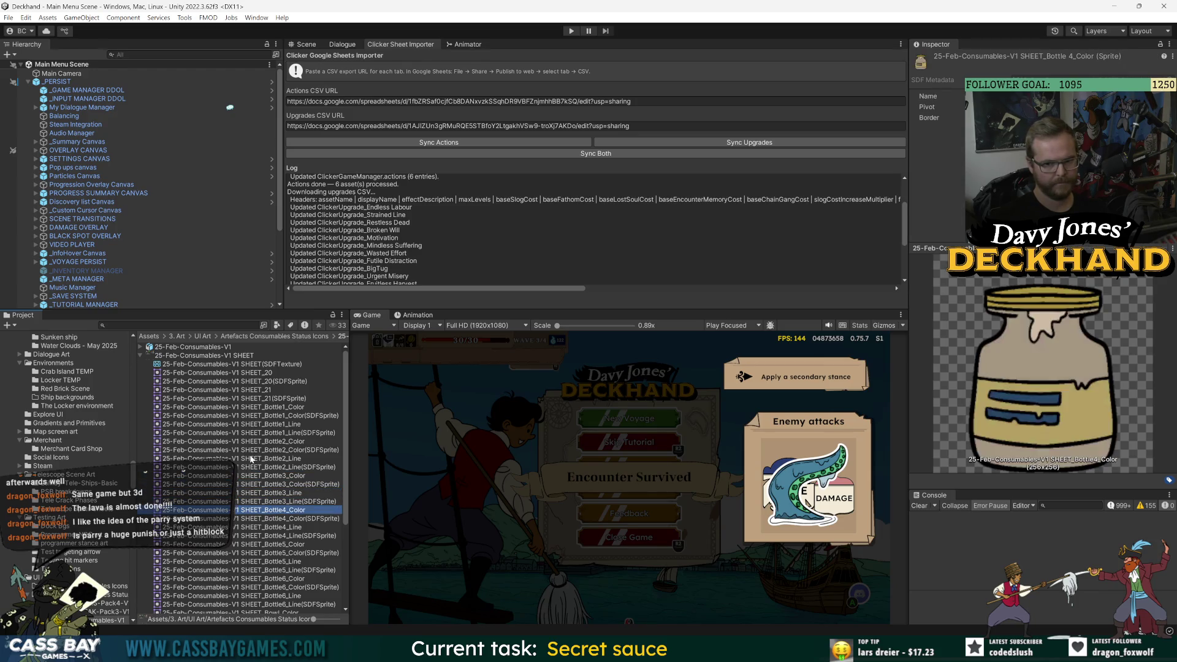
{"action": "key", "text": "Down"}
{"action": "key", "text": "Down"}
{"action": "key", "text": "Up"}
{"action": "key", "text": "Up"}
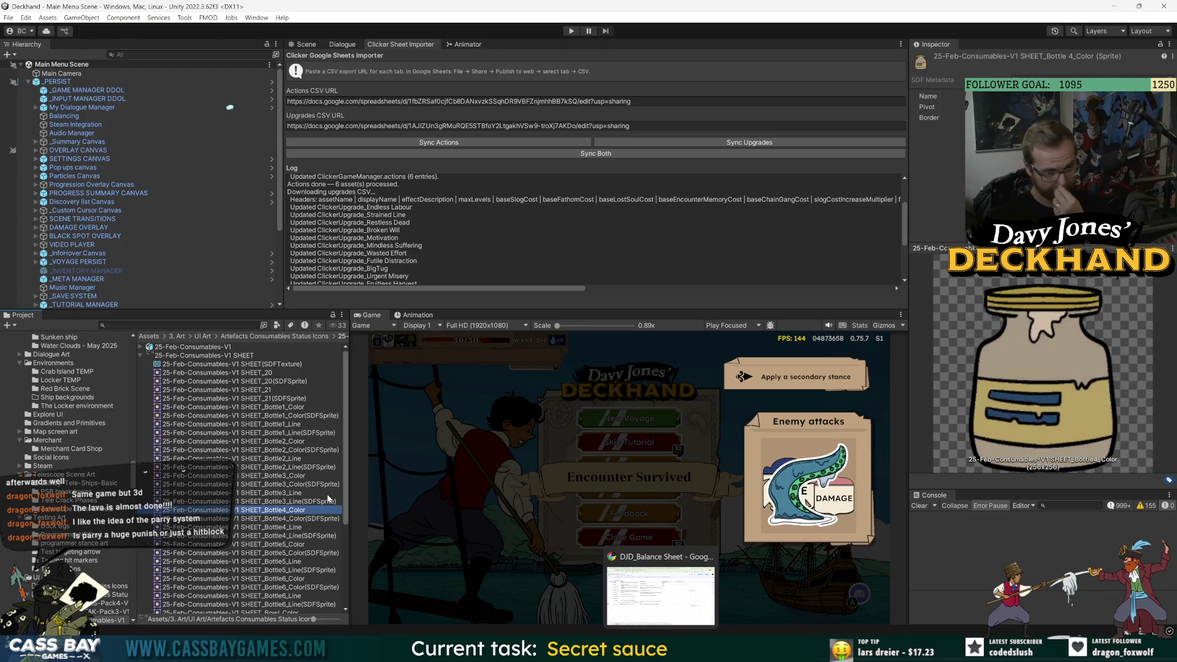
{"action": "key", "text": "Down"}
{"action": "key", "text": "Down"}
{"action": "key", "text": "Up"}
{"action": "key", "text": "Up"}
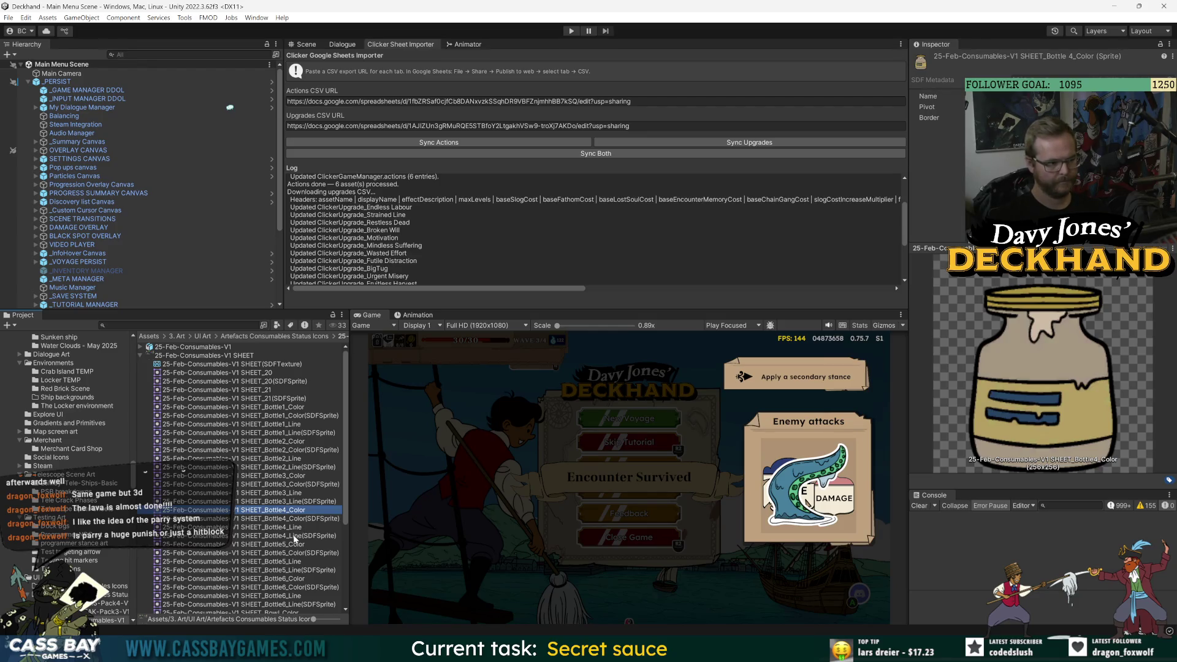
{"action": "mouse_move", "coordinate": [732, 650]}
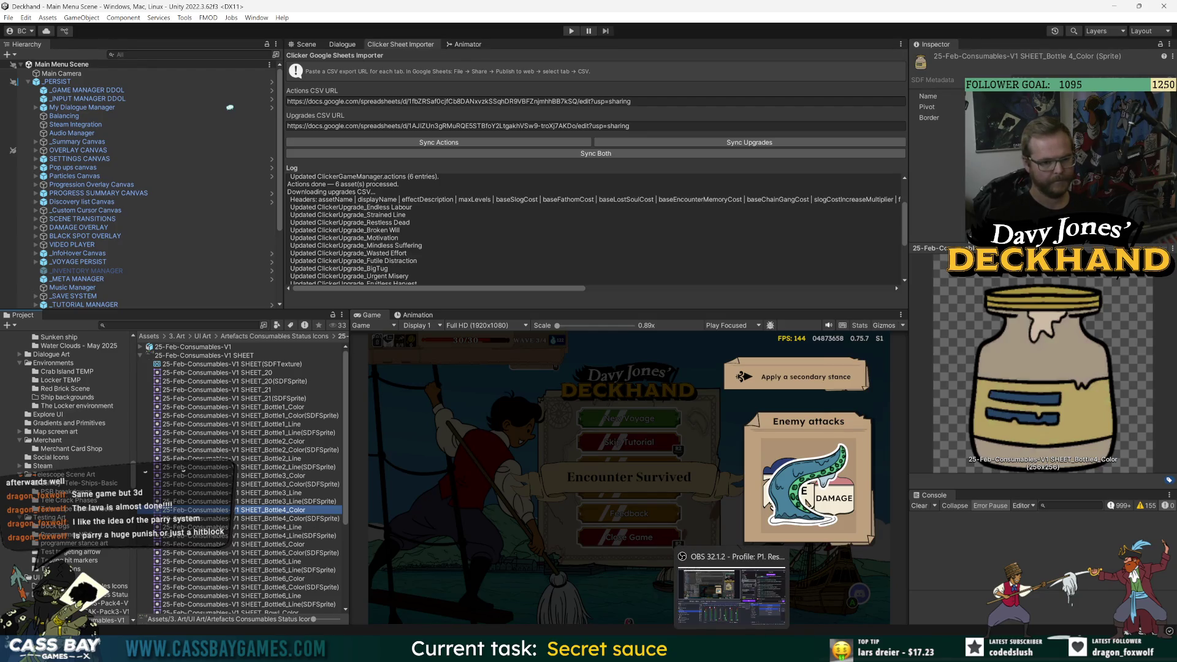
{"action": "left_click", "coordinate": [693, 589]}
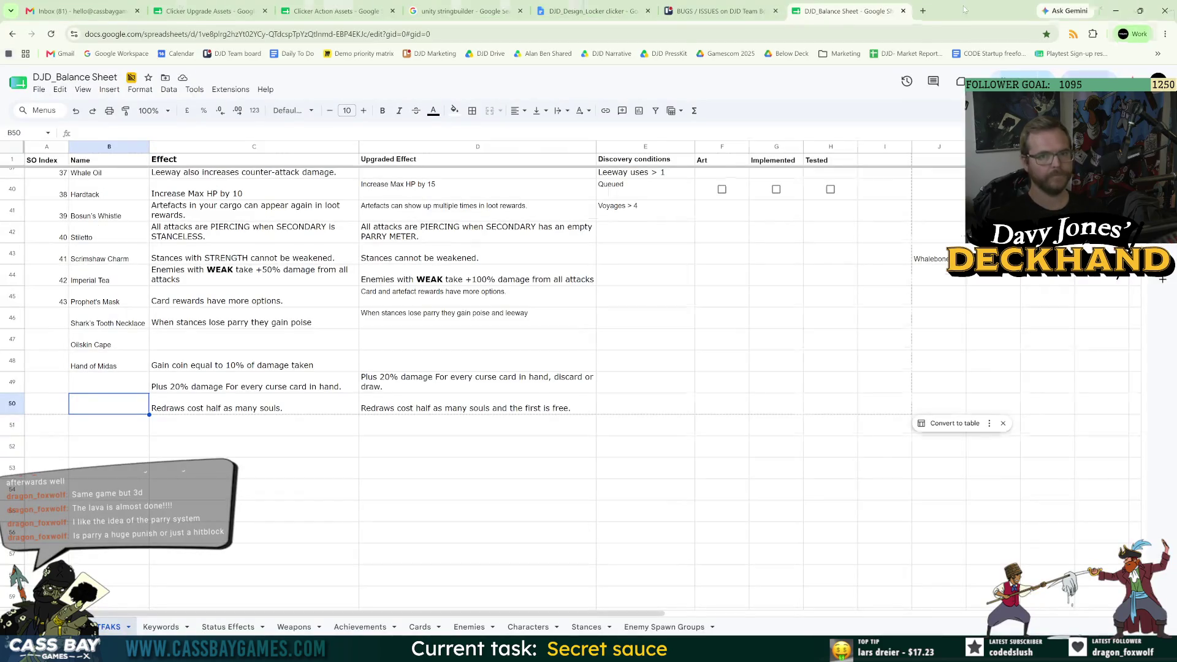
{"action": "key", "text": "alt+Tab"}
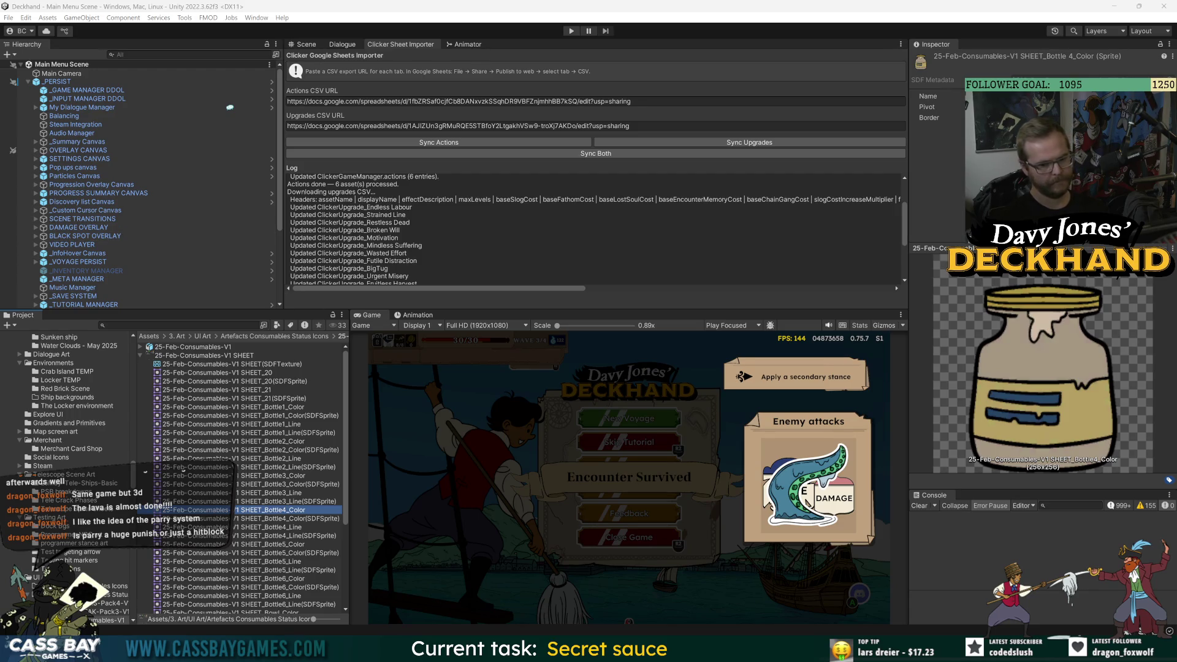
{"action": "mouse_move", "coordinate": [803, 650]}
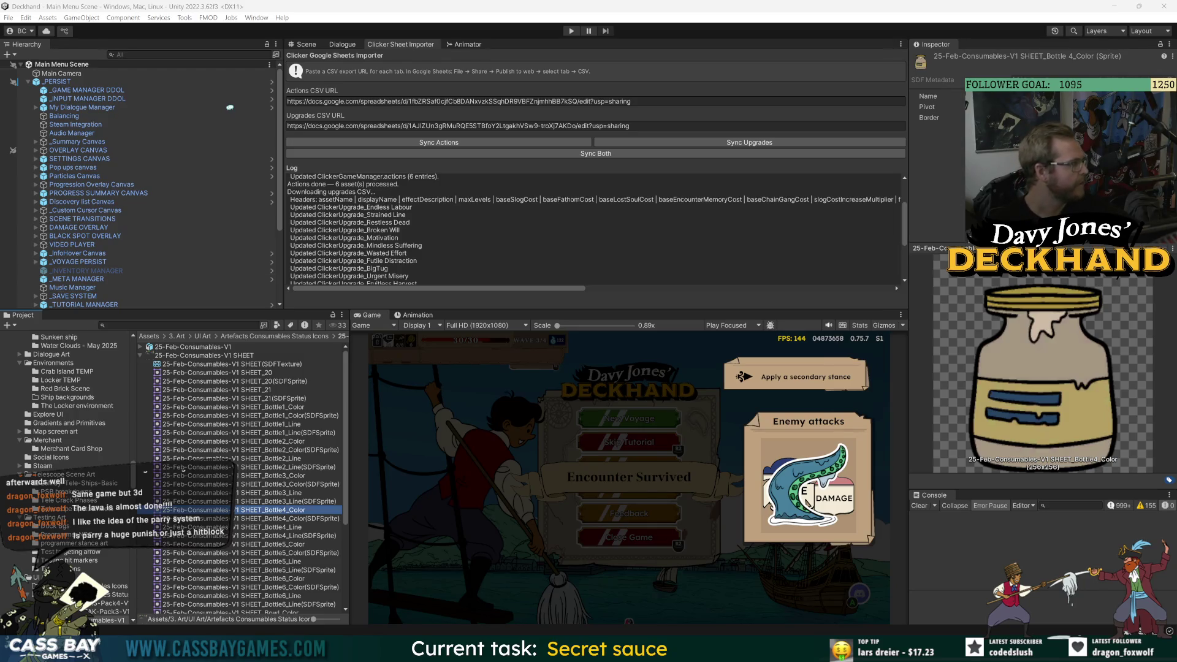
{"action": "key", "text": "alt+Tab"}
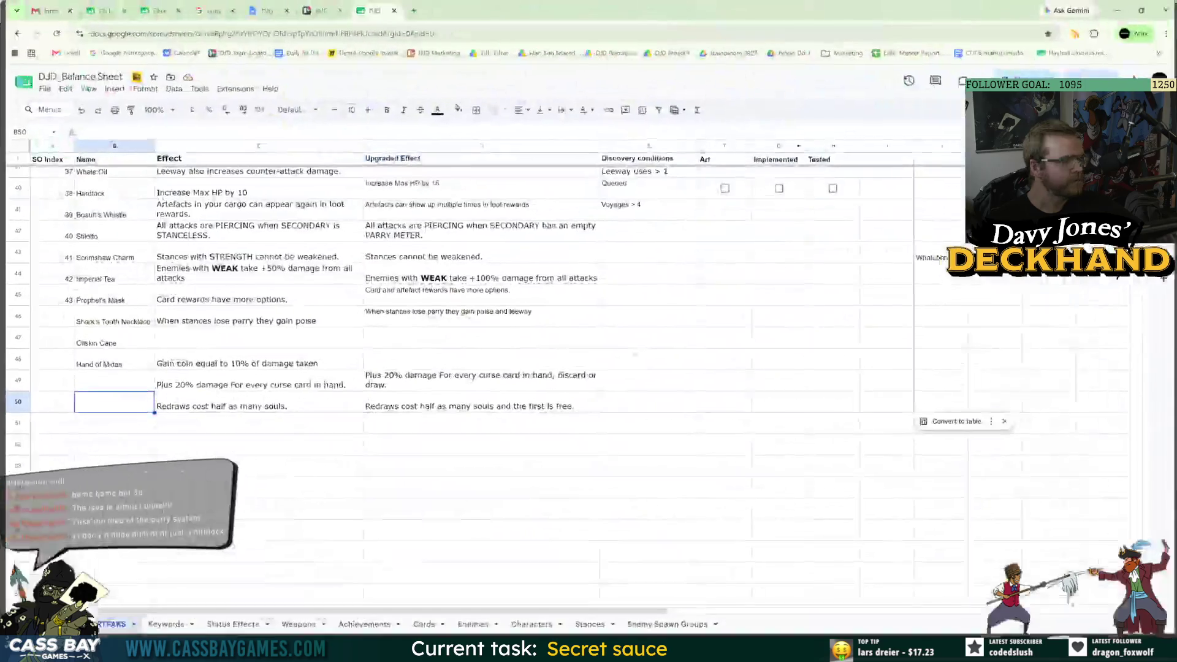
- In the balance sheet, try 'Lucky' and then commit 'Soul Paste' as the artefact name in B50
{"action": "left_click", "coordinate": [468, 466]}
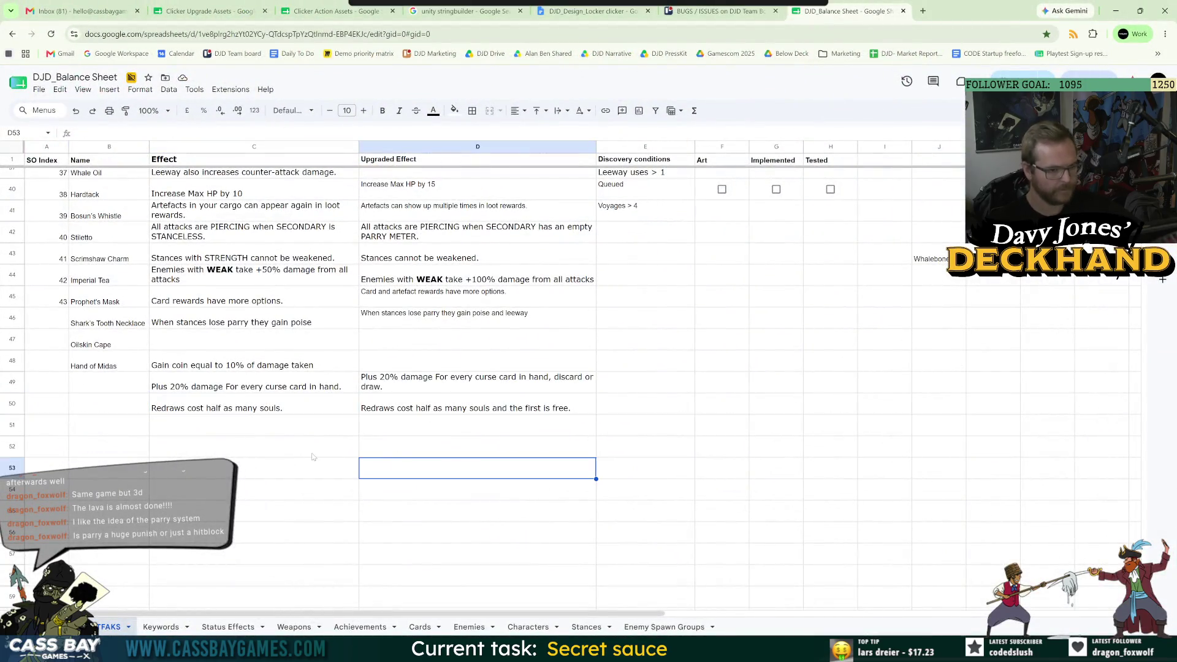
{"action": "key", "text": "Up"}
{"action": "key", "text": "Up"}
{"action": "key", "text": "Up"}
{"action": "key", "text": "Left"}
{"action": "key", "text": "Left"}
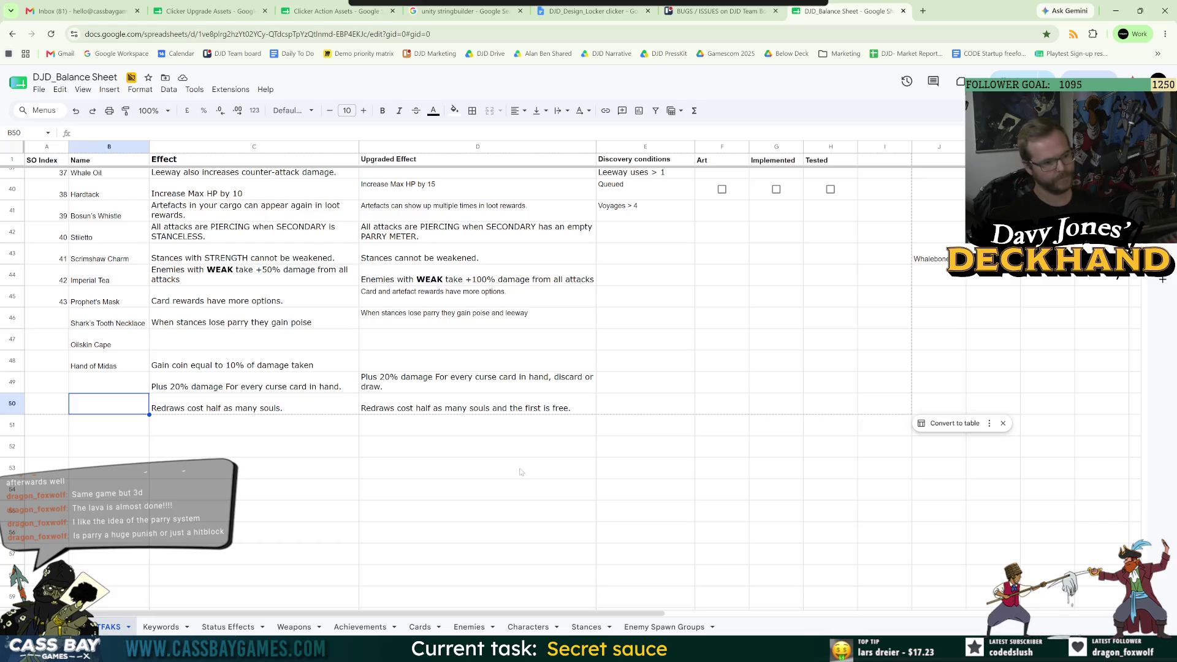
{"action": "type", "text": "Lucky"}
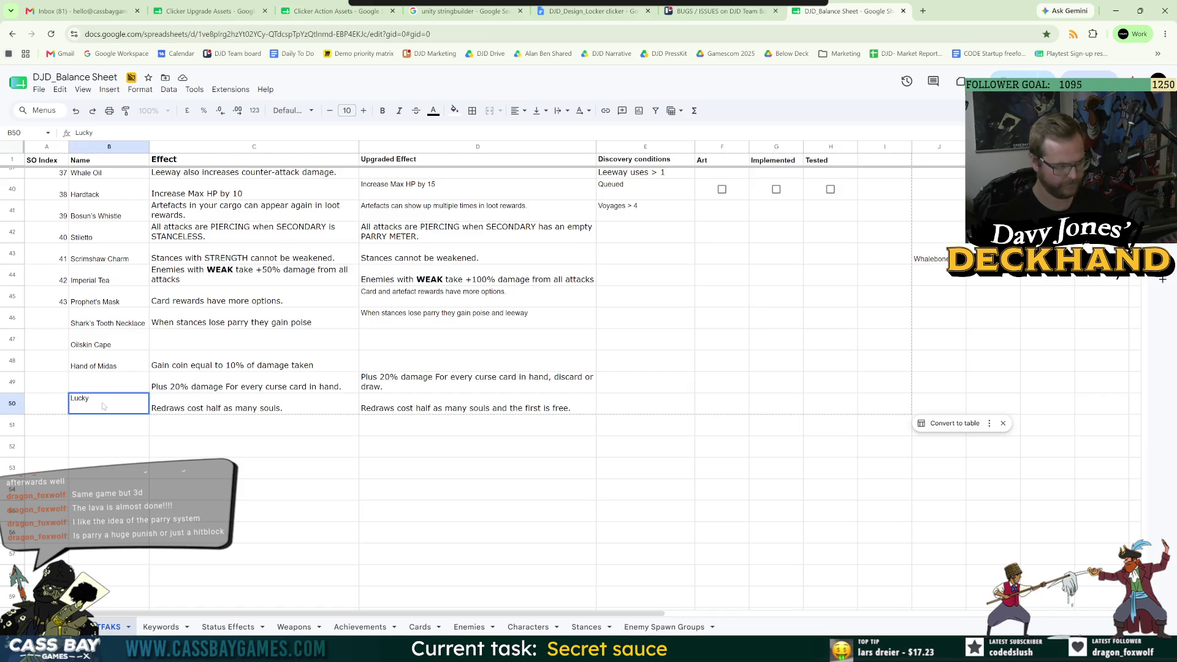
{"action": "key", "text": "BackSpace"}
{"action": "key", "text": "BackSpace"}
{"action": "key", "text": "BackSpace"}
{"action": "type", "text": "Soul "}
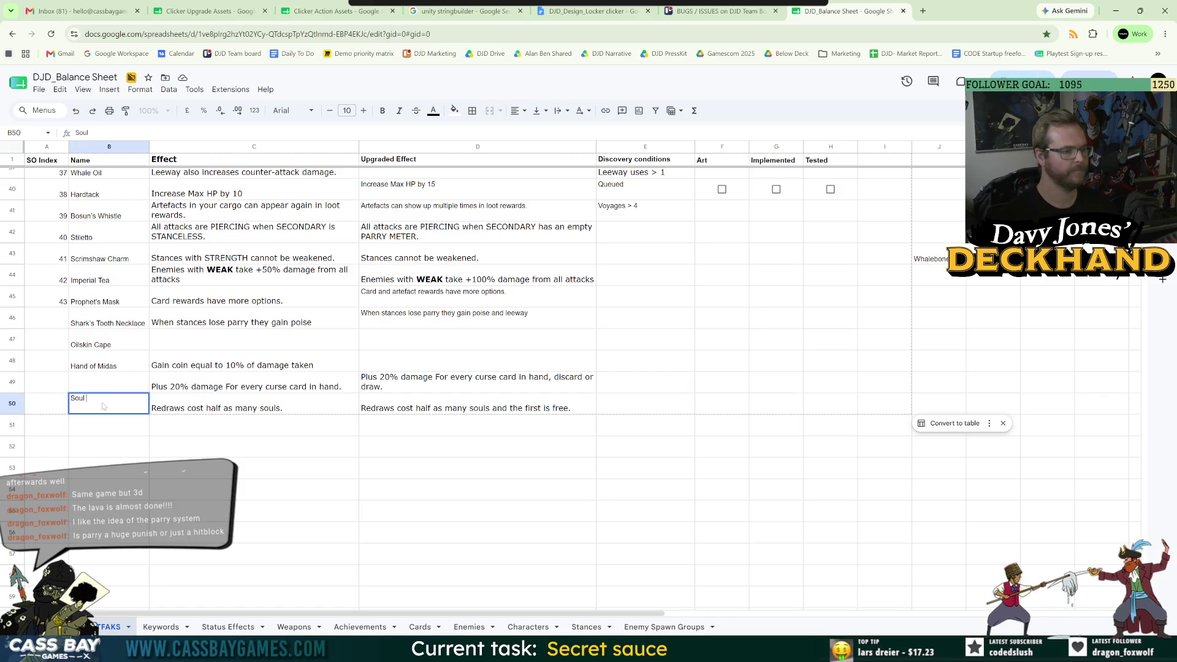
{"action": "type", "text": "Paste"}
{"action": "left_click", "coordinate": [209, 495]}
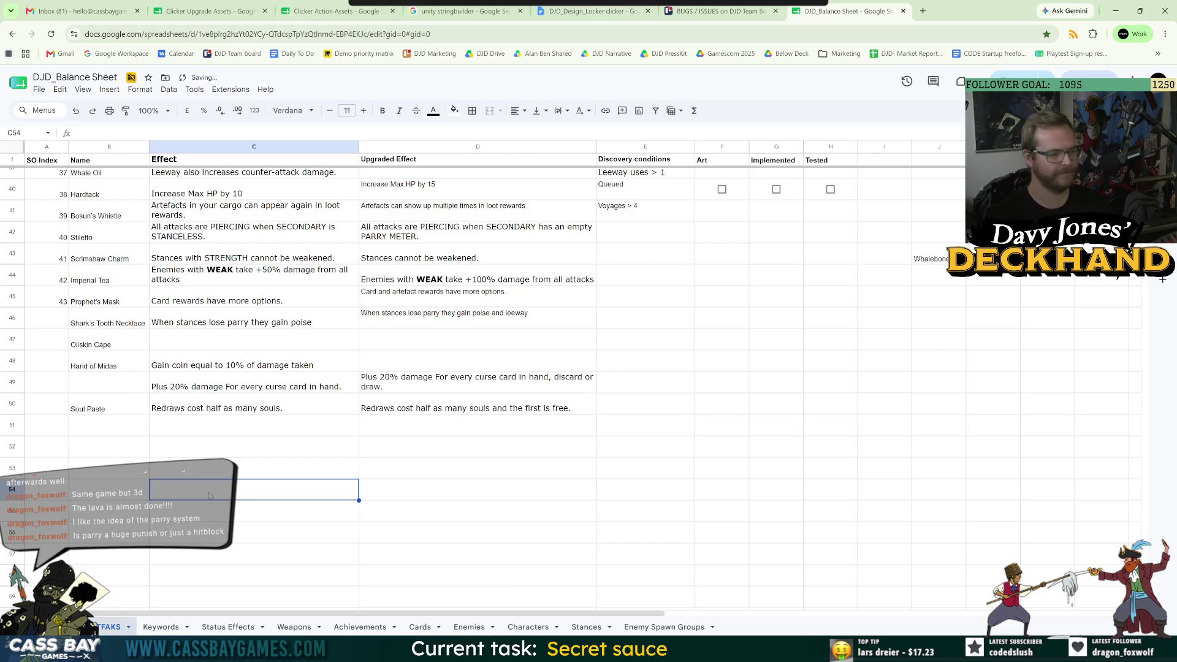
- Rename B50 to 'Lucky Paste' and return to the Unity sprite list at the bowl
{"action": "left_click", "coordinate": [131, 410]}
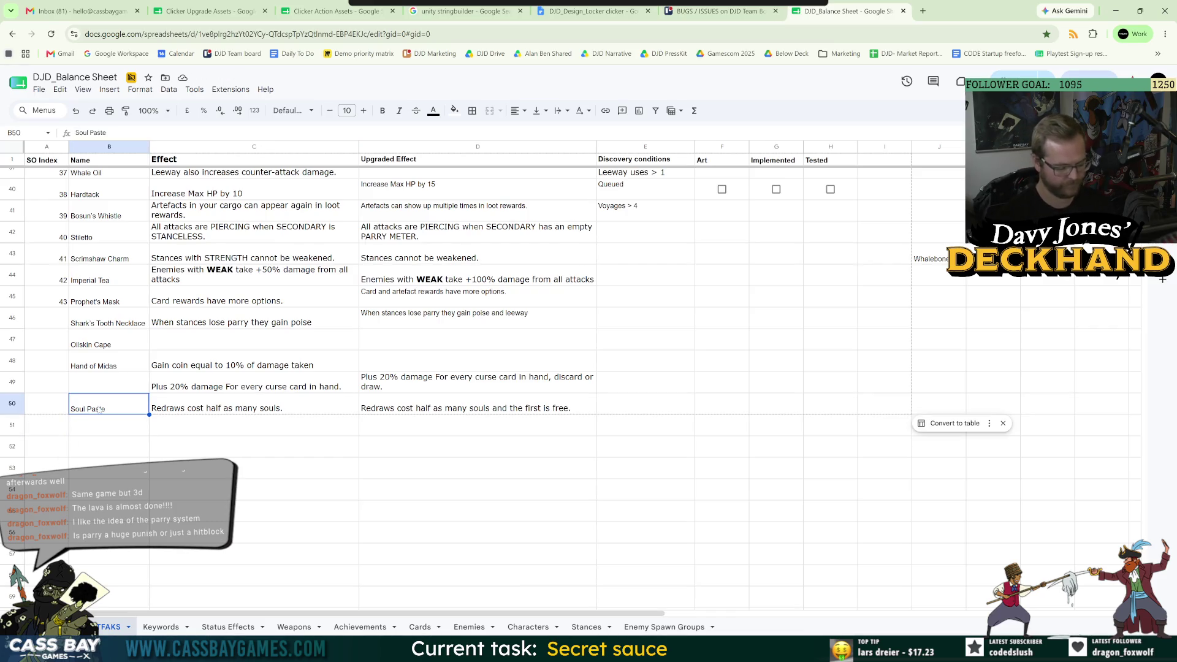
{"action": "type", "text": "Lucky Past"}
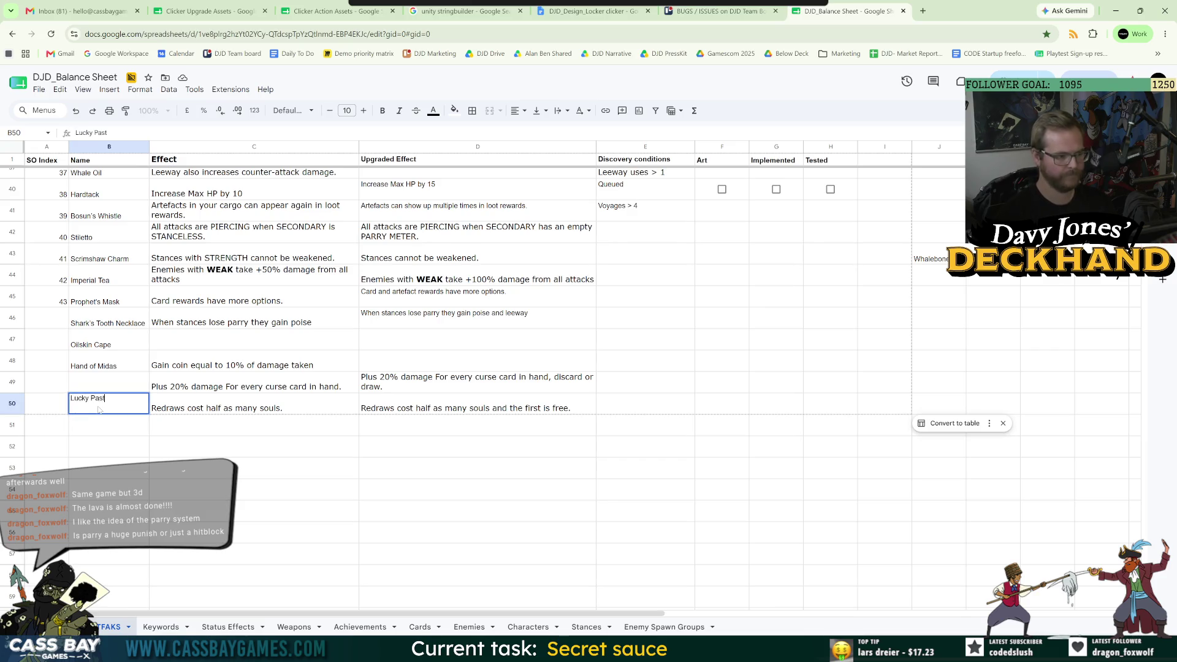
{"action": "type", "text": "e"}
{"action": "key", "text": "Return"}
{"action": "left_click", "coordinate": [307, 474]}
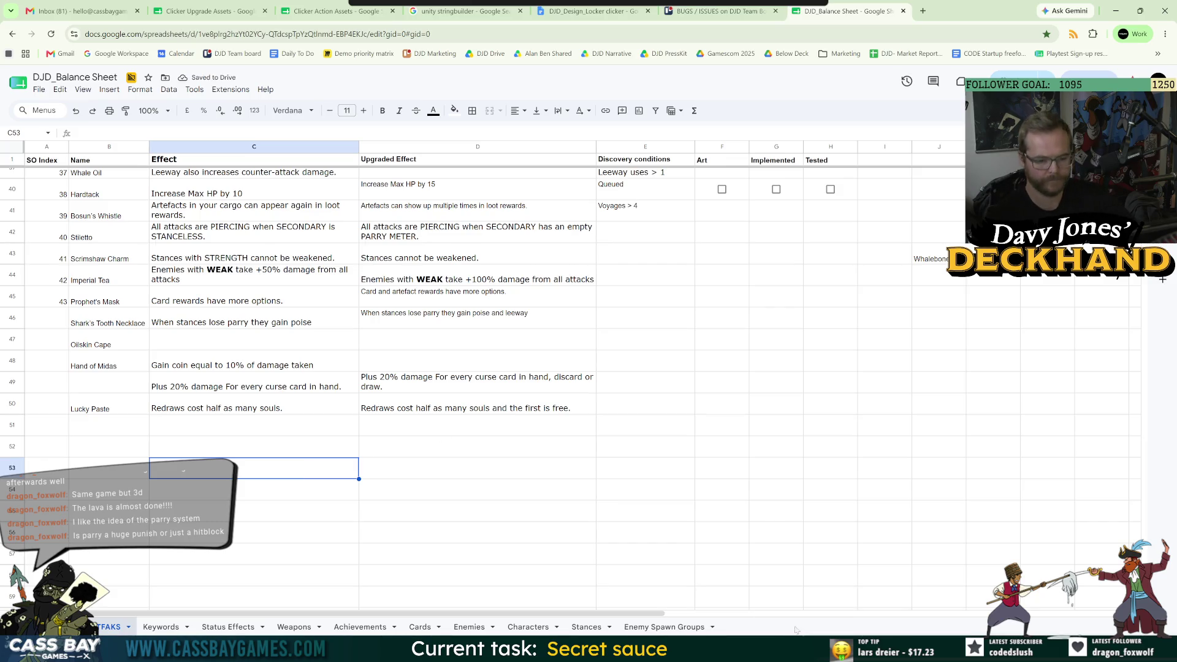
{"action": "key", "text": "alt+Tab"}
{"action": "left_click", "coordinate": [292, 520]}
{"action": "key", "text": "Down"}
{"action": "key", "text": "Down"}
{"action": "key", "text": "Down"}
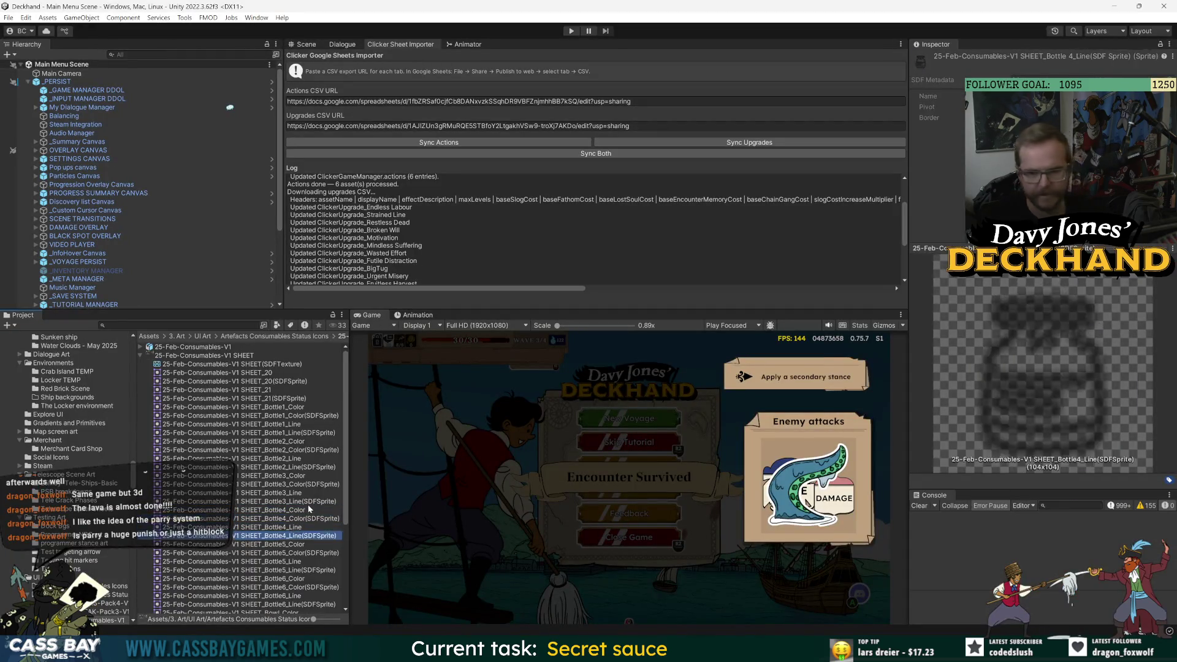
- Compare the bowl's colour and line-art sprites with the sixth bottle's line art in Unity
{"action": "key", "text": "Down"}
{"action": "key", "text": "Down"}
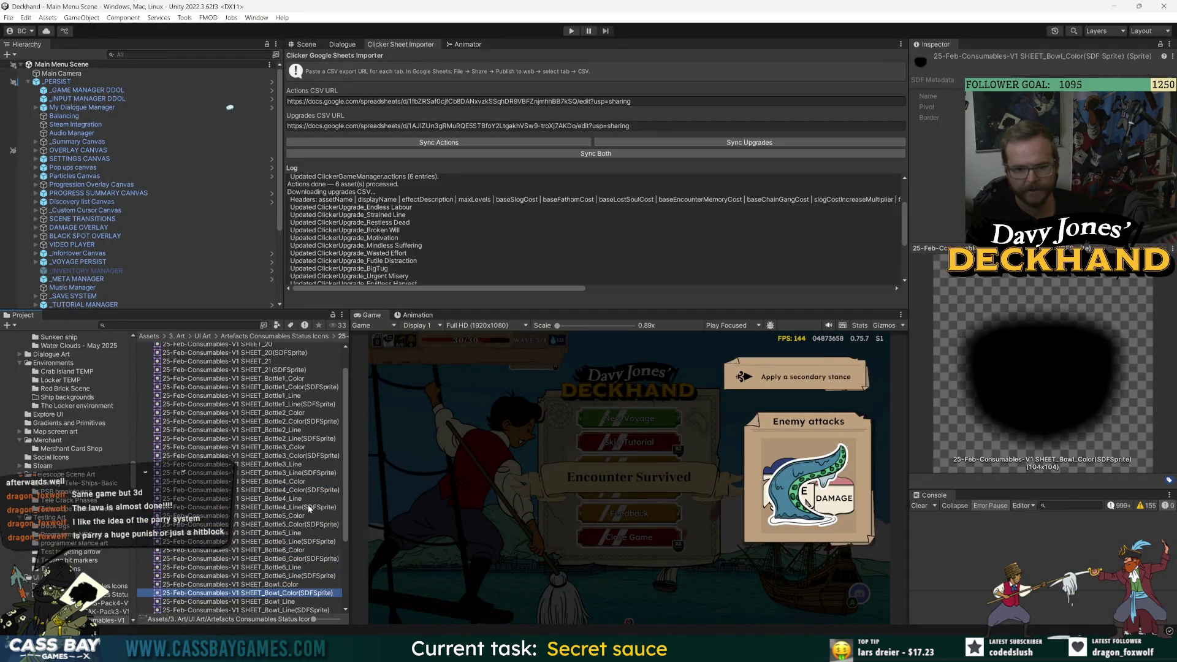
{"action": "key", "text": "Up"}
{"action": "key", "text": "Up"}
{"action": "key", "text": "Up"}
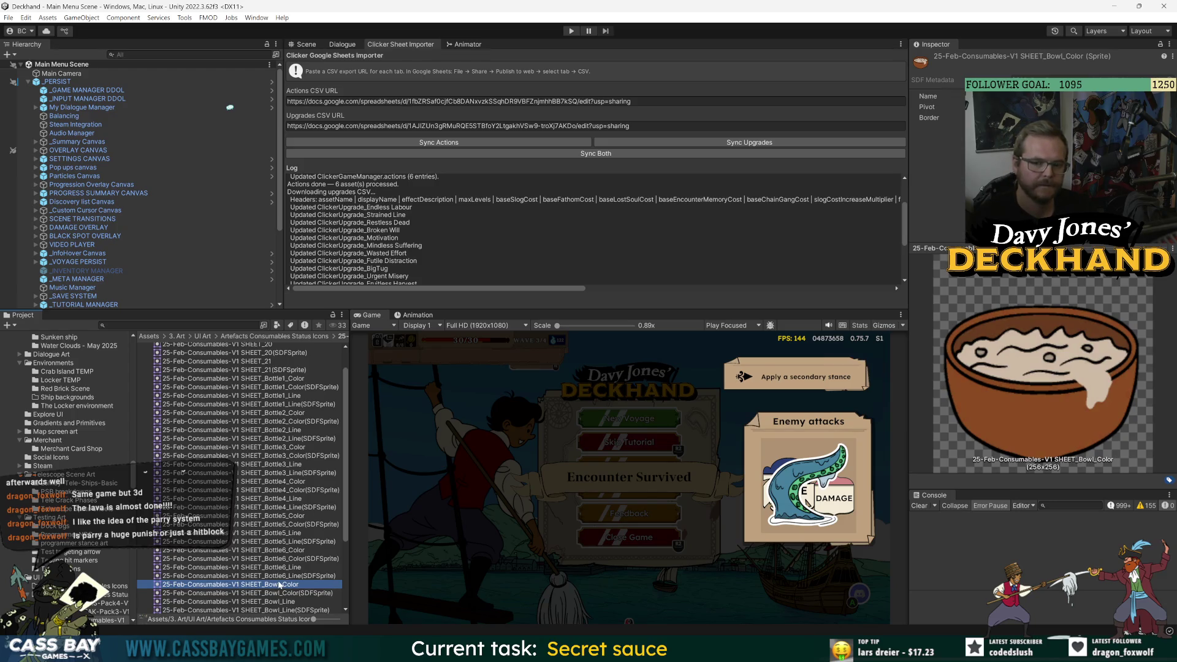
{"action": "mouse_move", "coordinate": [803, 650]}
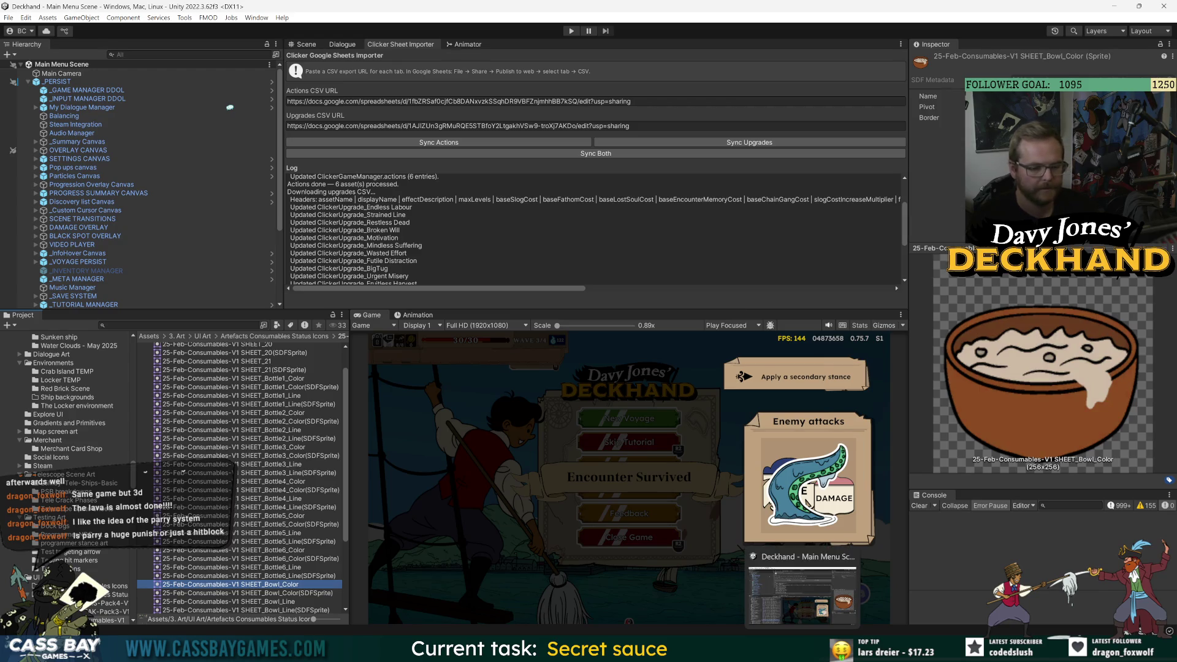
{"action": "mouse_move", "coordinate": [636, 650]}
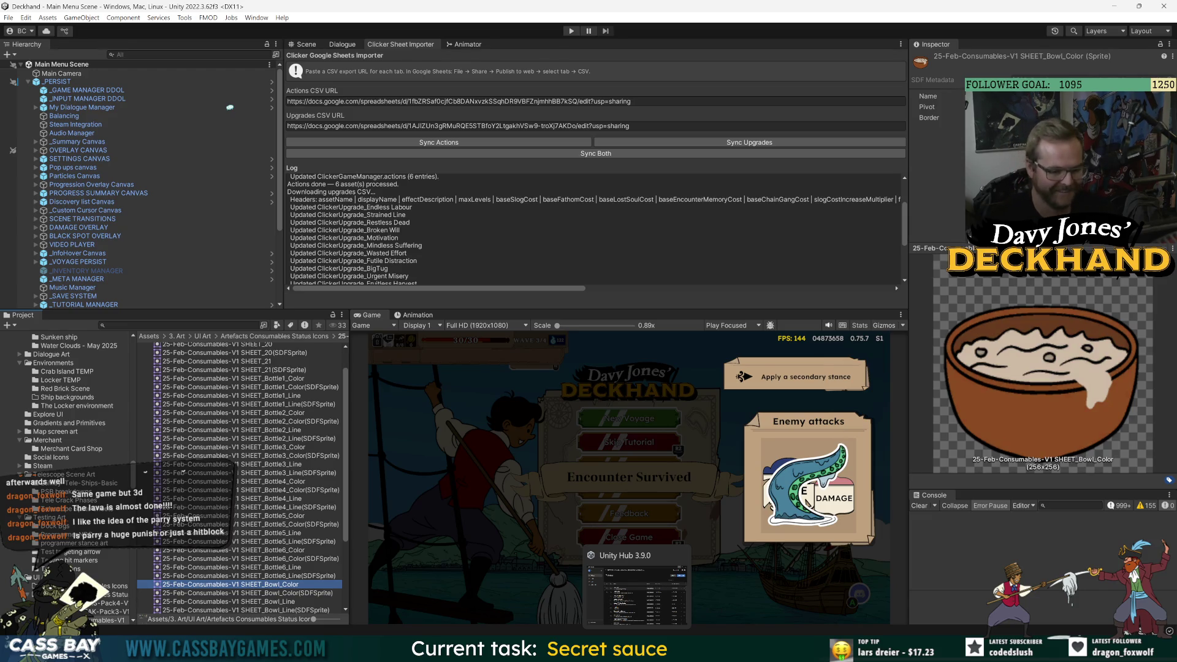
{"action": "key", "text": "Up"}
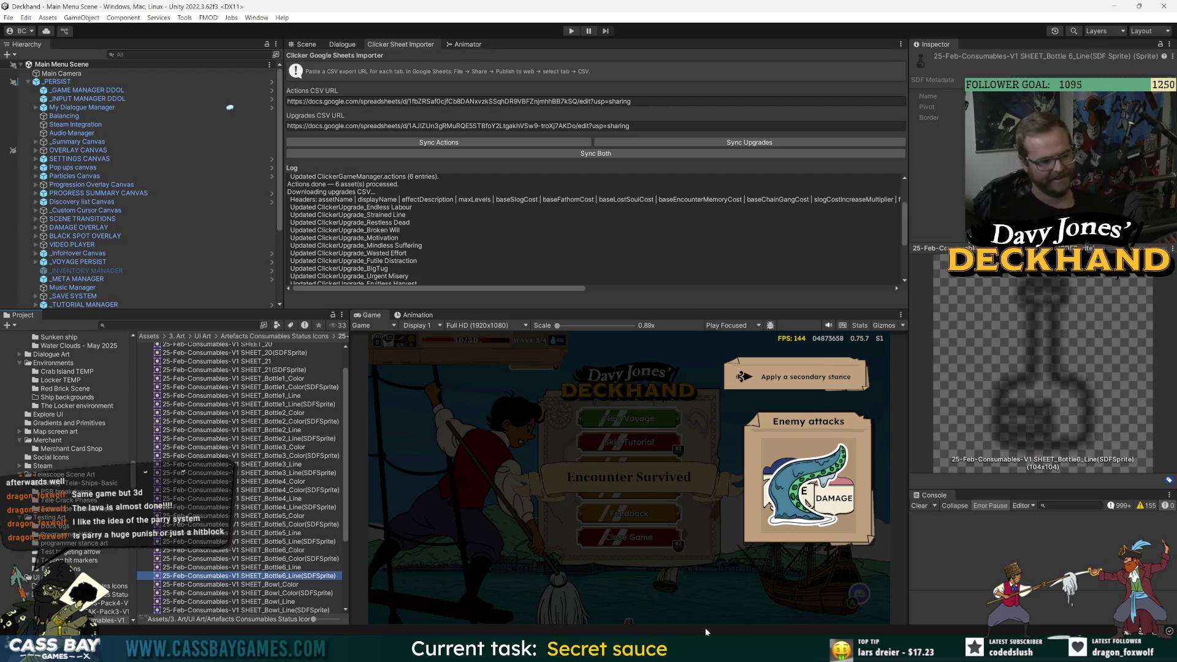
{"action": "key", "text": "Down"}
{"action": "key", "text": "Down"}
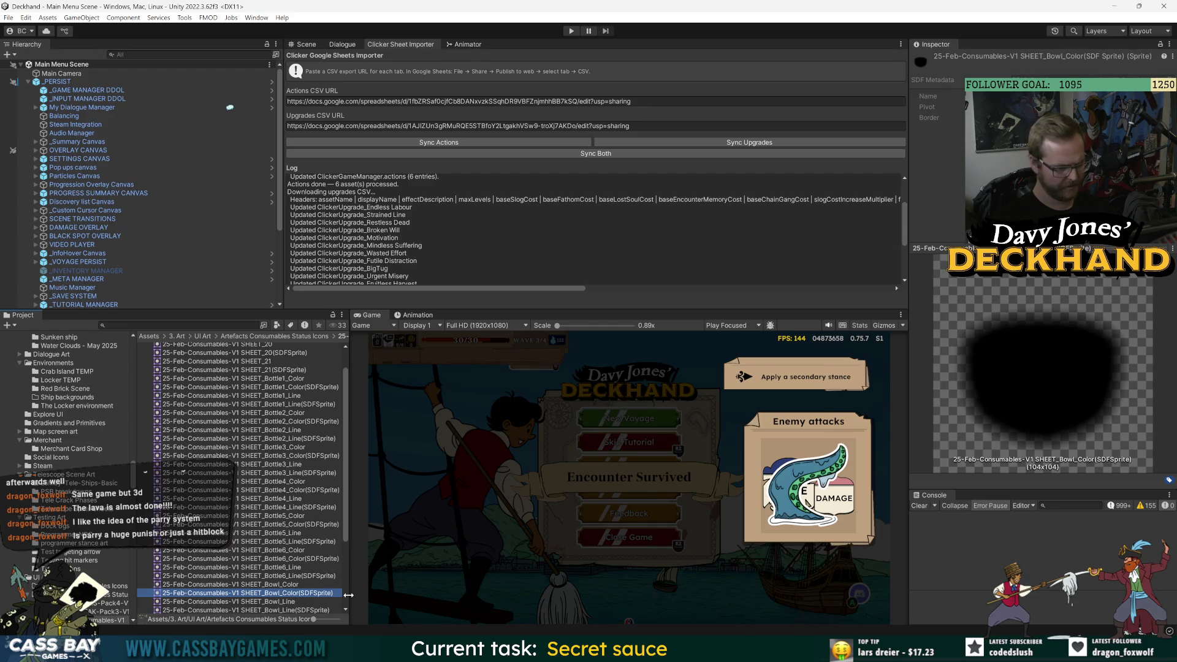
{"action": "key", "text": "Down"}
{"action": "key", "text": "Up"}
{"action": "key", "text": "Down"}
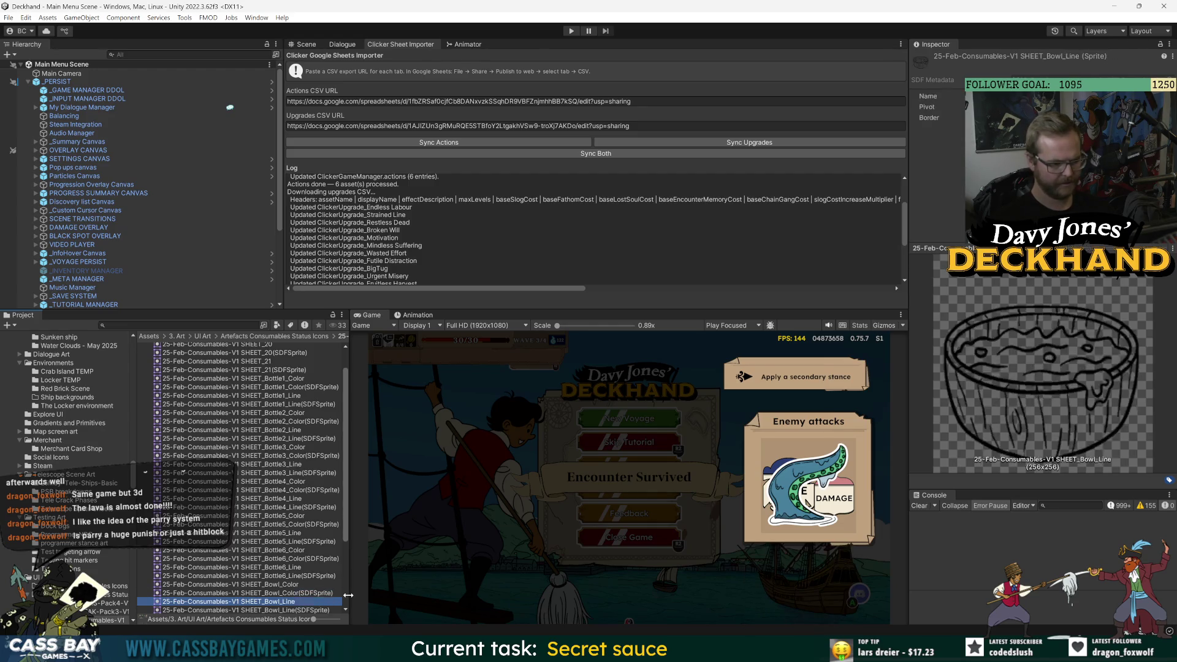
{"action": "key", "text": "Up"}
{"action": "key", "text": "Up"}
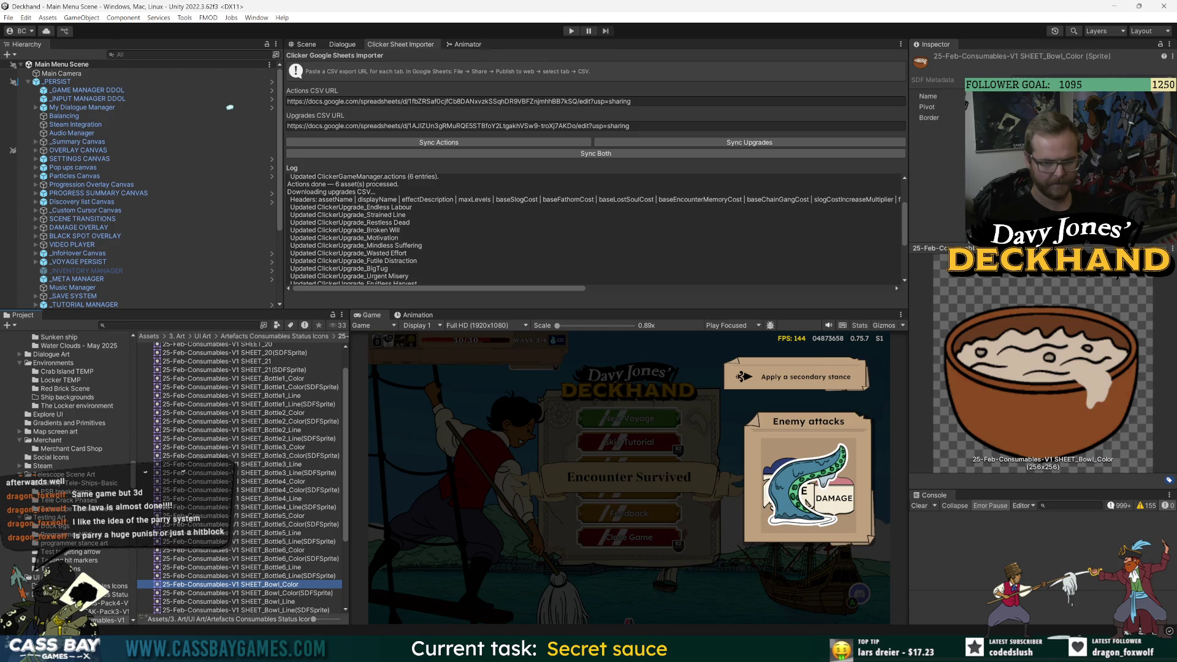
- Return to the balance spreadsheet and select the Lucky Paste name in B50
{"action": "mouse_move", "coordinate": [755, 649]}
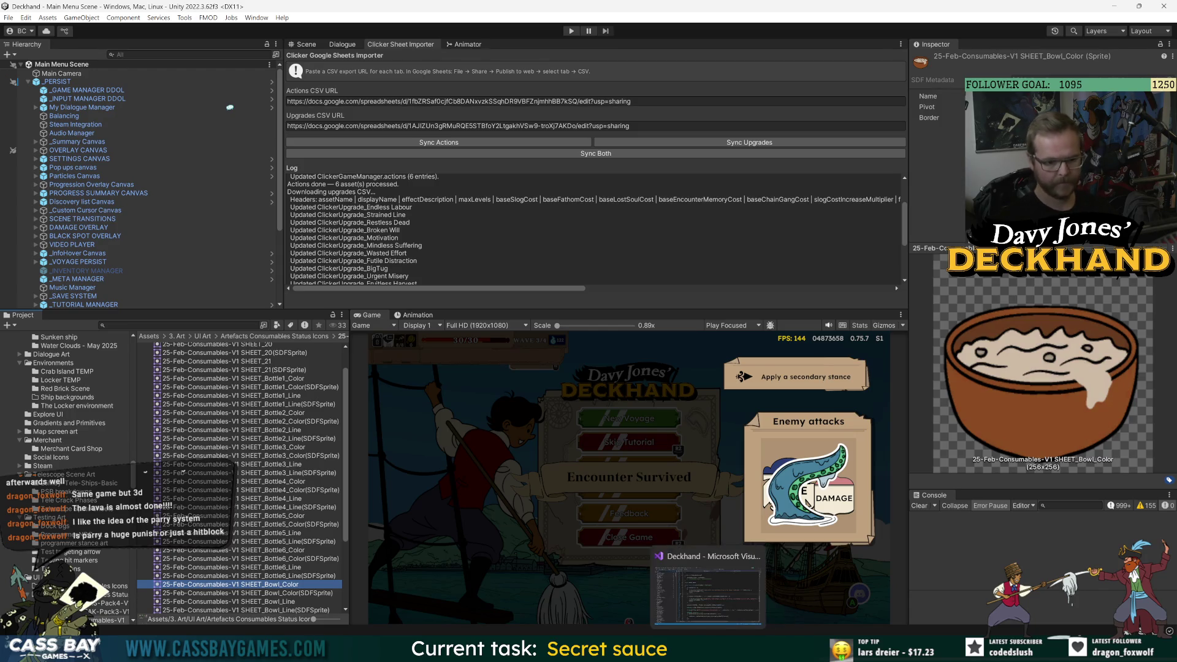
{"action": "mouse_move", "coordinate": [684, 648]}
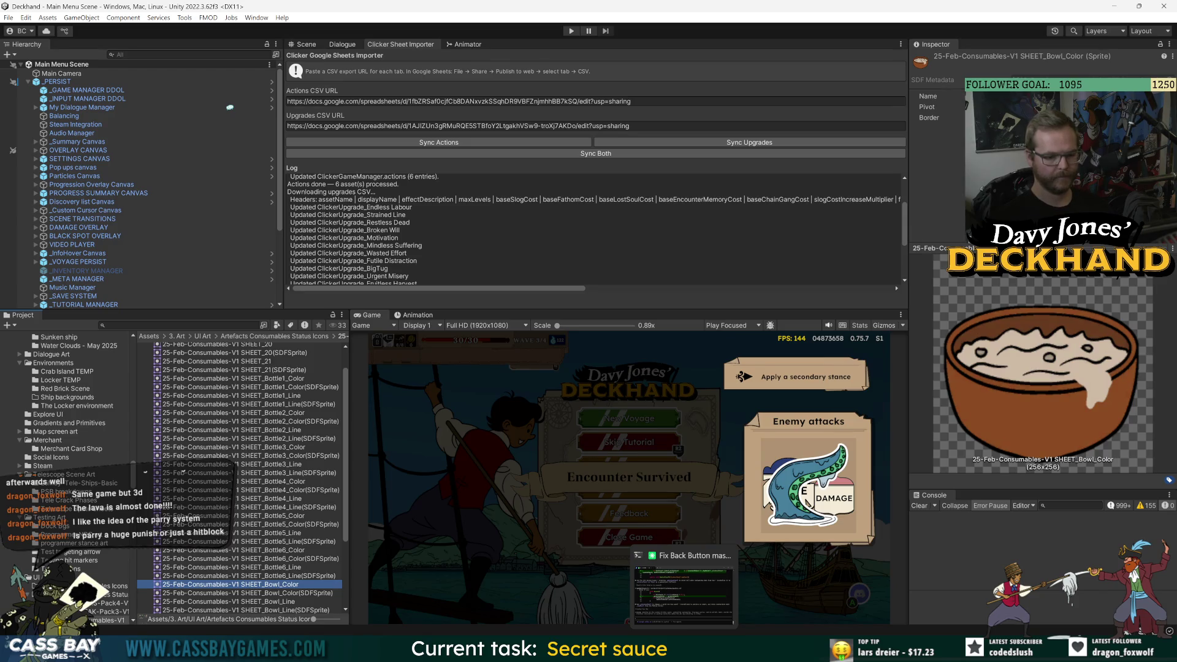
{"action": "left_click", "coordinate": [621, 648]}
{"action": "left_click", "coordinate": [113, 412]}
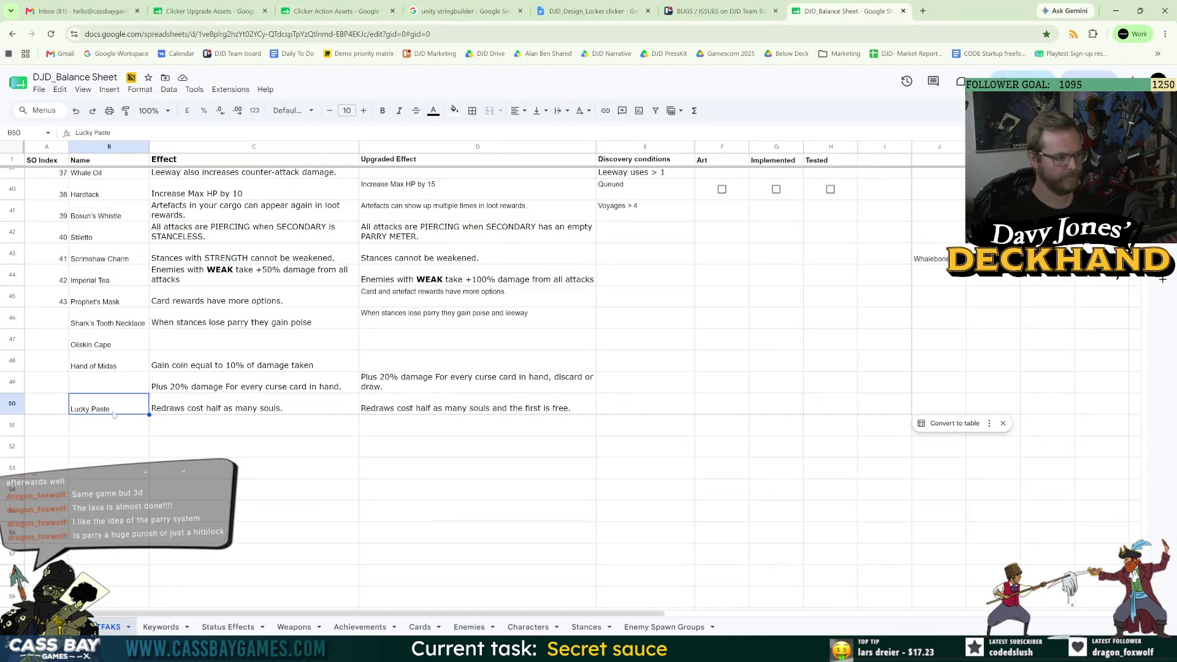
- Rename B50 to 'Cheap Gruel' and look up 'gruel' in a new search tab
{"action": "type", "text": "Cheap Gruel"}
{"action": "key", "text": "Return"}
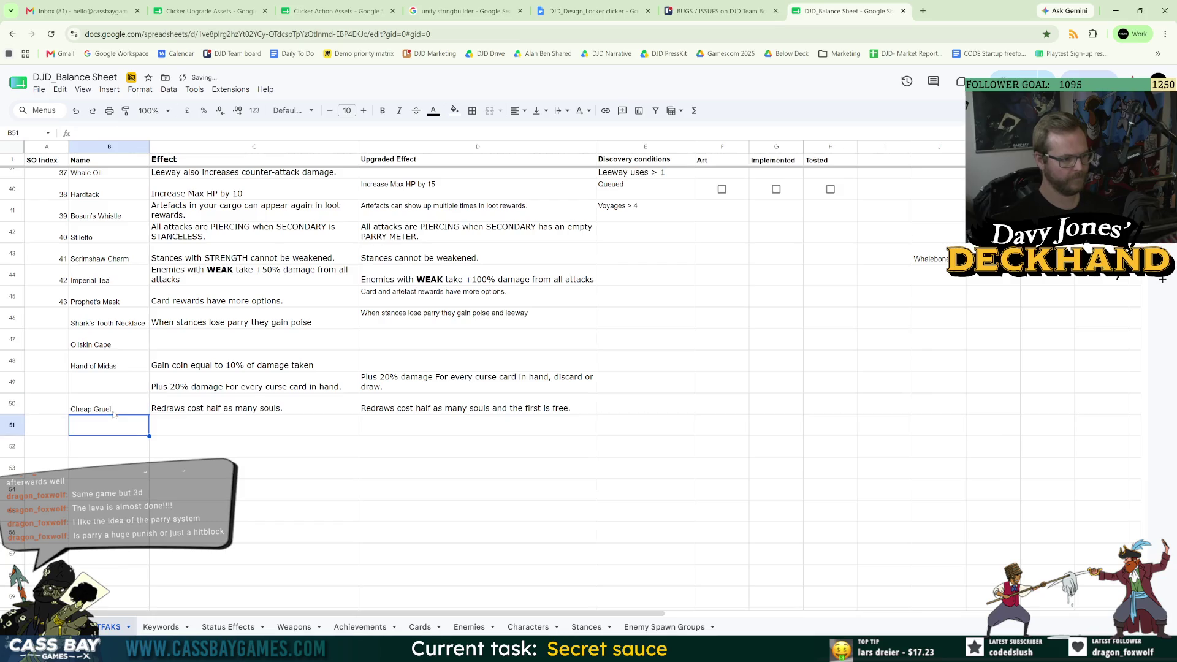
{"action": "left_click", "coordinate": [921, 11]}
{"action": "type", "text": "gruel"}
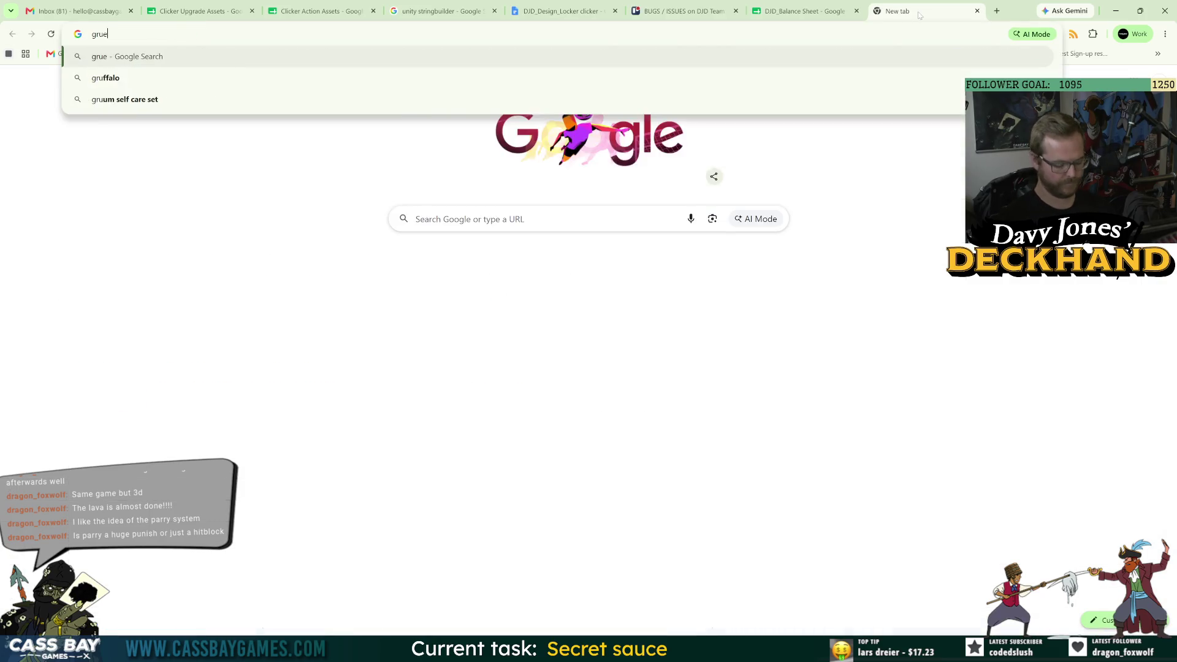
{"action": "key", "text": "Return"}
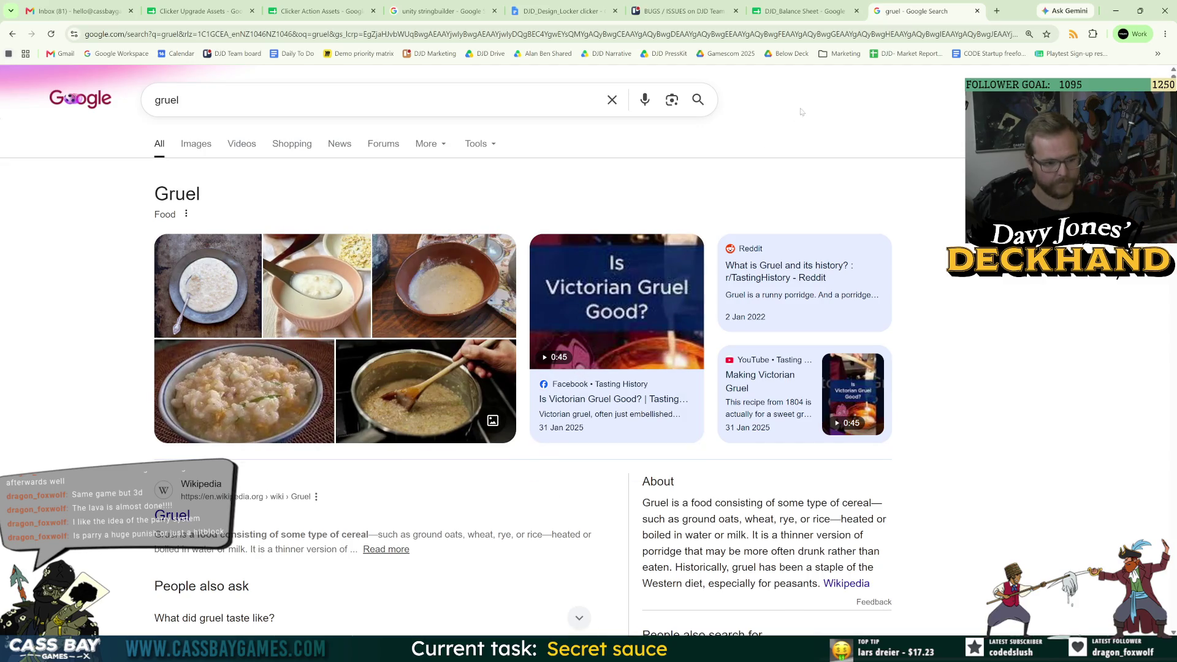
{"action": "left_click", "coordinate": [976, 11]}
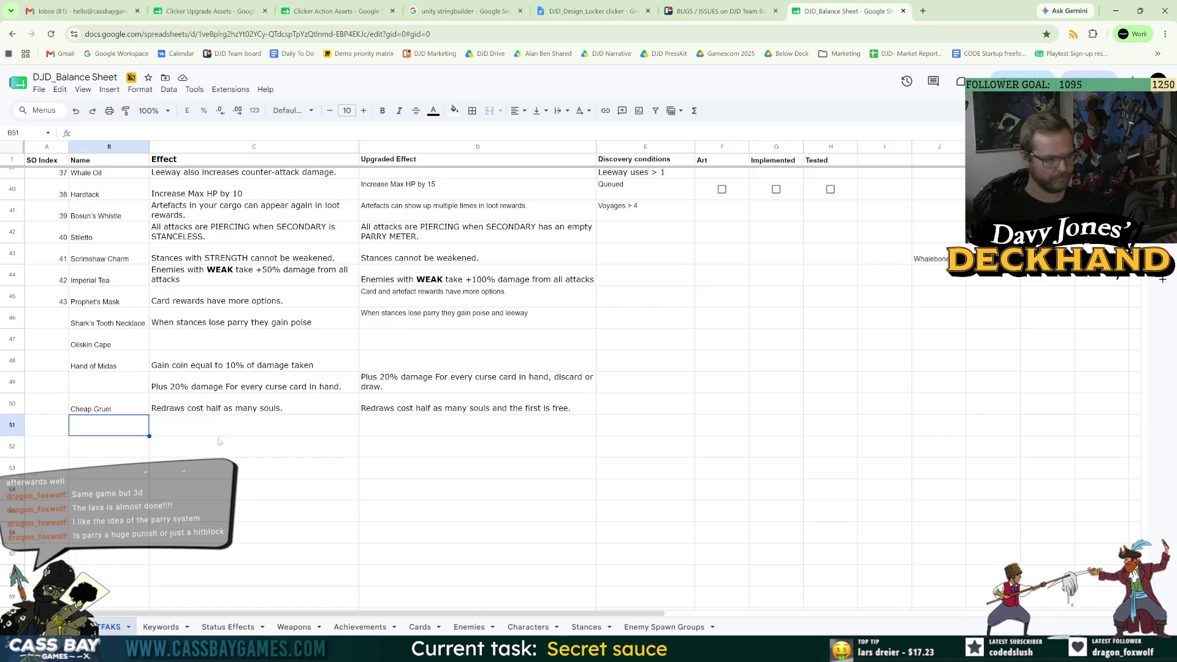
- Change the B50 name to 'Stingy Gruel'
{"action": "left_click", "coordinate": [188, 442]}
{"action": "left_click", "coordinate": [89, 409]}
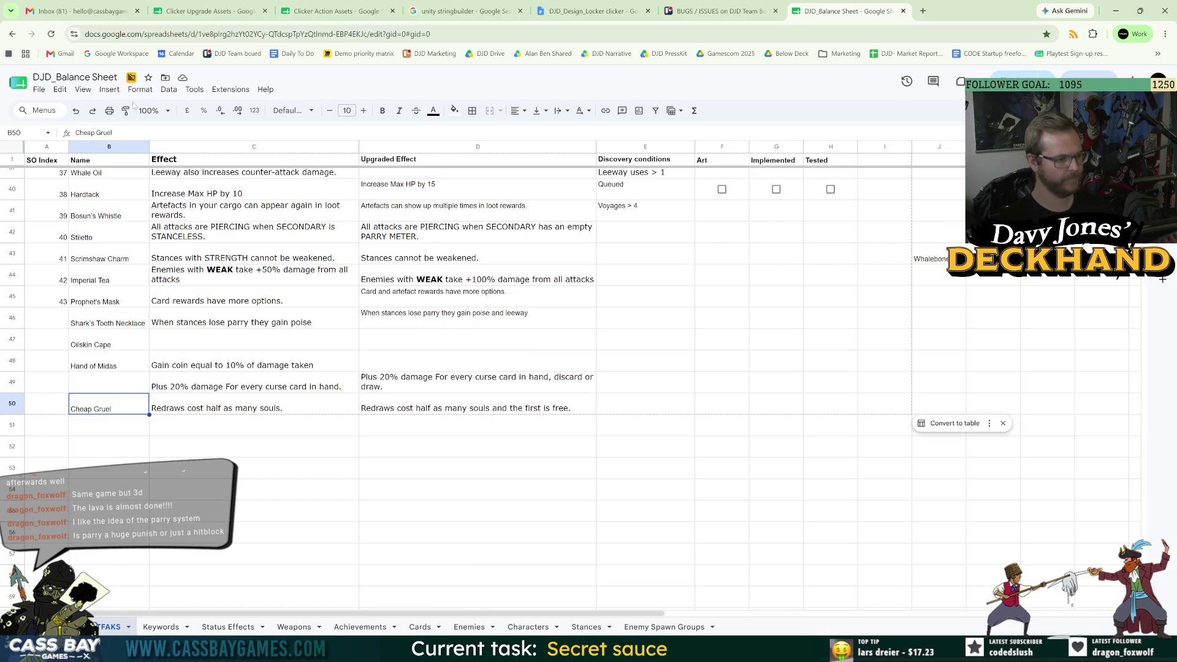
{"action": "key", "text": "F2"}
{"action": "type", "text": "Sting"}
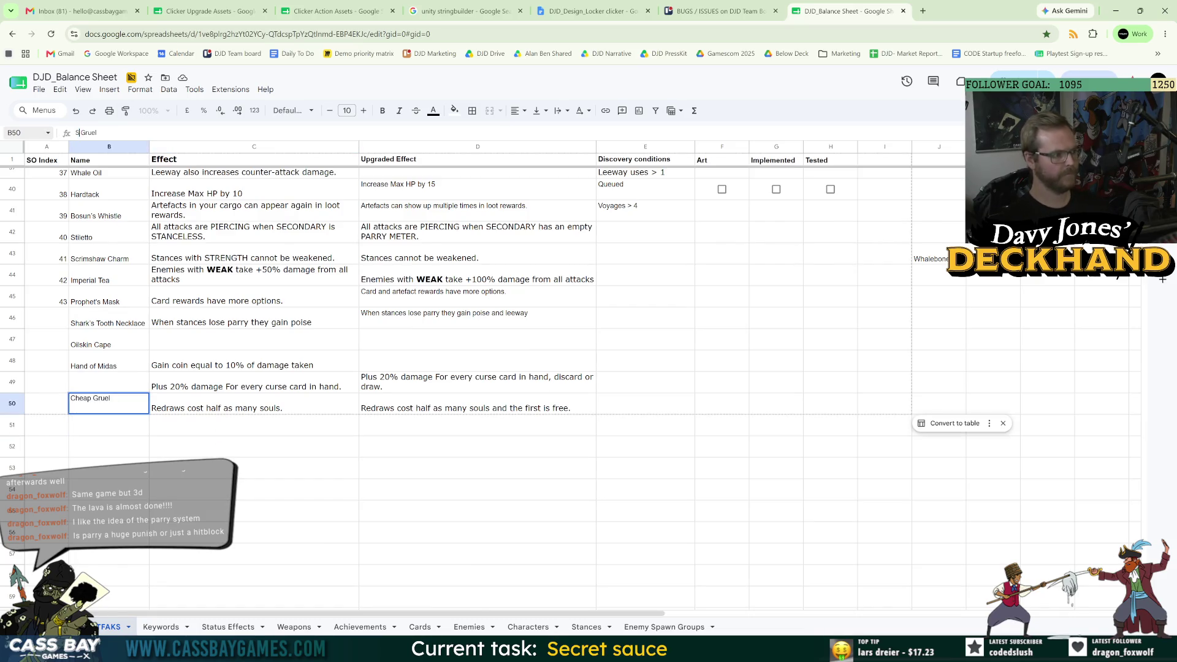
{"action": "type", "text": "y"}
{"action": "key", "text": "Return"}
- Search Google for the word 'stingy', then go back to the sheet
{"action": "left_click", "coordinate": [245, 446]}
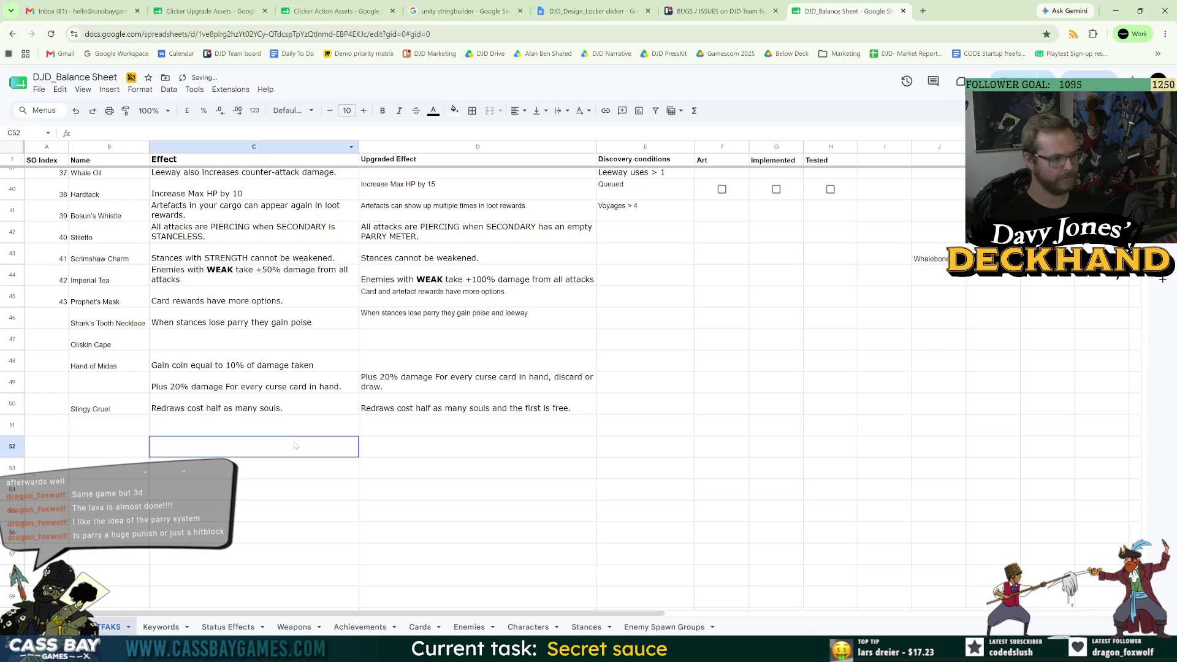
{"action": "left_click", "coordinate": [926, 12]}
{"action": "type", "text": "stri"}
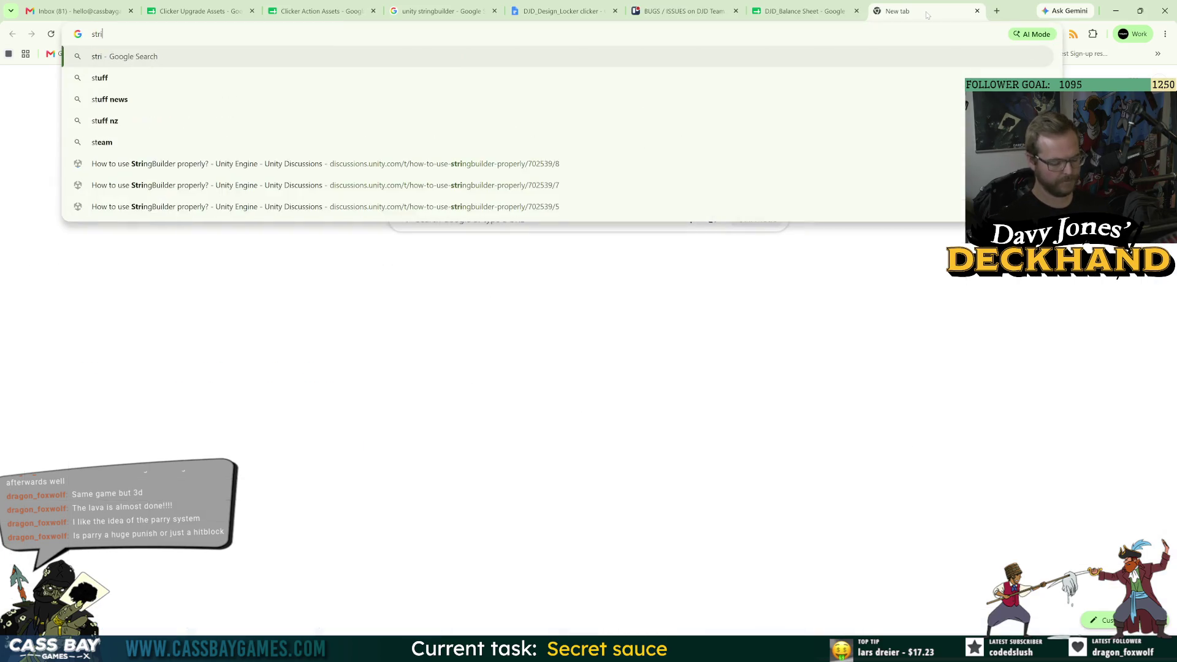
{"action": "key", "text": "BackSpace"}
{"action": "type", "text": "ingy"}
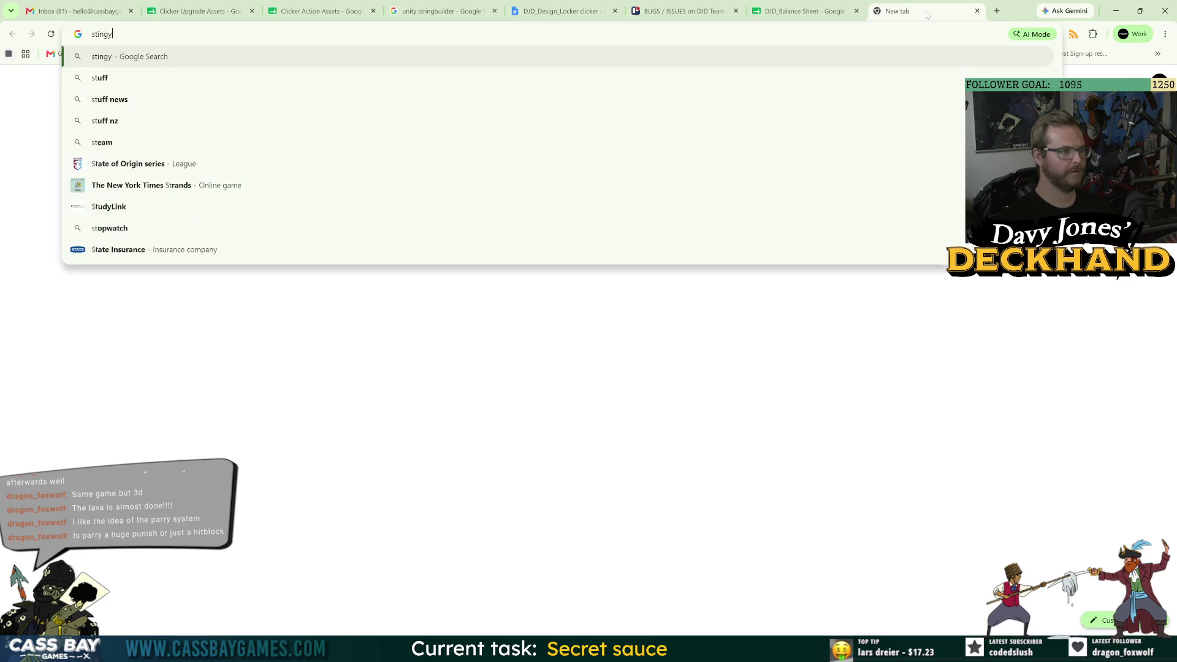
{"action": "key", "text": "Return"}
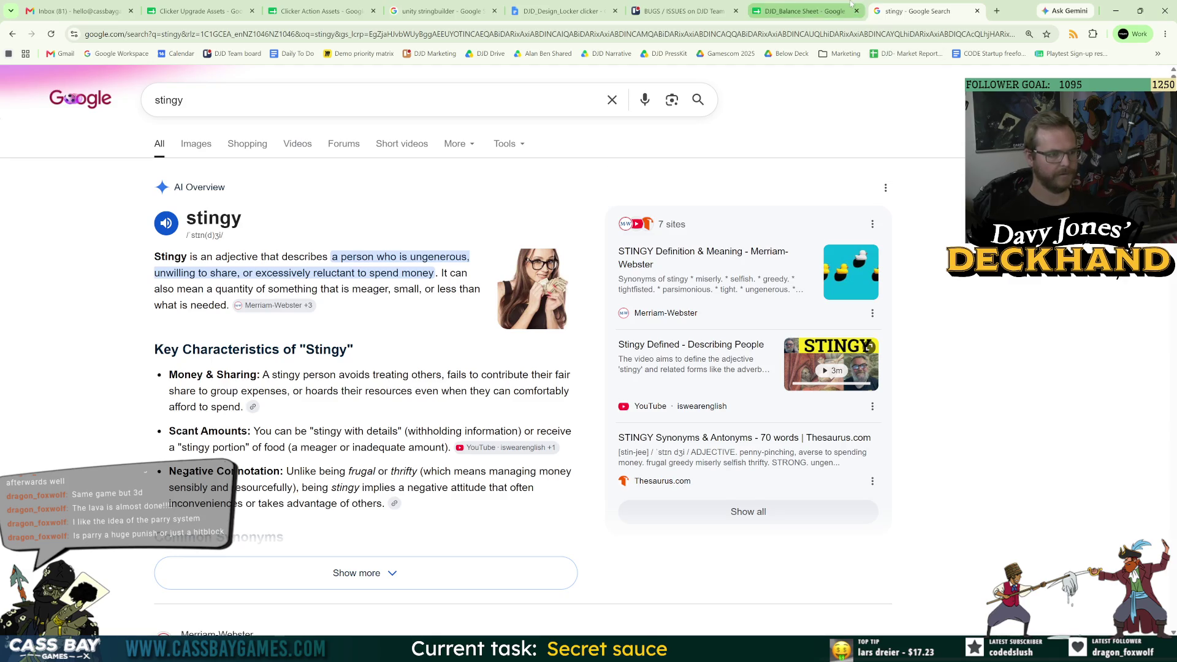
{"action": "left_click", "coordinate": [803, 11]}
- Delete 'Stingy' so the B50 name reads just 'Gruel'
{"action": "left_click", "coordinate": [279, 496]}
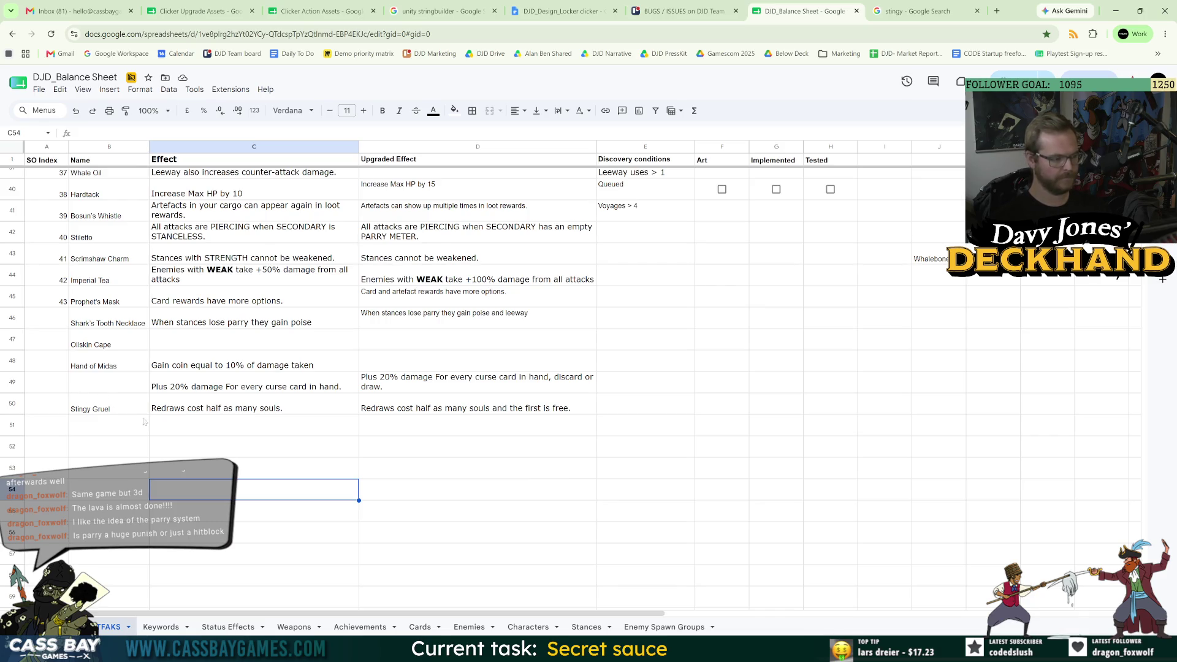
{"action": "left_click", "coordinate": [101, 412]}
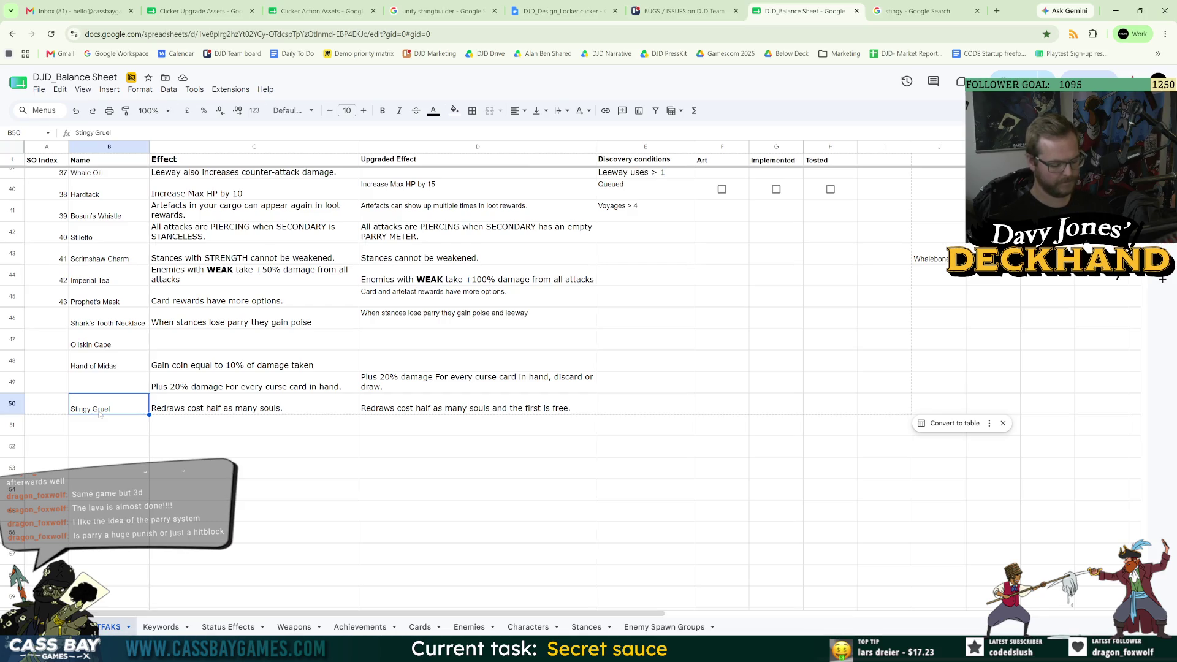
{"action": "double_click", "coordinate": [98, 414]}
{"action": "key", "text": "BackSpace"}
{"action": "key", "text": "BackSpace"}
{"action": "key", "text": "BackSpace"}
{"action": "key", "text": "Return"}
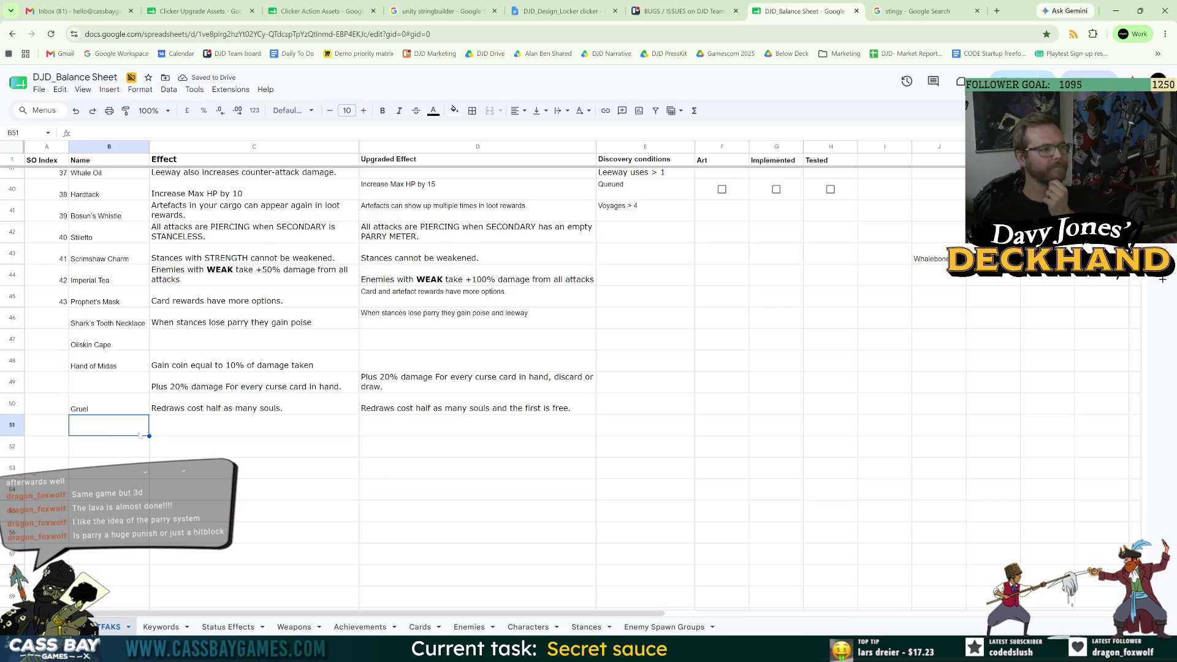
{"action": "key", "text": "Up"}
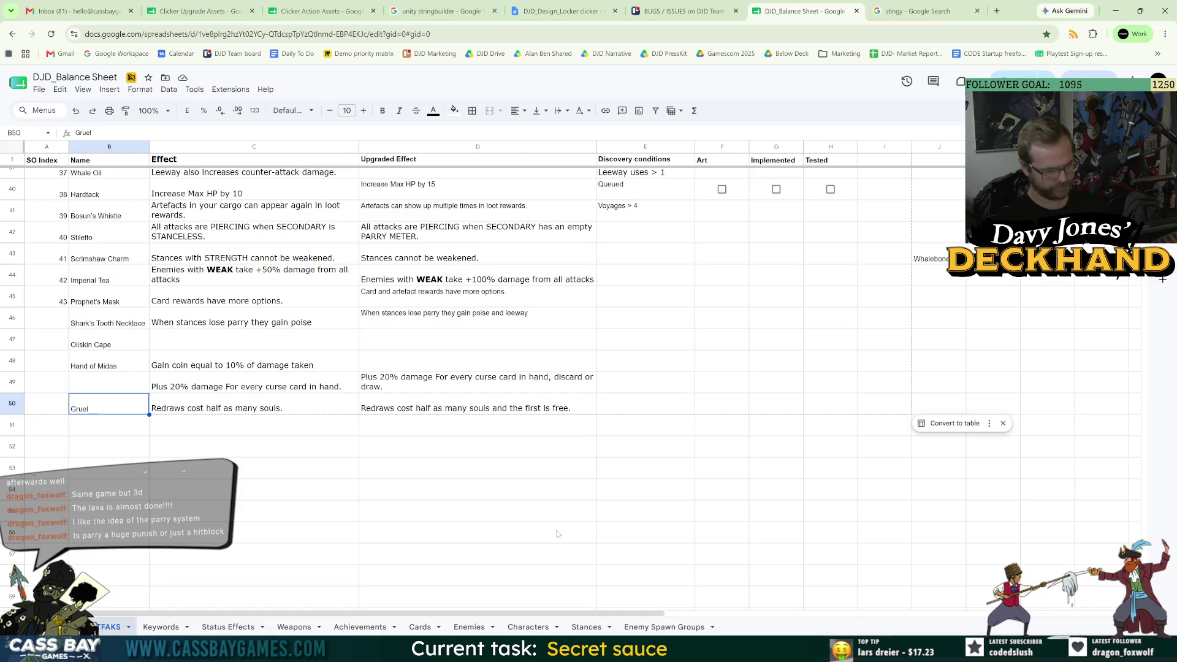
{"action": "left_click", "coordinate": [925, 10]}
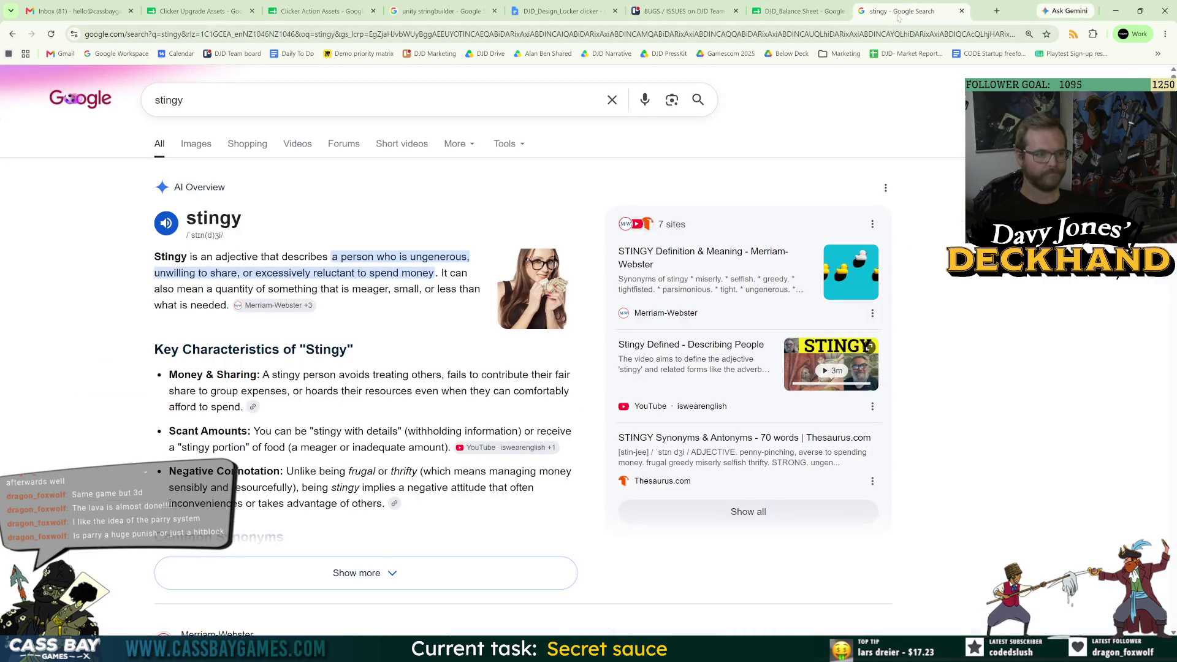
- Search 'stingy synonym' and open the Merriam-Webster thesaurus result
{"action": "left_click", "coordinate": [183, 100]}
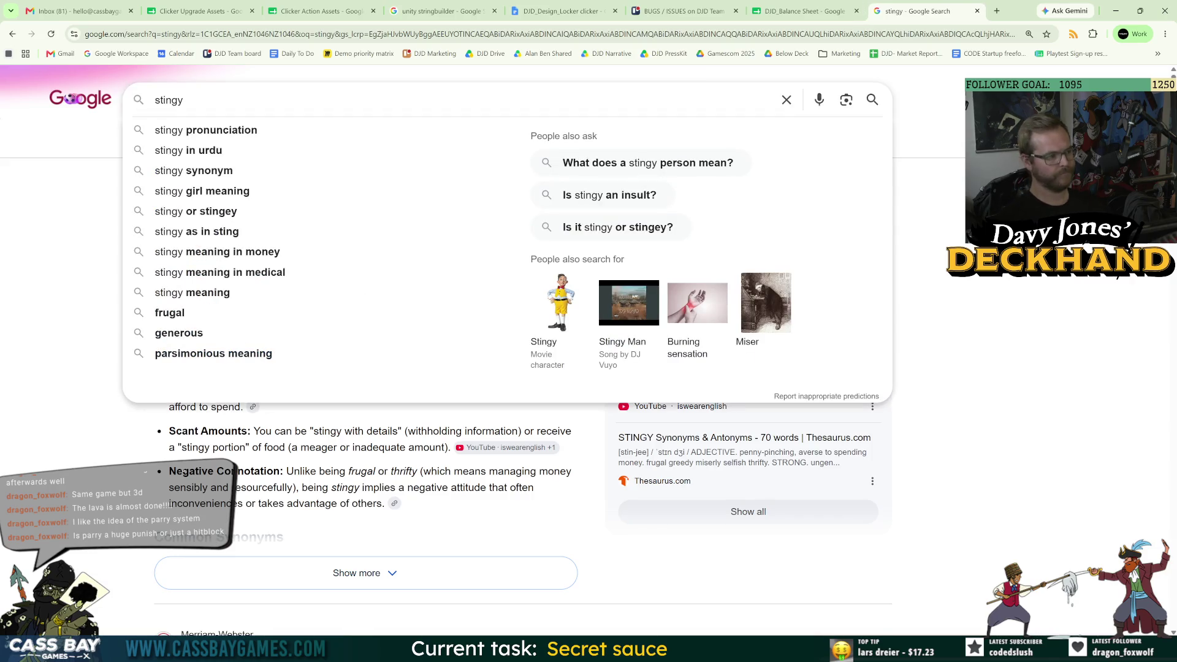
{"action": "type", "text": " synonym"}
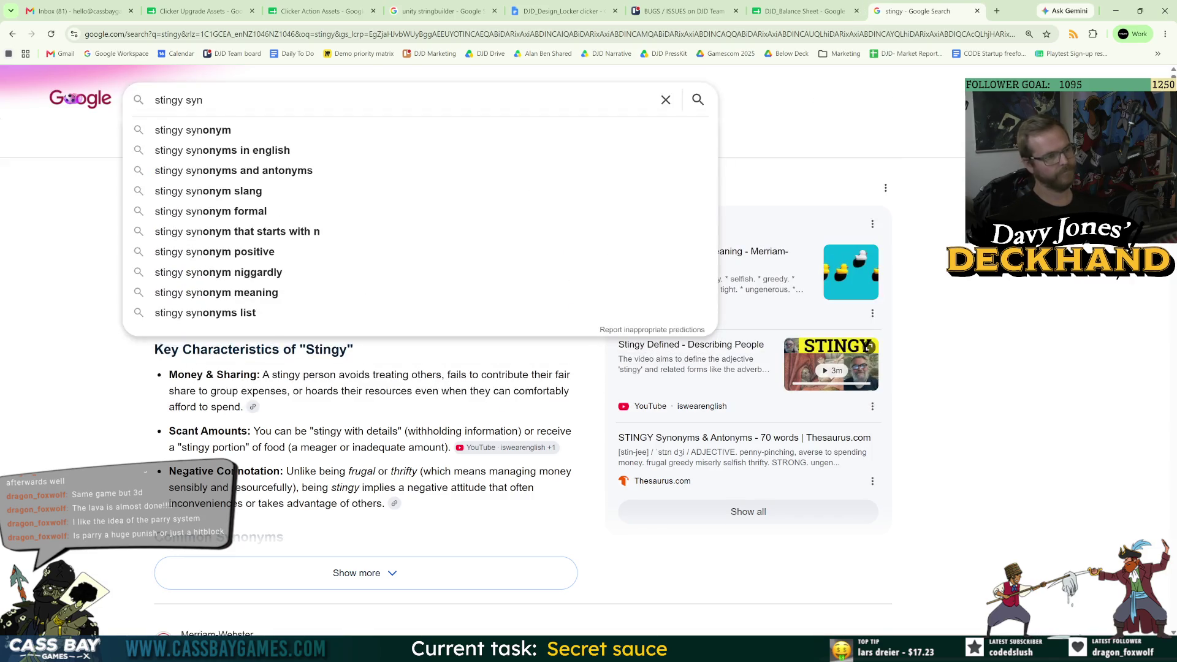
{"action": "key", "text": "Return"}
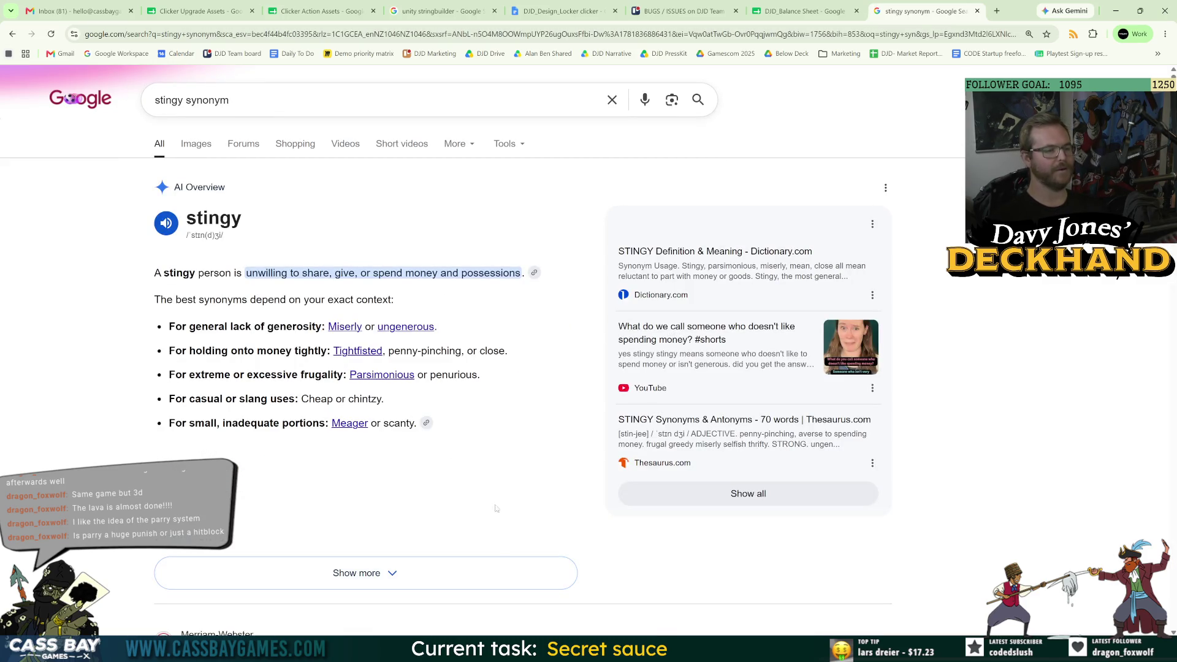
{"action": "scroll", "coordinate": [496, 491], "scroll_direction": "down", "scroll_amount": 3}
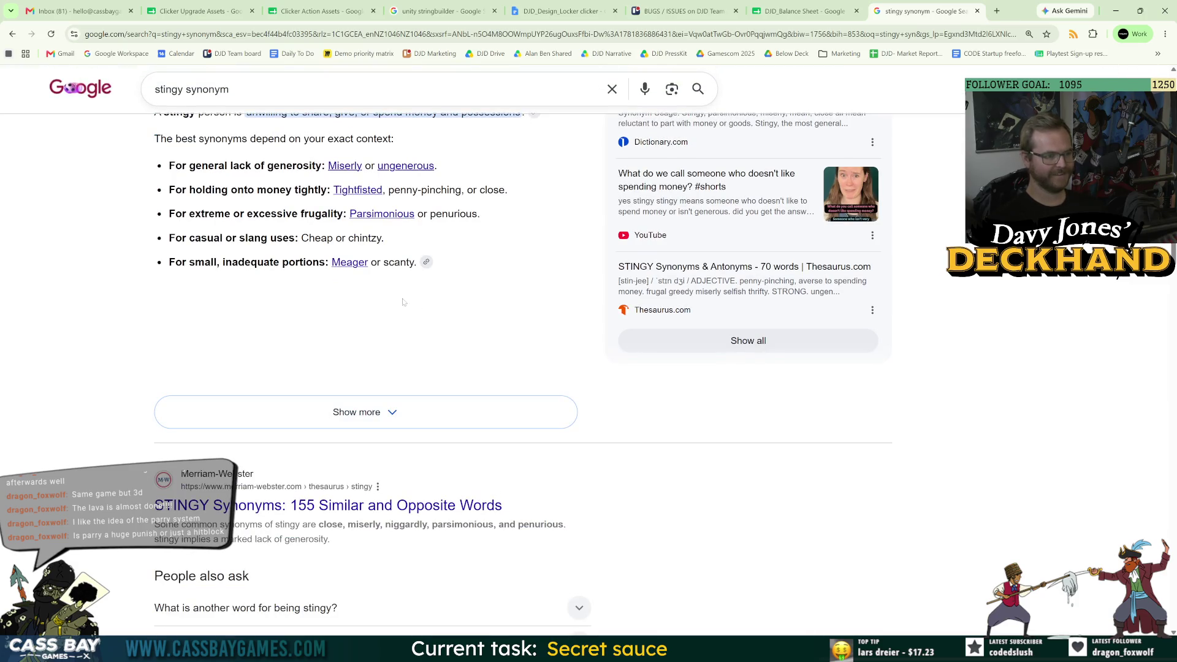
{"action": "left_click", "coordinate": [275, 515]}
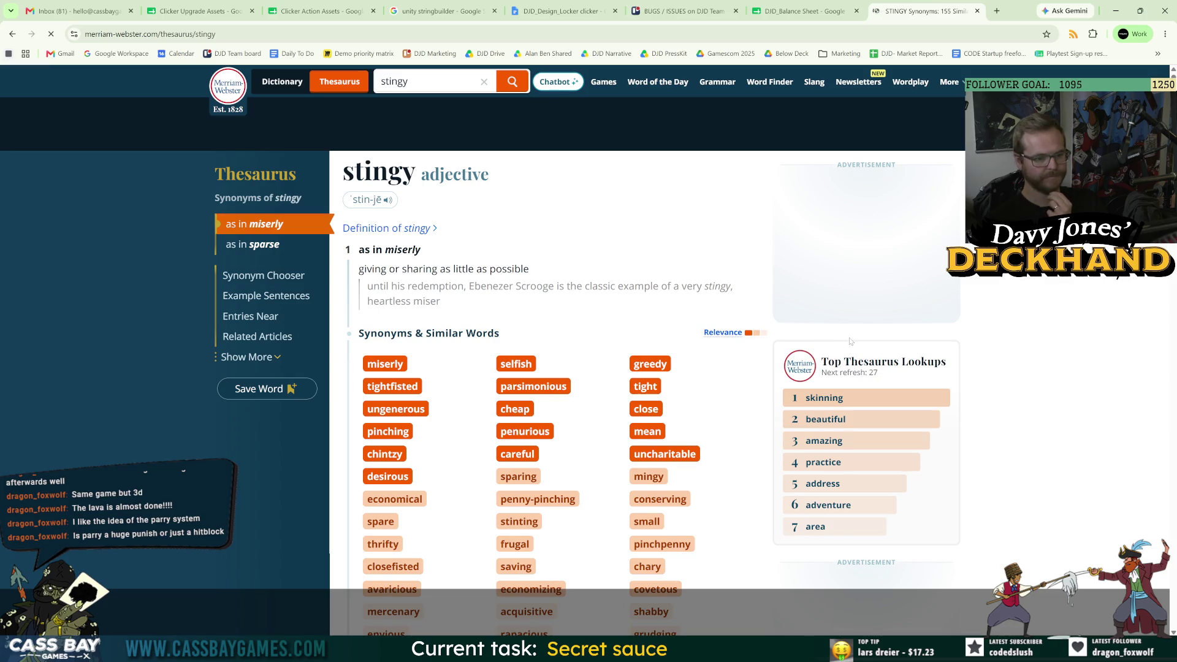
- Scroll stingy's synonym list, open the 'mingy' entry, and return to Unity
{"action": "scroll", "coordinate": [784, 446], "scroll_direction": "down", "scroll_amount": 3}
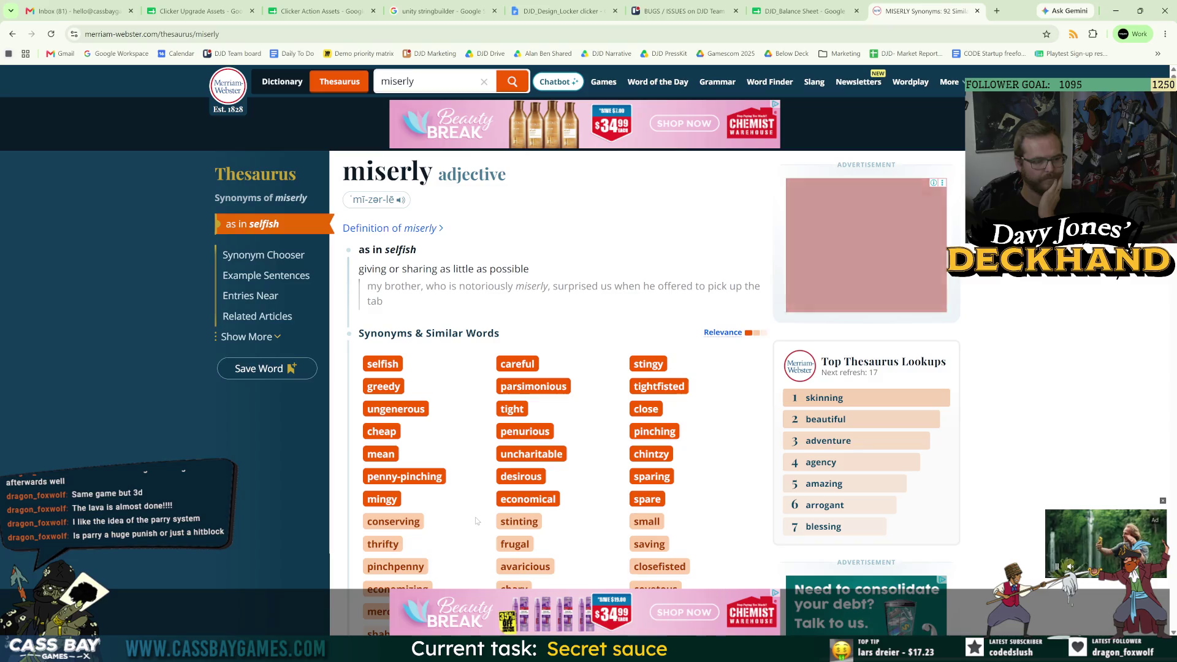
{"action": "left_click", "coordinate": [381, 500]}
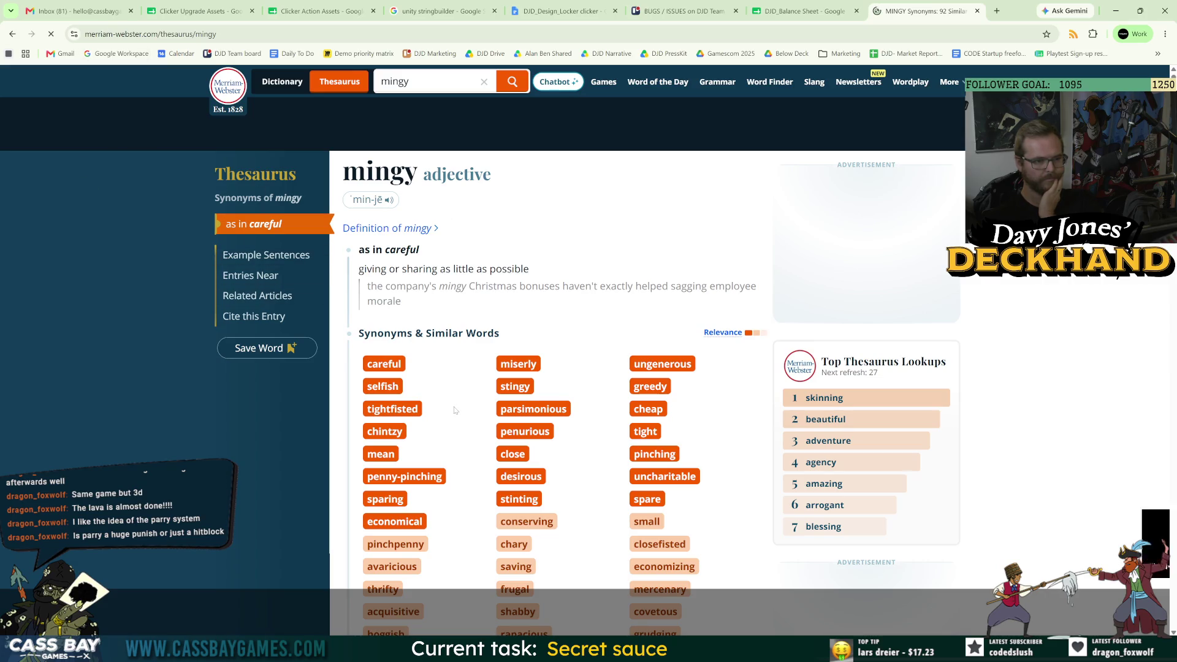
{"action": "key", "text": "alt+Tab"}
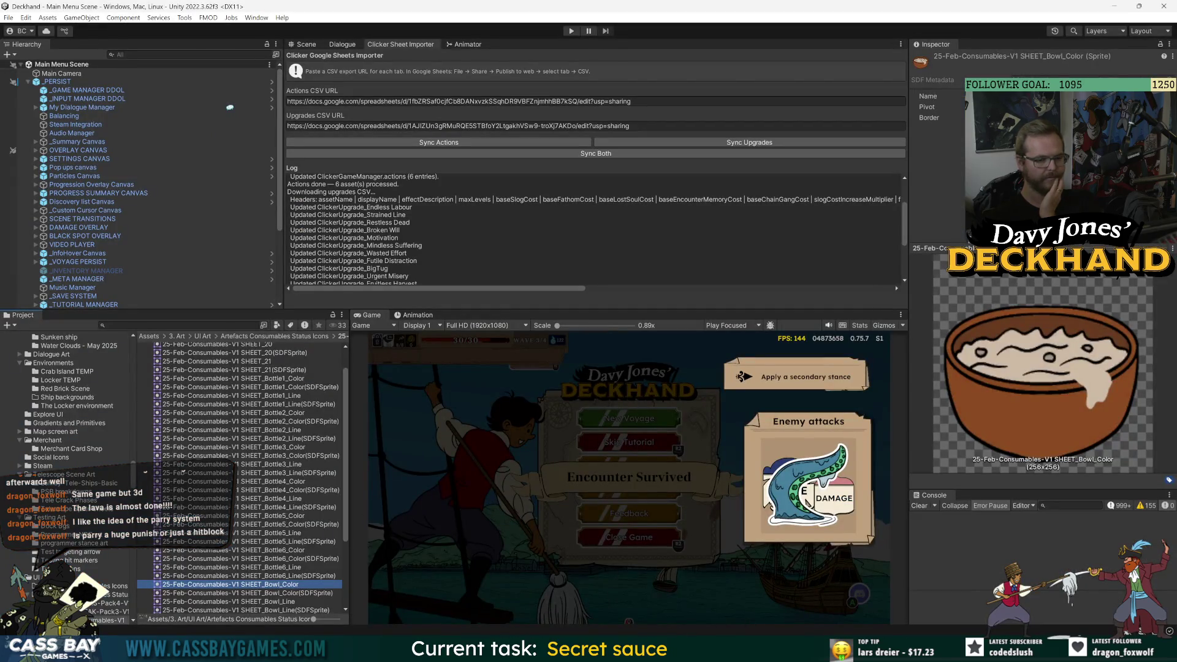
- Rename the Gruel artefact in B50 to 'Mingy Gruel', then to 'Miserly Gruel'
{"action": "key", "text": "alt+Tab"}
{"action": "key", "text": "ctrl+shift+Tab"}
{"action": "double_click", "coordinate": [70, 408]}
{"action": "type", "text": "Mingy"}
{"action": "left_click", "coordinate": [264, 453]}
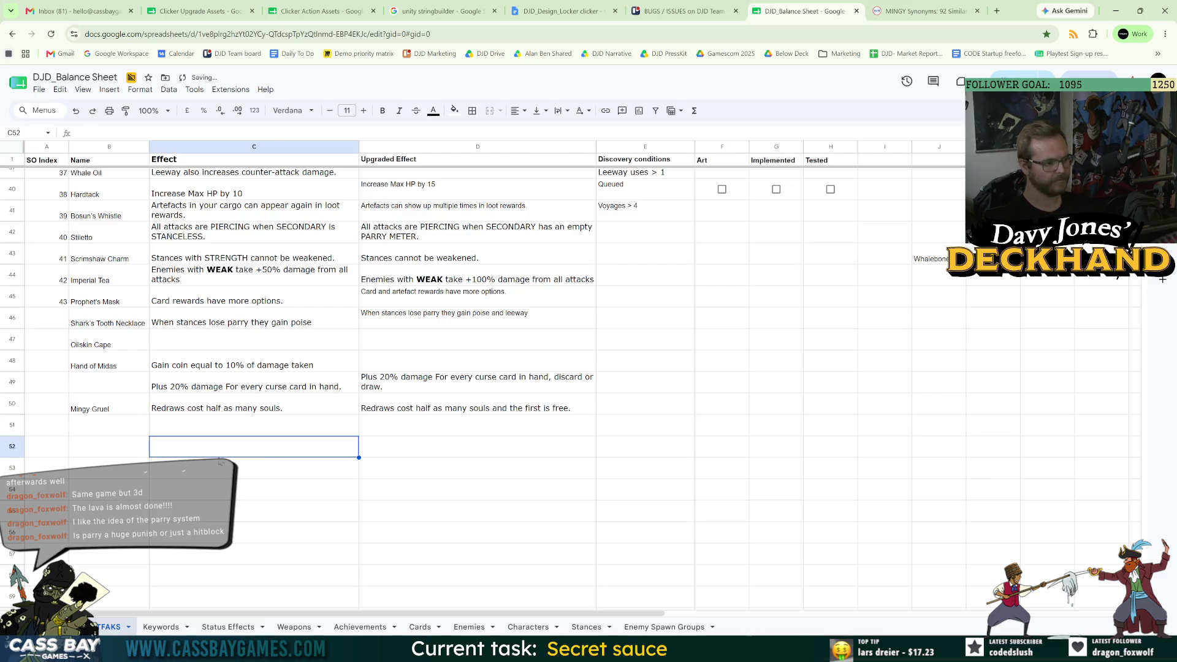
{"action": "left_click", "coordinate": [104, 413]}
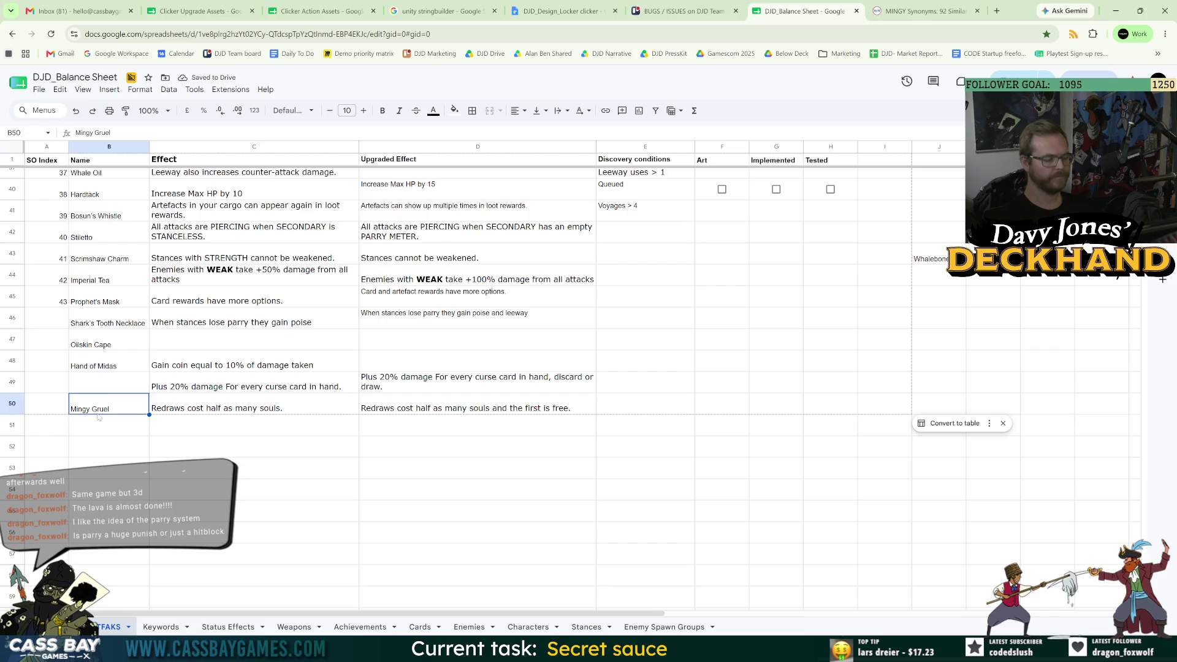
{"action": "double_click", "coordinate": [84, 132]}
{"action": "type", "text": "Miserly"}
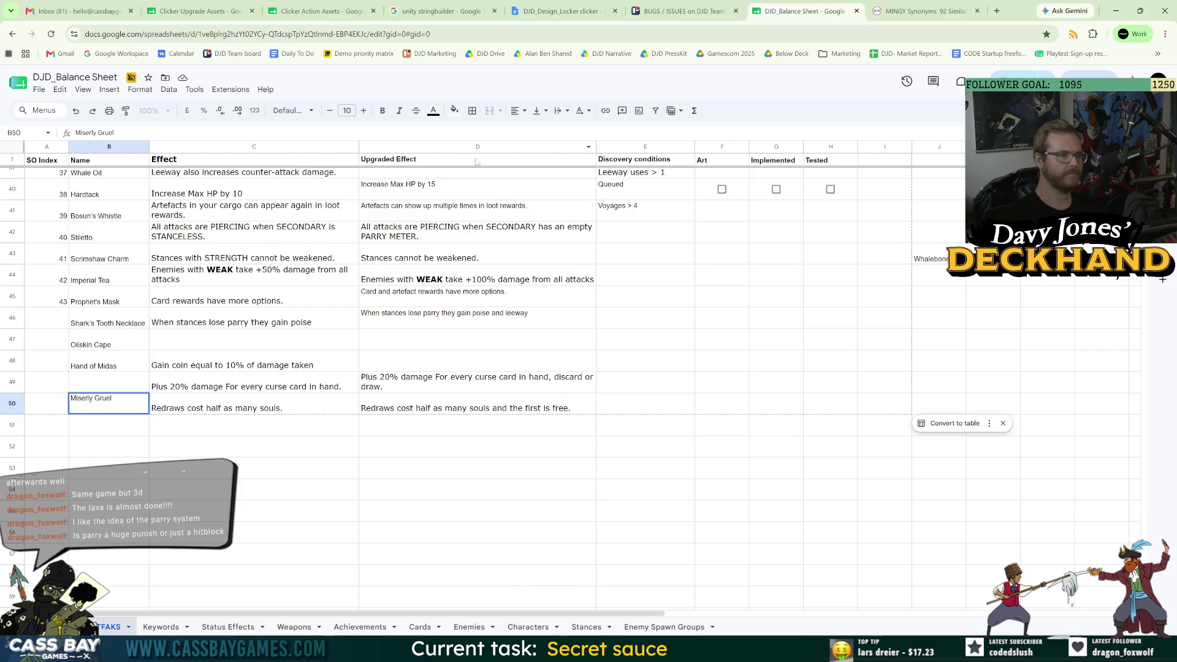
{"action": "left_click", "coordinate": [405, 468]}
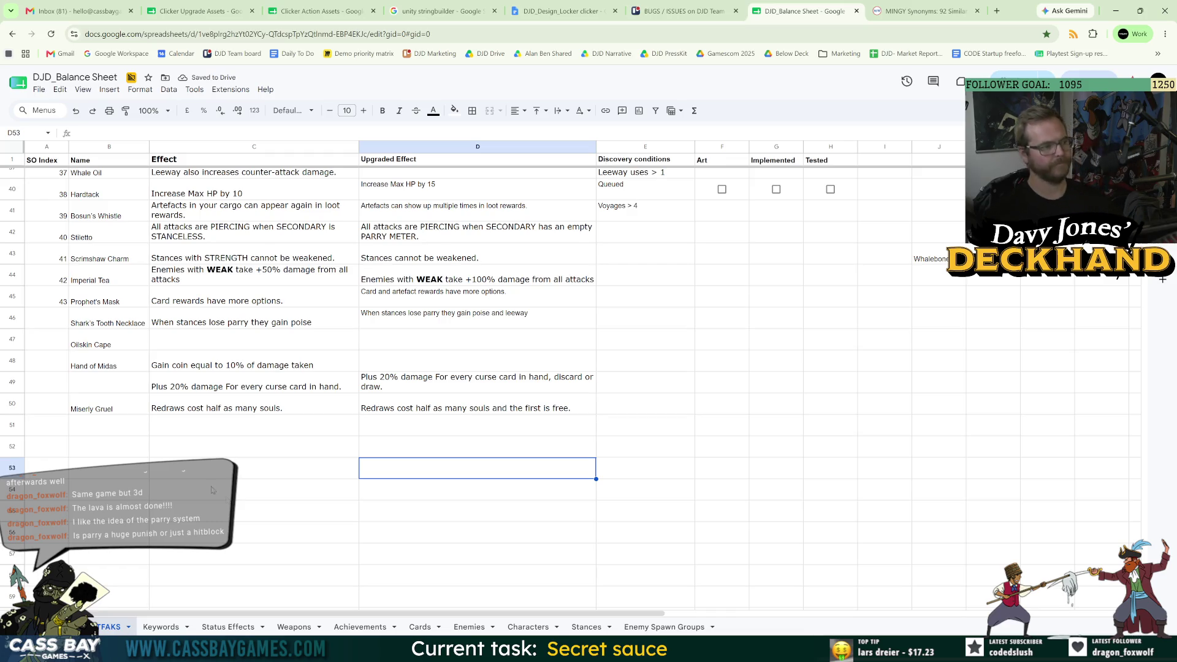
- Enter index 44 in A50 and drag the row up to row 46, beneath Prophet's Mask
{"action": "left_click", "coordinate": [125, 407]}
{"action": "left_click", "coordinate": [454, 408], "text": "shift"}
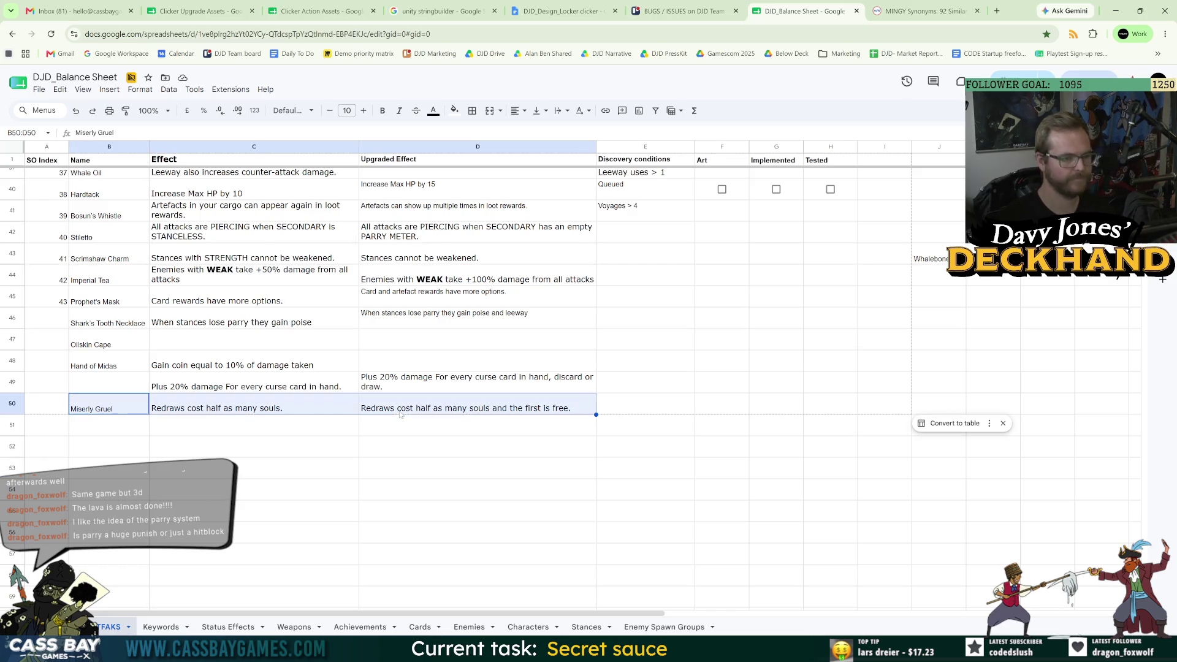
{"action": "left_click", "coordinate": [455, 485]}
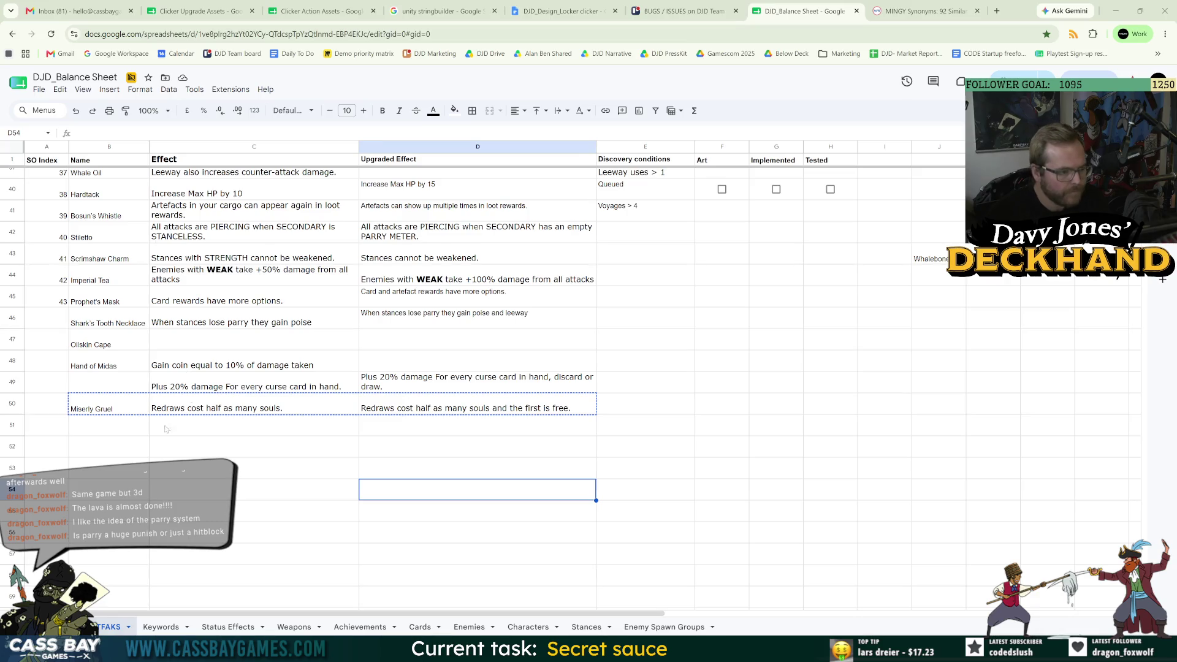
{"action": "left_click", "coordinate": [168, 432]}
{"action": "left_click", "coordinate": [50, 413]}
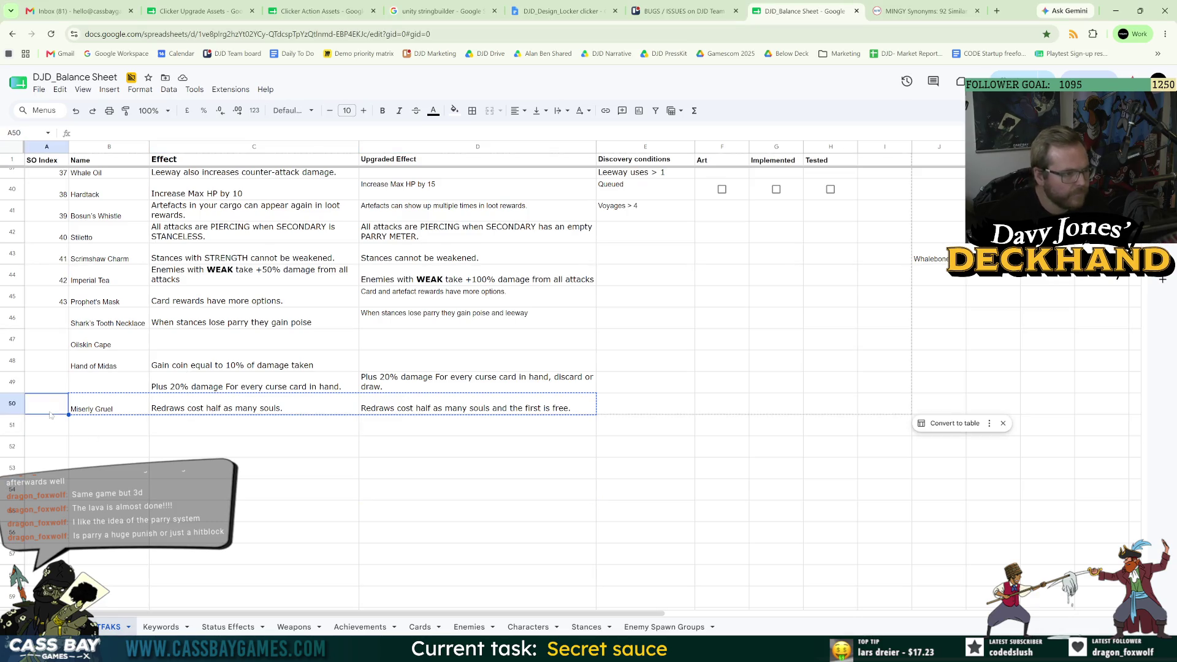
{"action": "type", "text": "44"}
{"action": "left_click_drag", "start_coordinate": [12, 404], "coordinate": [9, 317]}
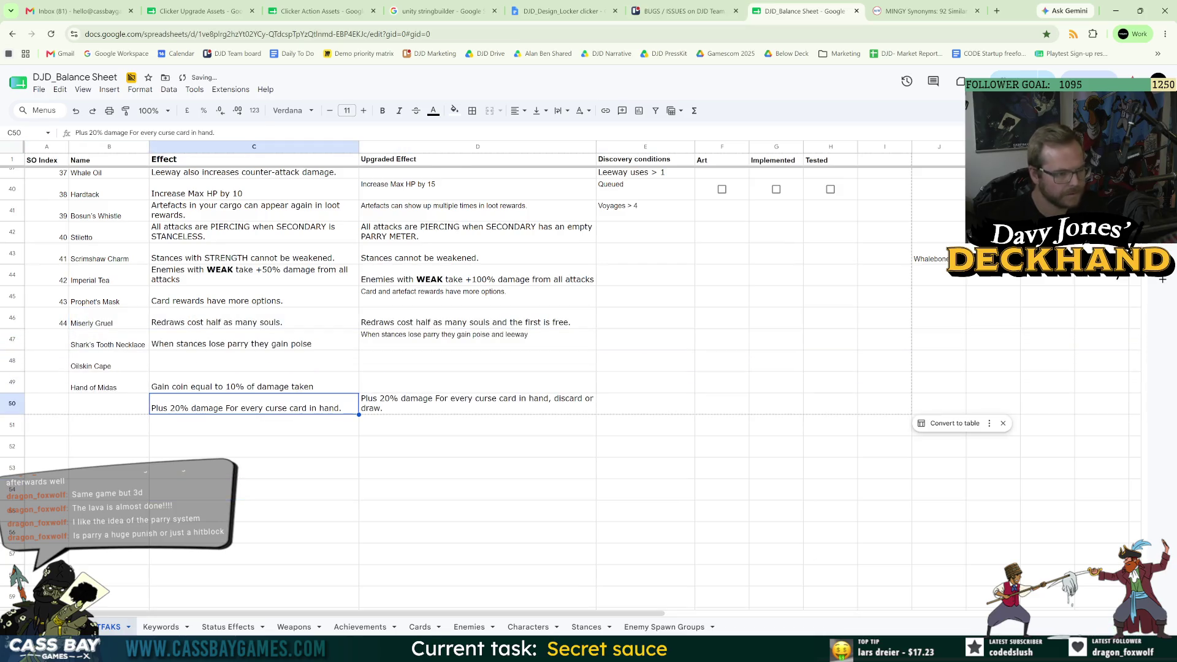
{"action": "key", "text": "alt+Tab"}
{"action": "scroll", "coordinate": [332, 411], "scroll_direction": "up", "scroll_amount": 3}
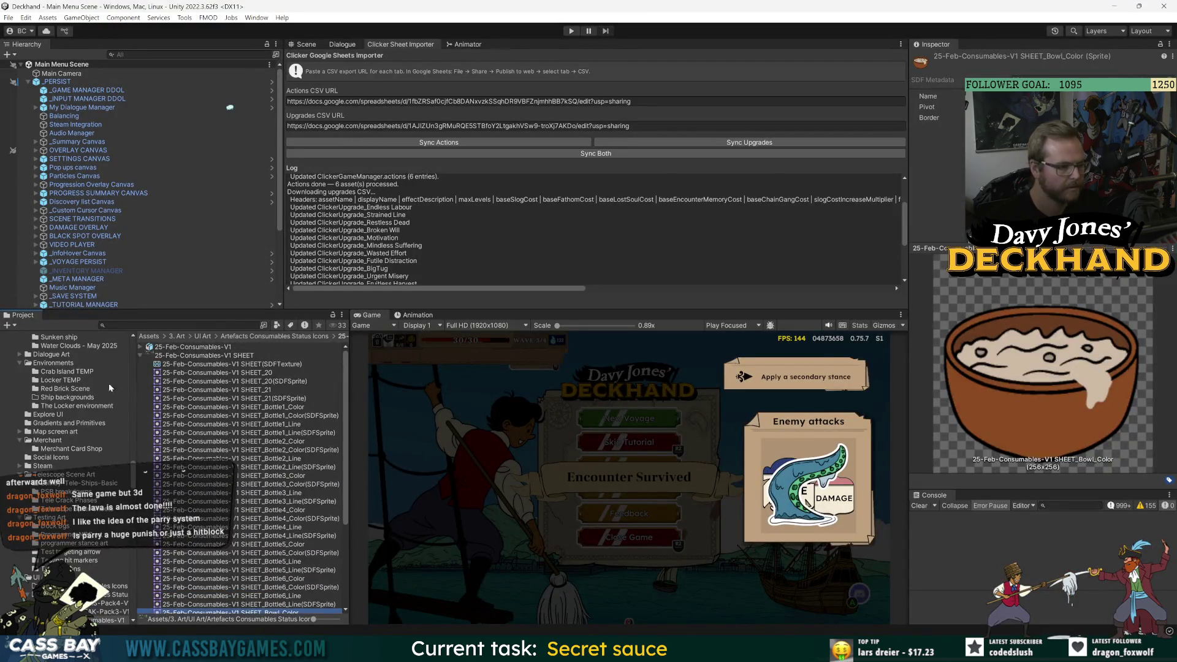
- In the Project window, open Script Assets > Inventory Item Assets > Artefacts
{"action": "scroll", "coordinate": [136, 479], "scroll_direction": "up", "scroll_amount": 5}
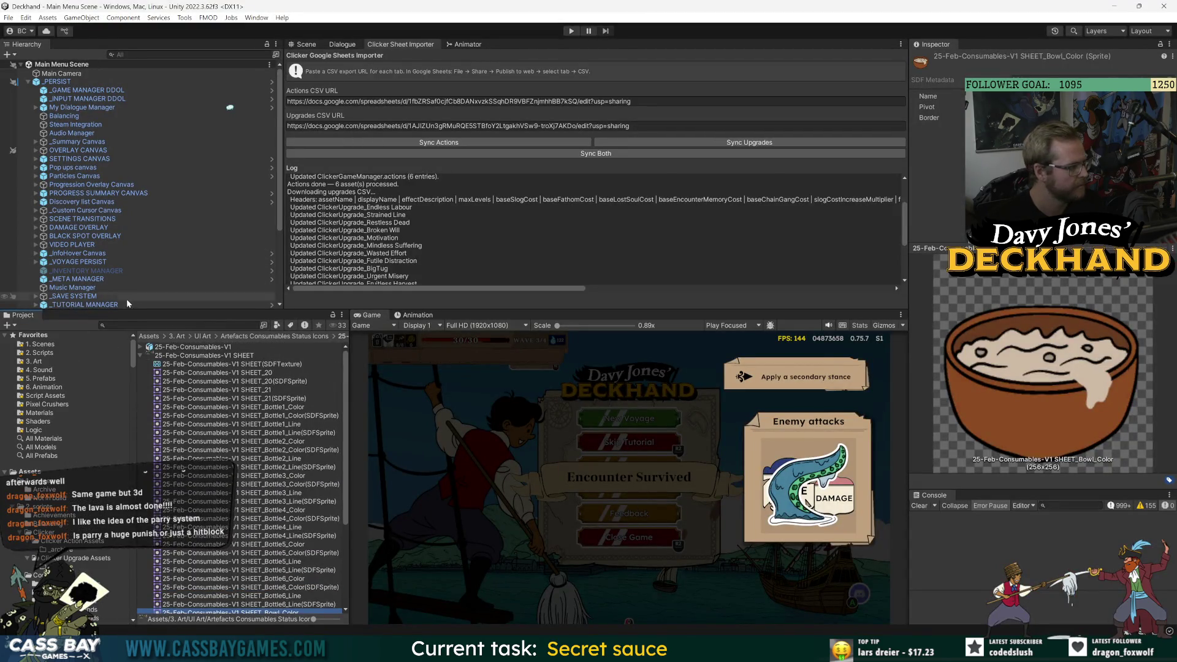
{"action": "left_click", "coordinate": [51, 358]}
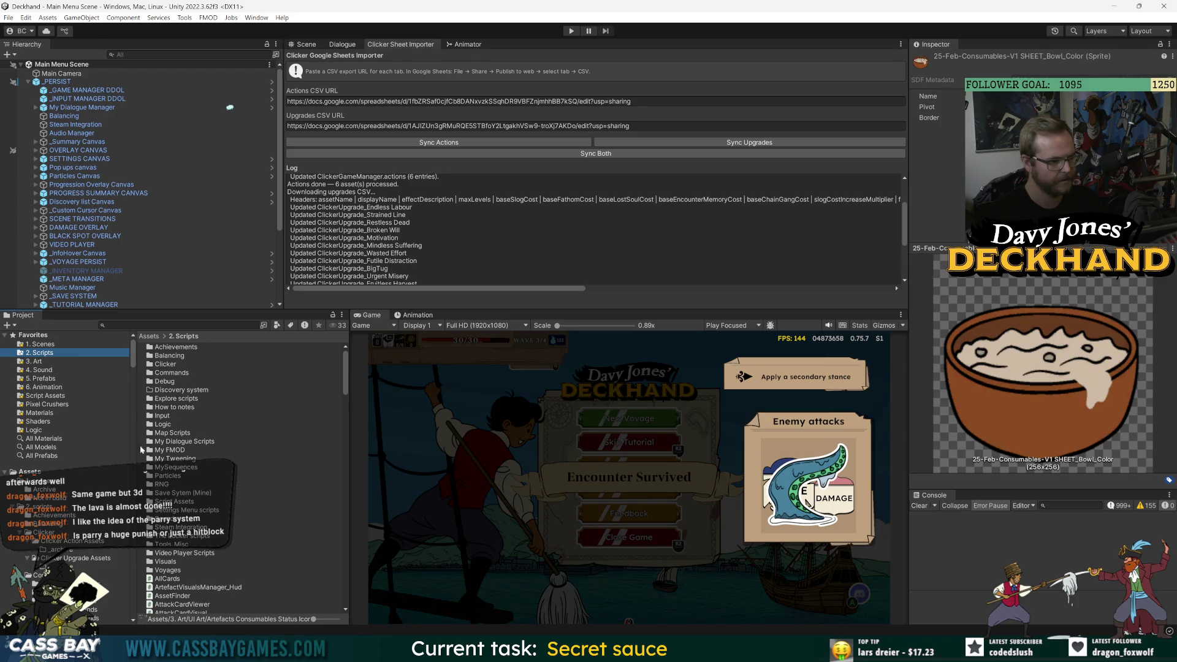
{"action": "left_click", "coordinate": [49, 396]}
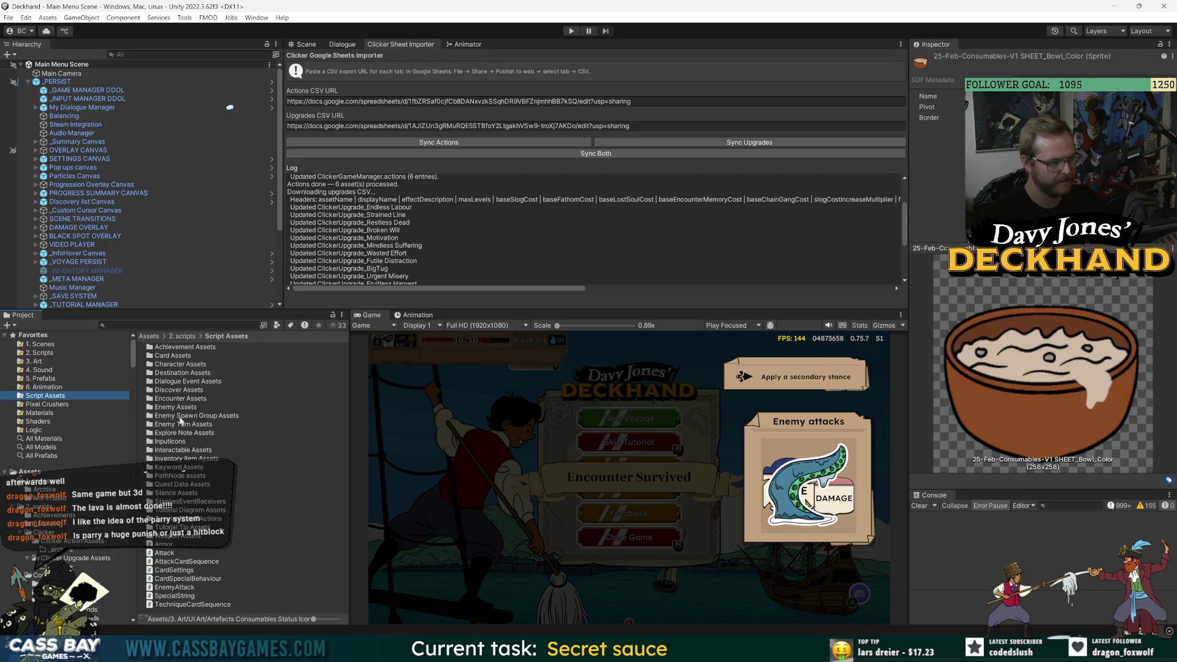
{"action": "double_click", "coordinate": [177, 457]}
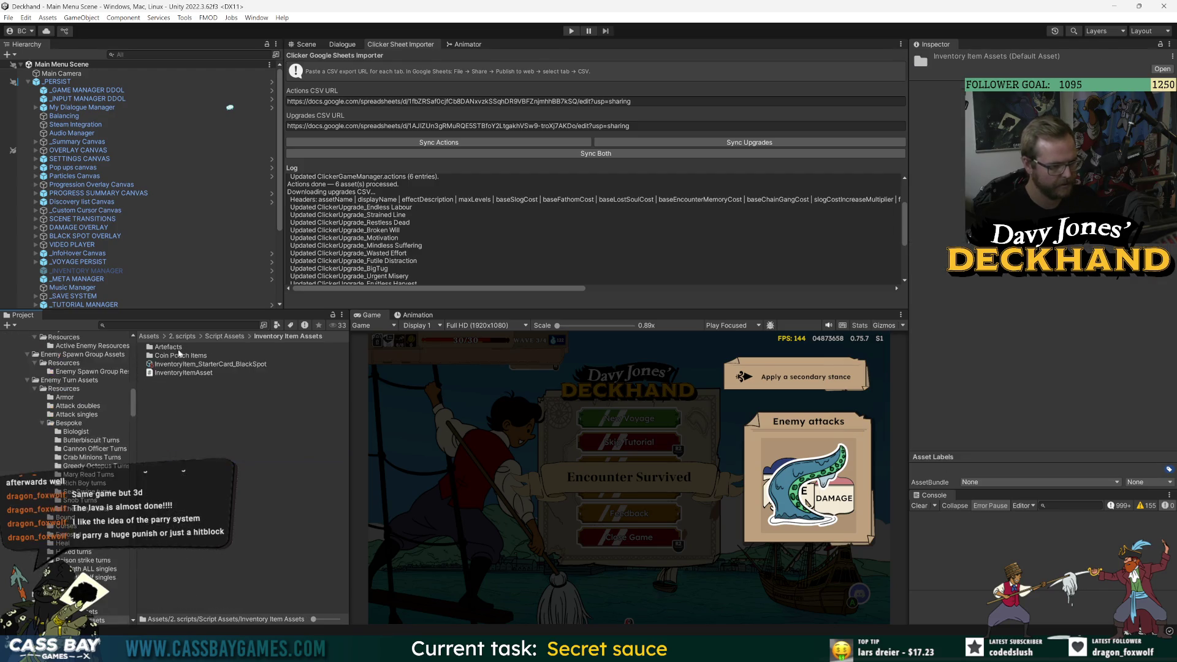
{"action": "double_click", "coordinate": [180, 355]}
{"action": "left_click", "coordinate": [301, 337]}
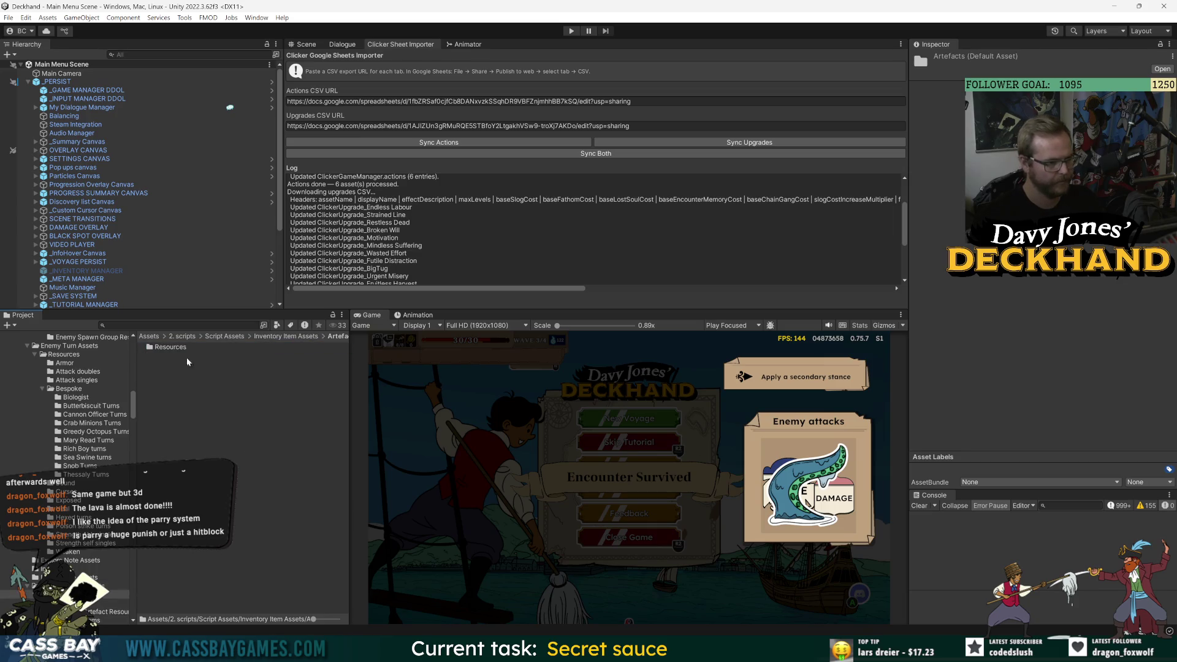
{"action": "double_click", "coordinate": [177, 354]}
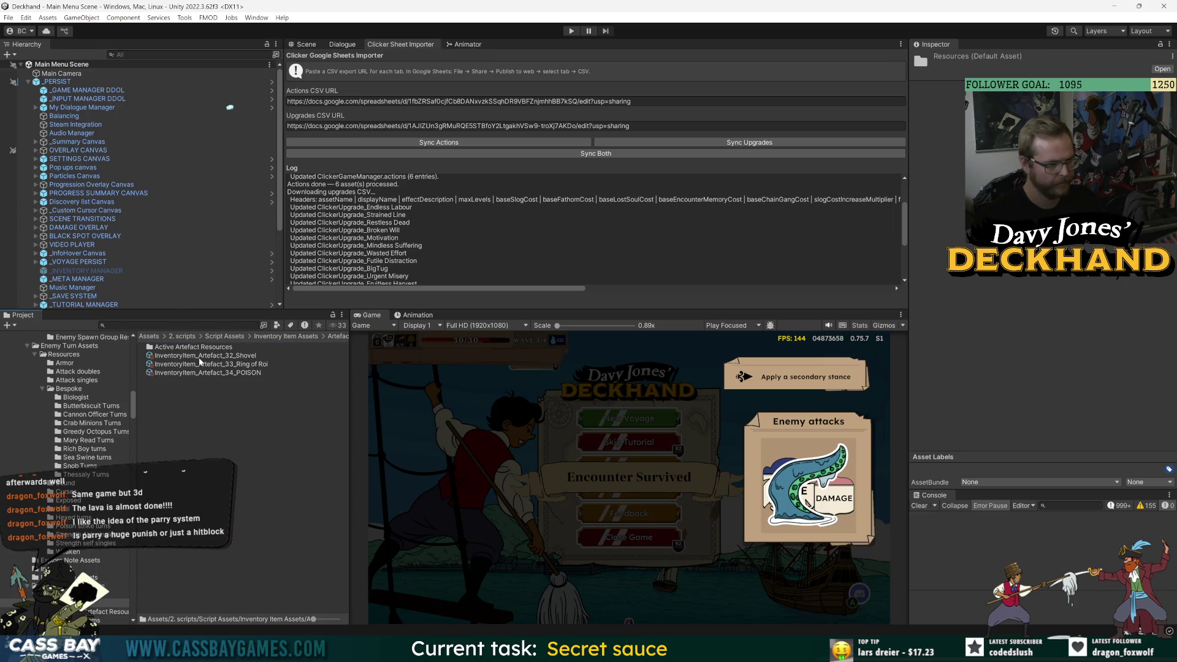
- Duplicate the ProphetsMask asset and rename the copy 'InventoryItem_Artefact_44_Miserly Gruel'
{"action": "scroll", "coordinate": [239, 491], "scroll_direction": "down", "scroll_amount": 5}
{"action": "left_click", "coordinate": [247, 609]}
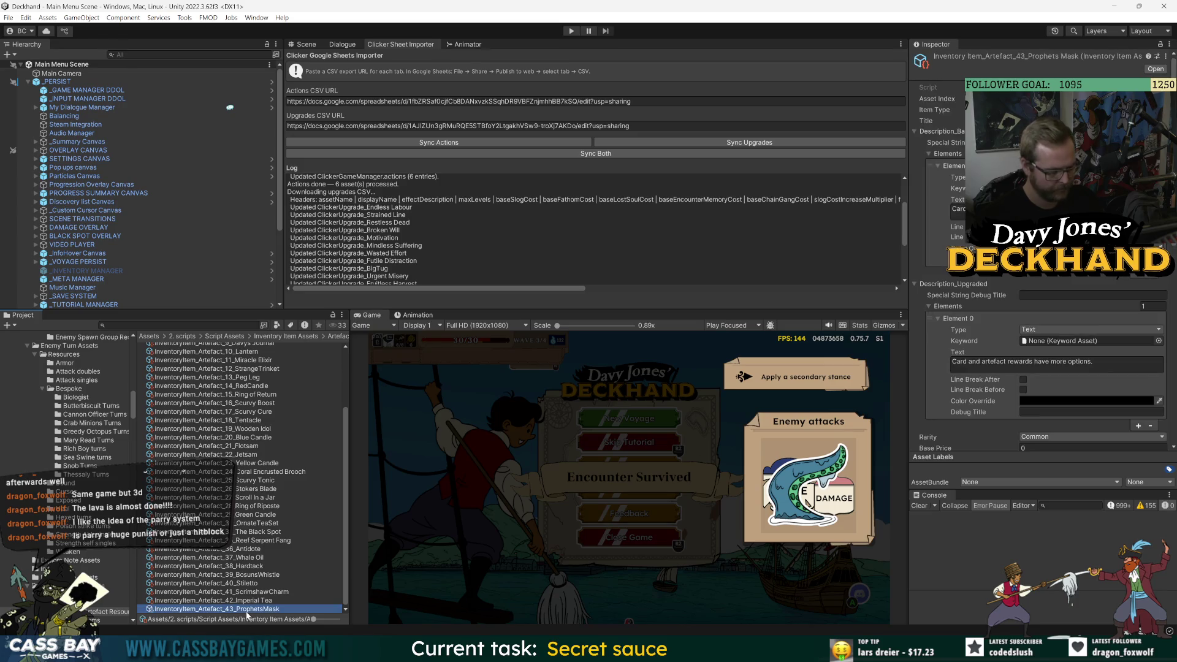
{"action": "key", "text": "ctrl+f"}
{"action": "left_click", "coordinate": [242, 609]}
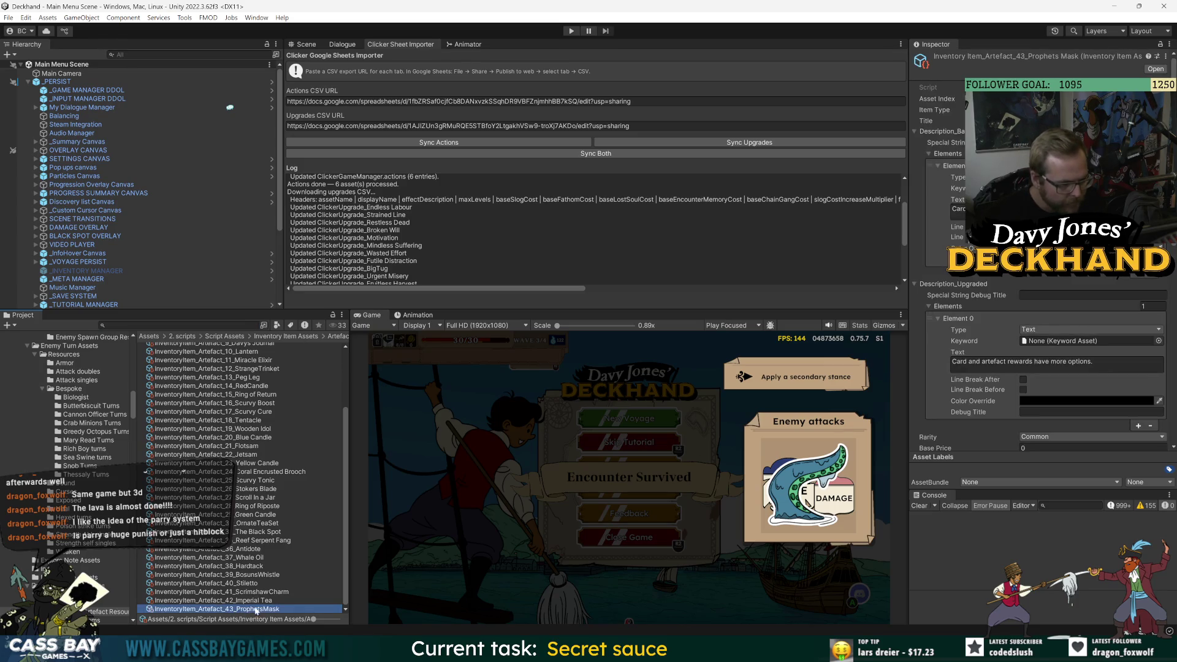
{"action": "left_click", "coordinate": [299, 541]}
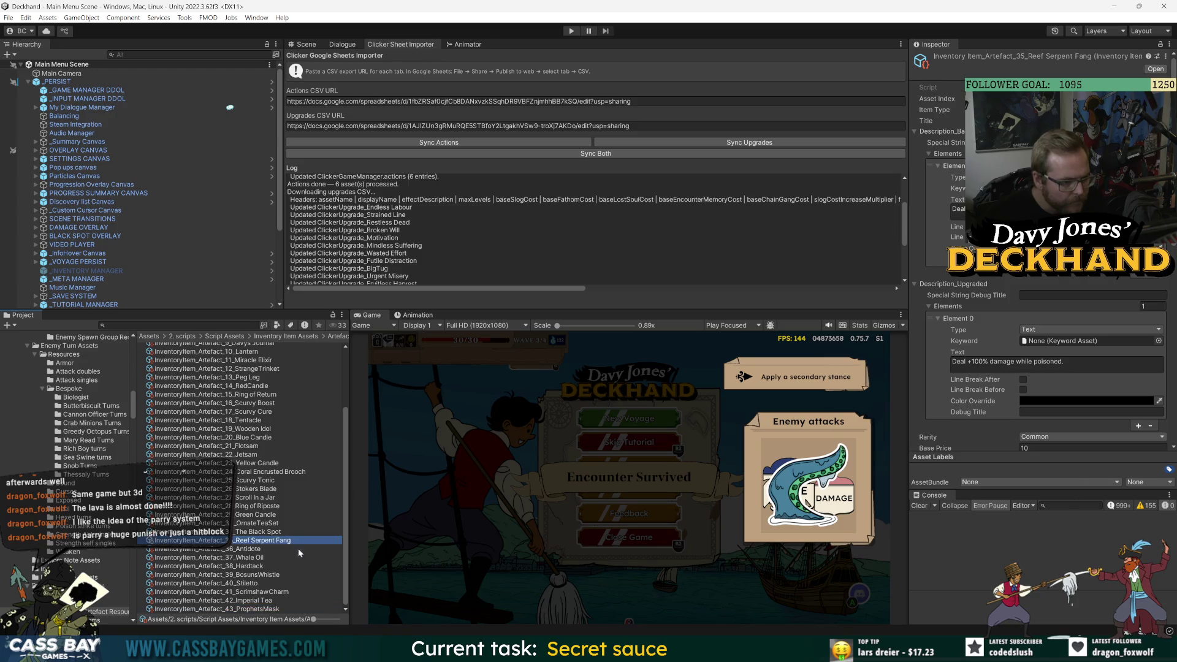
{"action": "left_click", "coordinate": [247, 609]}
{"action": "key", "text": "ctrl+d"}
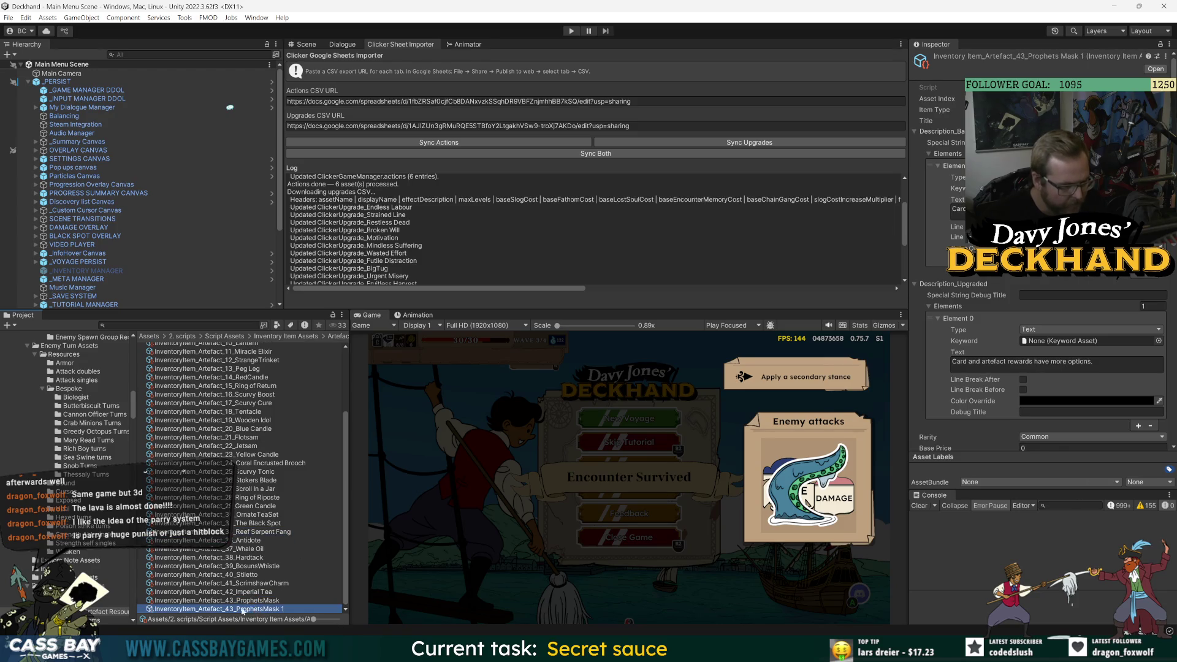
{"action": "left_click", "coordinate": [228, 611]}
{"action": "left_click_drag", "start_coordinate": [228, 612], "coordinate": [307, 617]}
{"action": "type", "text": "4"}
{"action": "type", "text": "_Miserly"}
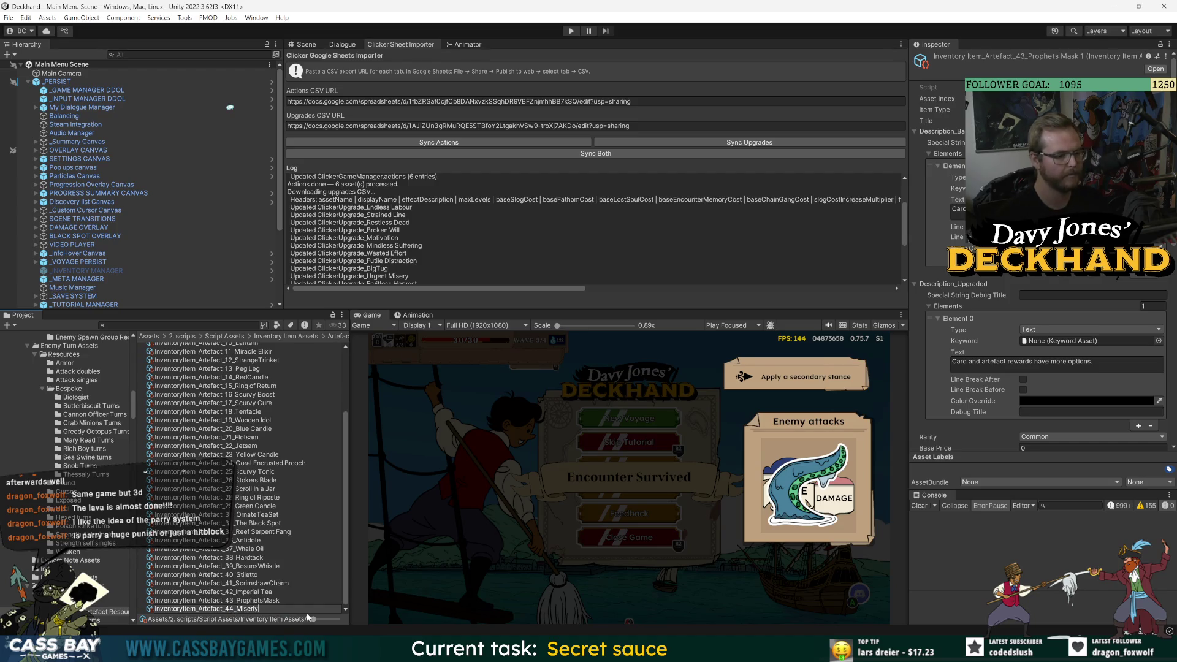
{"action": "type", "text": " Gruel"}
{"action": "key", "text": "Return"}
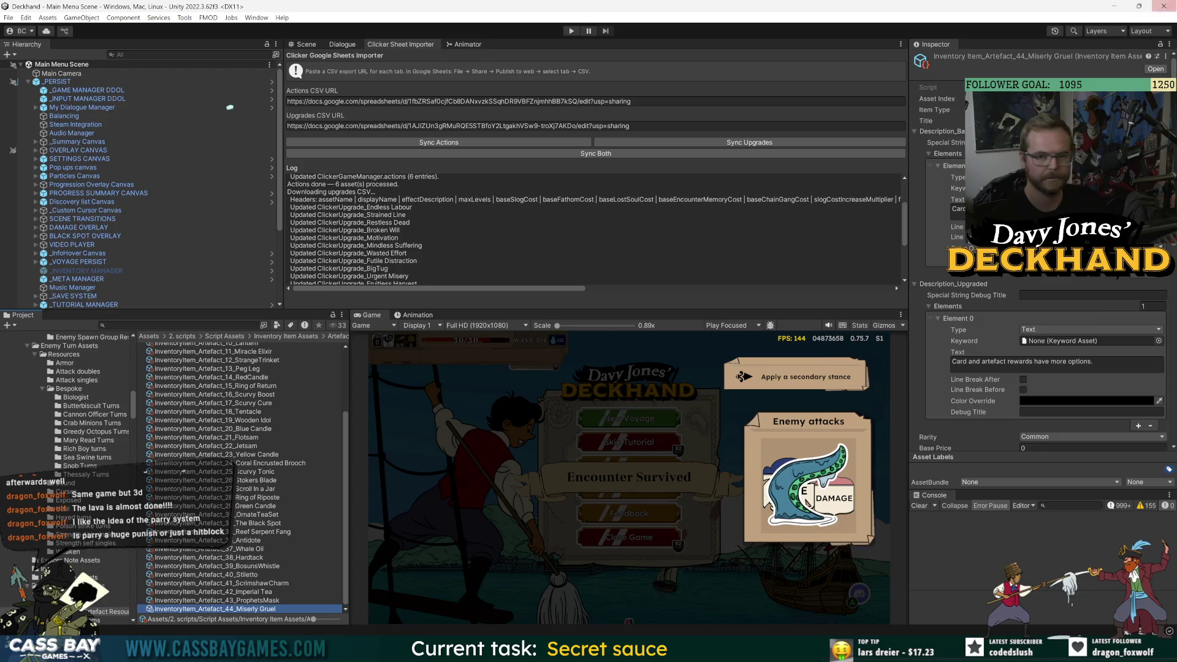
- Inspect the new asset's base and upgraded description fields in the Inspector
{"action": "left_click", "coordinate": [1079, 121]}
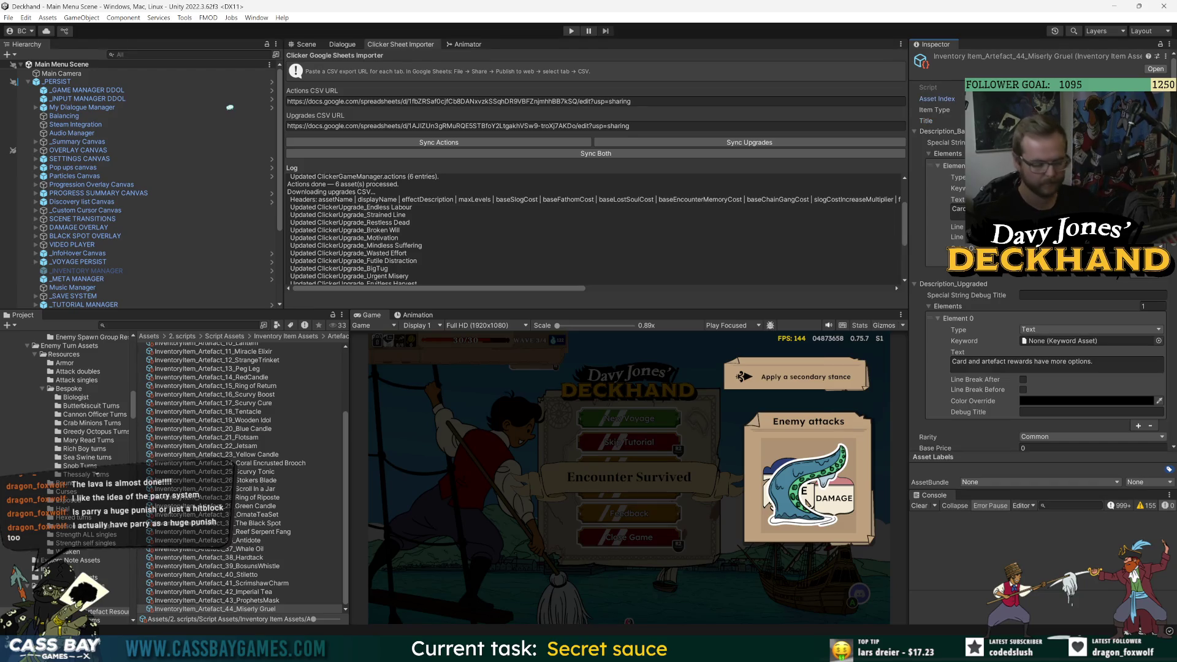
{"action": "left_click", "coordinate": [935, 340]}
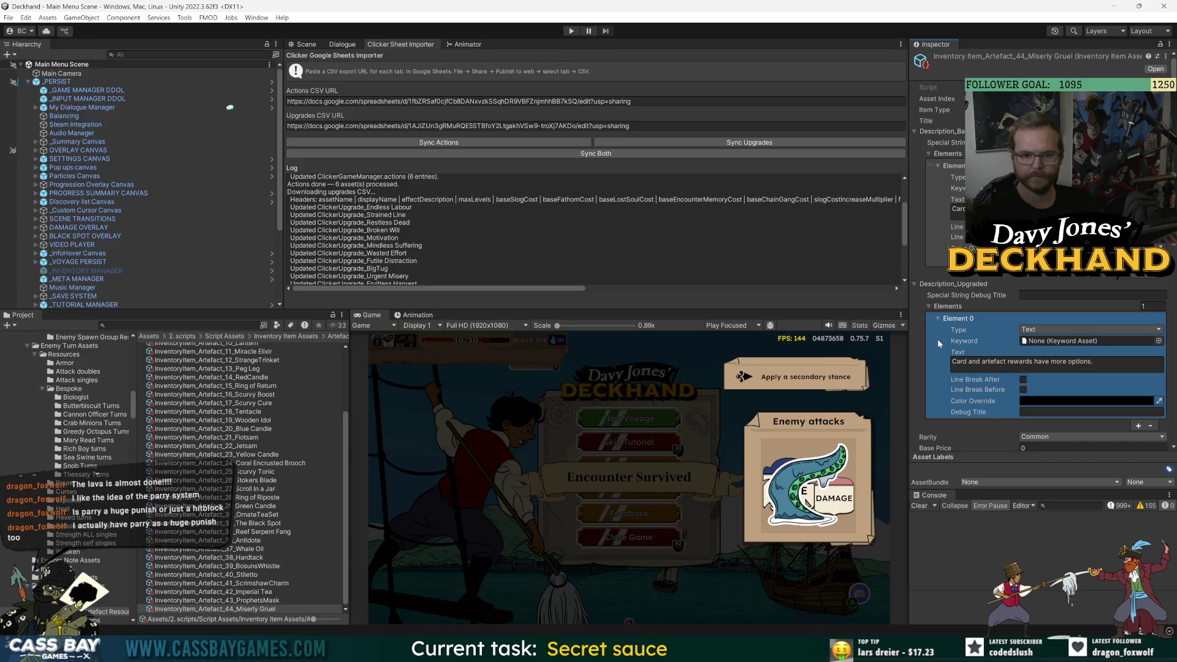
{"action": "left_click", "coordinate": [957, 208]}
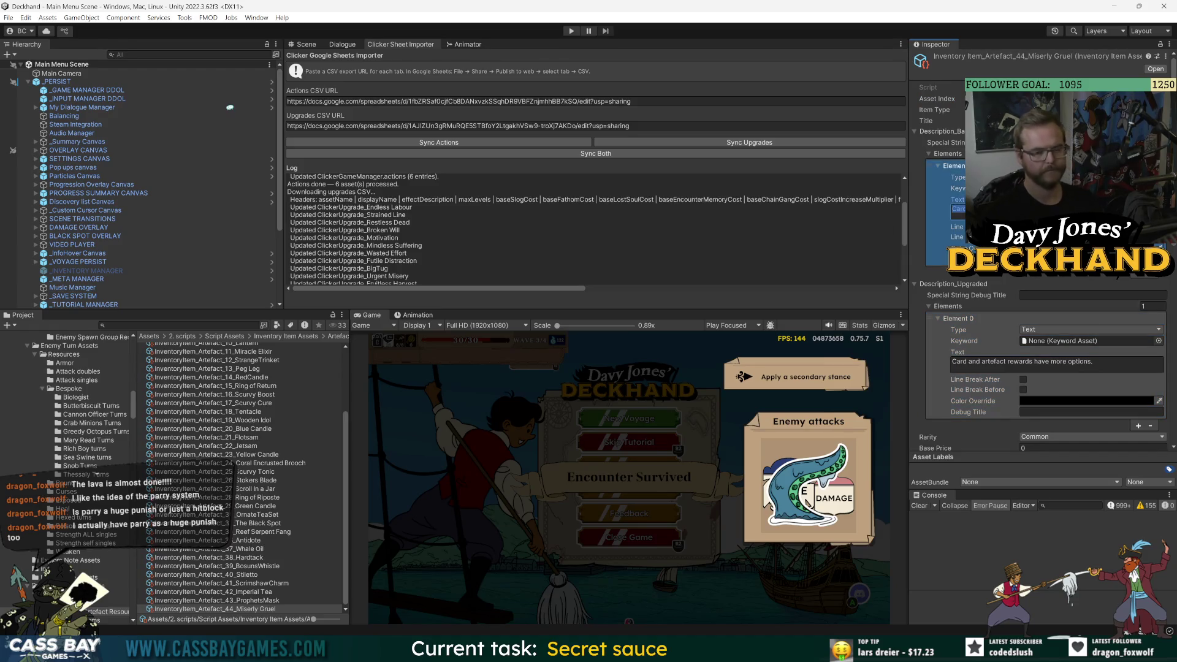
{"action": "key", "text": "alt+Tab"}
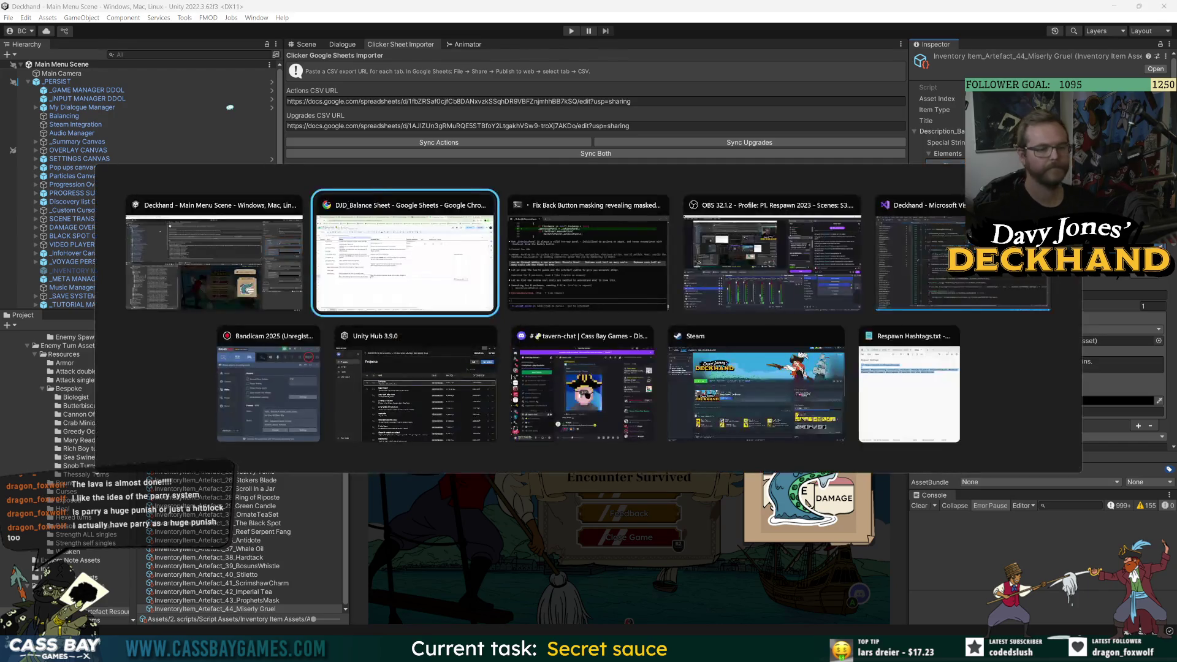
- Copy Miserly Gruel's base effect from C46 and upgraded effect from D46
{"action": "key", "text": "Down"}
{"action": "key", "text": "Down"}
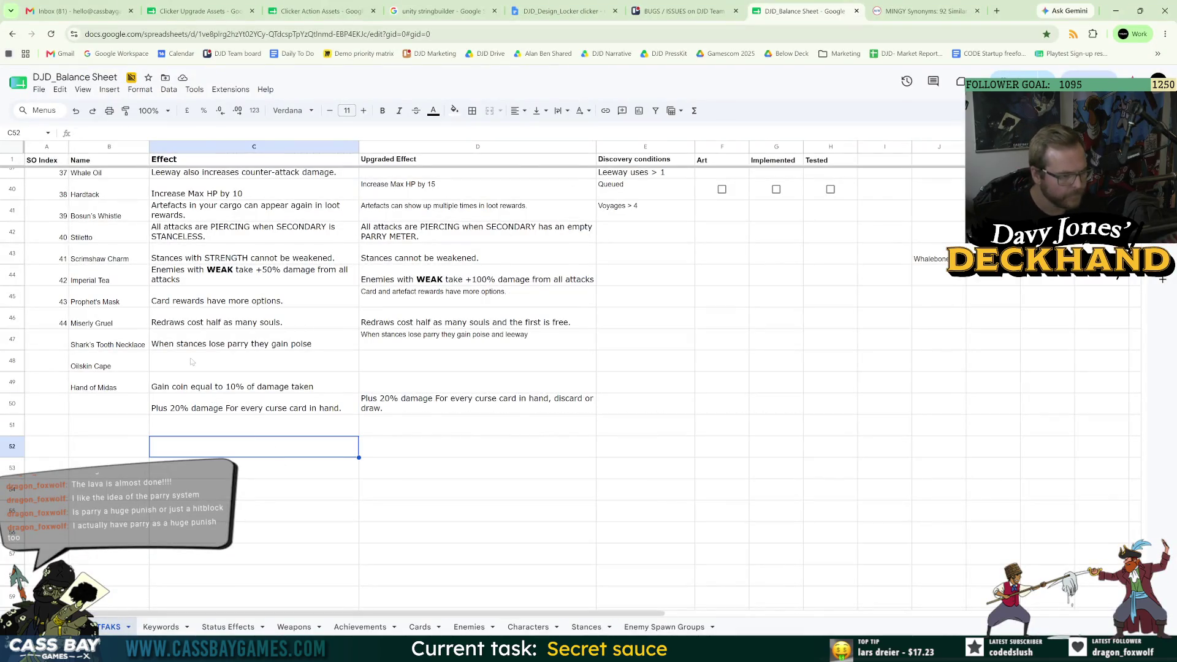
{"action": "left_click", "coordinate": [208, 318]}
{"action": "key", "text": "alt+Tab"}
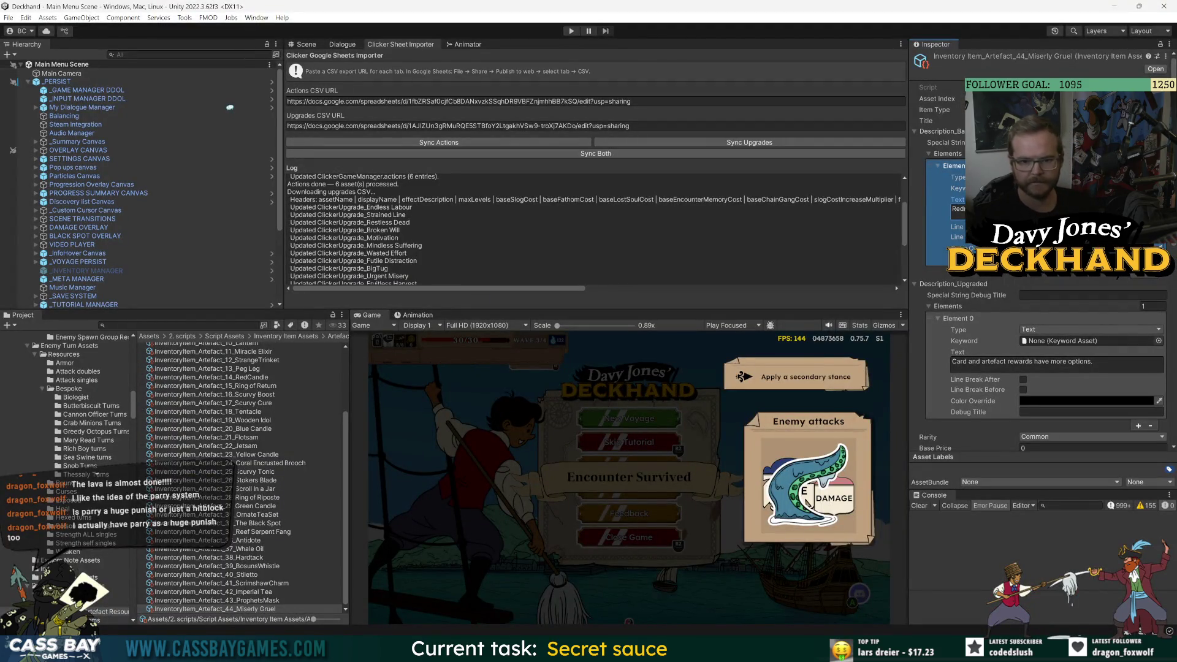
{"action": "key", "text": "alt+Tab"}
{"action": "key", "text": "Right"}
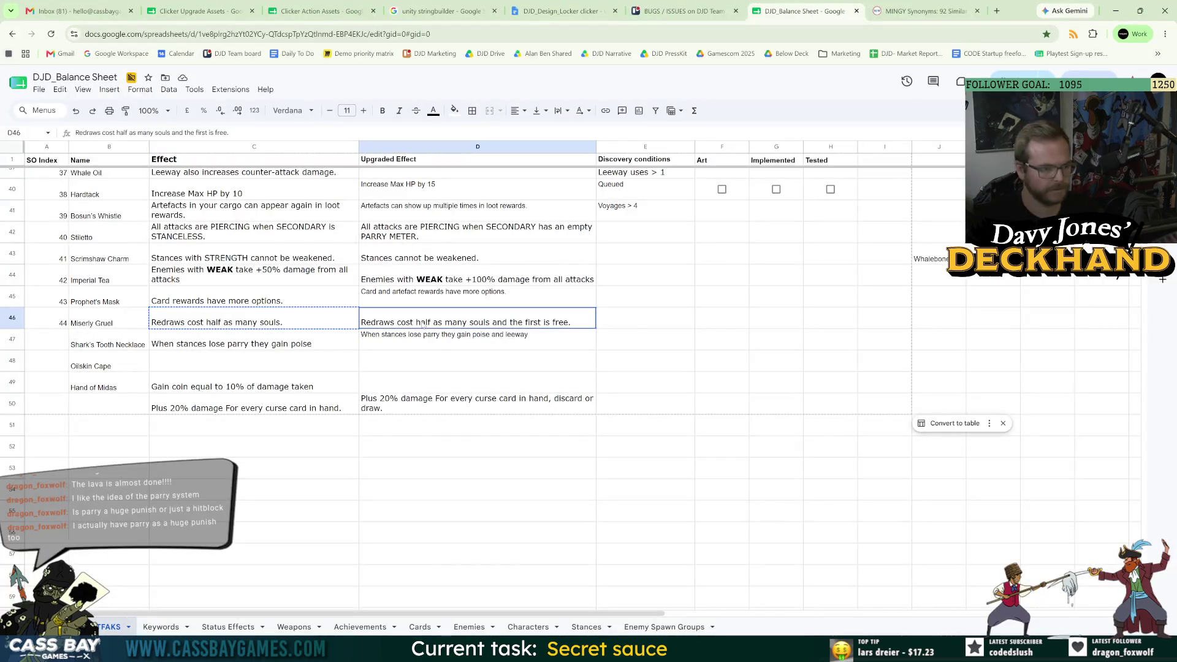
{"action": "key", "text": "ctrl+c"}
{"action": "key", "text": "alt+Tab"}
- Paste the upgraded effect into Description_Upgraded, replacing the old text, and check the base text
{"action": "left_click", "coordinate": [1010, 363]}
{"action": "key", "text": "ctrl+a"}
{"action": "key", "text": "ctrl+v"}
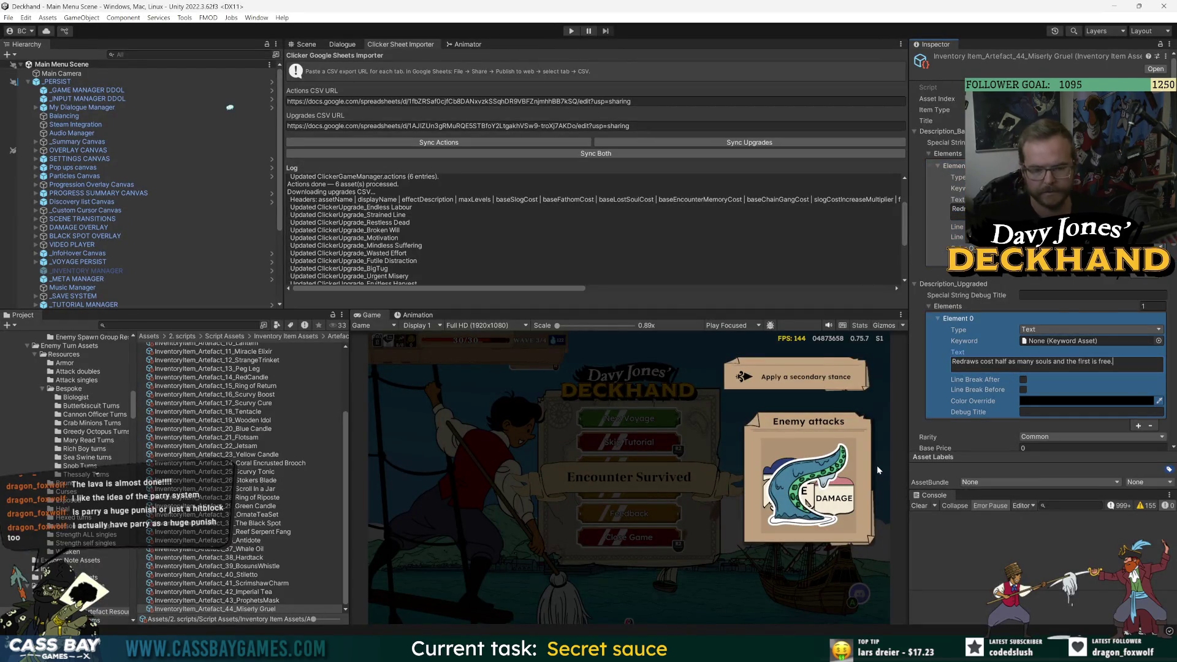
{"action": "left_click", "coordinate": [957, 208]}
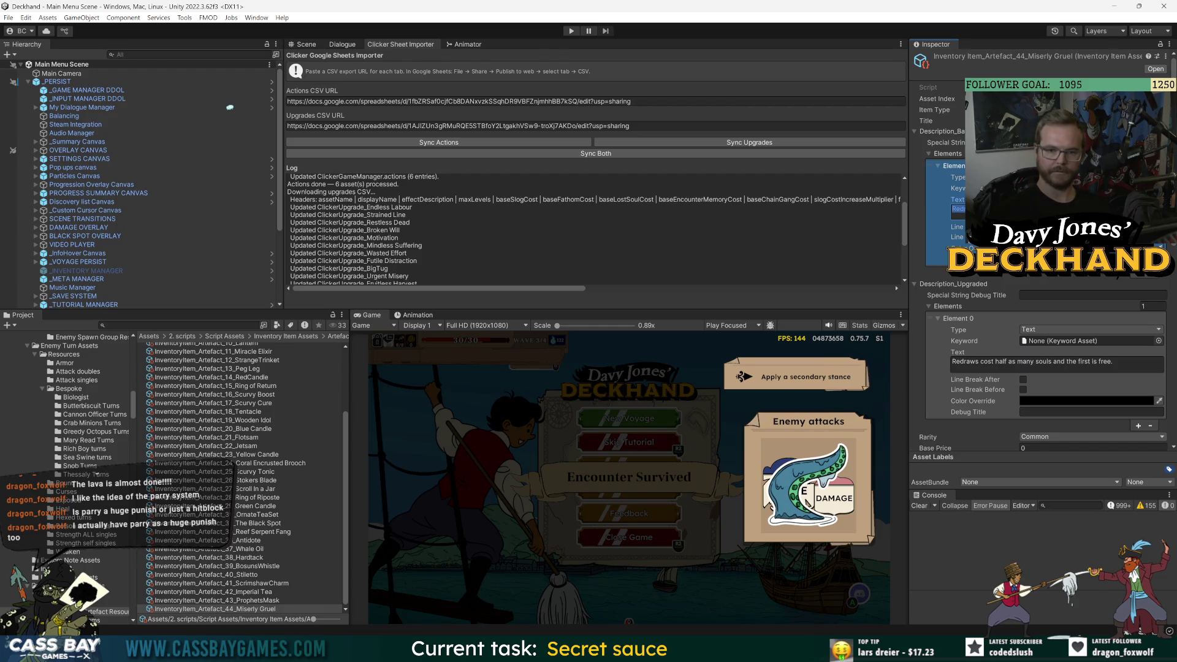
{"action": "left_click", "coordinate": [957, 209]}
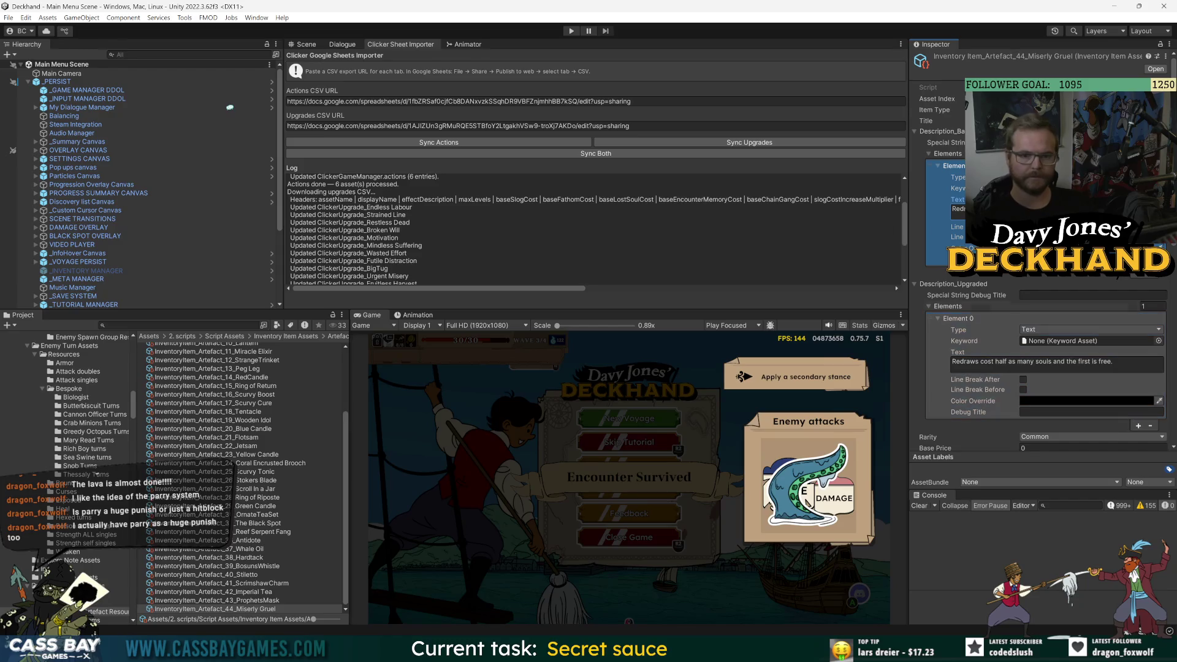
- Reword the upgraded description to end with 'and the first is always free.'
{"action": "left_click", "coordinate": [1003, 366]}
{"action": "key", "text": "ctrl+v"}
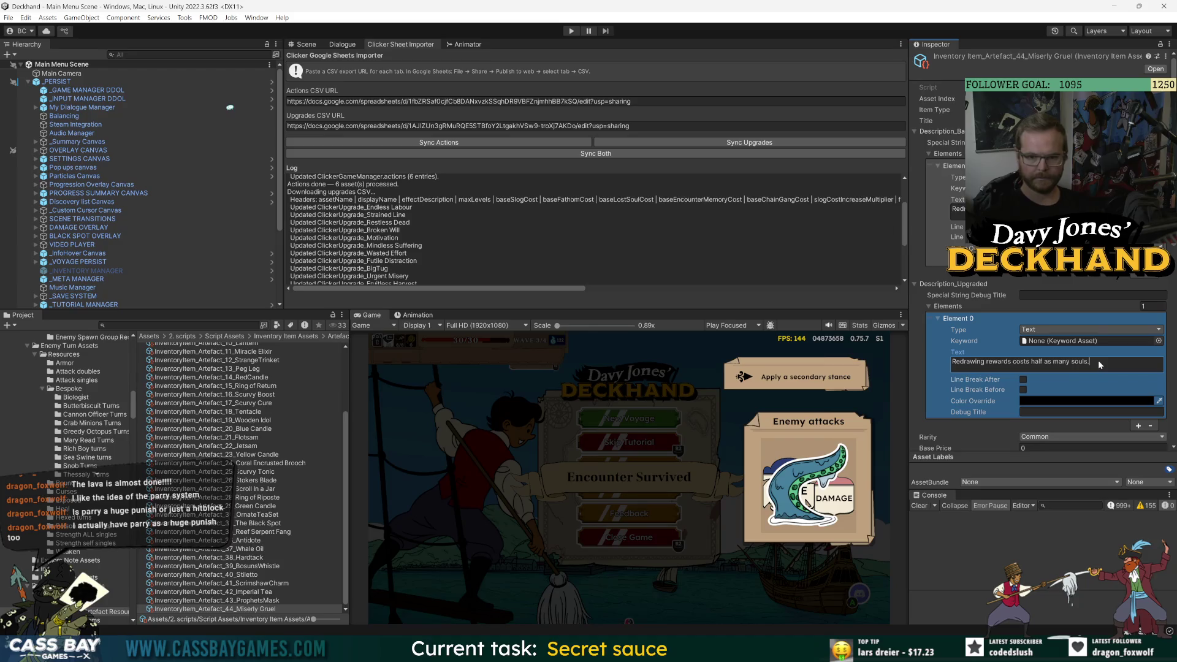
{"action": "type", "text": "and the first is fre"}
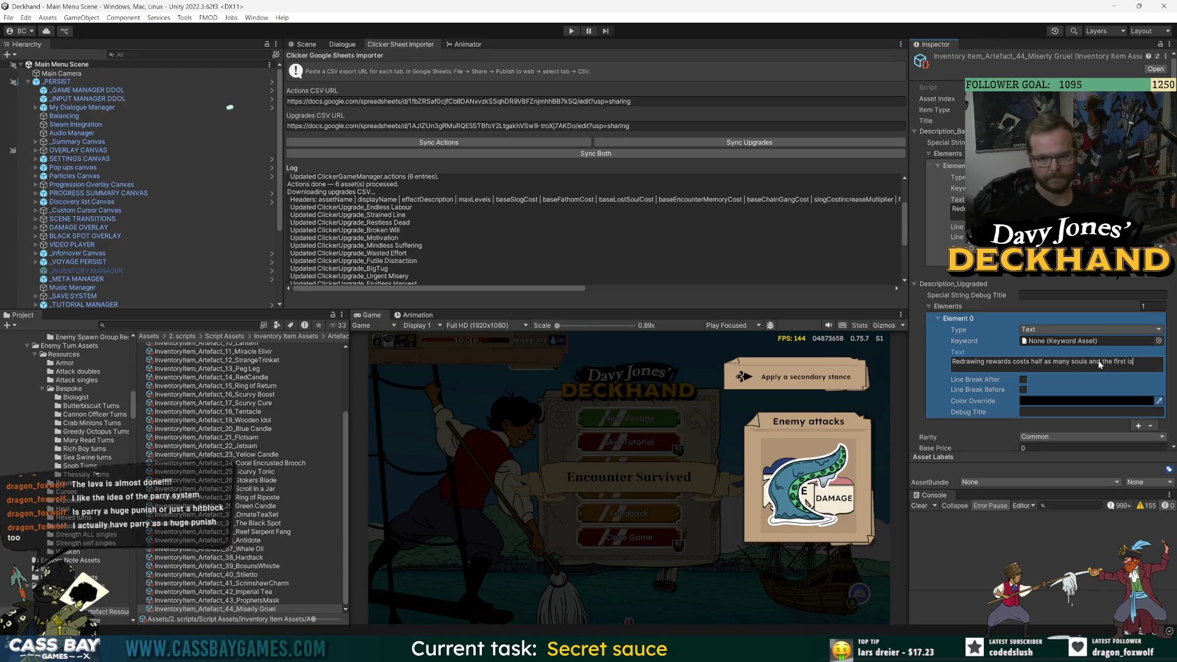
{"action": "key", "text": "BackSpace"}
{"action": "key", "text": "BackSpace"}
{"action": "key", "text": "BackSpace"}
{"action": "type", "text": "always free."}
{"action": "left_click", "coordinate": [919, 369]}
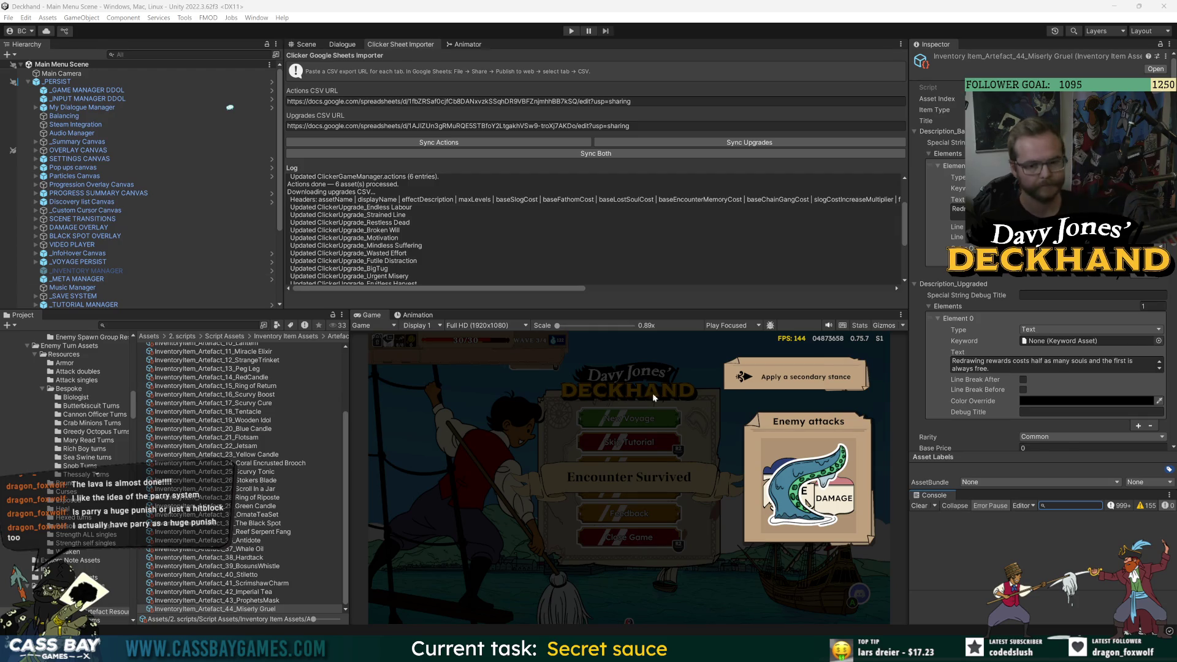
{"action": "scroll", "coordinate": [932, 371], "scroll_direction": "down", "scroll_amount": 10}
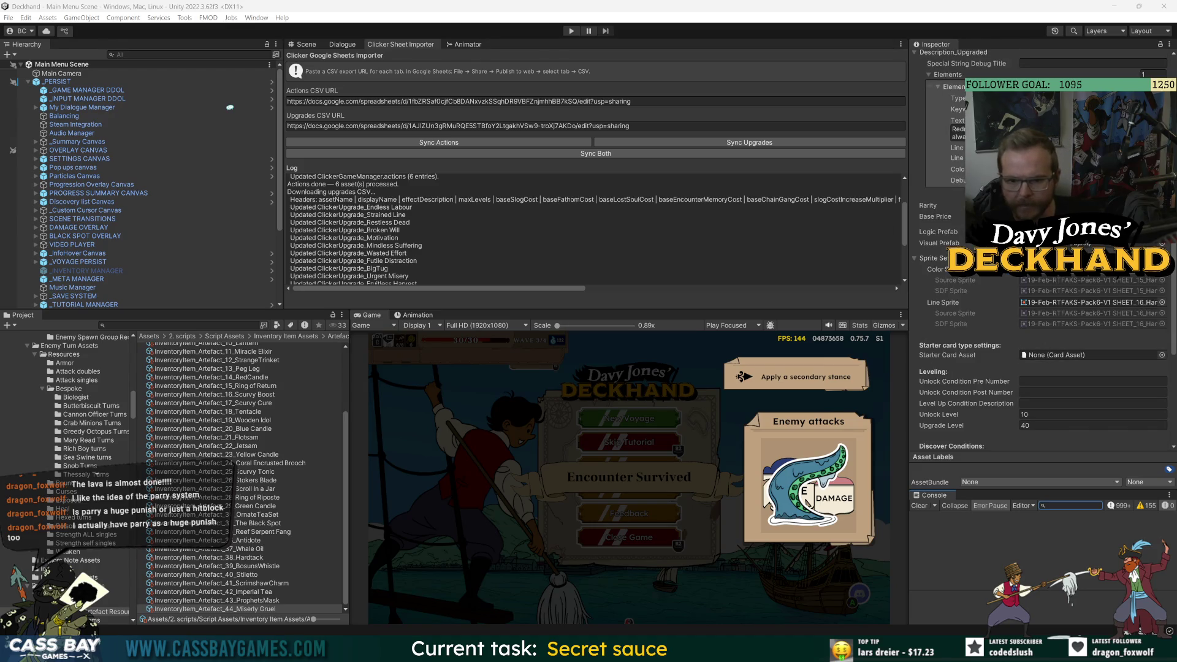
- Set Miserly Gruel's Color Sprite to the Bowl sprite from 25-Feb-Consumables-V1
{"action": "left_click", "coordinate": [1162, 323]}
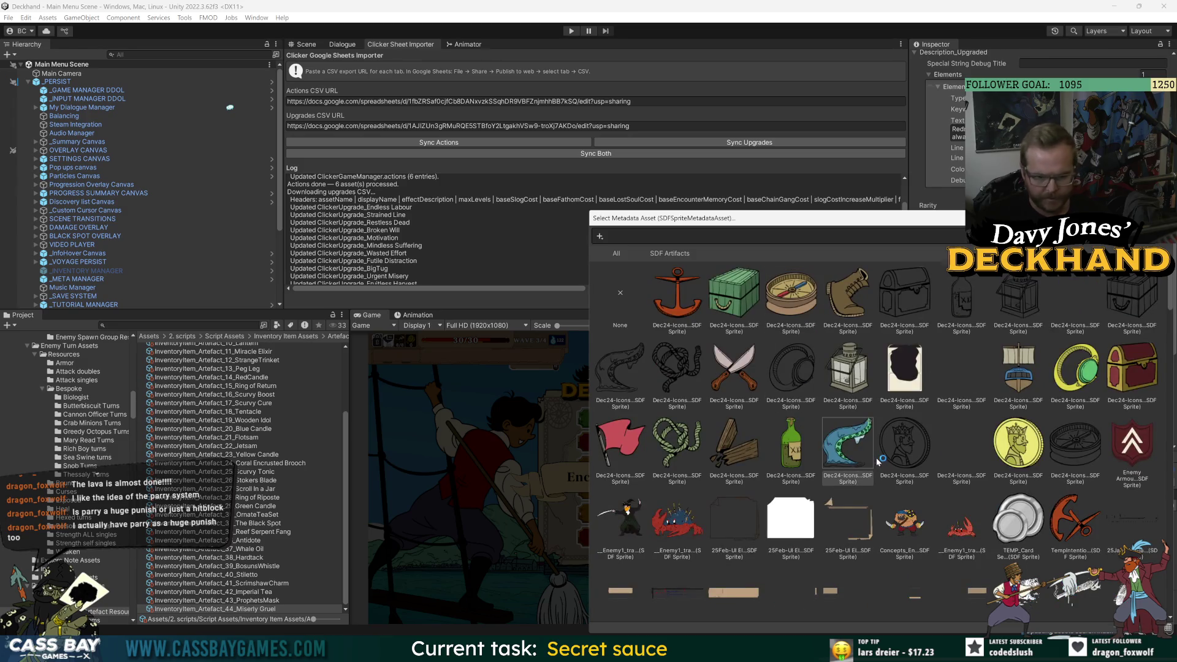
{"action": "scroll", "coordinate": [870, 453], "scroll_direction": "down", "scroll_amount": 3}
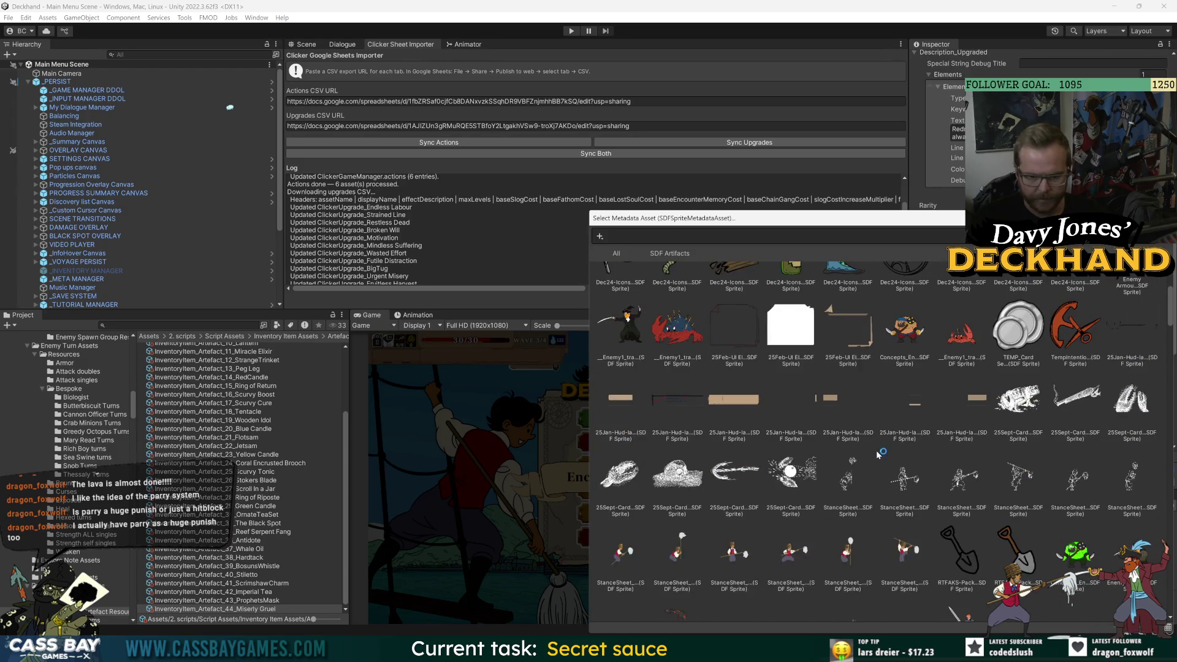
{"action": "scroll", "coordinate": [860, 451], "scroll_direction": "down", "scroll_amount": 5}
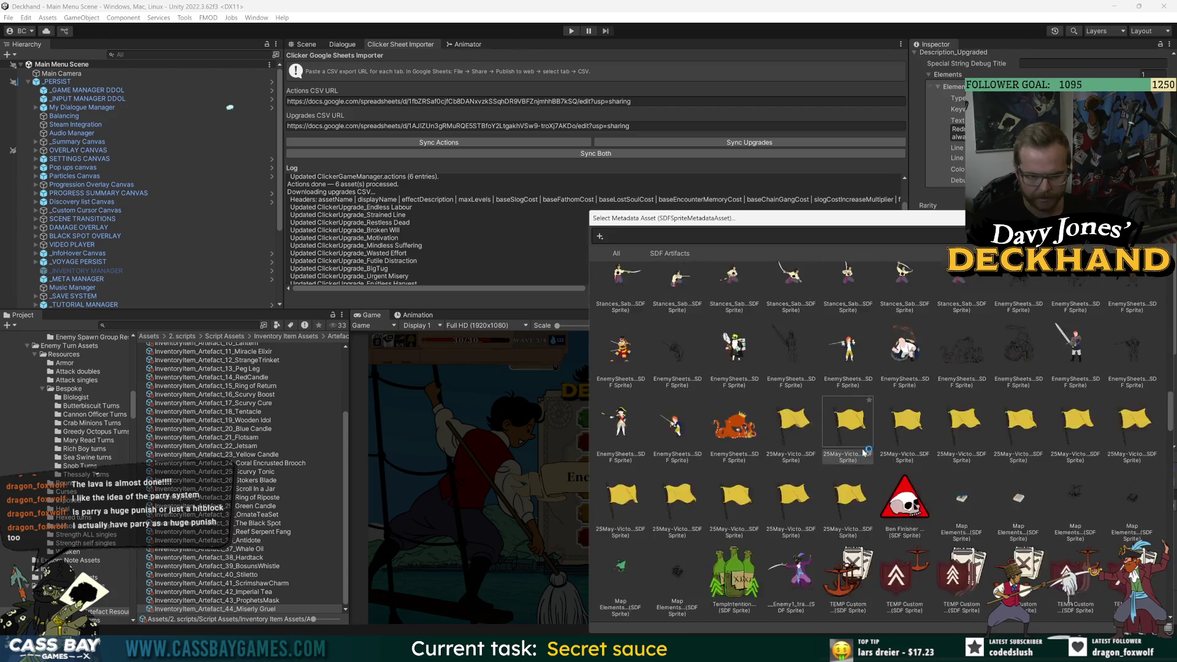
{"action": "scroll", "coordinate": [859, 448], "scroll_direction": "down", "scroll_amount": 5}
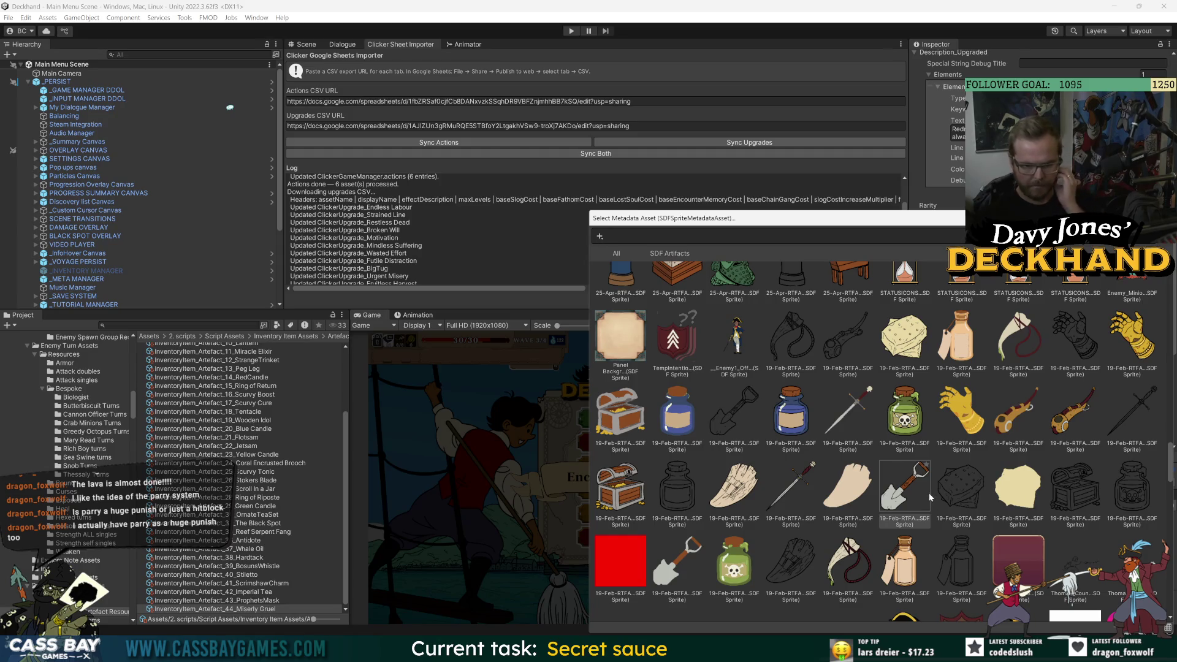
{"action": "scroll", "coordinate": [926, 495], "scroll_direction": "down", "scroll_amount": 5}
{"action": "scroll", "coordinate": [921, 476], "scroll_direction": "down", "scroll_amount": 6}
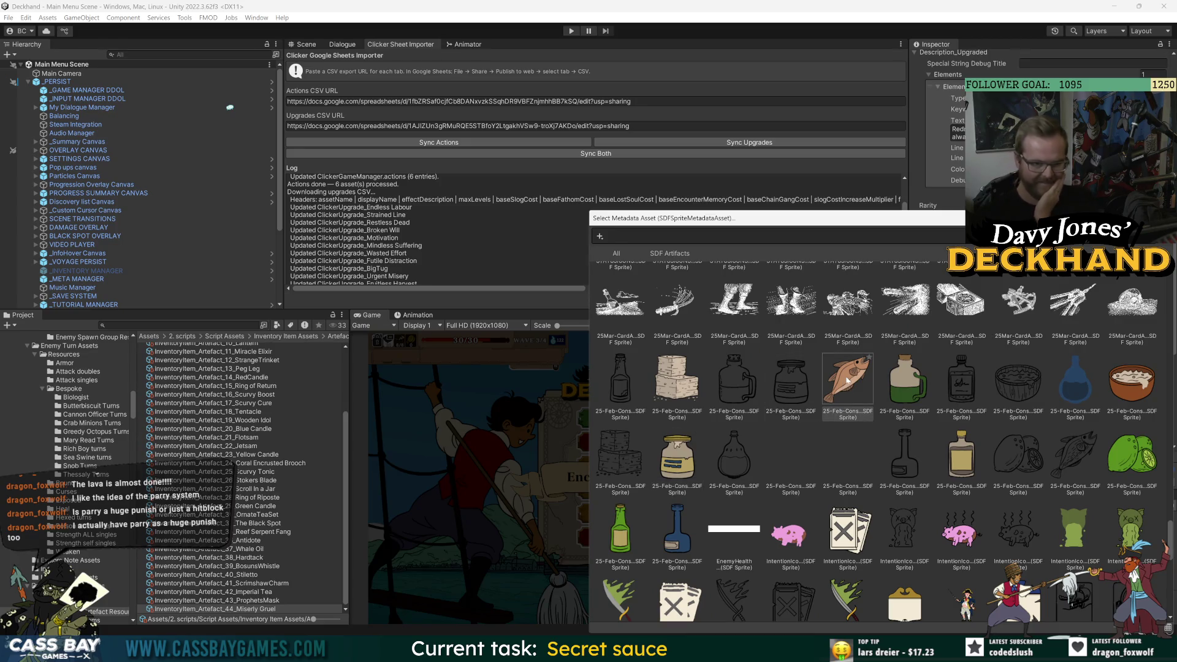
{"action": "left_click", "coordinate": [1130, 385]}
{"action": "key", "text": "Return"}
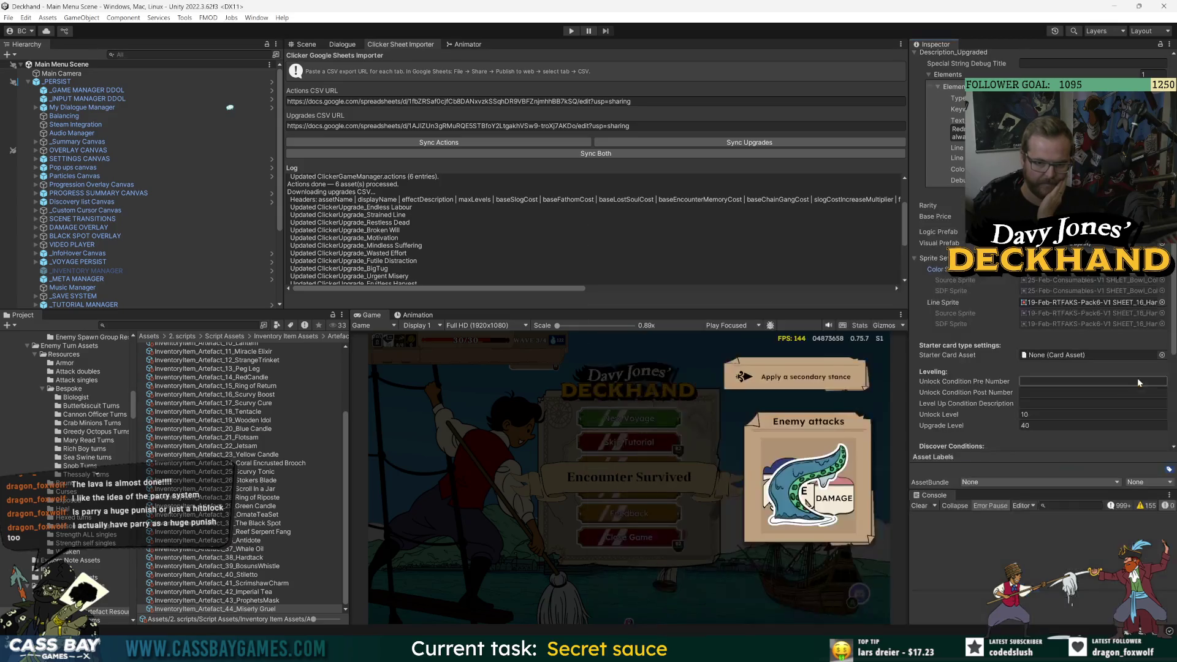
- Assign the Bowl line sprite as Miserly Gruel's Line Sprite
{"action": "left_click", "coordinate": [1162, 303]}
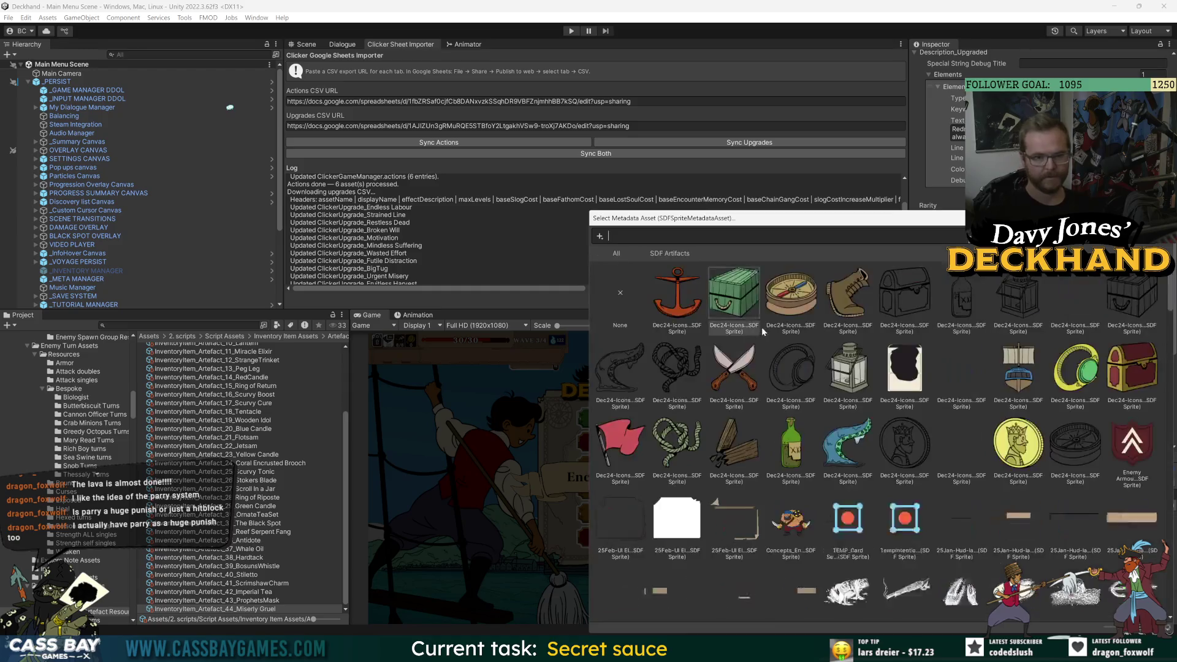
{"action": "scroll", "coordinate": [1057, 463], "scroll_direction": "down", "scroll_amount": 10}
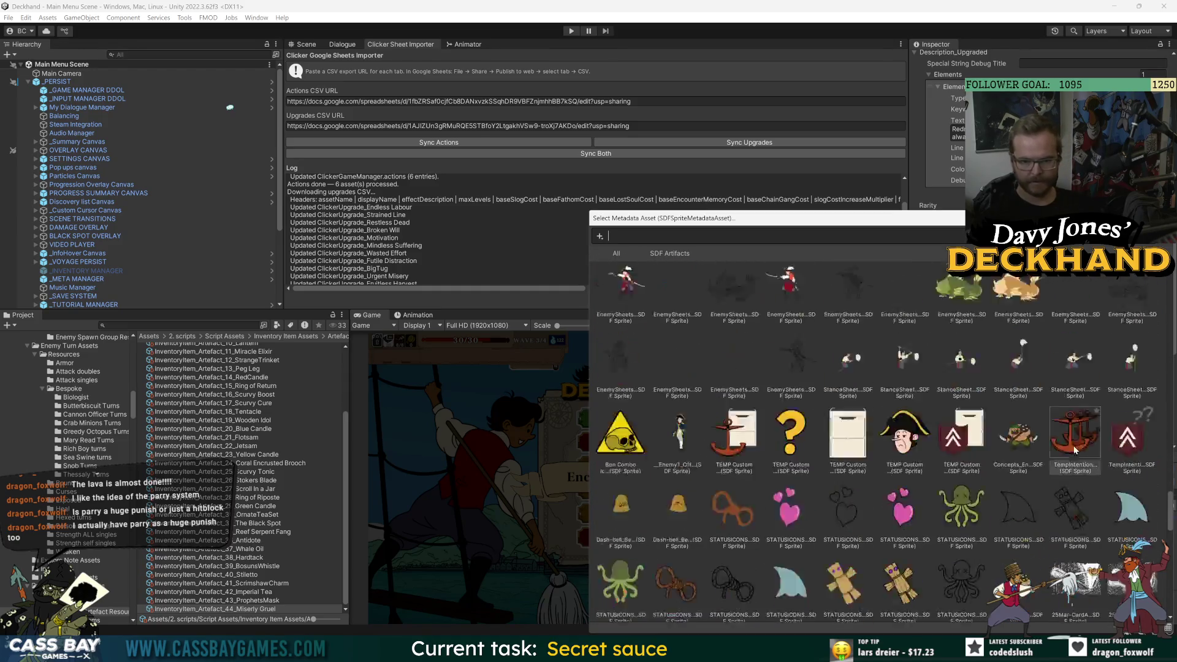
{"action": "scroll", "coordinate": [1076, 442], "scroll_direction": "down", "scroll_amount": 5}
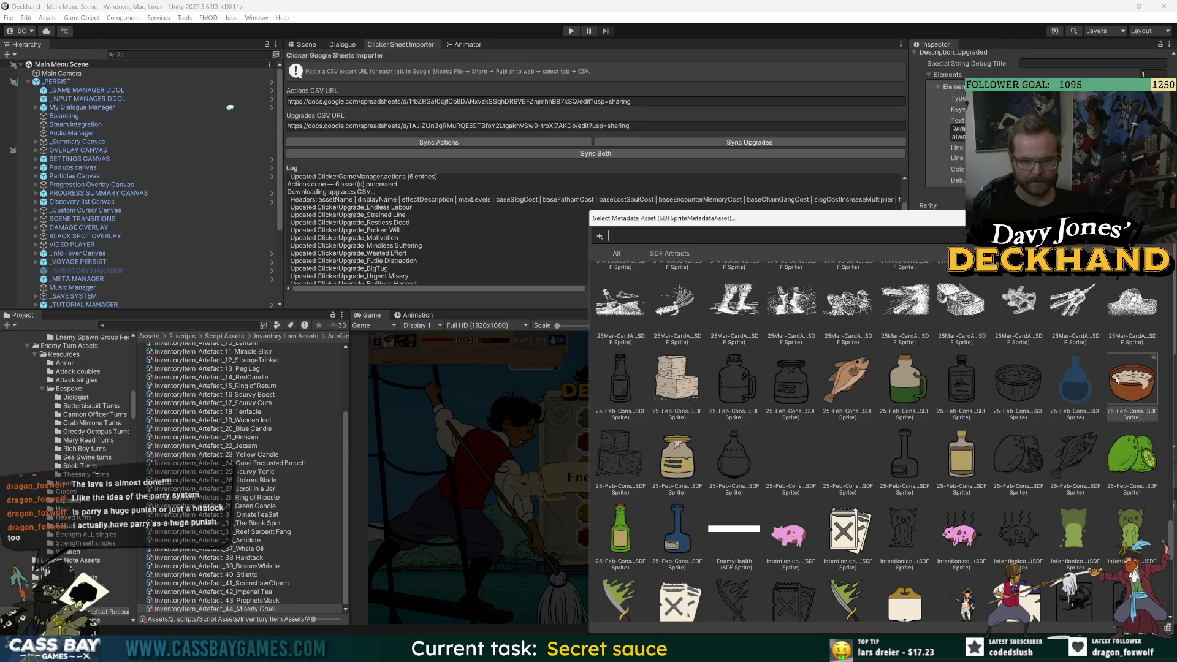
{"action": "double_click", "coordinate": [1057, 371]}
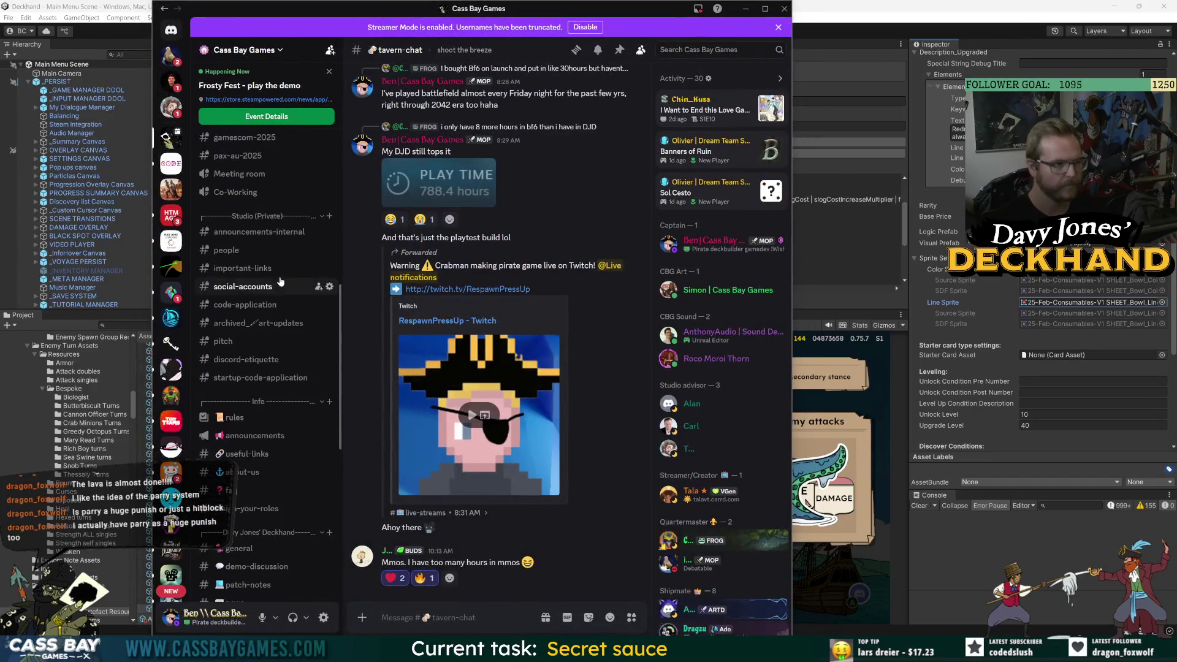
- Reposition the Discord window and open the ARTEFACT IDEAS thread in #design
{"action": "left_click_drag", "start_coordinate": [506, 5], "coordinate": [449, 60]}
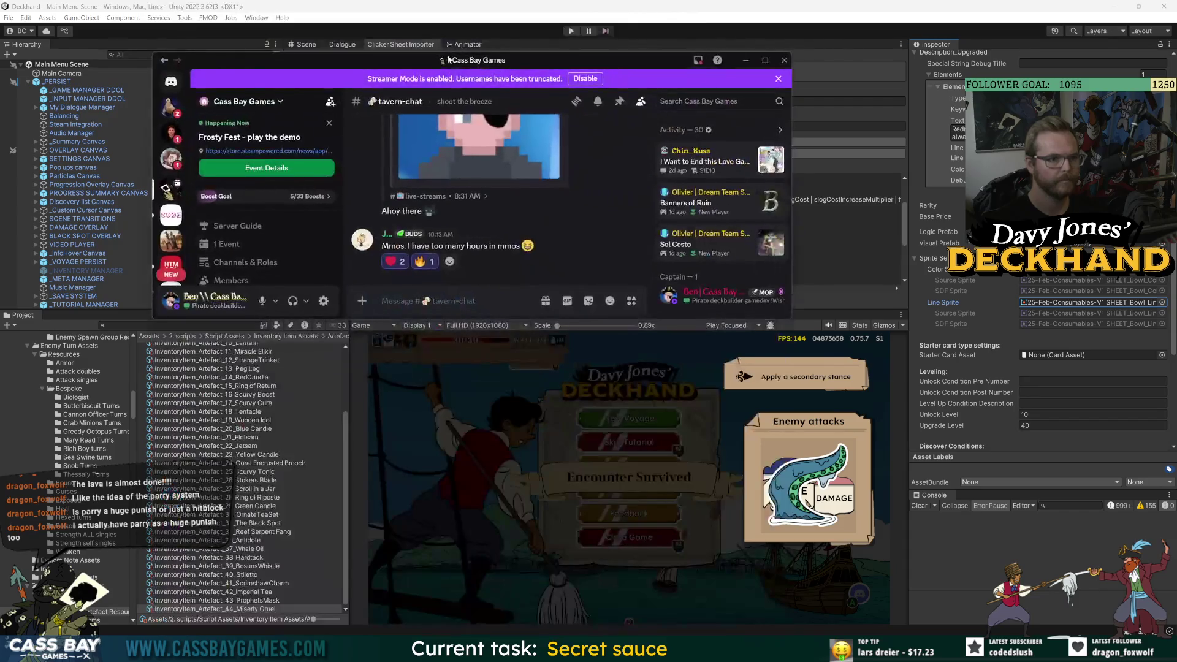
{"action": "left_click_drag", "start_coordinate": [577, 317], "coordinate": [577, 569]}
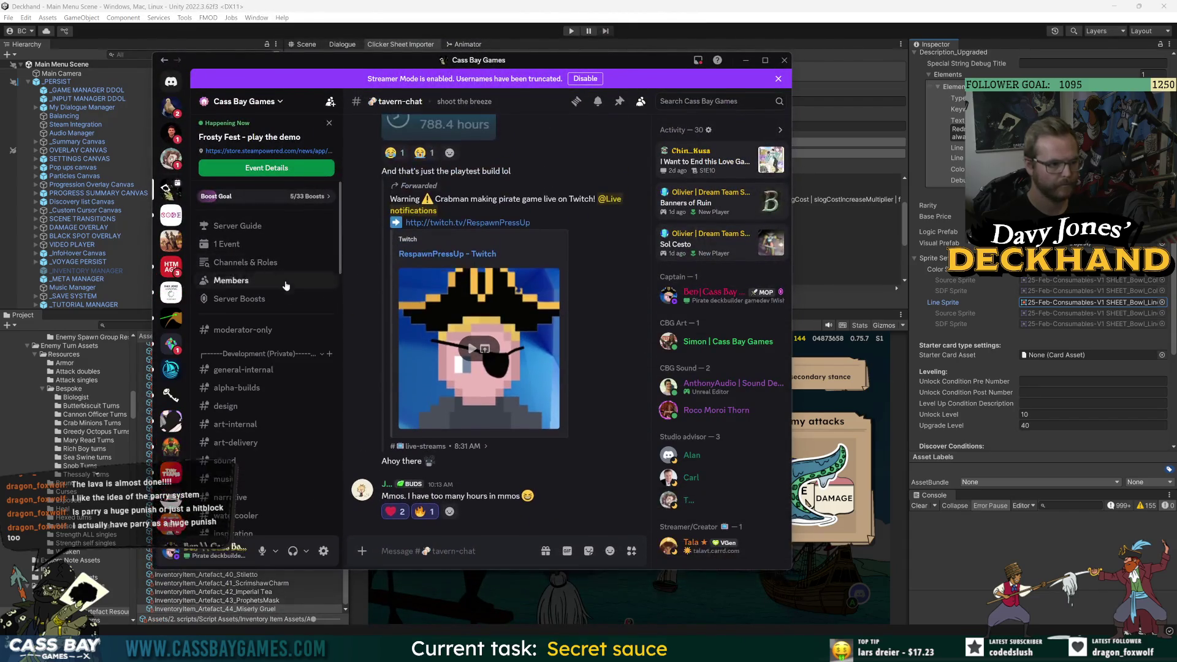
{"action": "scroll", "coordinate": [244, 301], "scroll_direction": "down", "scroll_amount": 2}
{"action": "left_click", "coordinate": [227, 245]}
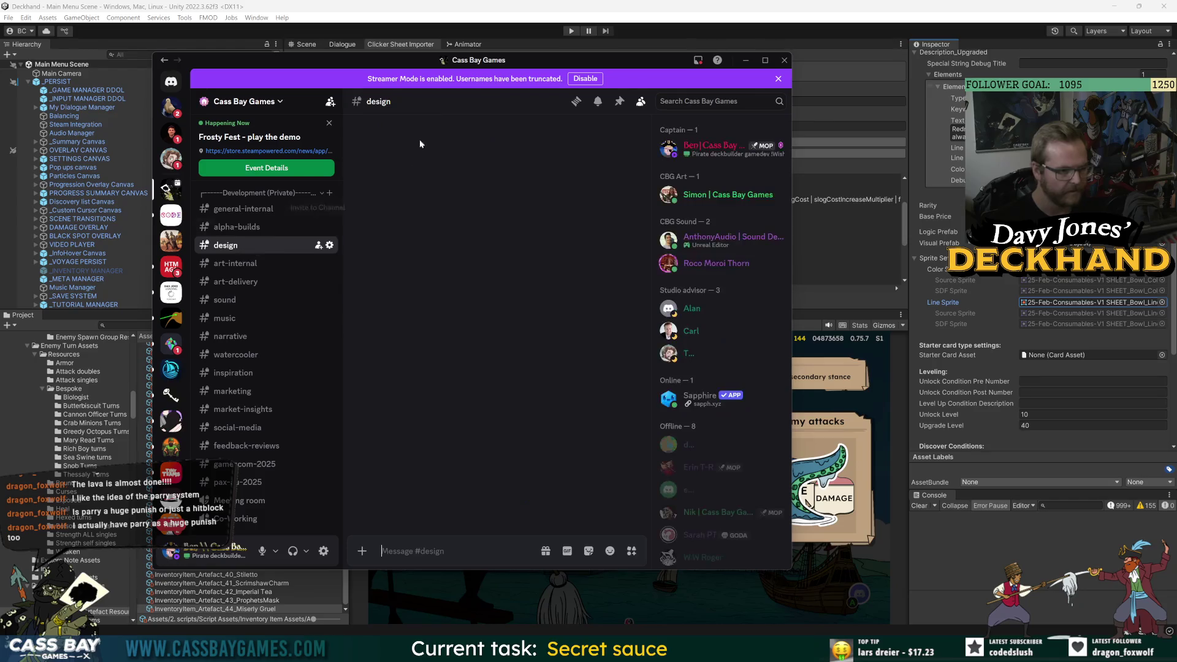
{"action": "left_click", "coordinate": [576, 102]}
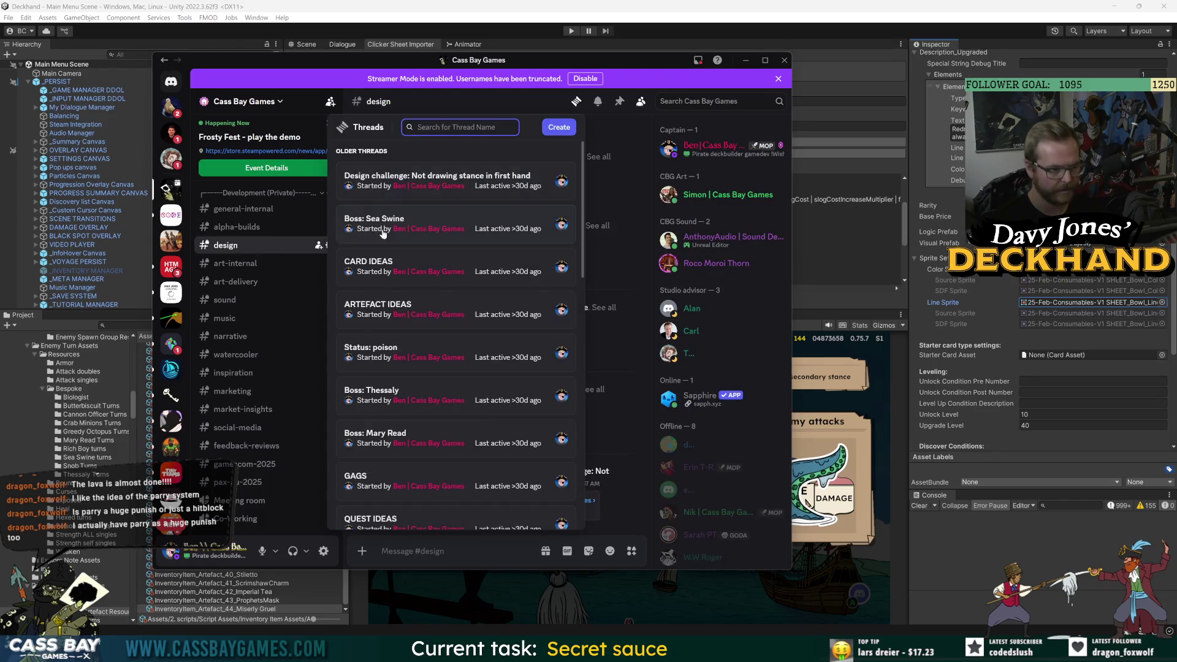
{"action": "left_click", "coordinate": [377, 305]}
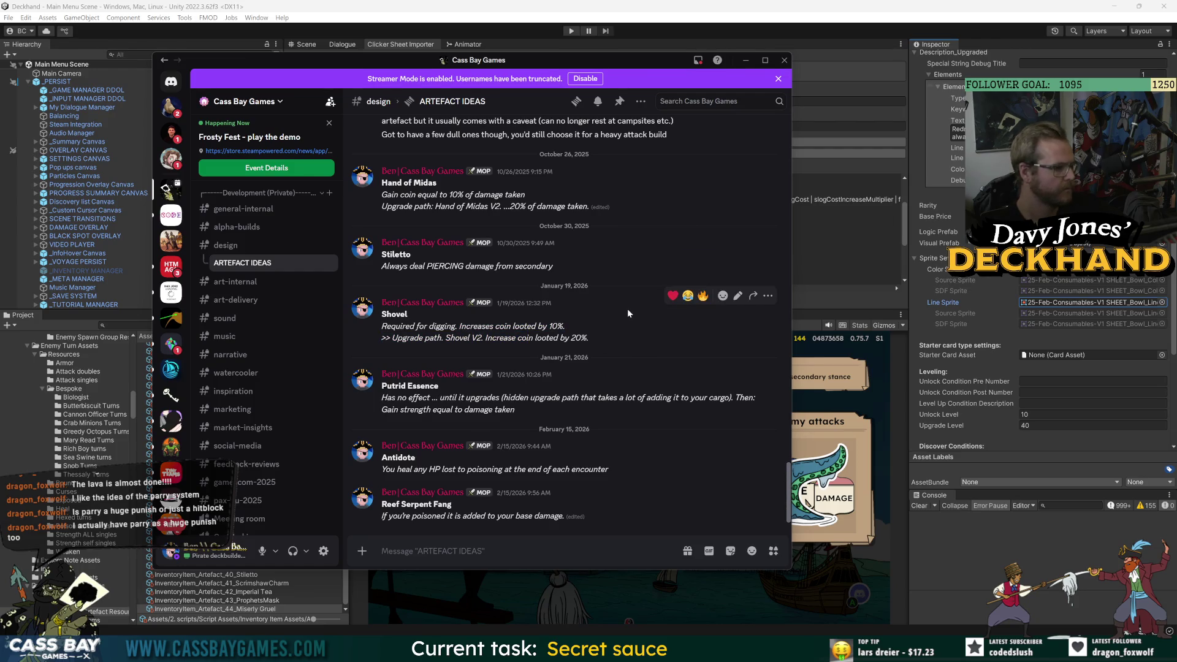
{"action": "scroll", "coordinate": [586, 315], "scroll_direction": "up", "scroll_amount": 2}
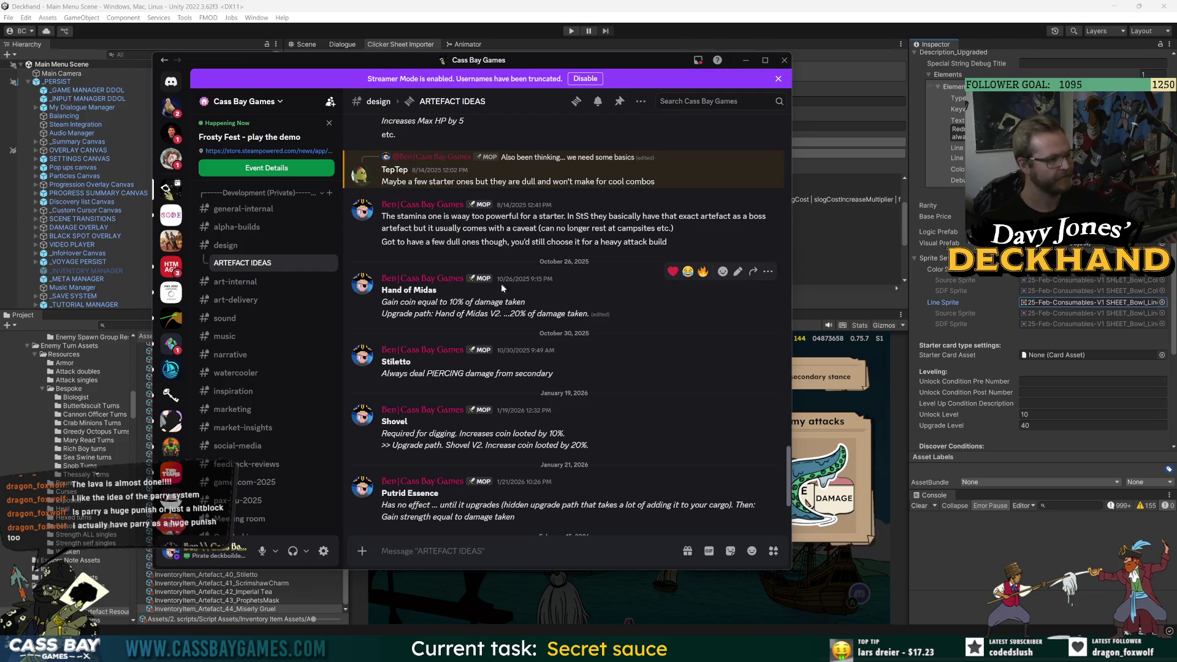
{"action": "triple_click", "coordinate": [606, 254]}
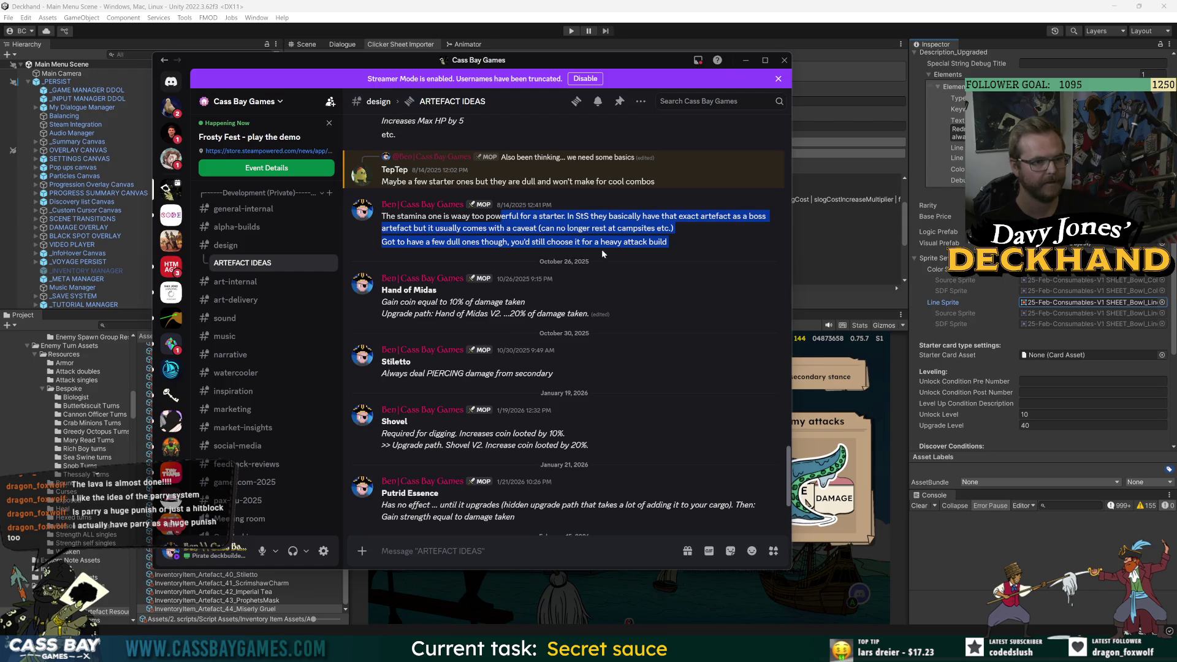
{"action": "left_click", "coordinate": [564, 253]}
{"action": "scroll", "coordinate": [608, 392], "scroll_direction": "up", "scroll_amount": 5}
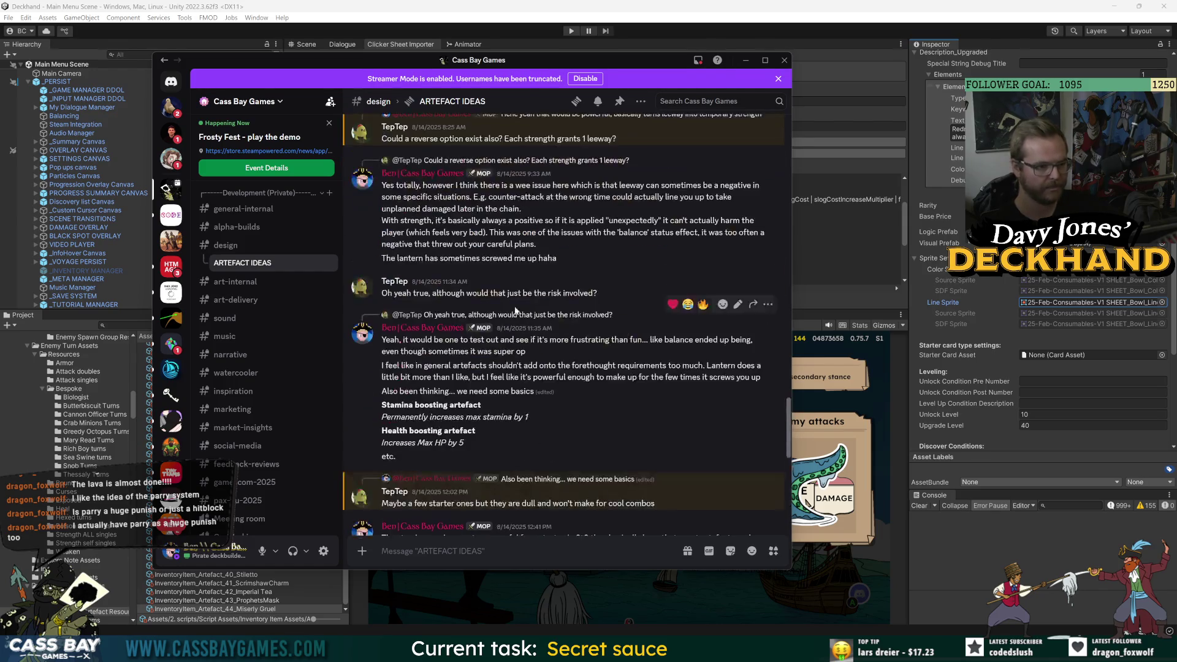
{"action": "scroll", "coordinate": [608, 397], "scroll_direction": "up", "scroll_amount": 5}
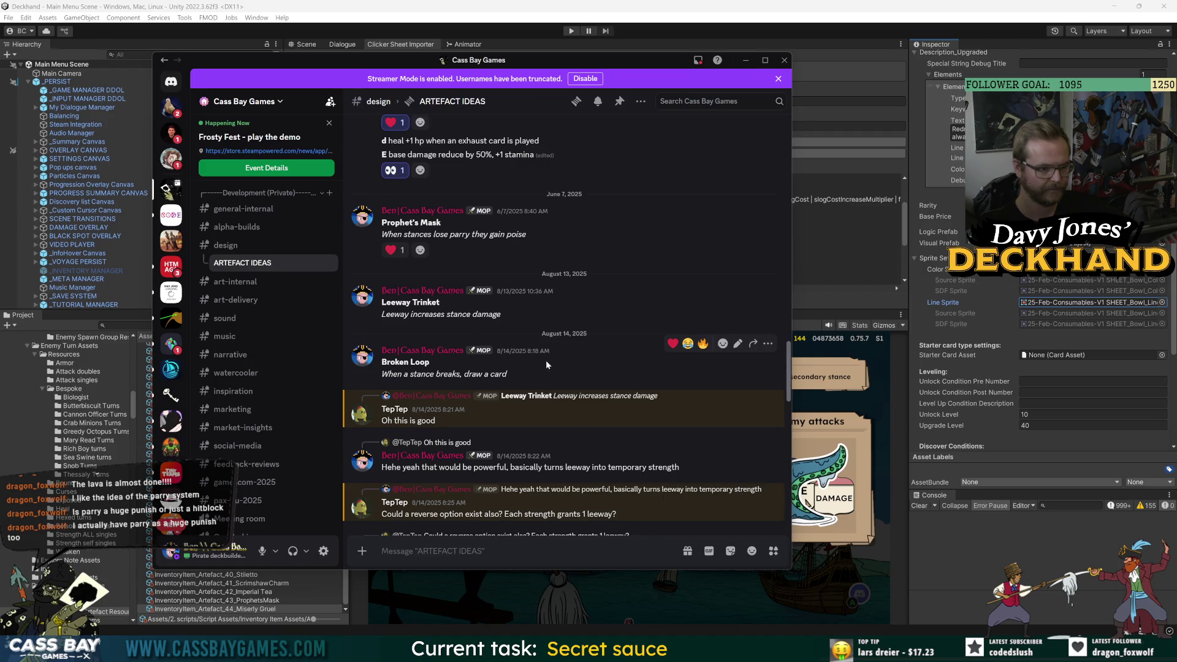
{"action": "scroll", "coordinate": [545, 359], "scroll_direction": "down", "scroll_amount": 3}
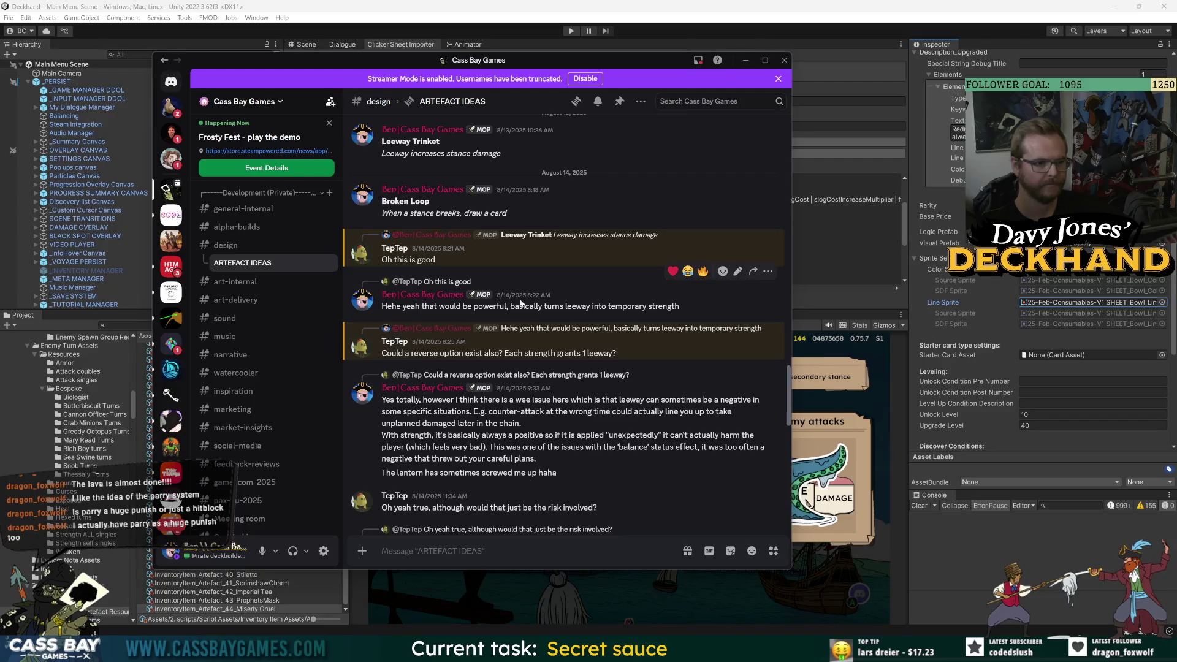
{"action": "scroll", "coordinate": [514, 301], "scroll_direction": "up", "scroll_amount": 2}
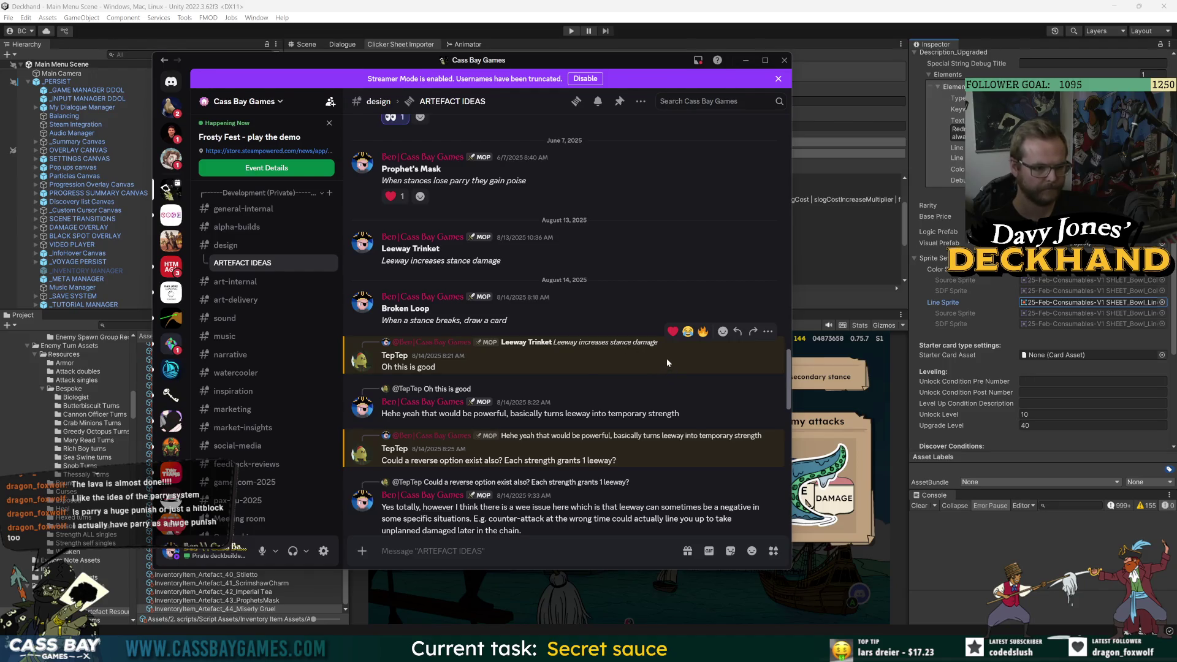
{"action": "scroll", "coordinate": [666, 358], "scroll_direction": "down", "scroll_amount": 4}
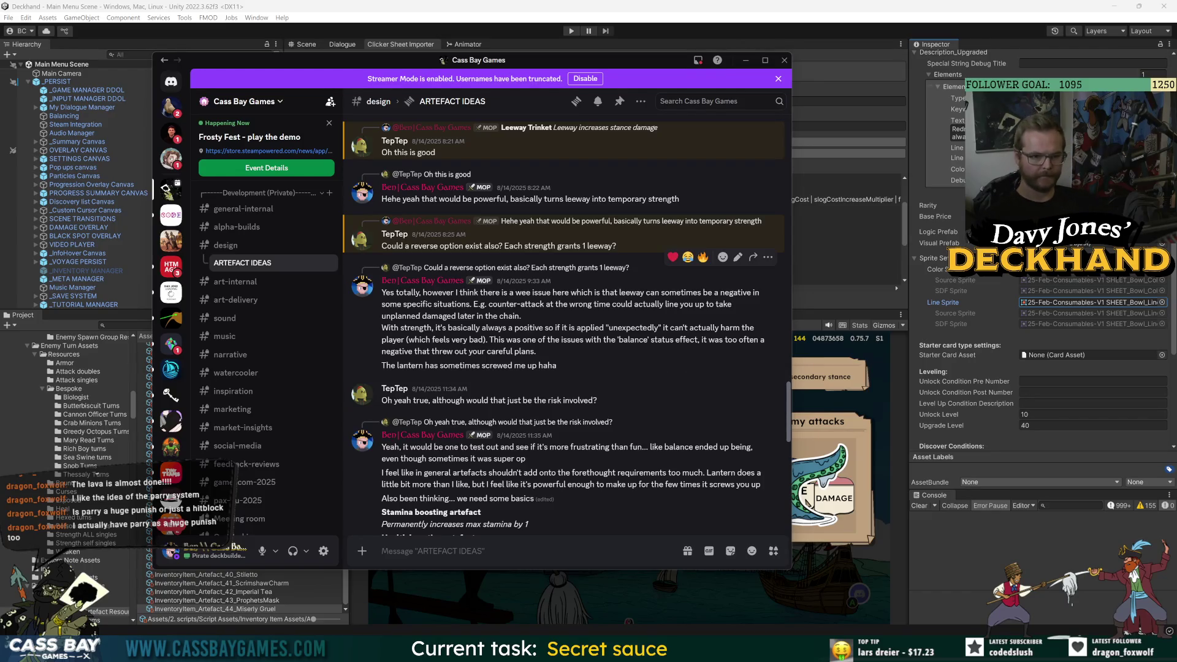
{"action": "mouse_move", "coordinate": [524, 304]}
{"action": "left_mouse_down"}
{"action": "mouse_move", "coordinate": [520, 316]}
{"action": "mouse_move", "coordinate": [524, 304]}
{"action": "left_mouse_up"}
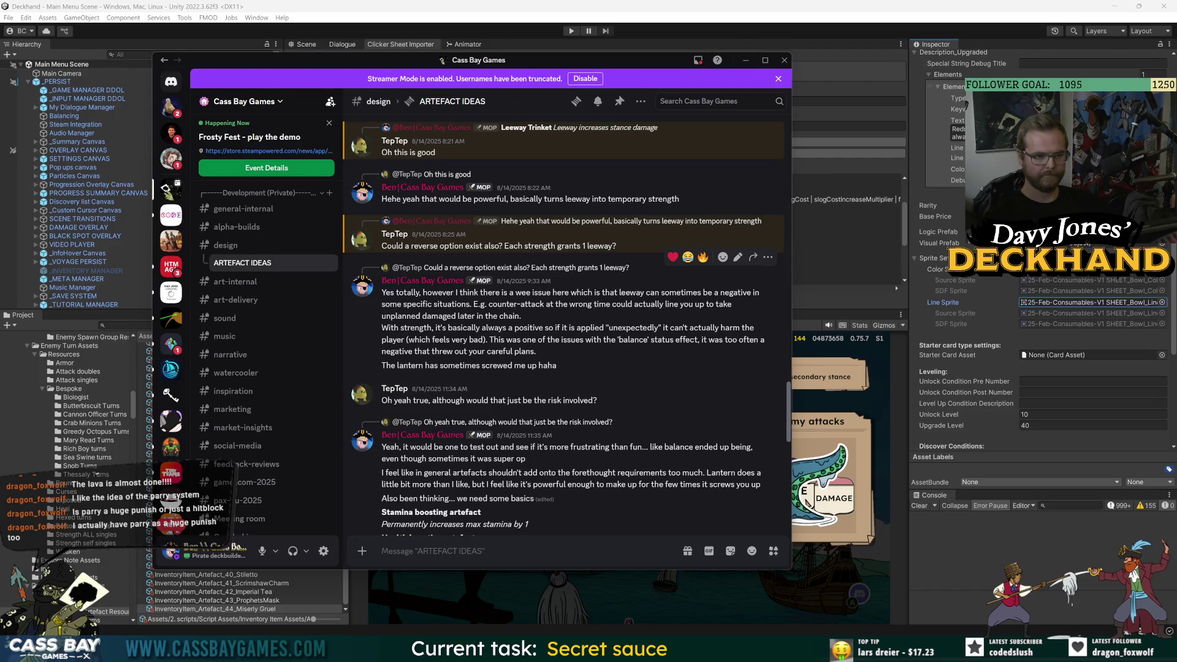
{"action": "left_click_drag", "start_coordinate": [524, 312], "coordinate": [564, 352]}
{"action": "left_click", "coordinate": [579, 347]}
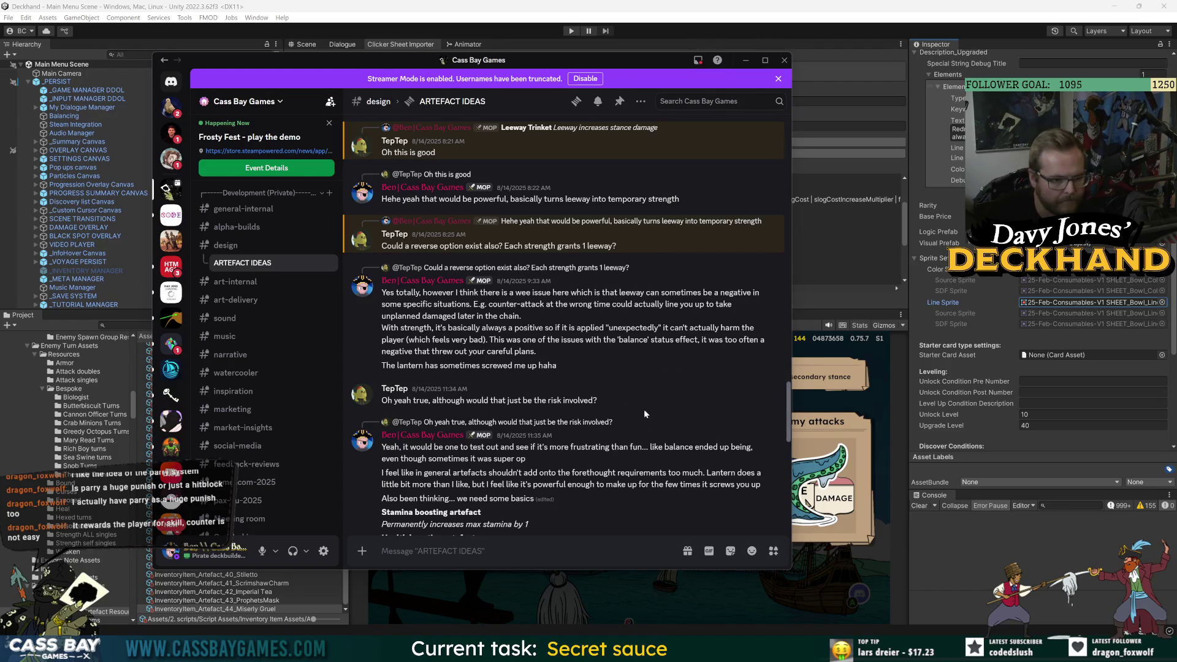
{"action": "scroll", "coordinate": [644, 409], "scroll_direction": "up", "scroll_amount": 5}
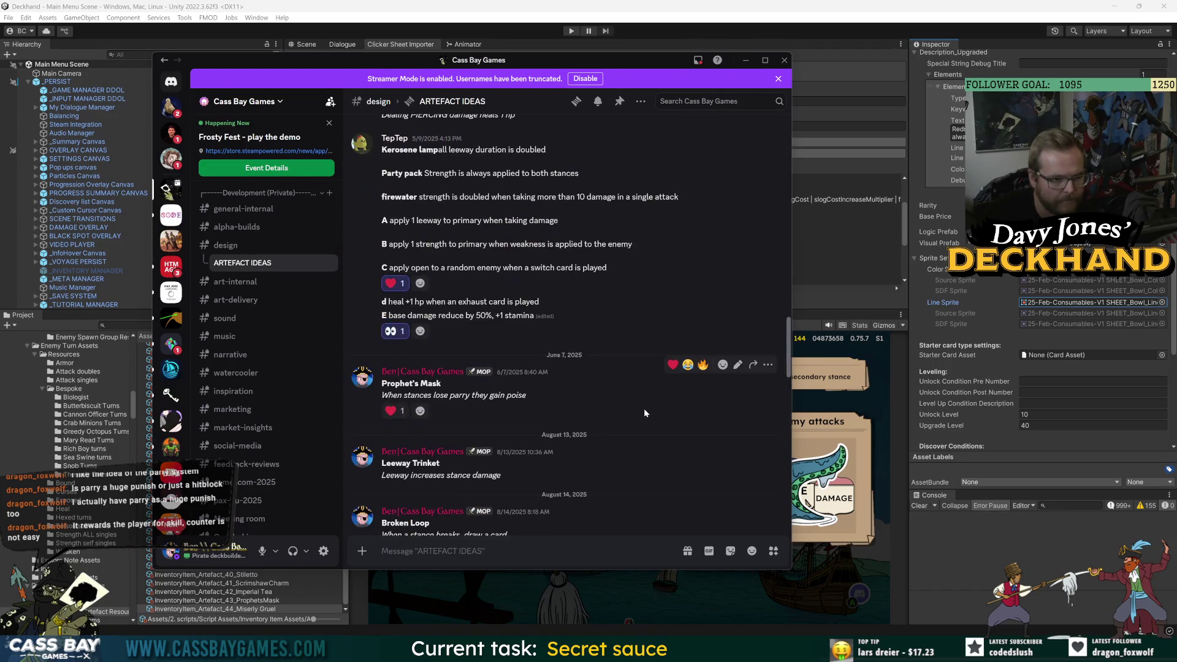
{"action": "mouse_move", "coordinate": [581, 174]}
{"action": "left_mouse_down"}
{"action": "mouse_move", "coordinate": [464, 174]}
{"action": "mouse_move", "coordinate": [581, 174]}
{"action": "left_mouse_up"}
{"action": "left_click", "coordinate": [463, 173]}
{"action": "left_click", "coordinate": [581, 174]}
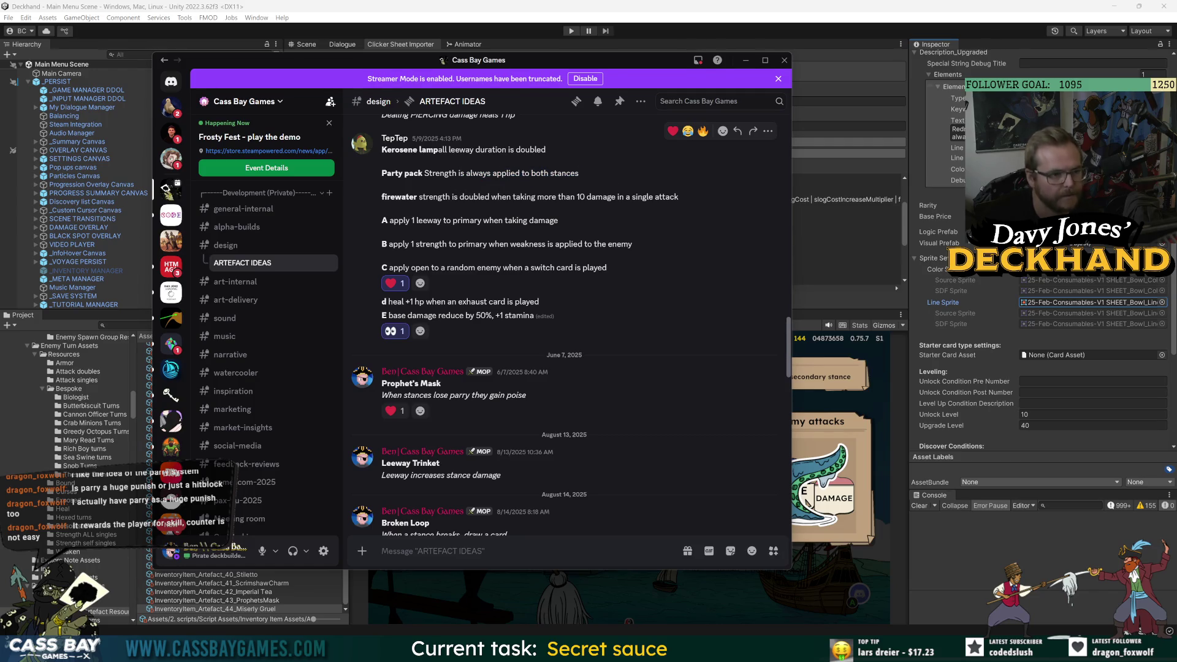
{"action": "mouse_move", "coordinate": [456, 173]}
{"action": "left_mouse_down"}
{"action": "mouse_move", "coordinate": [581, 174]}
{"action": "mouse_move", "coordinate": [449, 174]}
{"action": "left_mouse_up"}
{"action": "left_click", "coordinate": [581, 173]}
{"action": "left_click", "coordinate": [453, 173]}
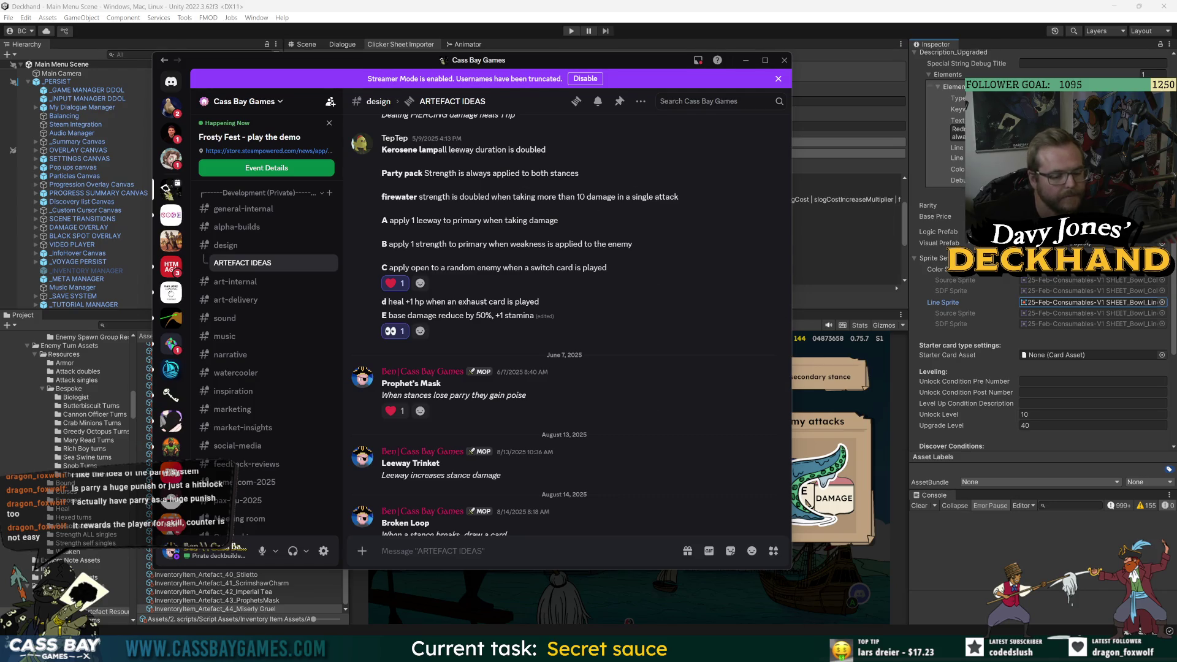
{"action": "mouse_move", "coordinate": [803, 649]}
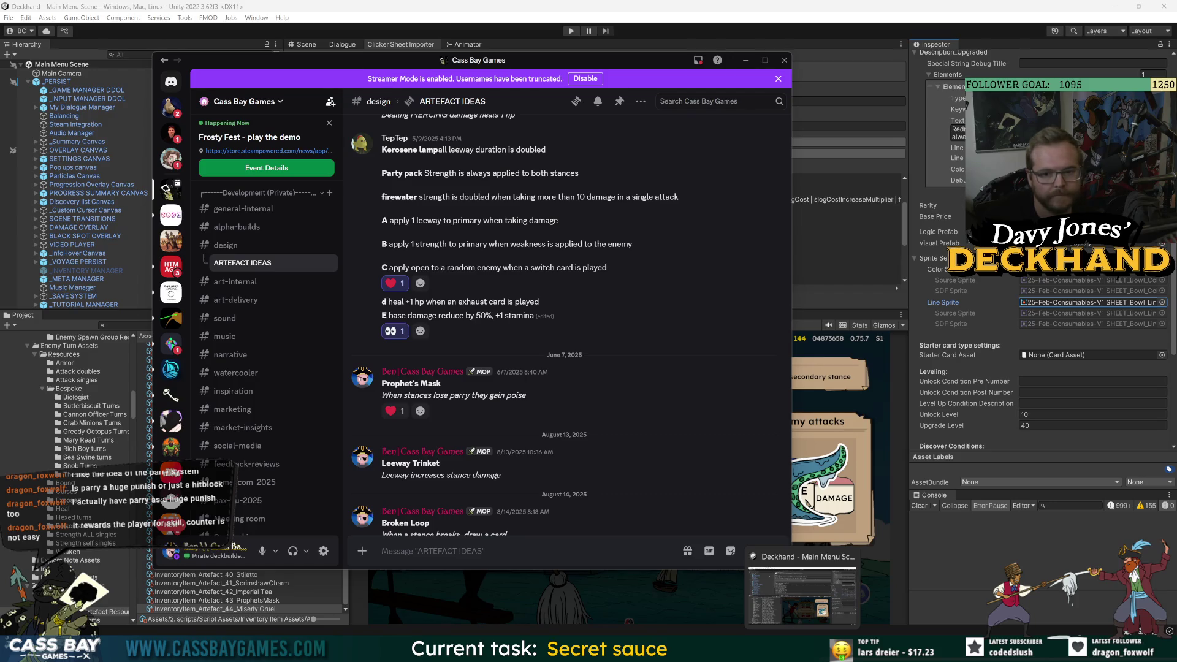
{"action": "left_click", "coordinate": [661, 648]}
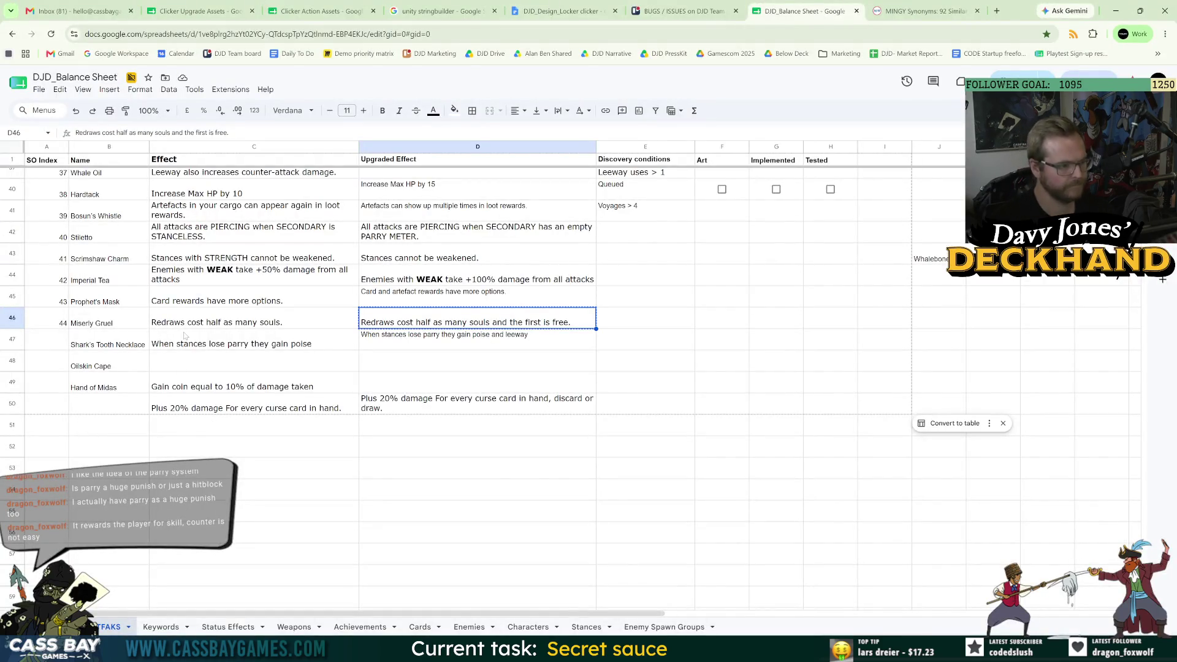
- Draft 'Strength' in the empty Effect cell C51, erase it, and return to Discord
{"action": "left_click", "coordinate": [245, 425]}
{"action": "type", "text": "Strength"}
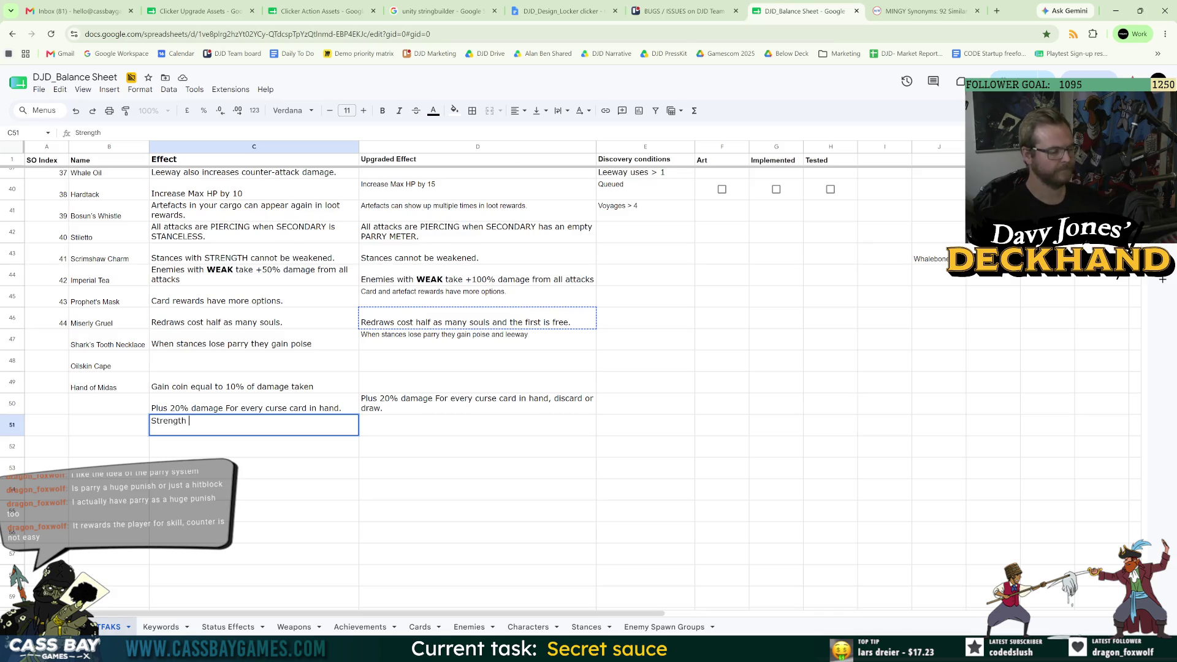
{"action": "key", "text": "BackSpace"}
{"action": "key", "text": "BackSpace"}
{"action": "key", "text": "BackSpace"}
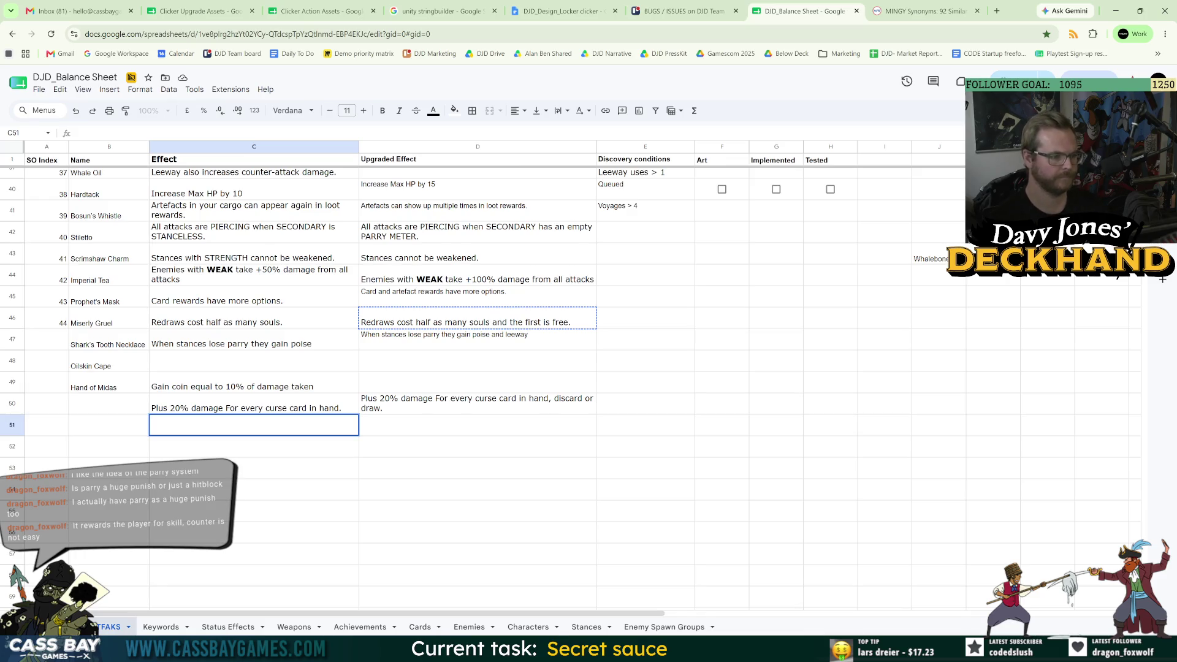
{"action": "type", "text": "Wh"}
{"action": "key", "text": "BackSpace"}
{"action": "key", "text": "BackSpace"}
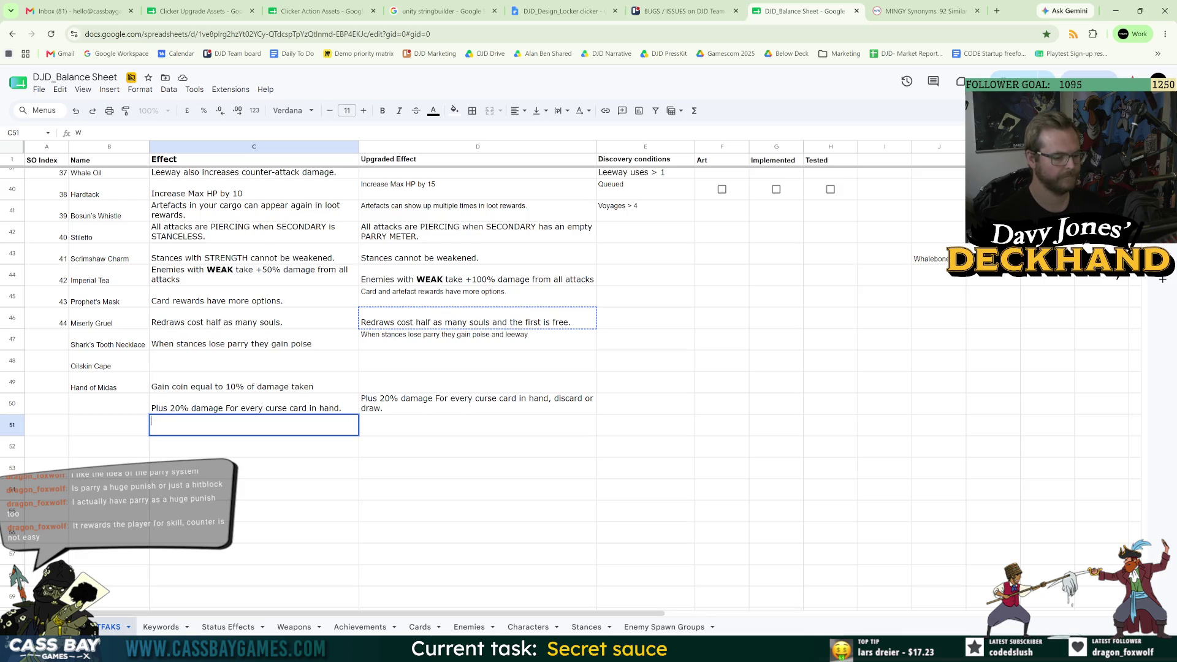
{"action": "key", "text": "alt+Tab"}
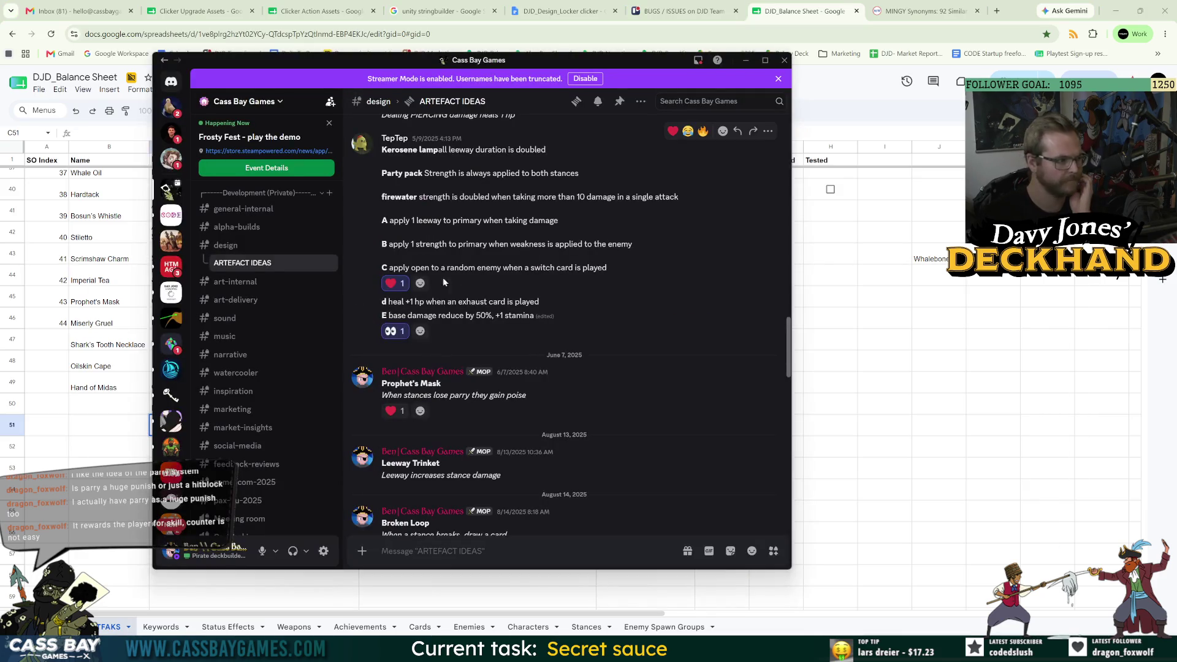
- Scroll the ARTEFACT IDEAS channel up past Prophet's Mask to the May 2025 ideas
{"action": "mouse_move", "coordinate": [405, 280]}
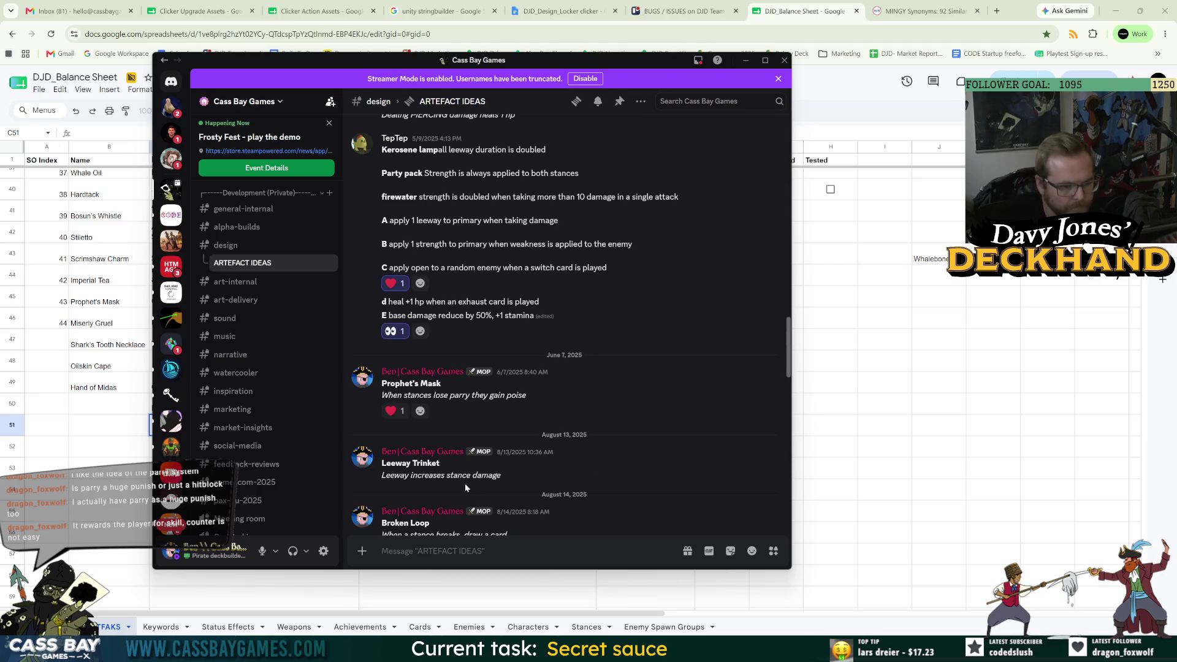
{"action": "mouse_move", "coordinate": [466, 488]}
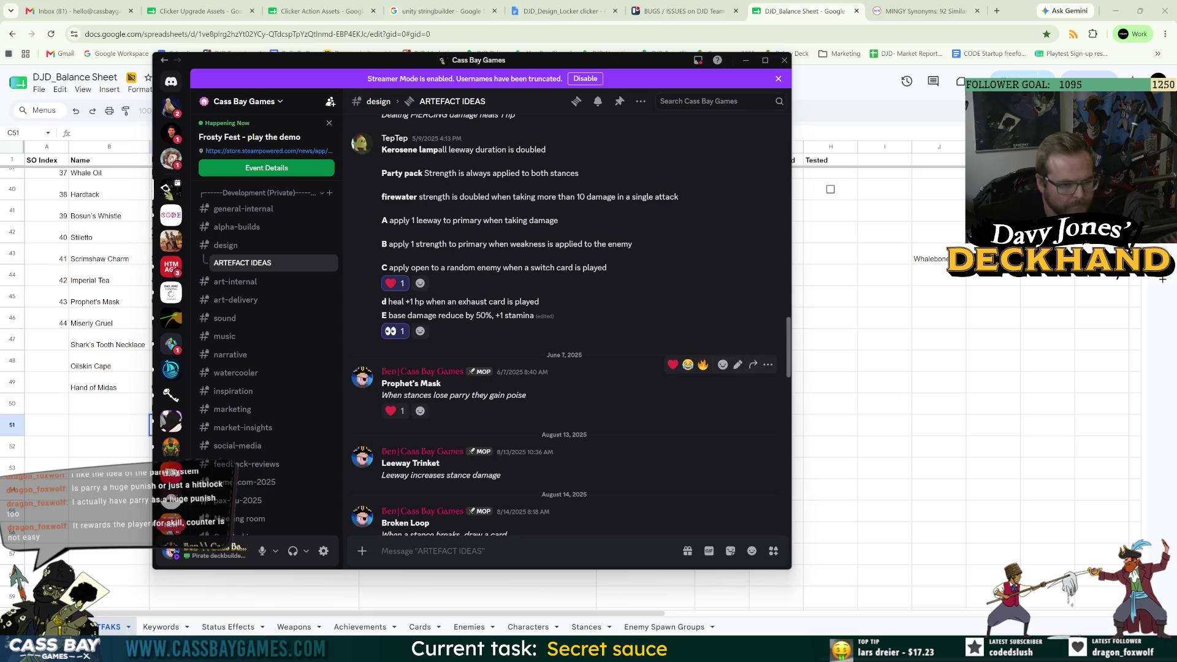
{"action": "scroll", "coordinate": [580, 397], "scroll_direction": "down", "scroll_amount": 3}
{"action": "mouse_move", "coordinate": [581, 401]}
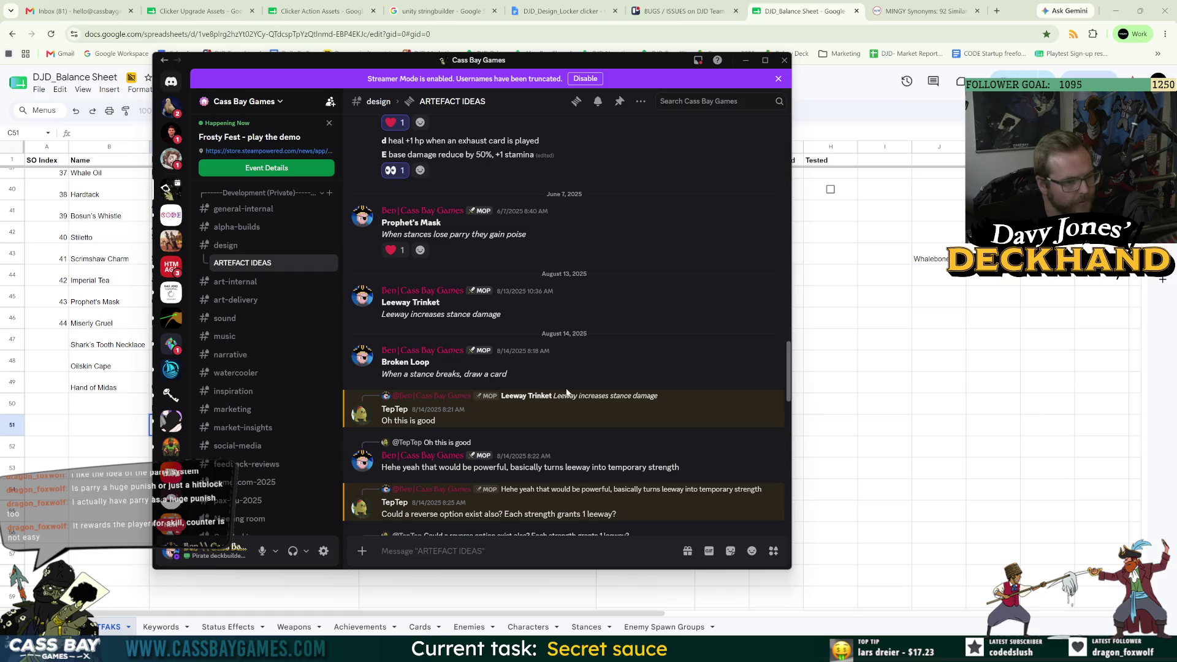
{"action": "scroll", "coordinate": [572, 378], "scroll_direction": "up", "scroll_amount": 3}
{"action": "scroll", "coordinate": [576, 381], "scroll_direction": "up", "scroll_amount": 2}
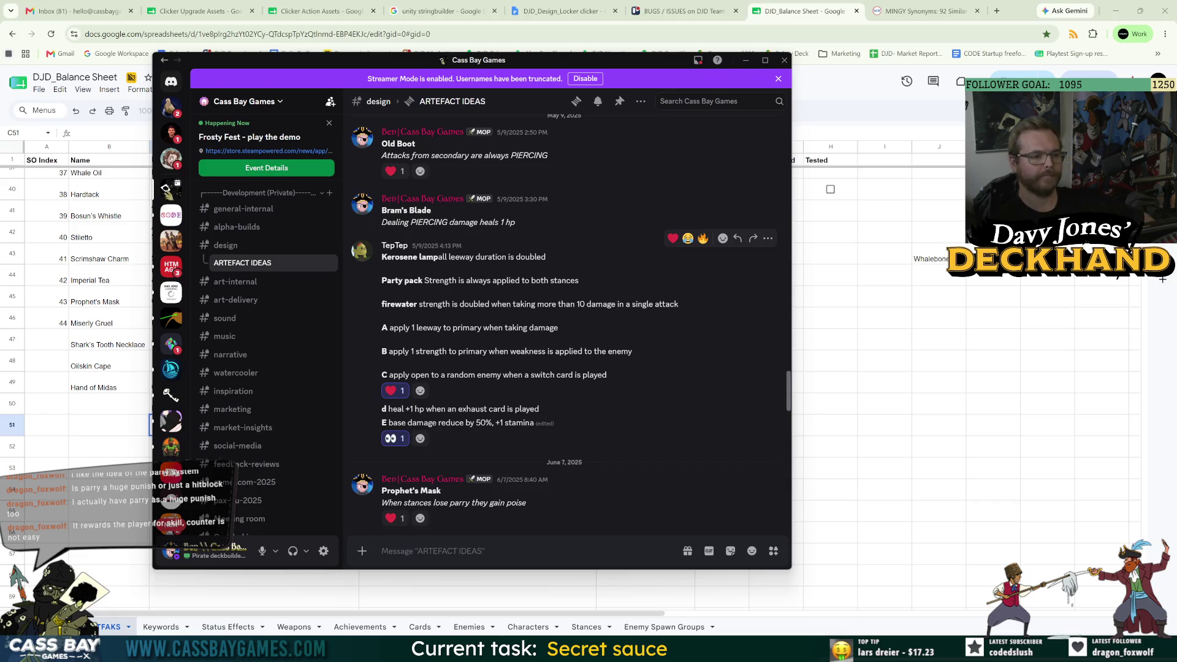
- Browse the artefact ideas from April 2025 to the newest, then bring back DJD_Balance Sheet
{"action": "scroll", "coordinate": [584, 371], "scroll_direction": "up", "scroll_amount": 5}
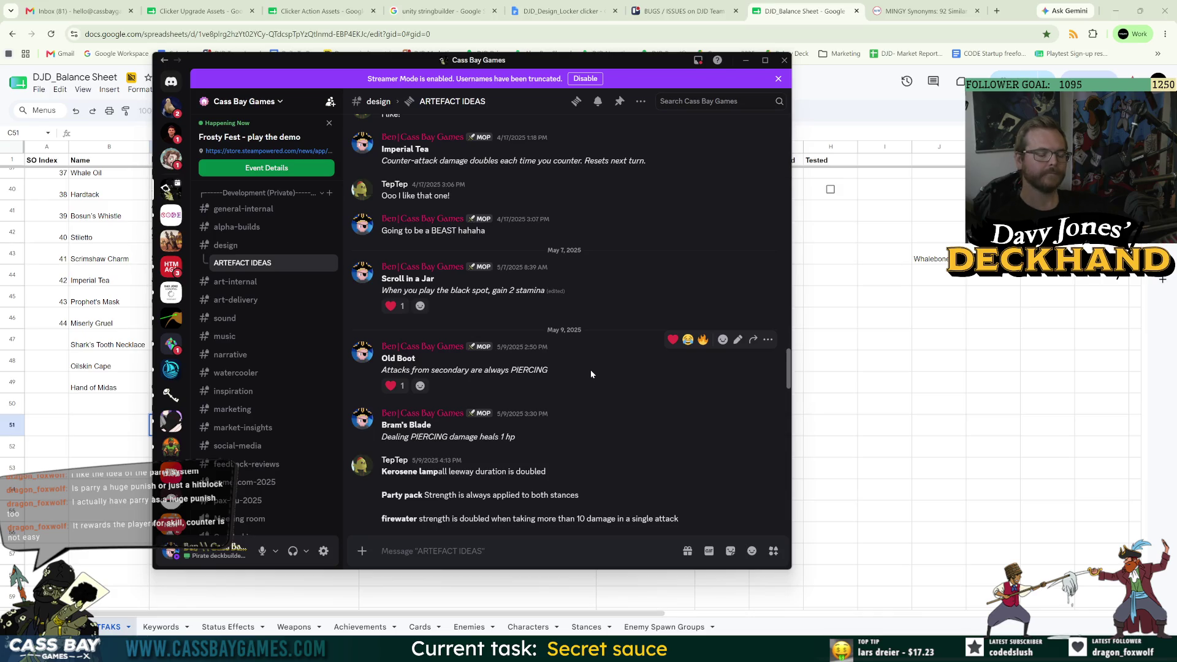
{"action": "scroll", "coordinate": [625, 419], "scroll_direction": "up", "scroll_amount": 5}
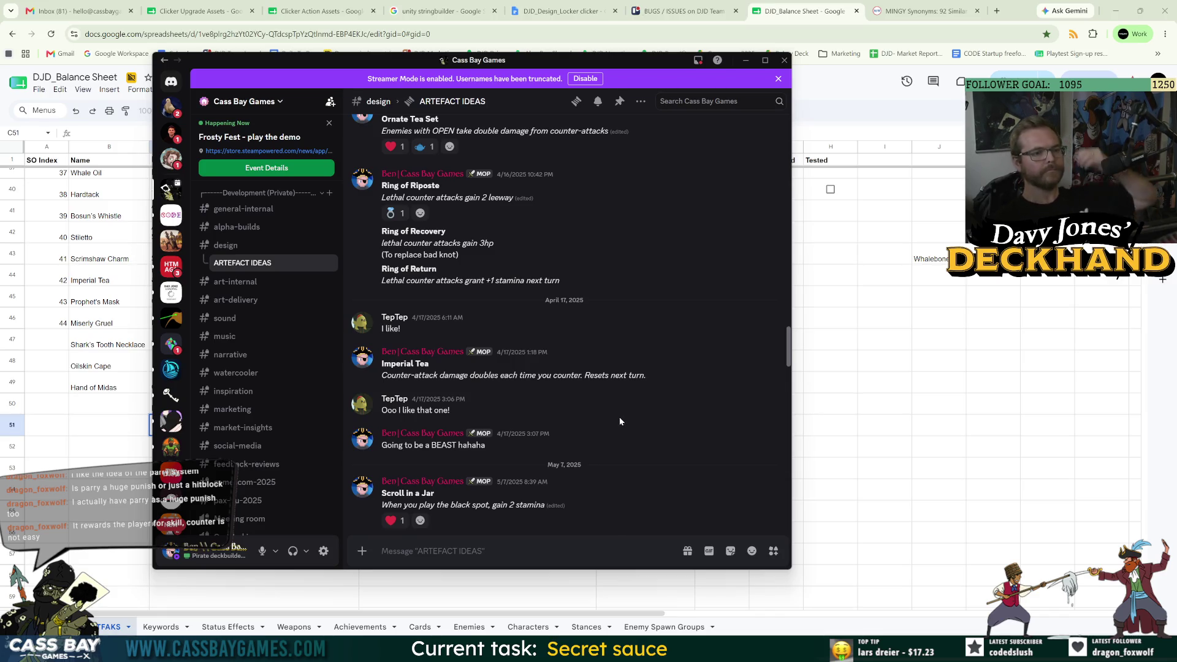
{"action": "mouse_move", "coordinate": [635, 407]}
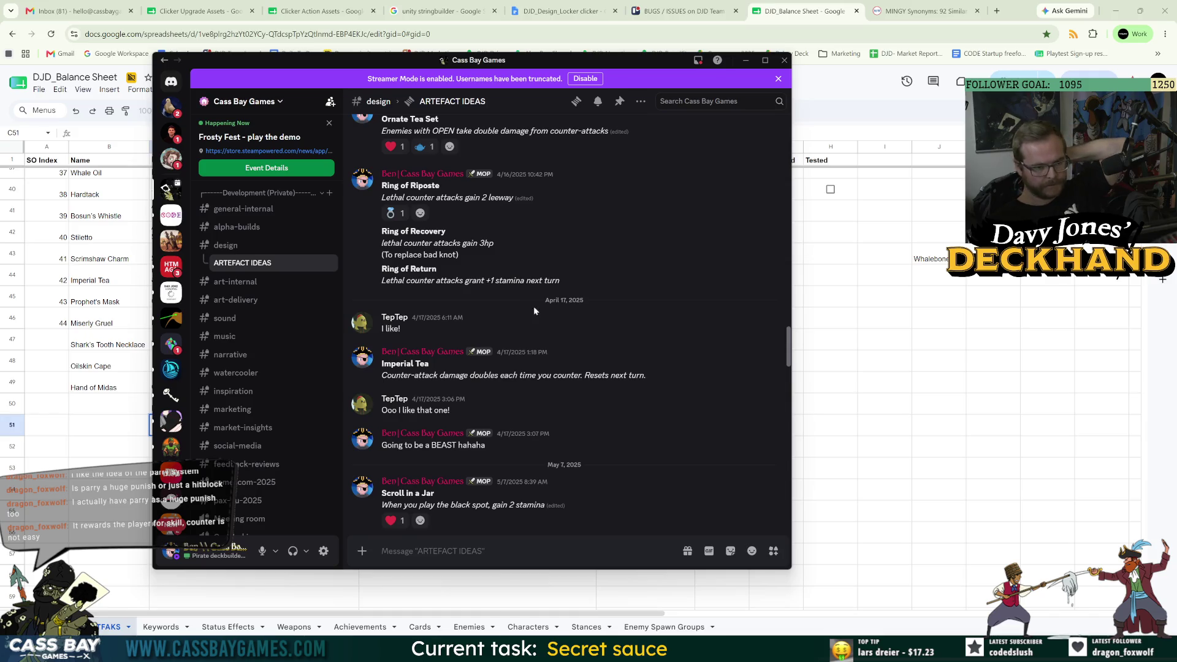
{"action": "scroll", "coordinate": [566, 346], "scroll_direction": "up", "scroll_amount": 2}
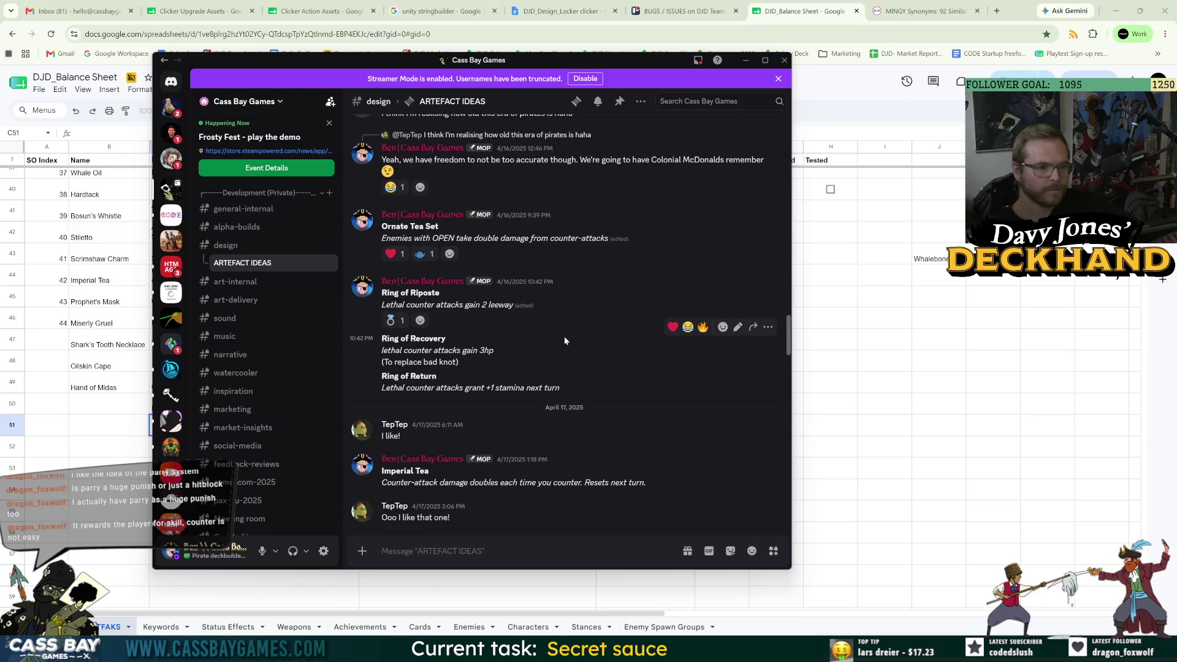
{"action": "scroll", "coordinate": [564, 336], "scroll_direction": "down", "scroll_amount": 15}
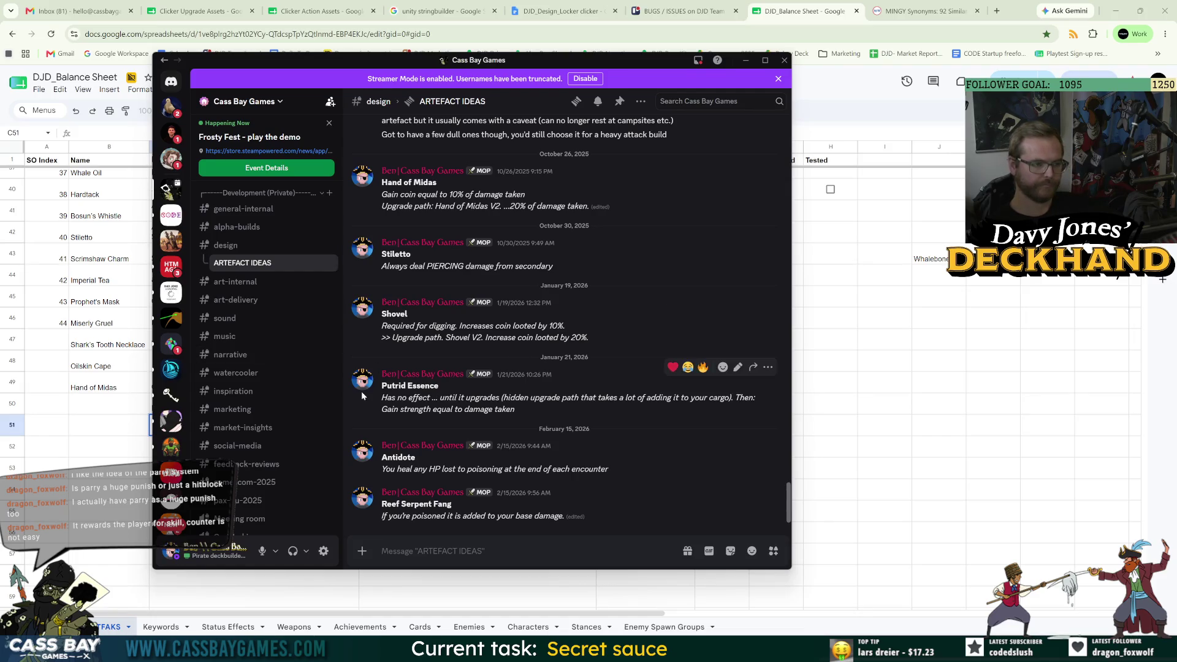
{"action": "left_click", "coordinate": [88, 431]}
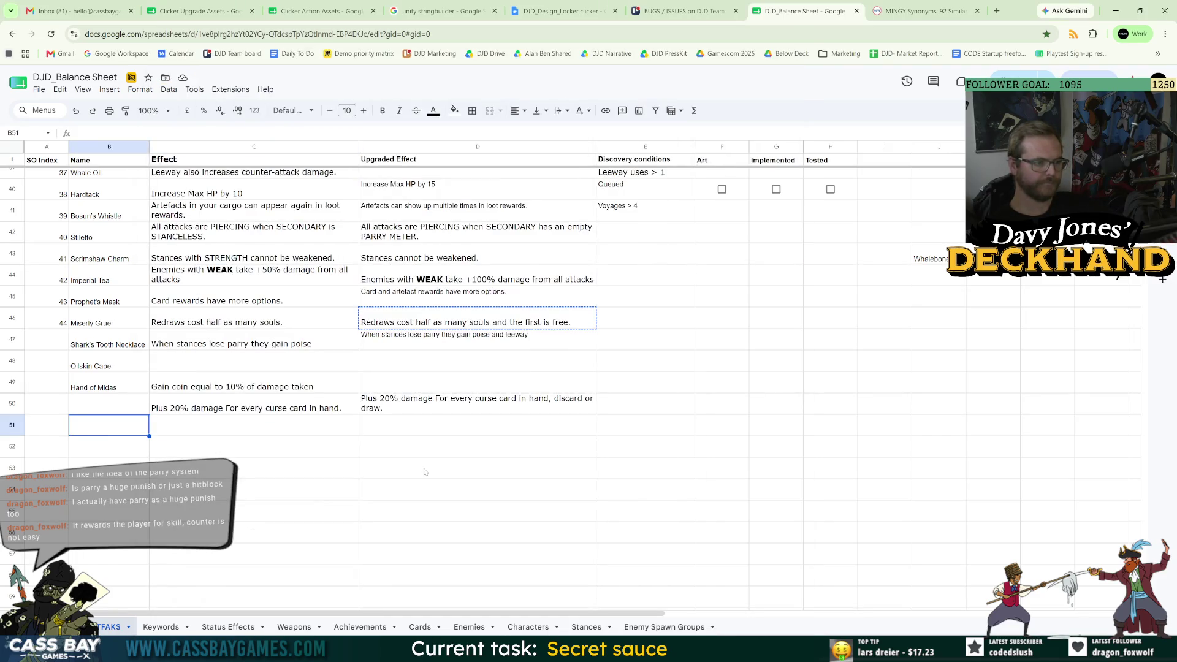
- Check row 50's effect and upgraded effect, dismiss the Convert to table chip, and switch to Unity
{"action": "left_click", "coordinate": [257, 413]}
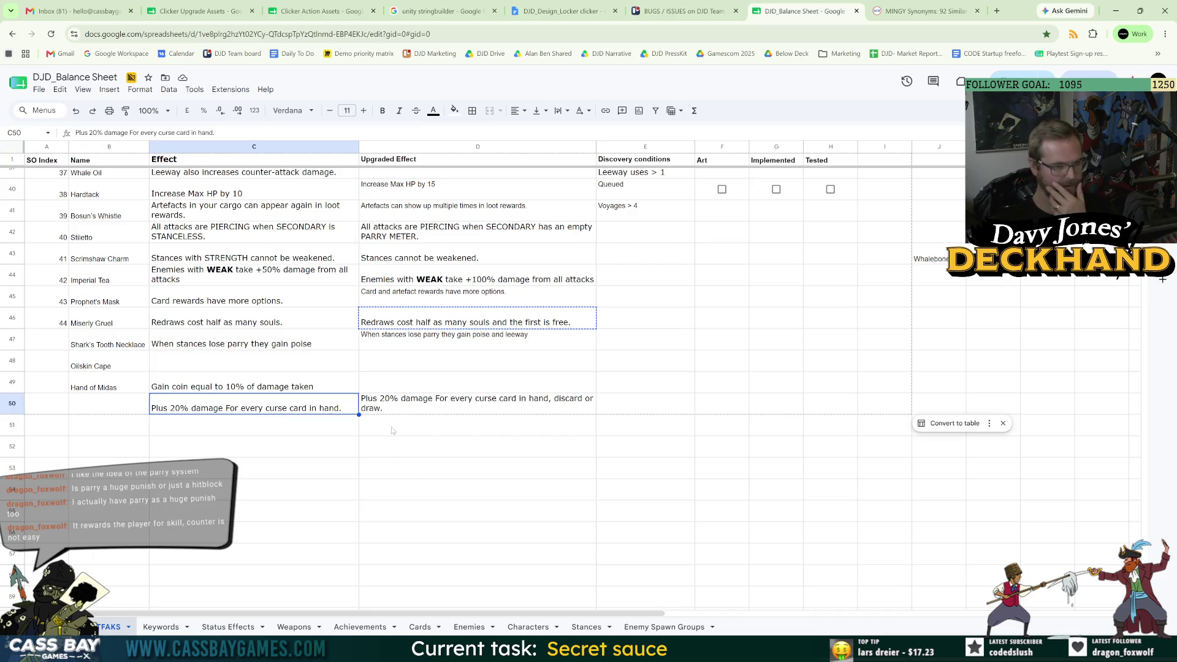
{"action": "left_click", "coordinate": [457, 411]}
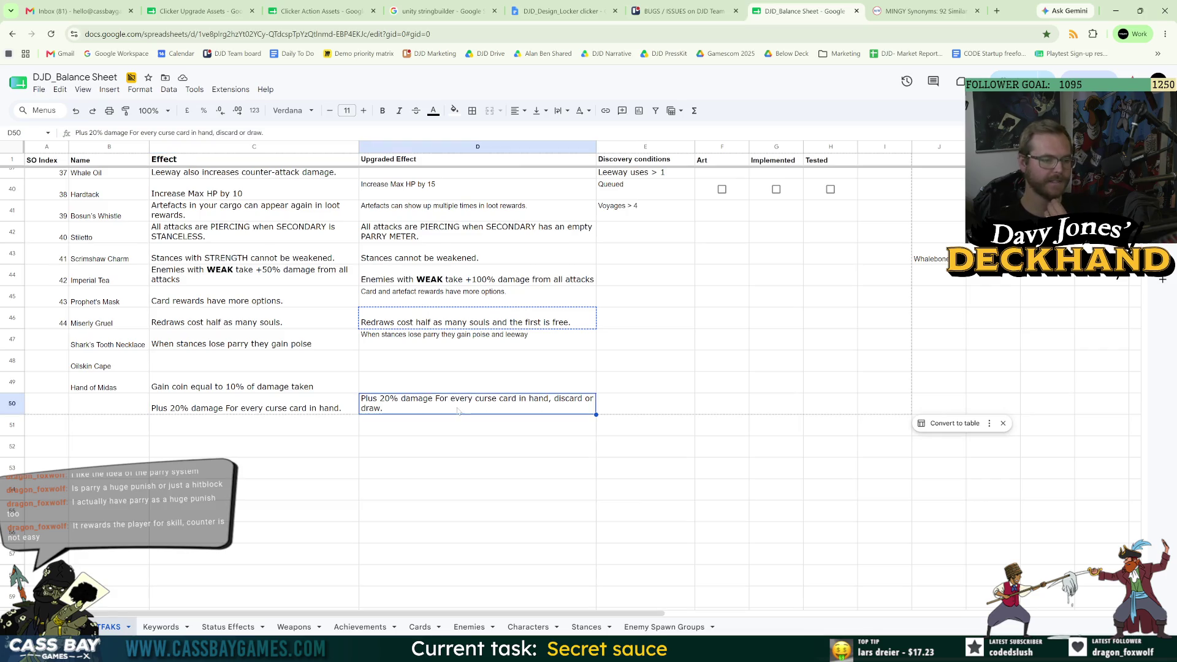
{"action": "key", "text": "Down"}
{"action": "key", "text": "Down"}
{"action": "key", "text": "Down"}
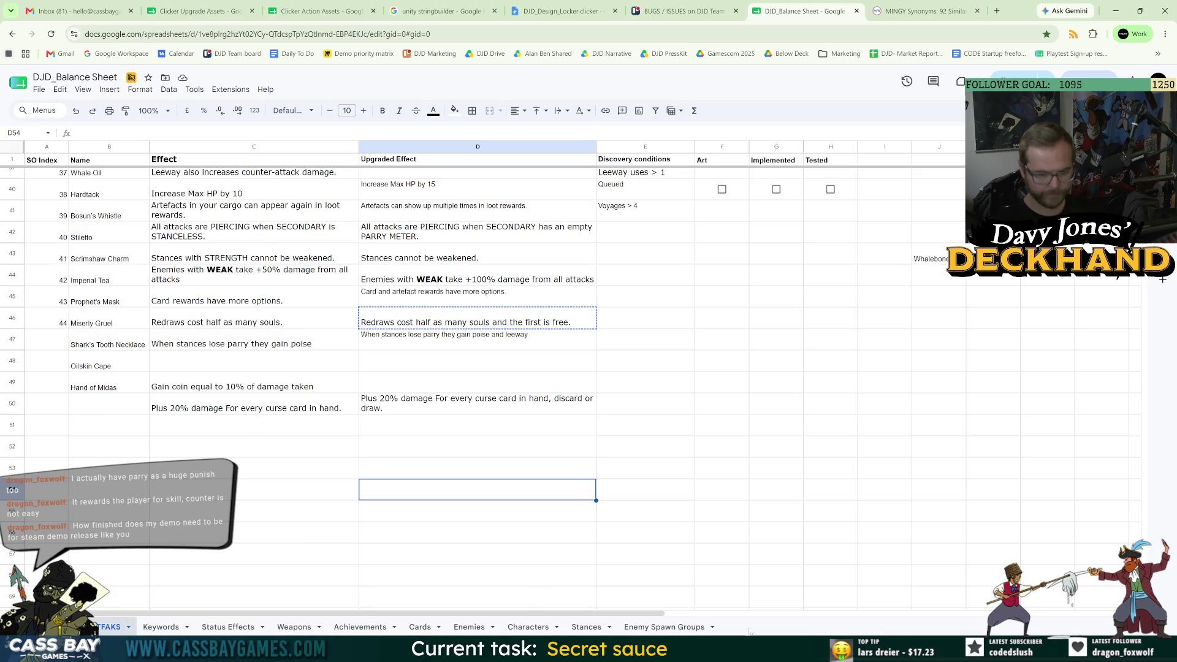
{"action": "left_click", "coordinate": [118, 408]}
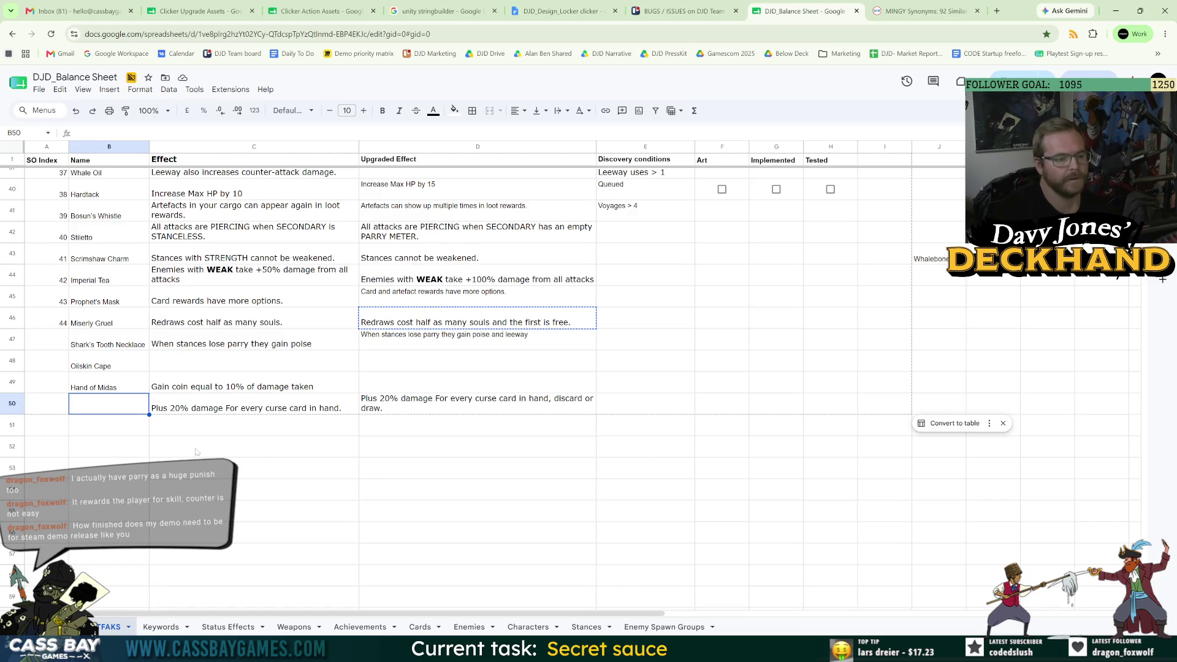
{"action": "left_click", "coordinate": [108, 403]}
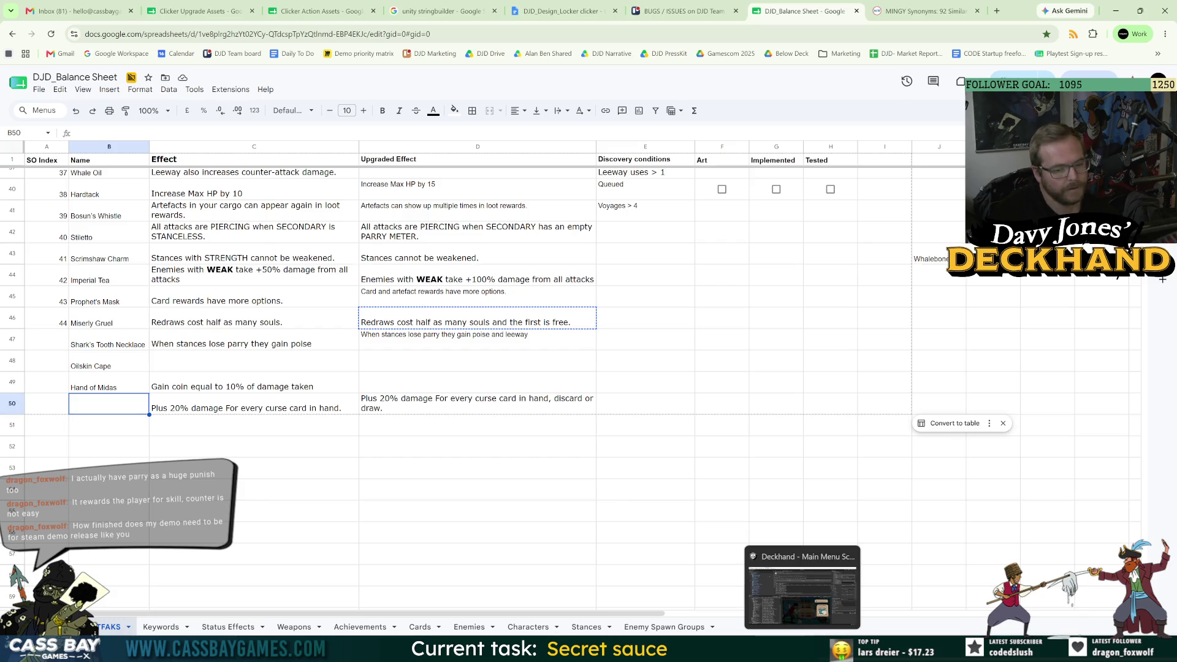
{"action": "left_click", "coordinate": [803, 650]}
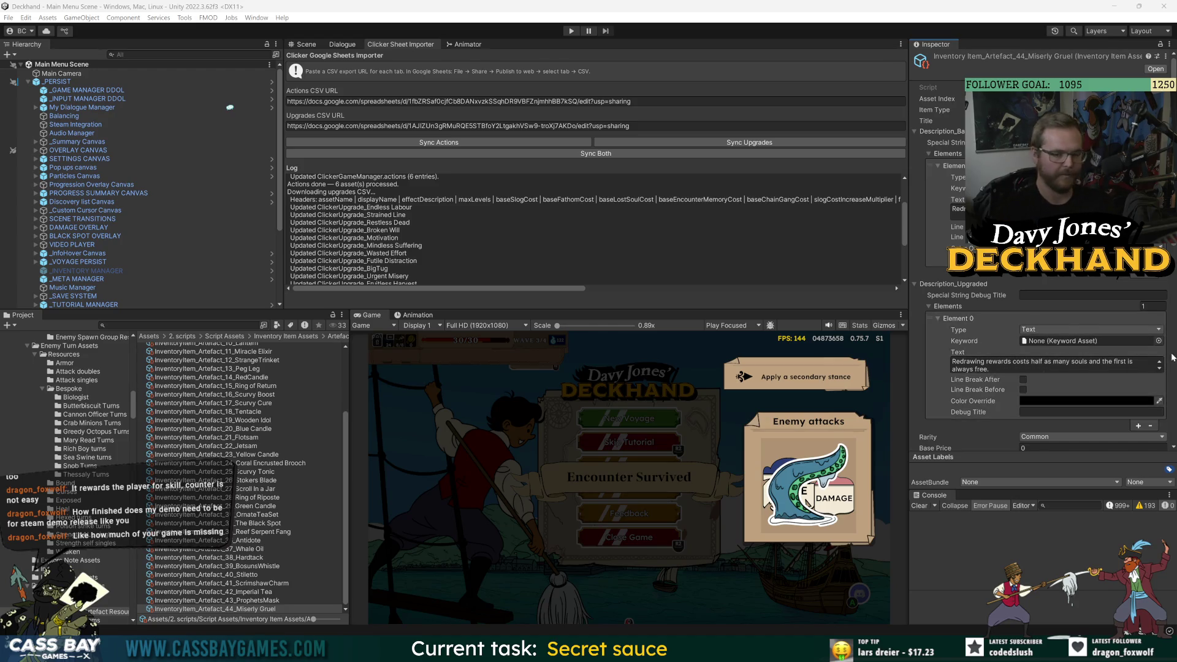
- Scroll Miserly Gruel's Inspector through its upgraded description, Sprite Set and Discovery Conditions
{"action": "scroll", "coordinate": [924, 365], "scroll_direction": "down", "scroll_amount": 5}
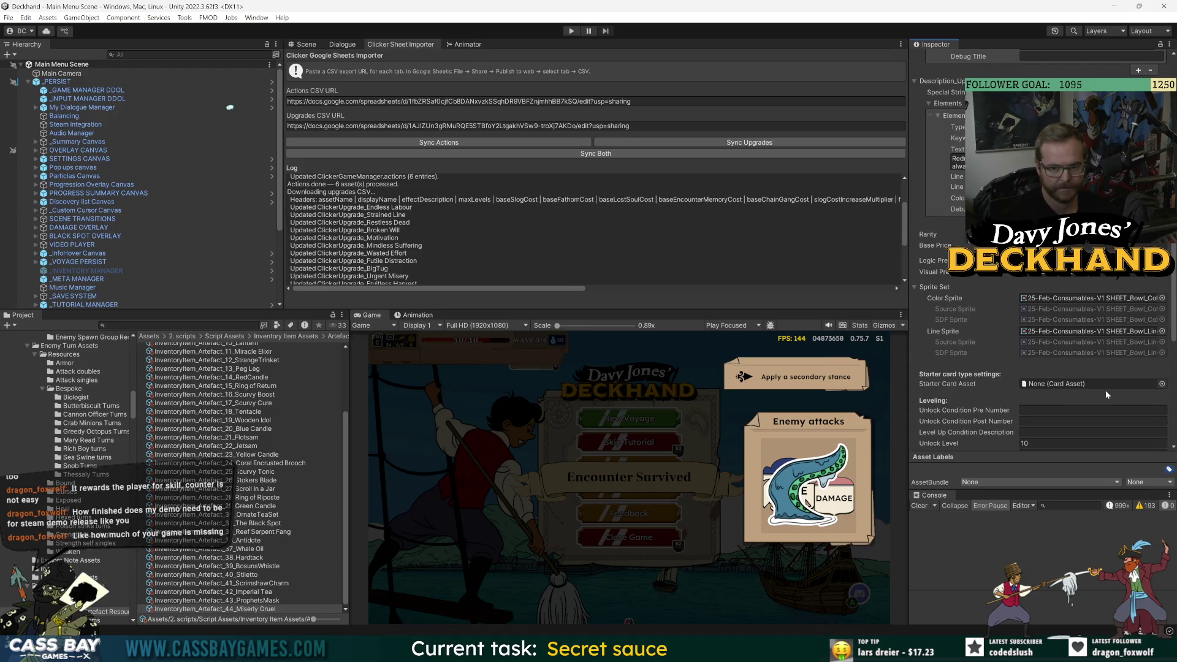
{"action": "scroll", "coordinate": [1105, 390], "scroll_direction": "down", "scroll_amount": 5}
{"action": "scroll", "coordinate": [920, 344], "scroll_direction": "up", "scroll_amount": 4}
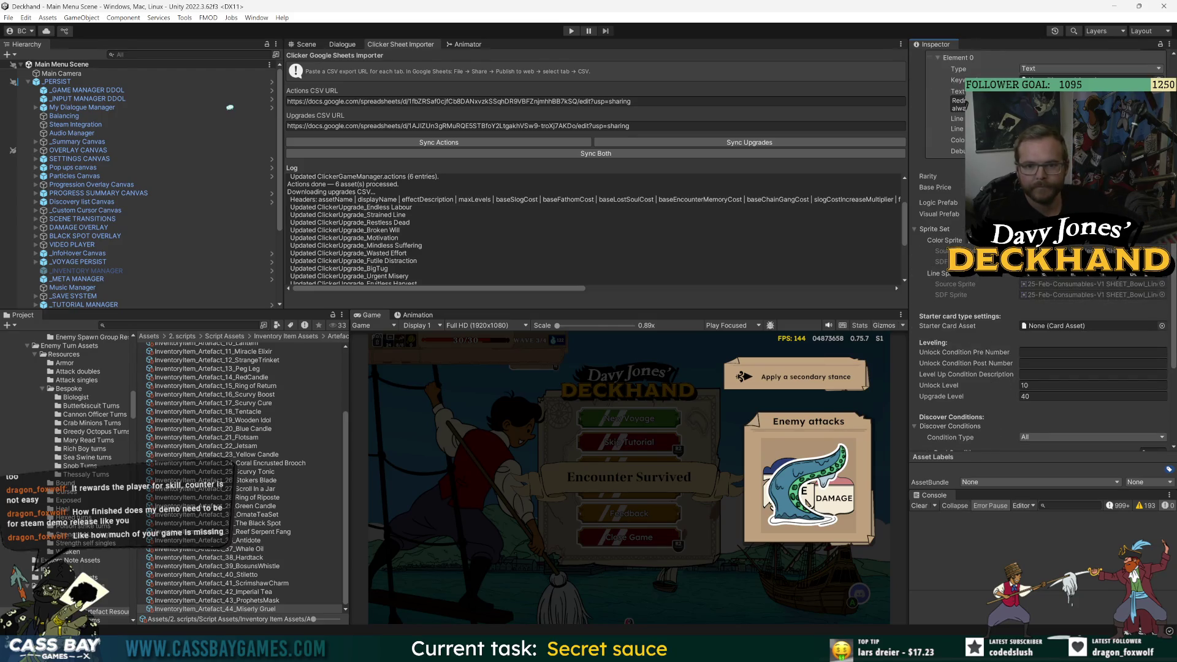
- Browse the Select Metadata Asset sprite grid for the item's artwork, then return to the balance sheet
{"action": "left_click", "coordinate": [1162, 262]}
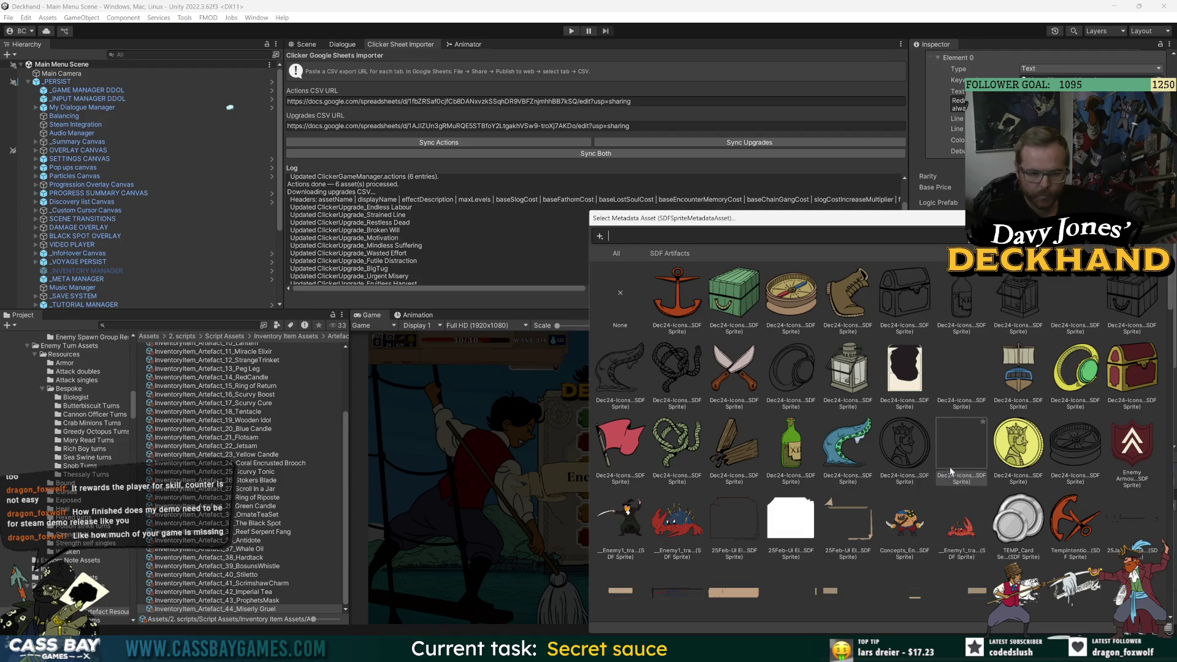
{"action": "scroll", "coordinate": [938, 457], "scroll_direction": "down", "scroll_amount": 10}
{"action": "left_click", "coordinate": [928, 463]}
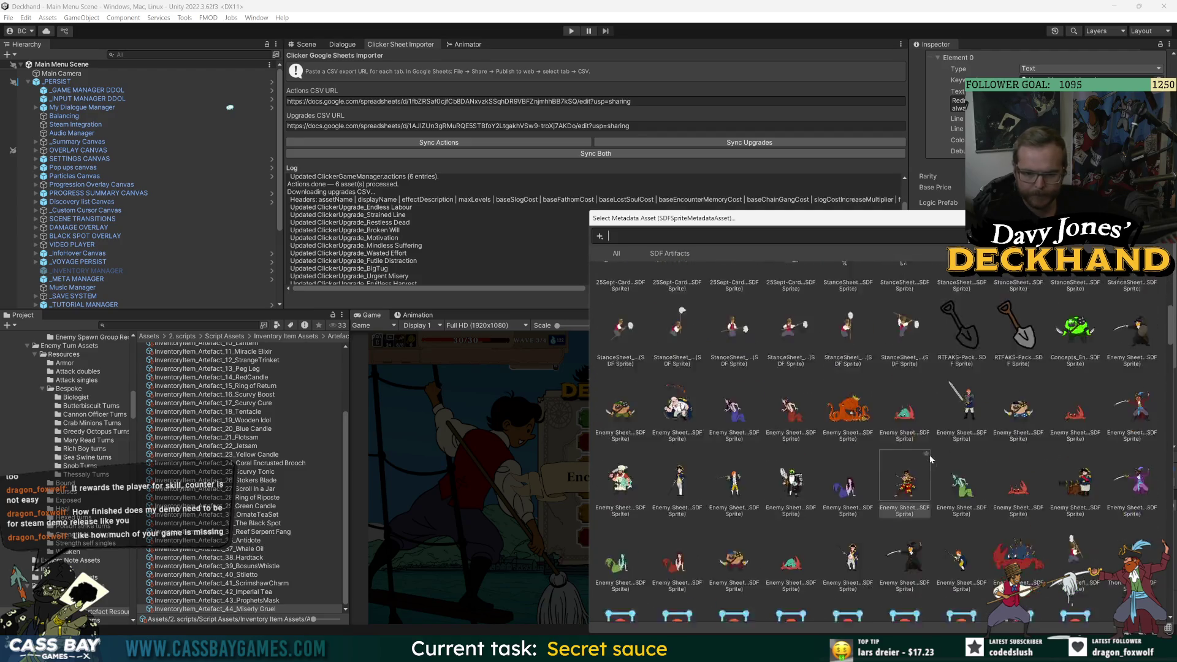
{"action": "scroll", "coordinate": [926, 465], "scroll_direction": "down", "scroll_amount": 15}
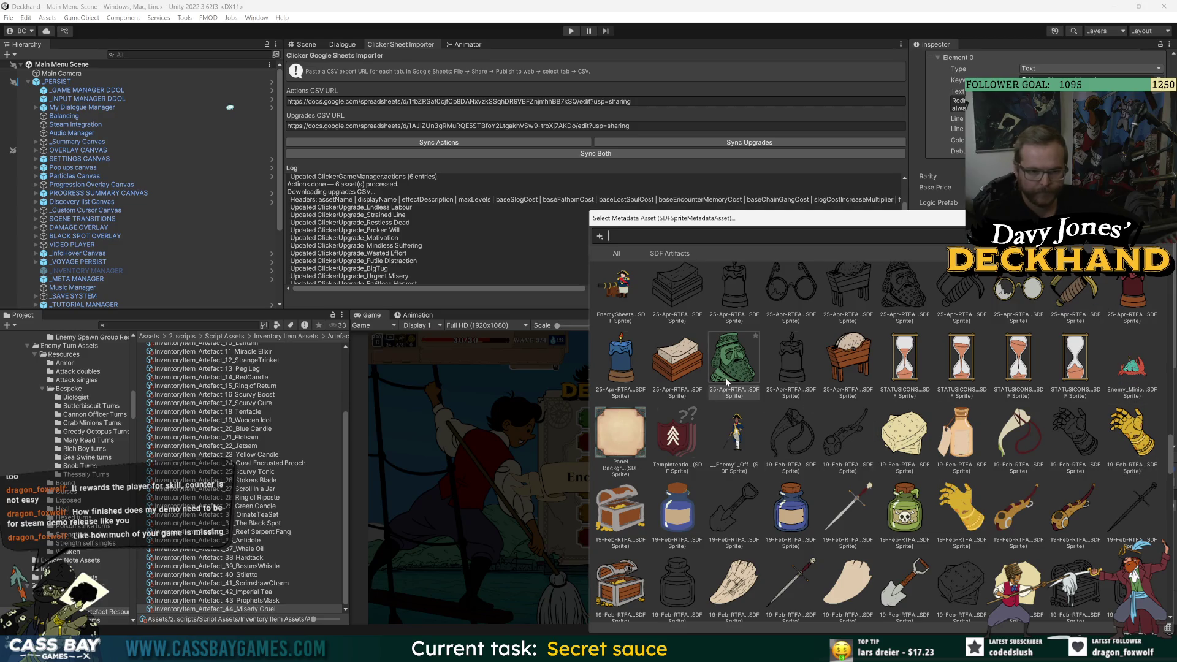
{"action": "scroll", "coordinate": [637, 551], "scroll_direction": "down", "scroll_amount": 2}
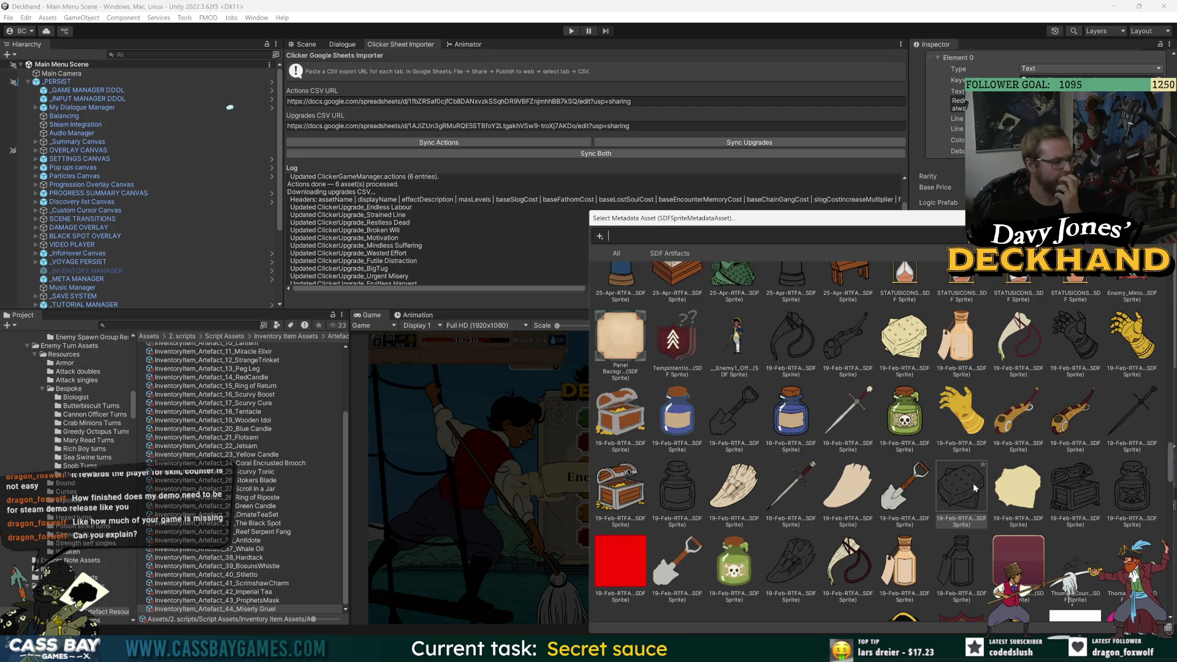
{"action": "scroll", "coordinate": [860, 483], "scroll_direction": "down", "scroll_amount": 2}
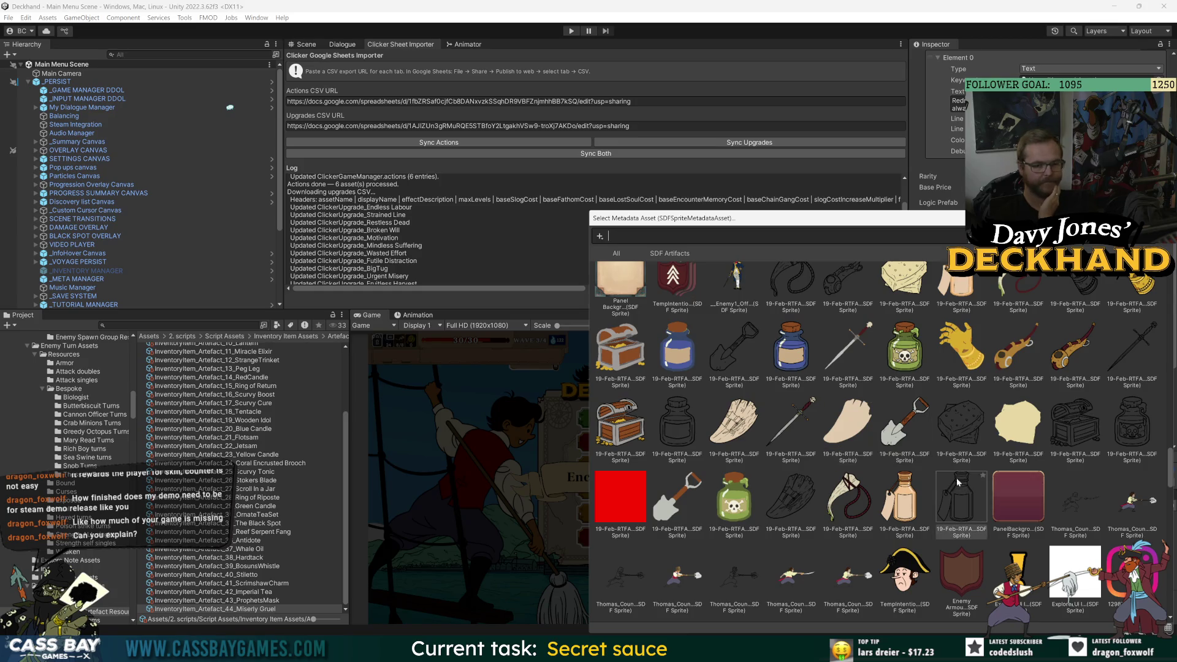
{"action": "scroll", "coordinate": [956, 477], "scroll_direction": "down", "scroll_amount": 5}
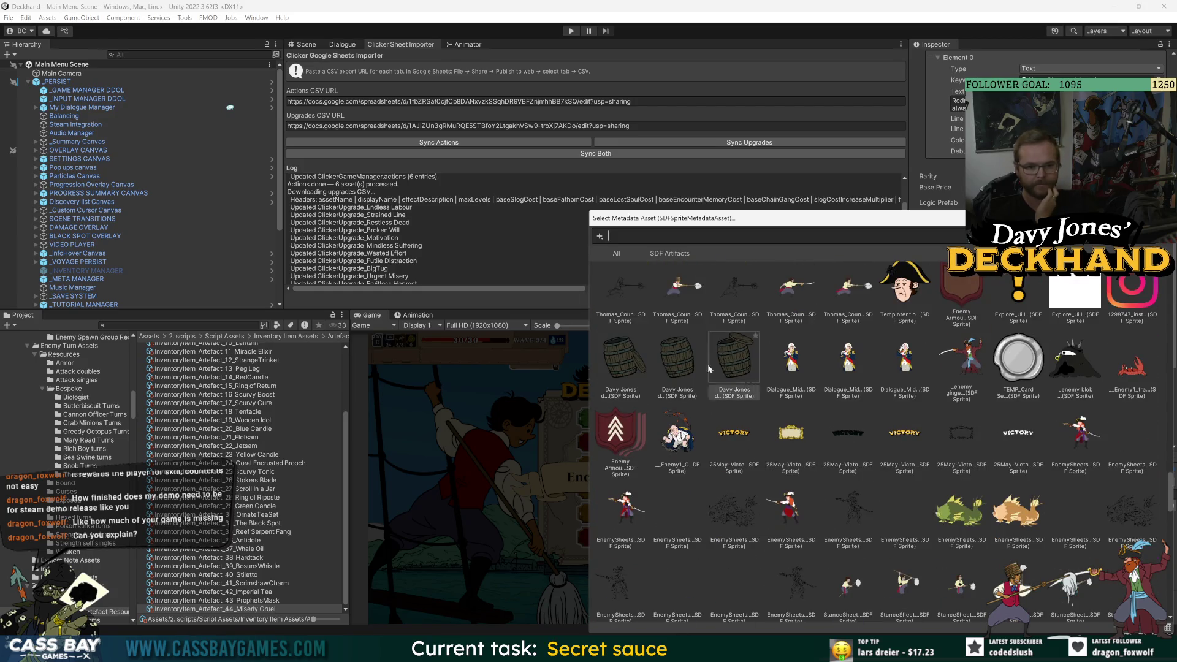
{"action": "scroll", "coordinate": [975, 548], "scroll_direction": "down", "scroll_amount": 3}
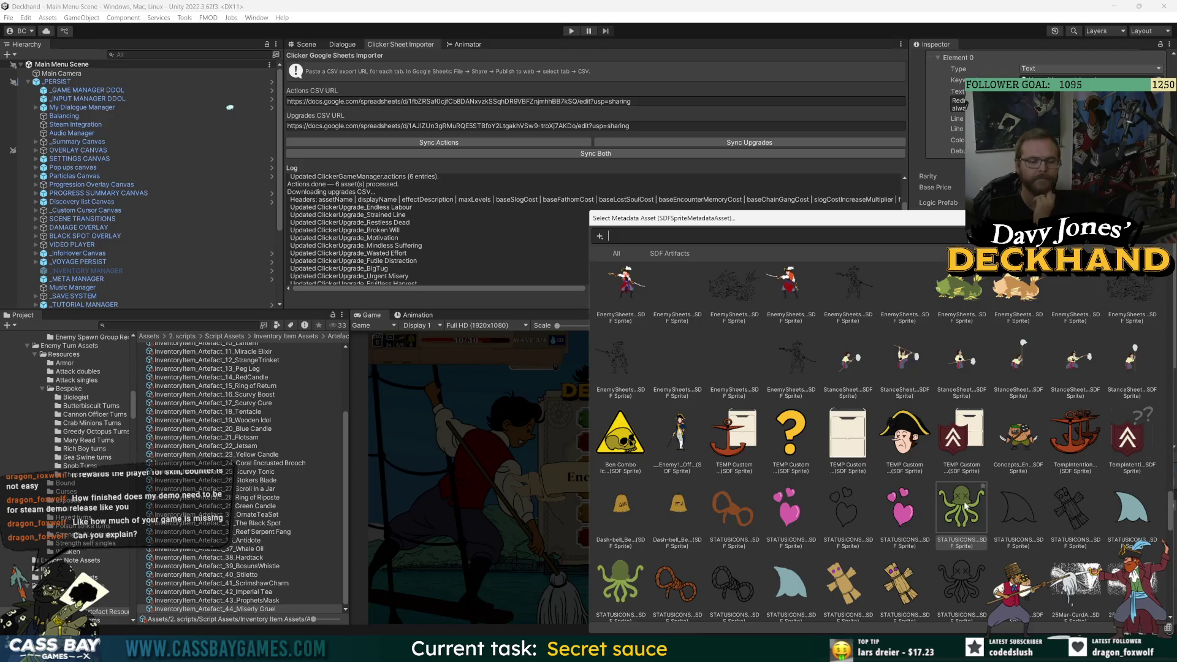
{"action": "scroll", "coordinate": [964, 507], "scroll_direction": "down", "scroll_amount": 4}
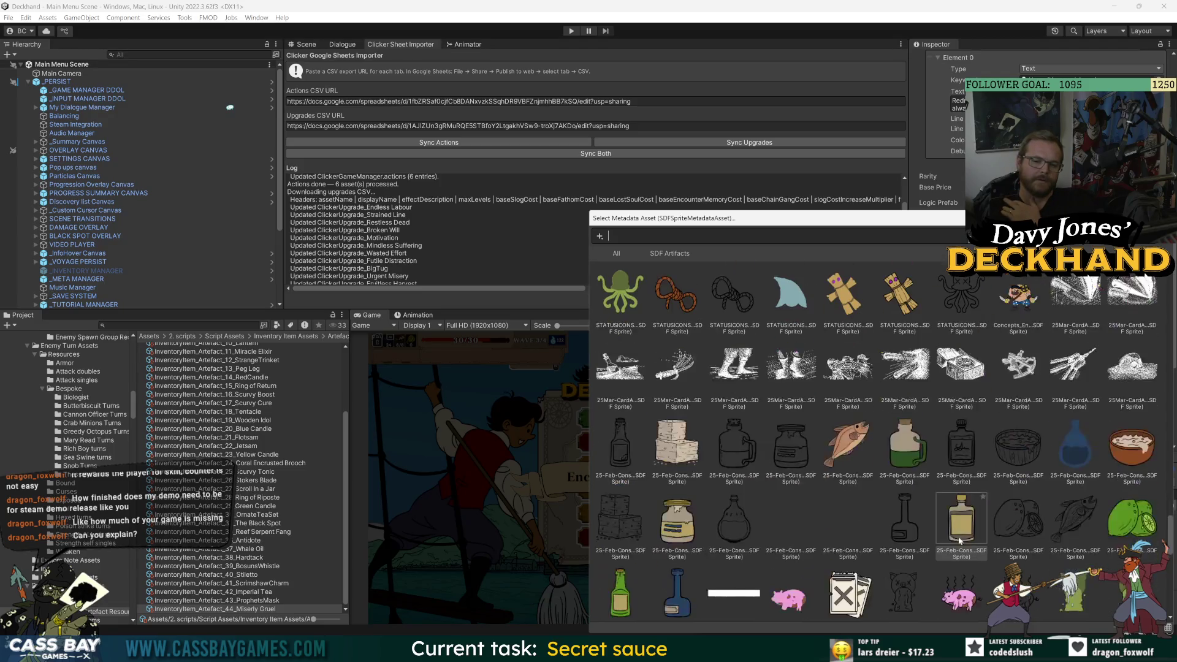
{"action": "scroll", "coordinate": [956, 541], "scroll_direction": "down", "scroll_amount": 2}
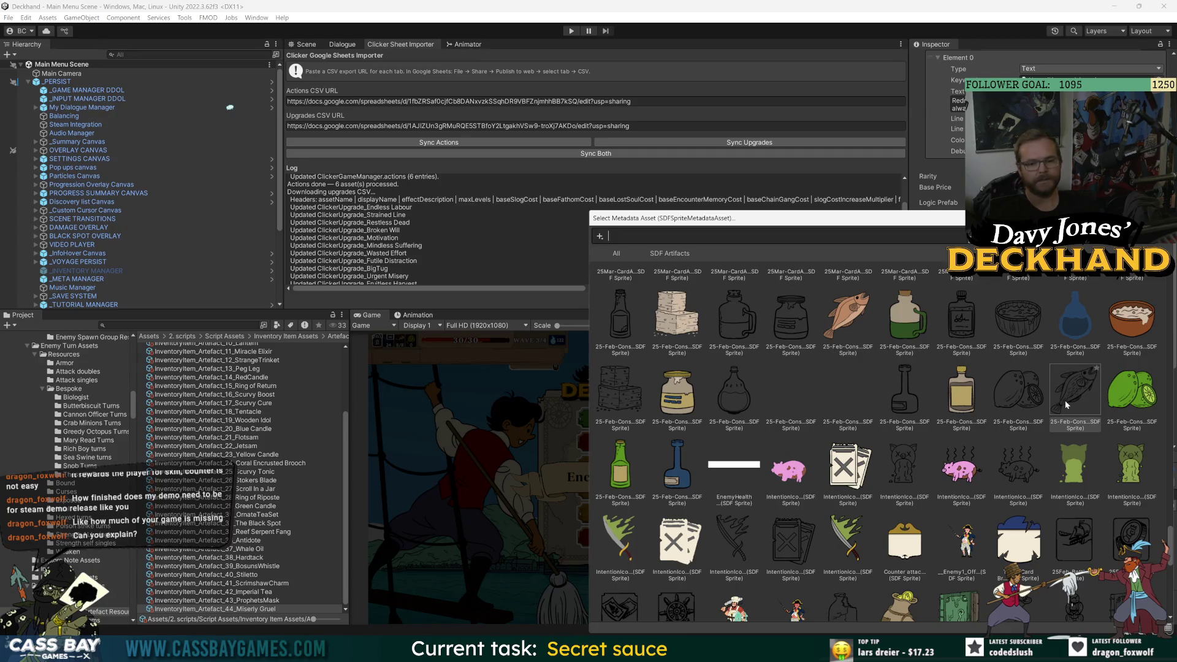
{"action": "key", "text": "alt+Tab"}
{"action": "key", "text": "alt+Tab"}
{"action": "left_click", "coordinate": [616, 209]}
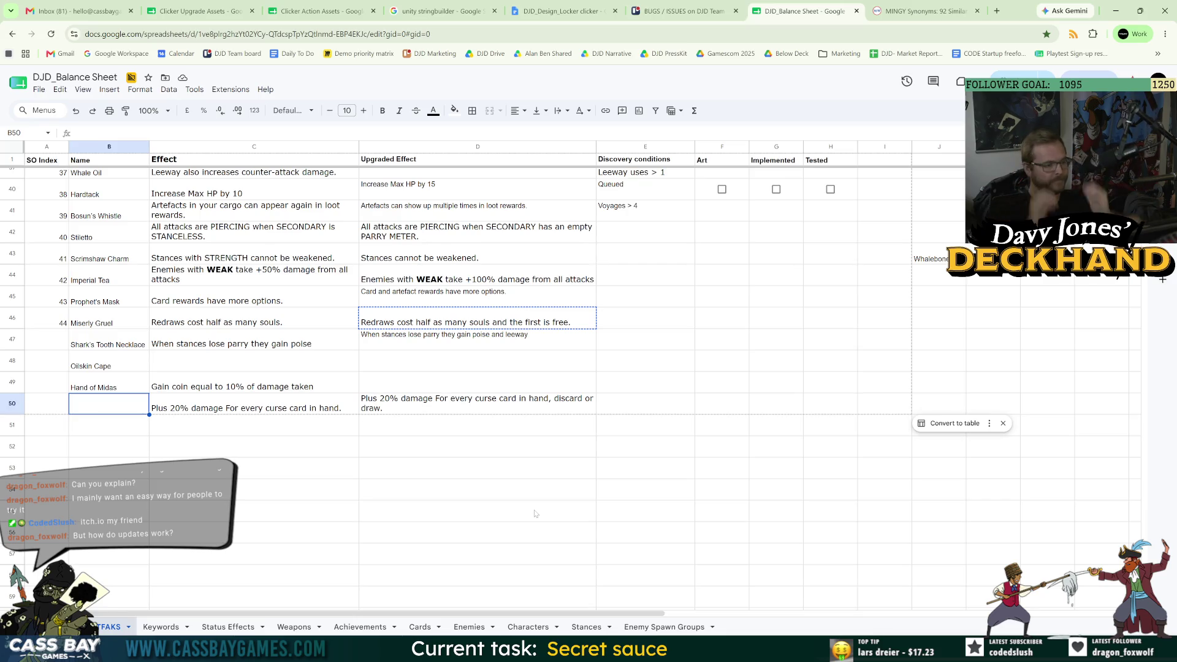
{"action": "mouse_move", "coordinate": [128, 398]}
{"action": "left_mouse_down"}
{"action": "mouse_move", "coordinate": [160, 423]}
{"action": "mouse_move", "coordinate": [108, 404]}
{"action": "left_mouse_up"}
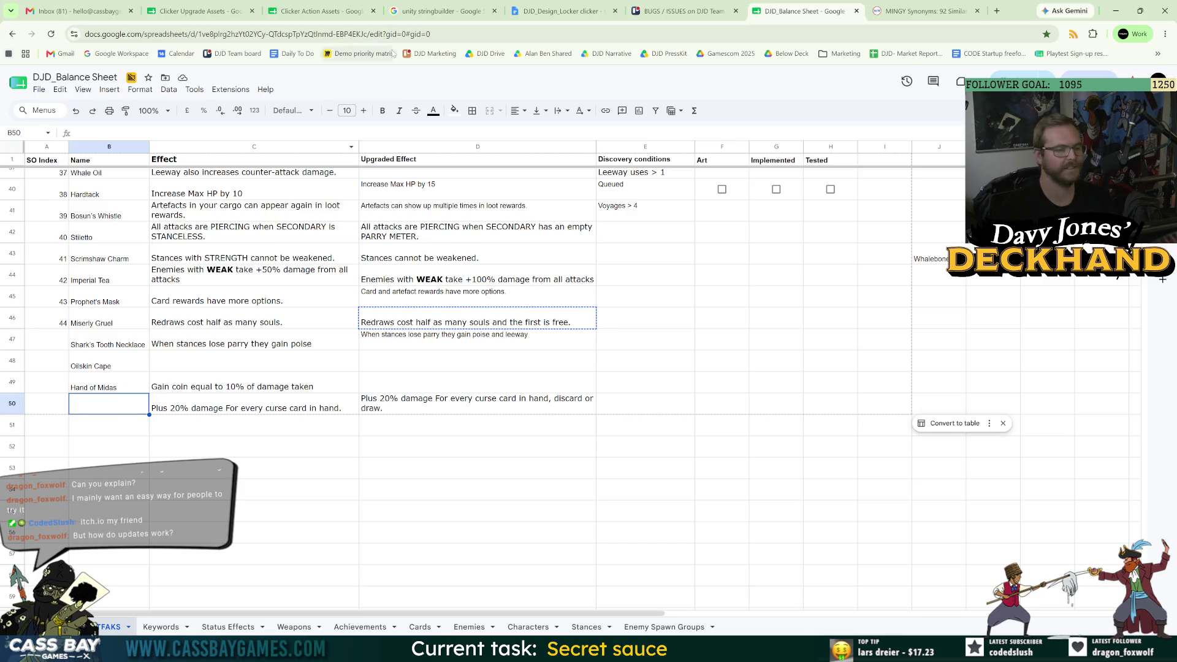
- Change row 50's effect and upgraded effect from Plus 20% to Plus 50% damage
{"action": "left_click", "coordinate": [203, 403]}
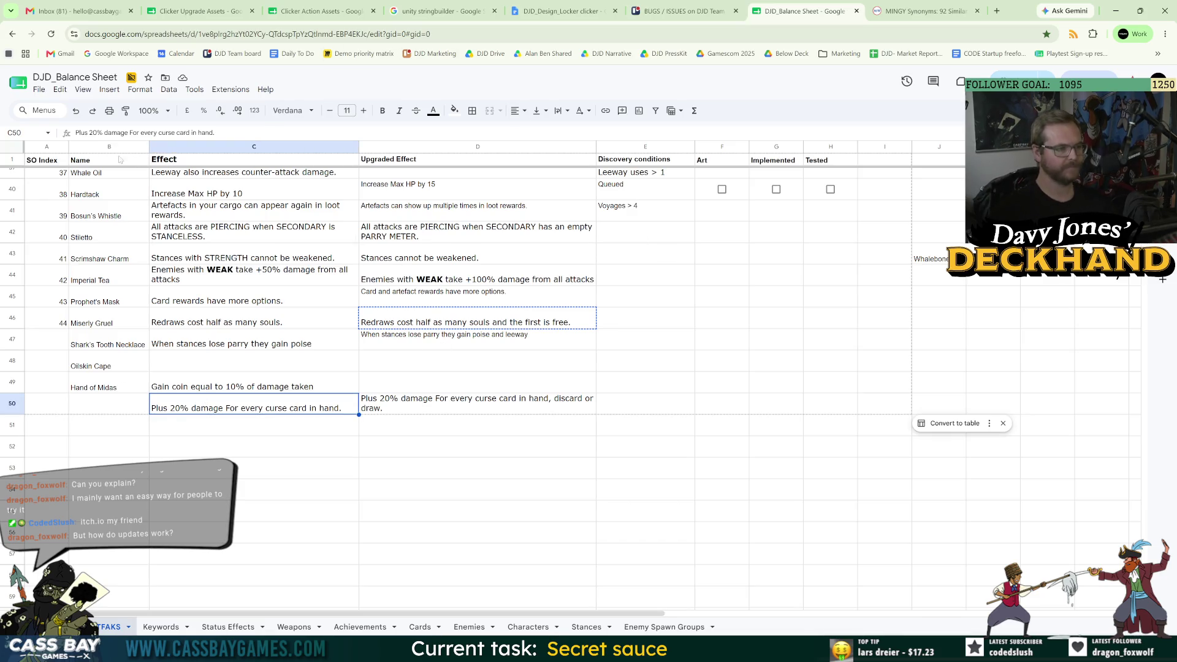
{"action": "left_click", "coordinate": [91, 132]}
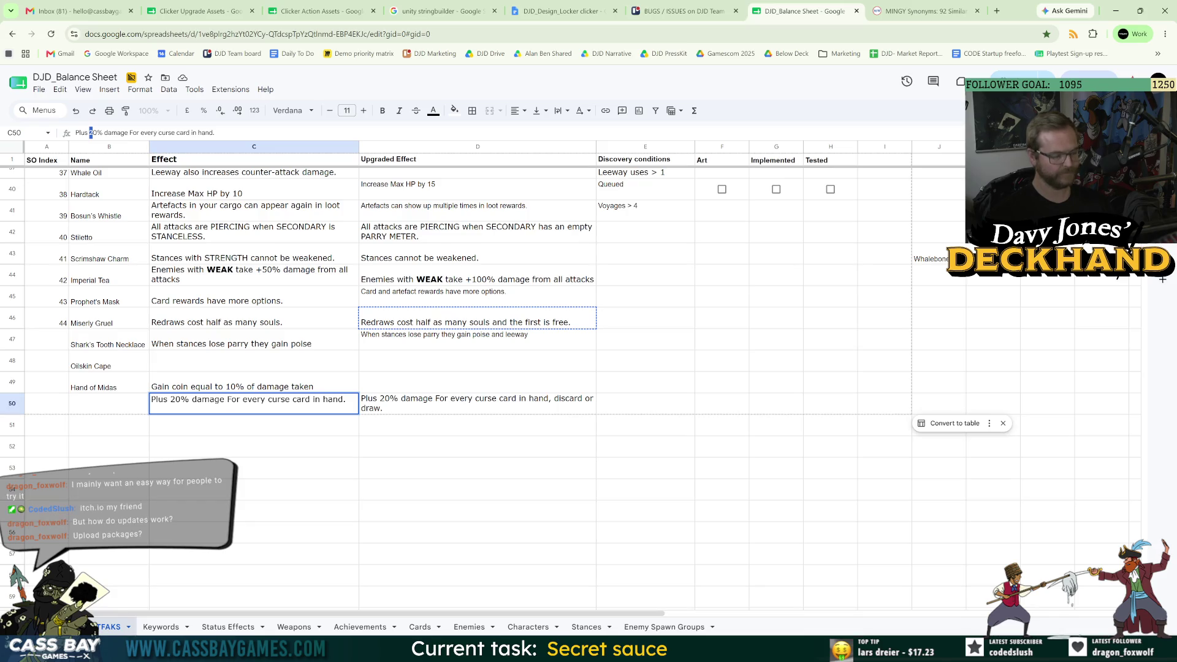
{"action": "type", "text": "5"}
{"action": "key", "text": "Tab"}
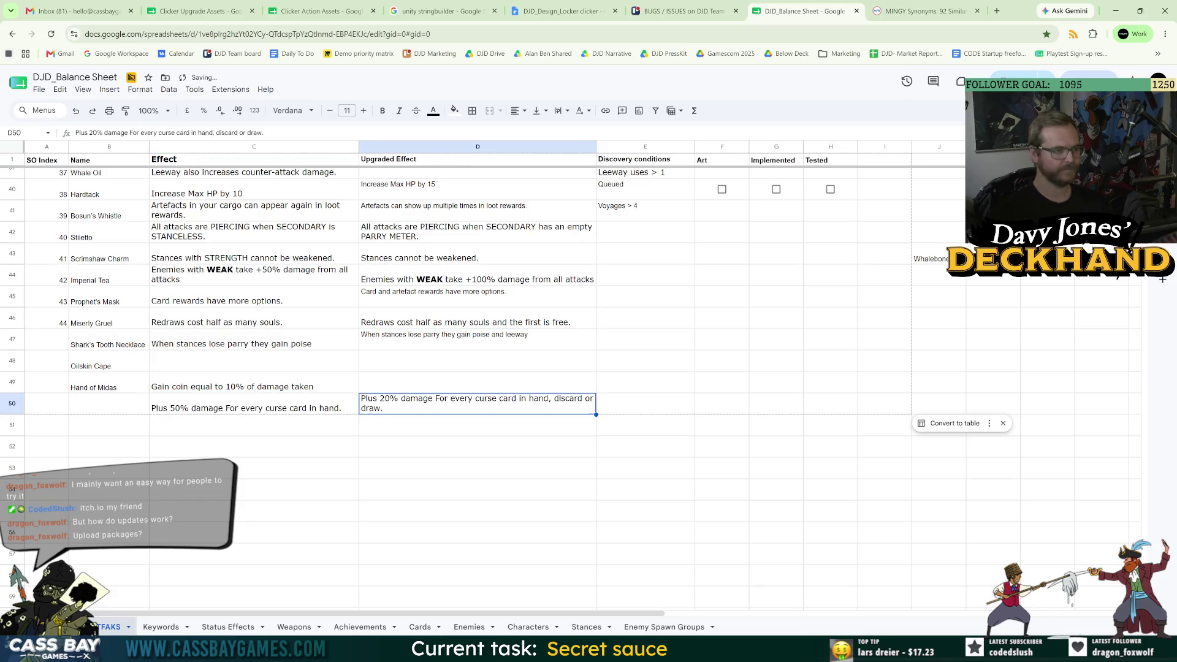
{"action": "left_click", "coordinate": [91, 132]}
{"action": "key", "text": "BackSpace"}
{"action": "type", "text": "5"}
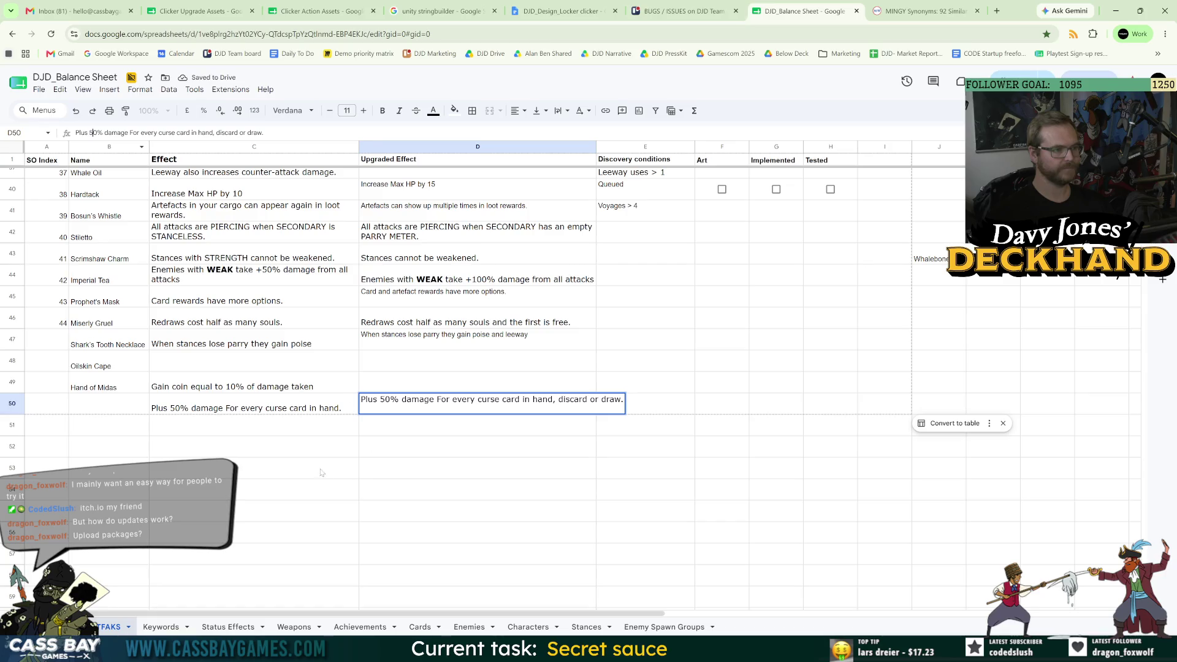
{"action": "left_click", "coordinate": [184, 468]}
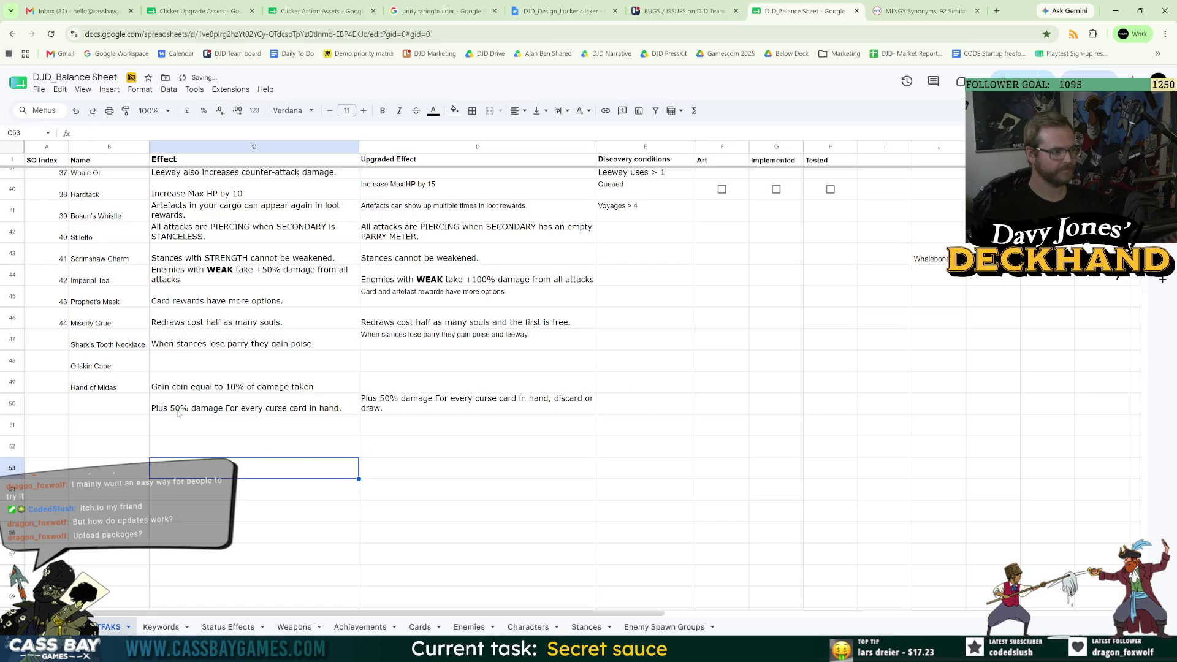
- Review cells C50 and B50 of the curse-card artifact, then switch to Unity
{"action": "left_click", "coordinate": [179, 412]}
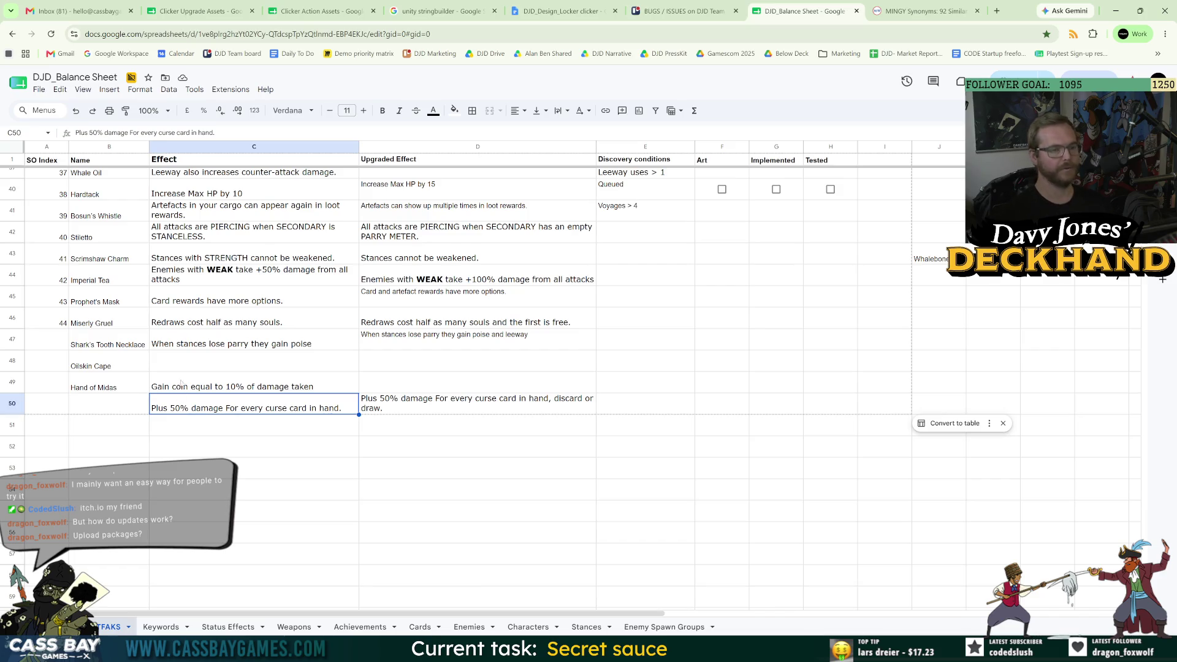
{"action": "left_click", "coordinate": [238, 446]}
{"action": "left_click", "coordinate": [124, 409]}
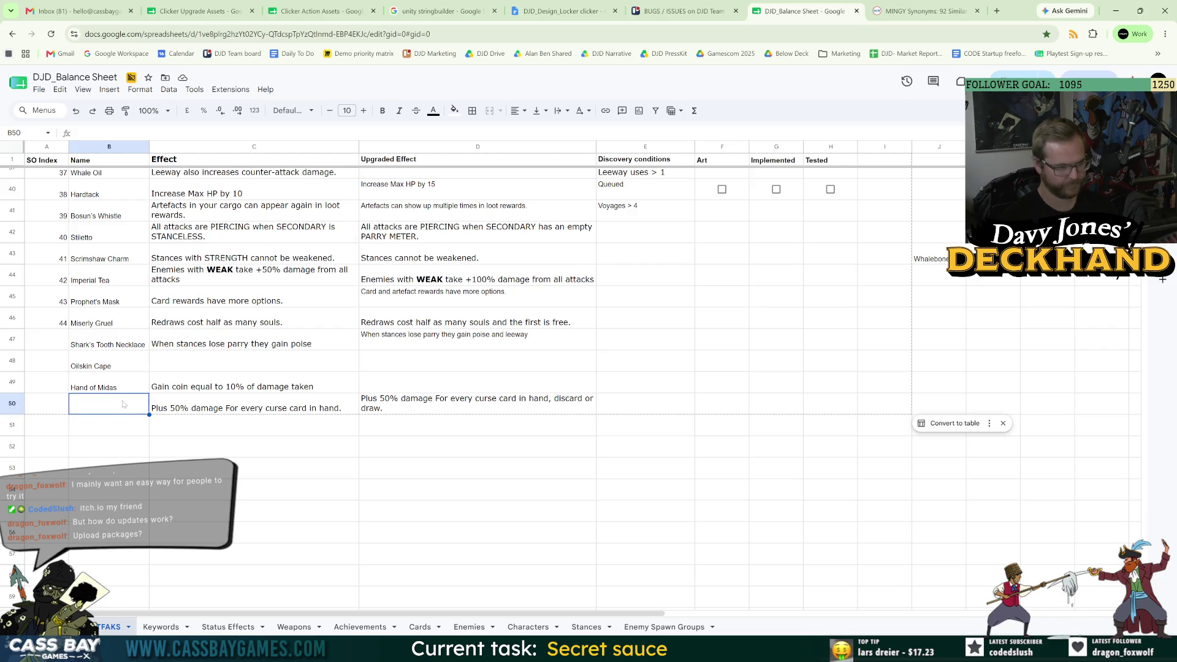
{"action": "key", "text": "alt+Tab"}
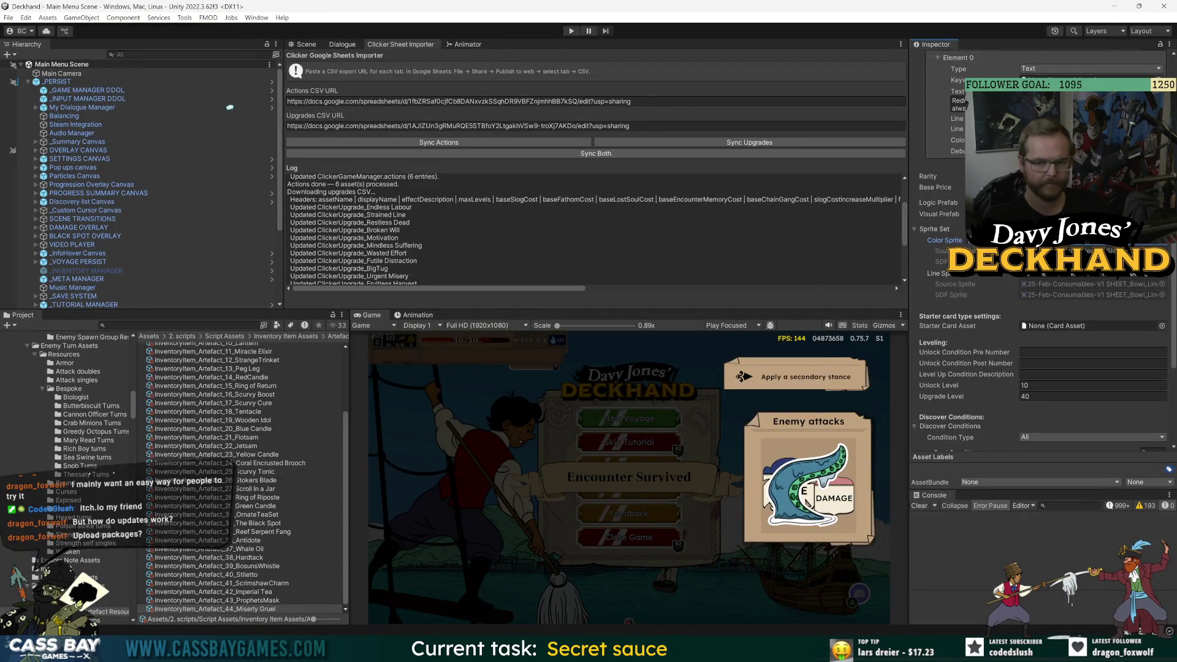
- Duplicate the Miserly Gruel asset and rename the copy InventoryItem_Artefact_45
{"action": "left_click", "coordinate": [181, 608]}
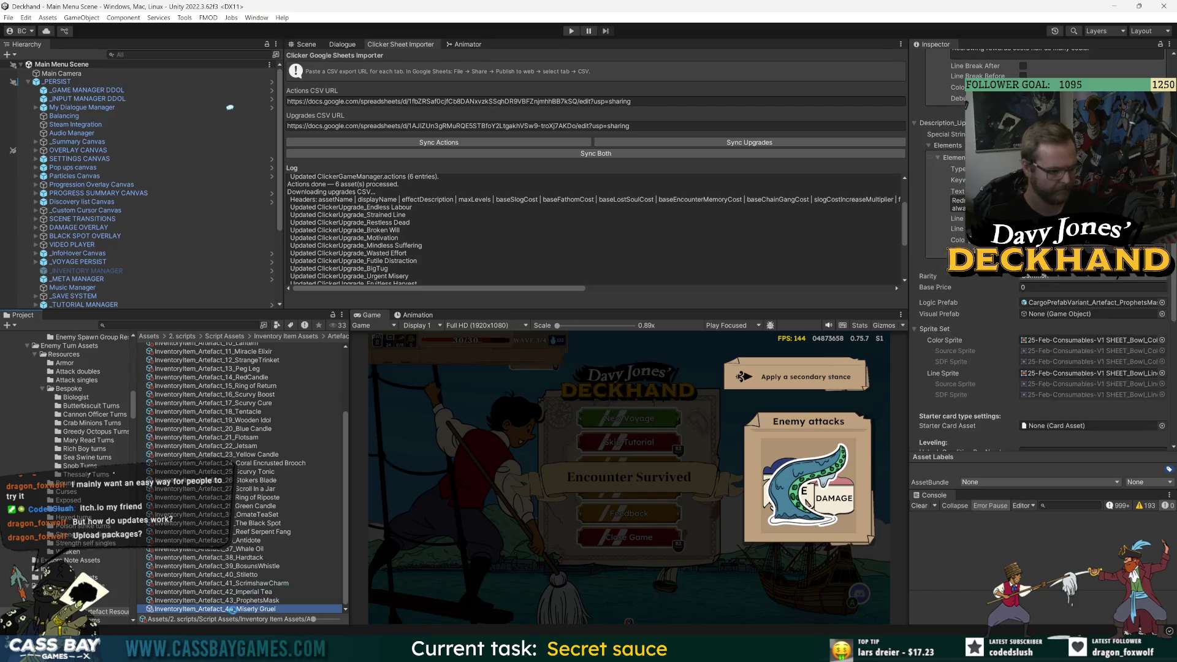
{"action": "key", "text": "ctrl+d"}
{"action": "key", "text": "F2"}
{"action": "left_click_drag", "start_coordinate": [229, 609], "coordinate": [281, 609]}
{"action": "type", "text": "5"}
{"action": "key", "text": "Return"}
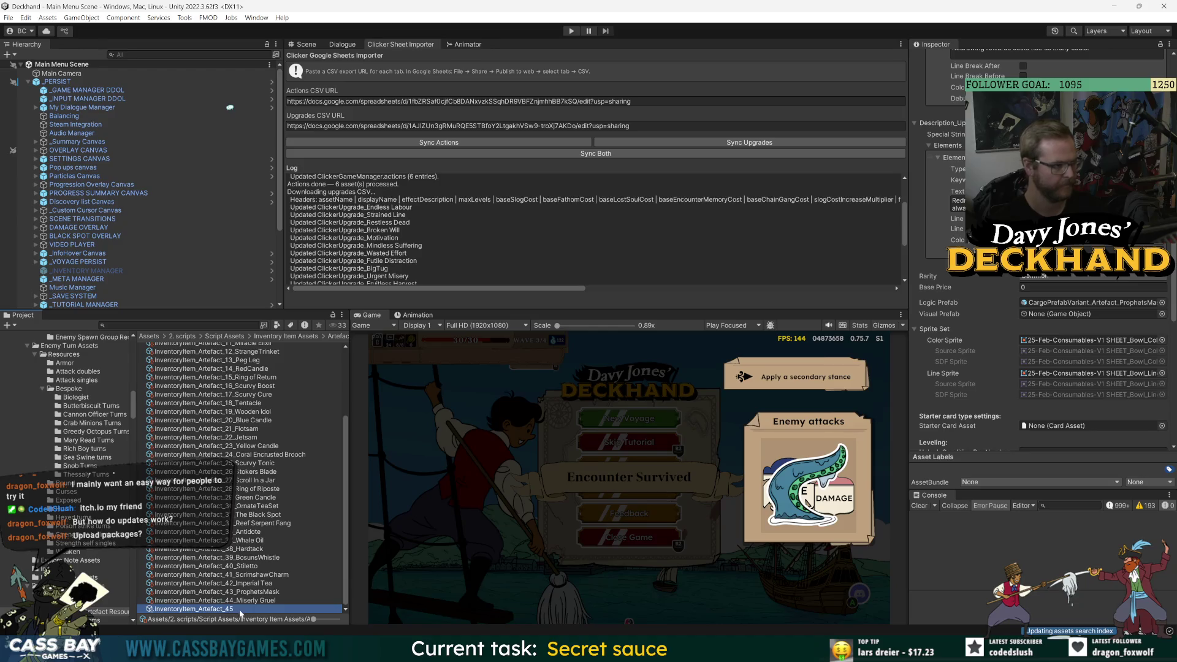
- Set the fish cod sprite as the item's Color Sprite
{"action": "left_click", "coordinate": [1162, 340]}
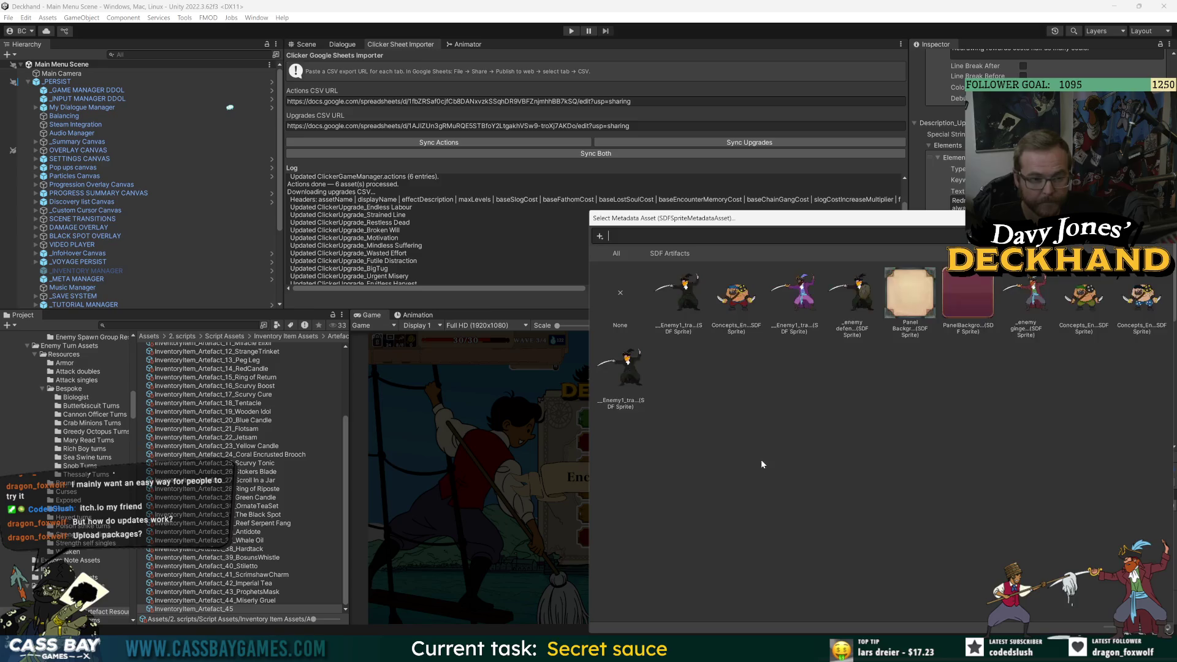
{"action": "scroll", "coordinate": [766, 443], "scroll_direction": "down", "scroll_amount": 10}
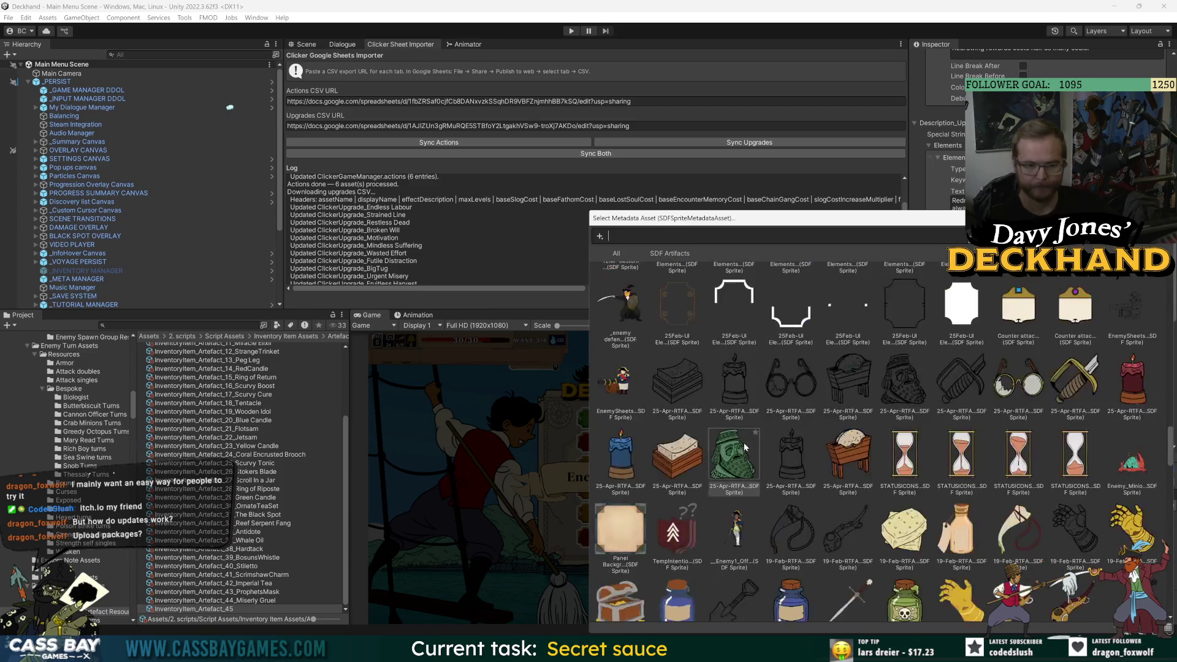
{"action": "scroll", "coordinate": [835, 418], "scroll_direction": "down", "scroll_amount": 10}
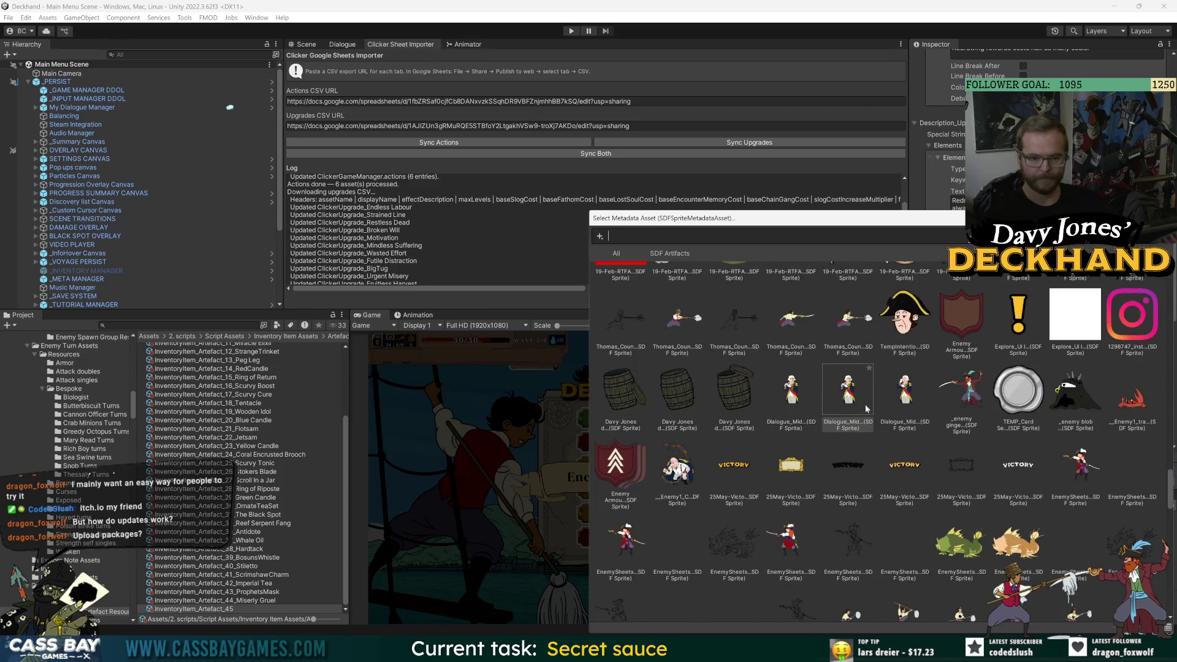
{"action": "scroll", "coordinate": [887, 414], "scroll_direction": "down", "scroll_amount": 3}
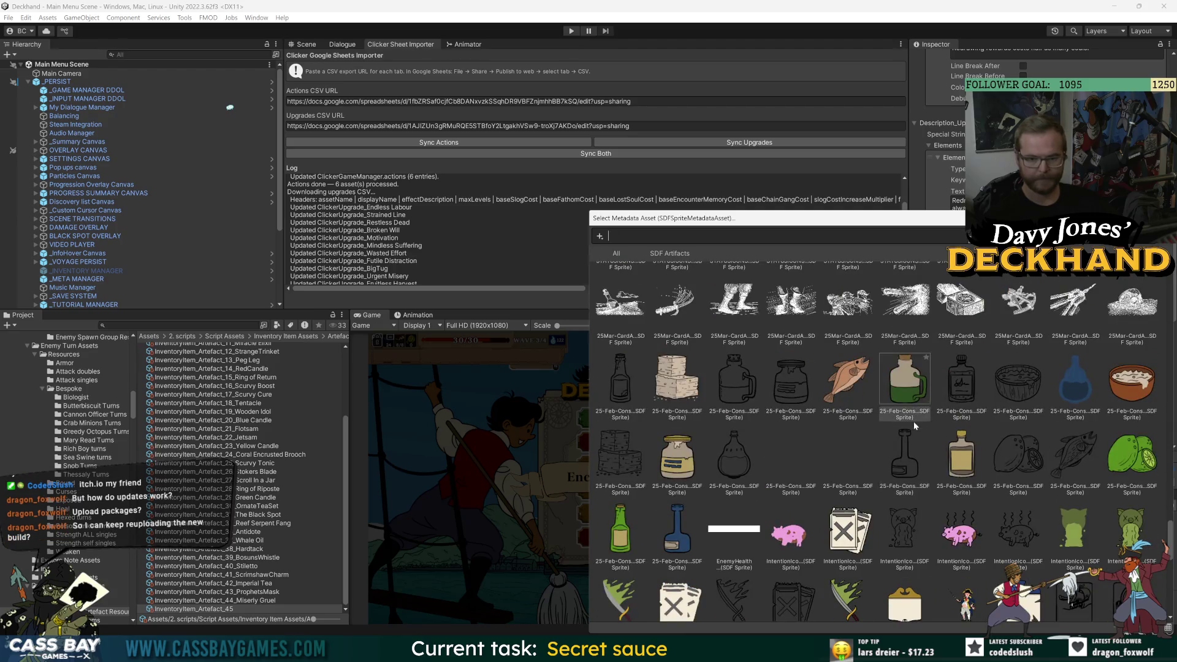
{"action": "left_click", "coordinate": [847, 375]}
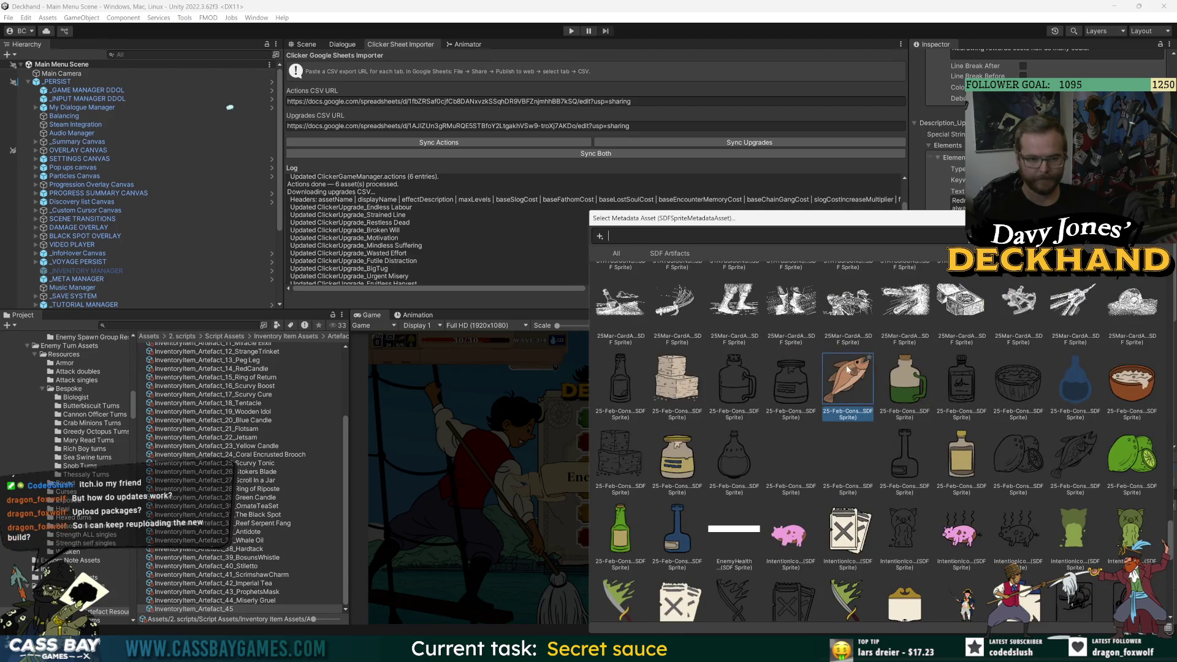
{"action": "double_click", "coordinate": [847, 368]}
- Find the fish cod sprite in the picker and set it as the Line Sprite
{"action": "left_click", "coordinate": [1163, 377]}
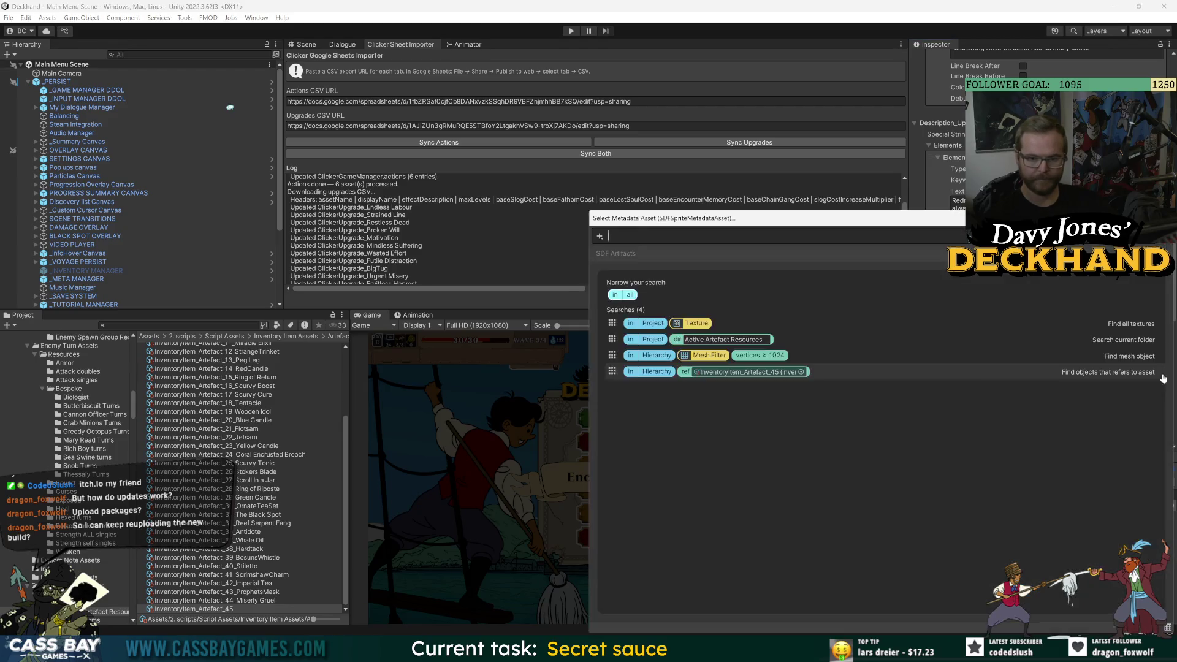
{"action": "scroll", "coordinate": [963, 404], "scroll_direction": "down", "scroll_amount": 10}
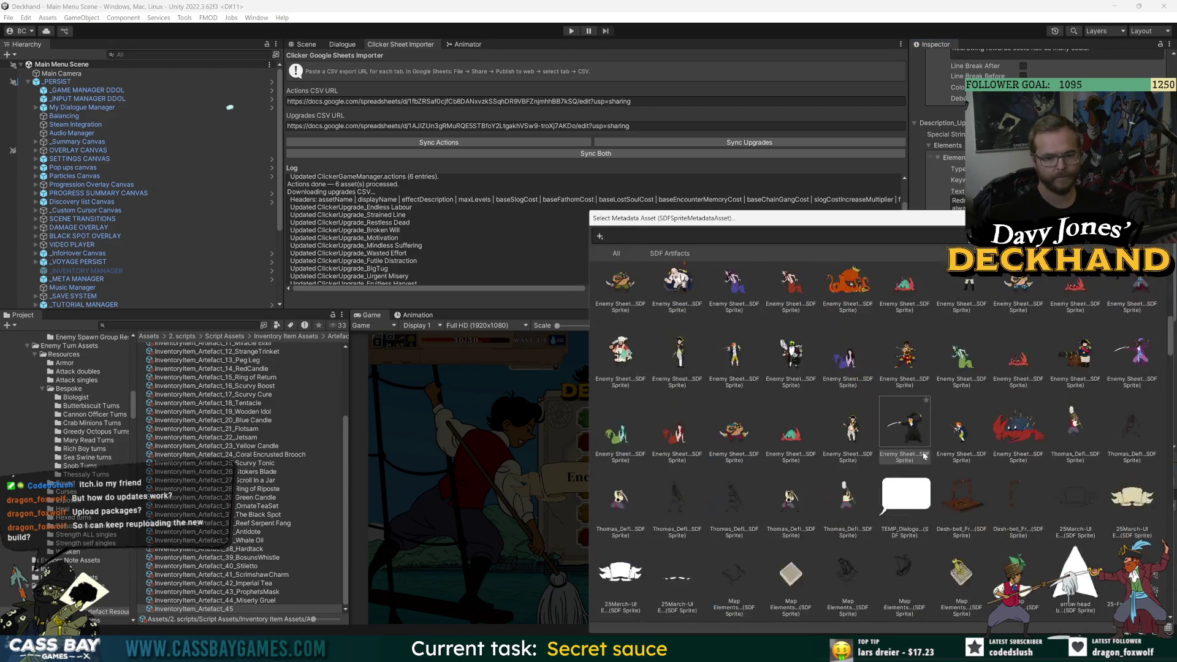
{"action": "scroll", "coordinate": [969, 453], "scroll_direction": "down", "scroll_amount": 10}
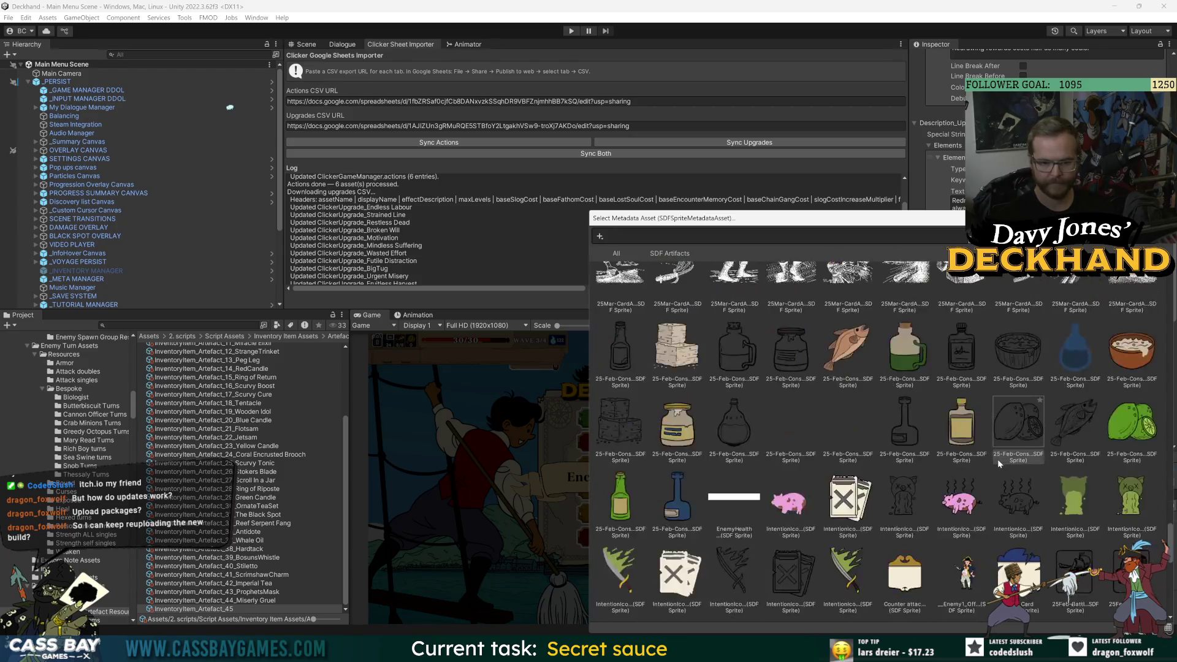
{"action": "scroll", "coordinate": [1011, 429], "scroll_direction": "up", "scroll_amount": 3}
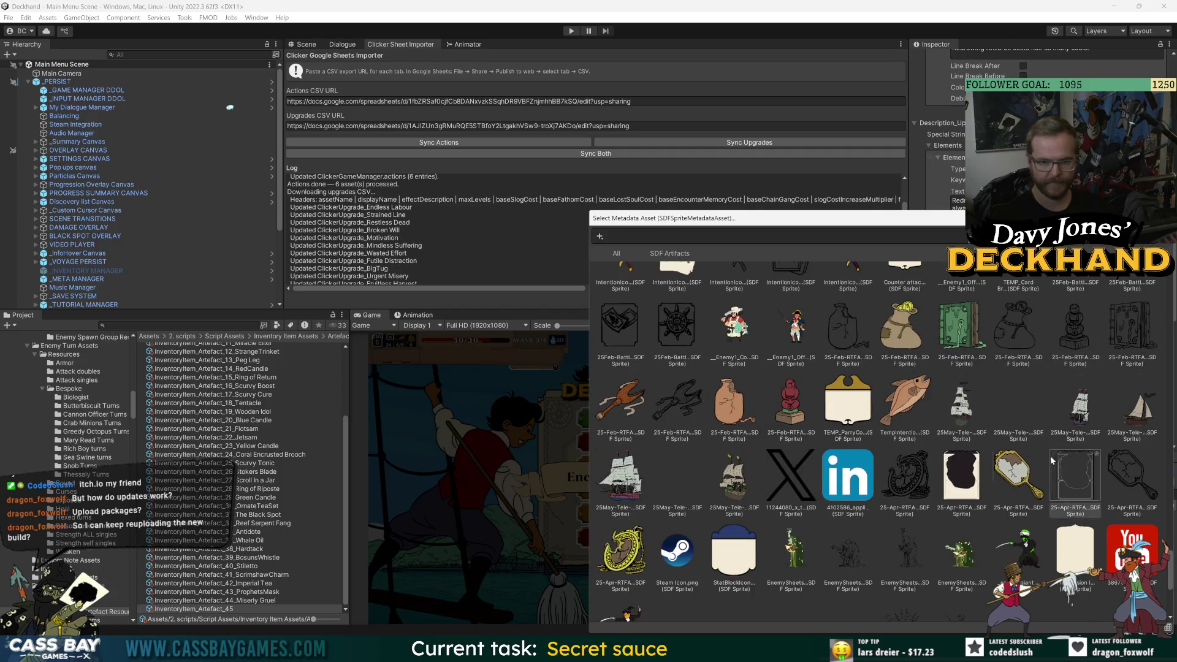
{"action": "scroll", "coordinate": [979, 547], "scroll_direction": "up", "scroll_amount": 2}
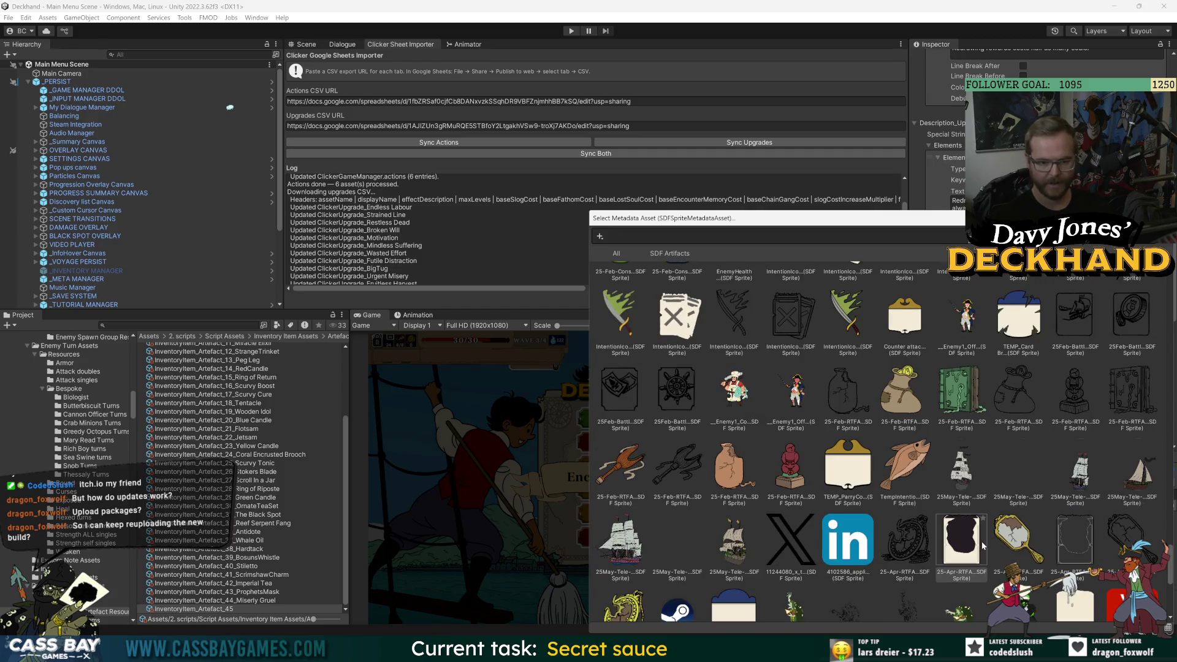
{"action": "scroll", "coordinate": [1072, 468], "scroll_direction": "down", "scroll_amount": 5}
{"action": "scroll", "coordinate": [1073, 463], "scroll_direction": "up", "scroll_amount": 3}
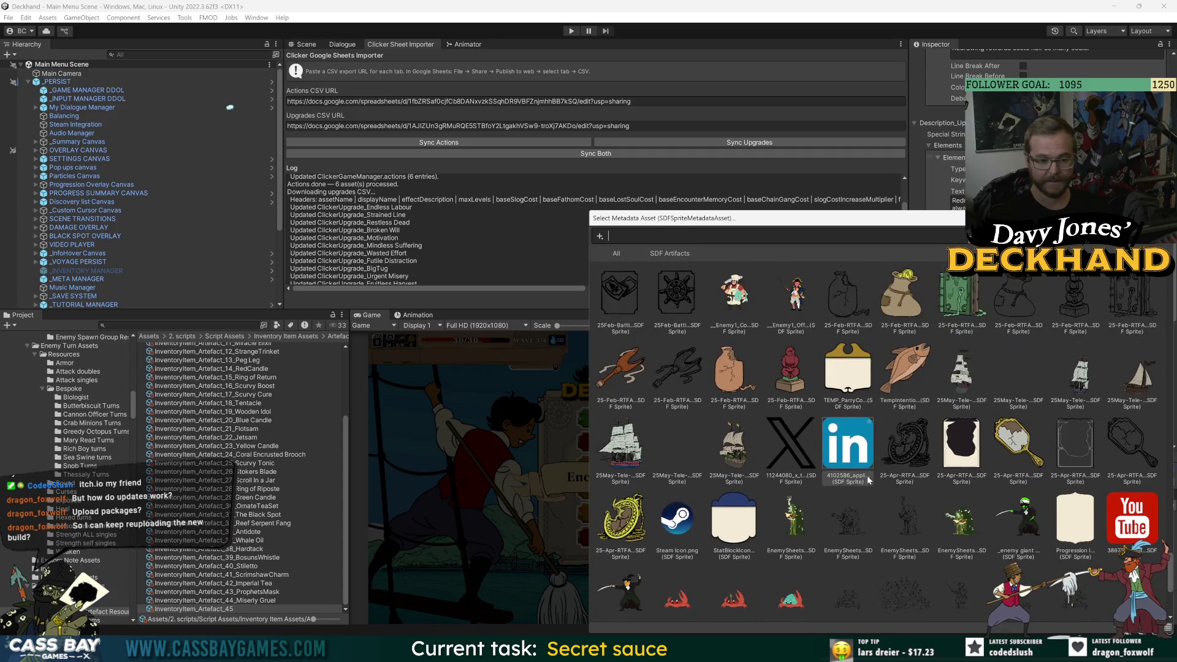
{"action": "scroll", "coordinate": [889, 472], "scroll_direction": "up", "scroll_amount": 2}
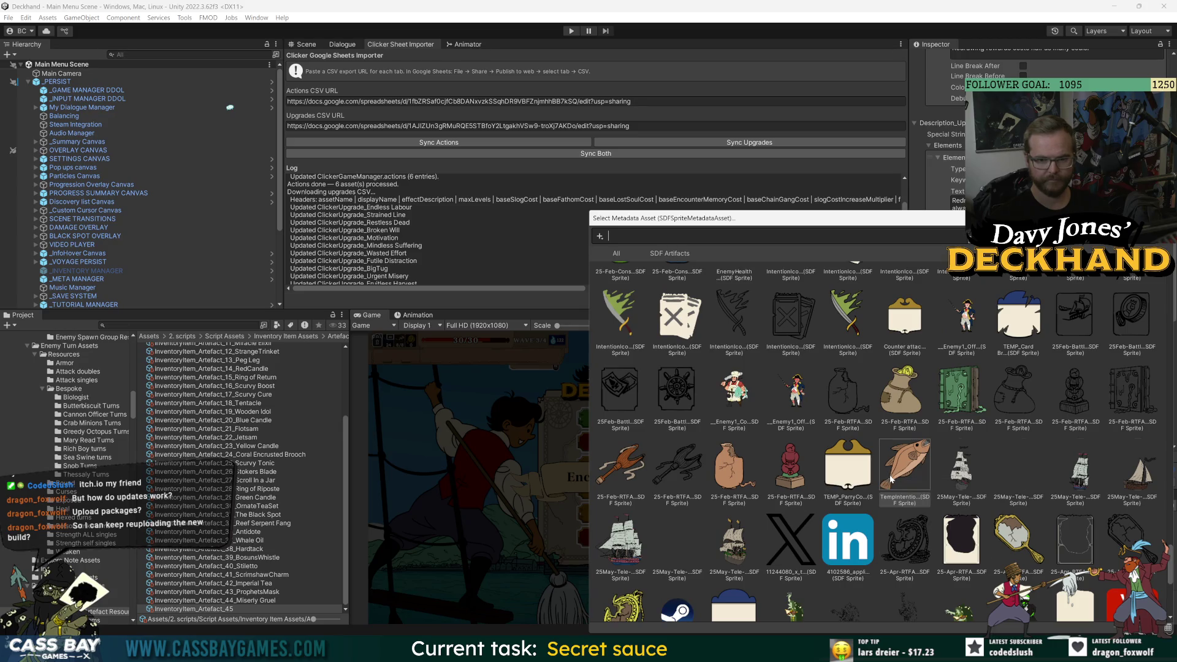
{"action": "scroll", "coordinate": [899, 476], "scroll_direction": "down", "scroll_amount": 4}
{"action": "scroll", "coordinate": [899, 478], "scroll_direction": "down", "scroll_amount": 3}
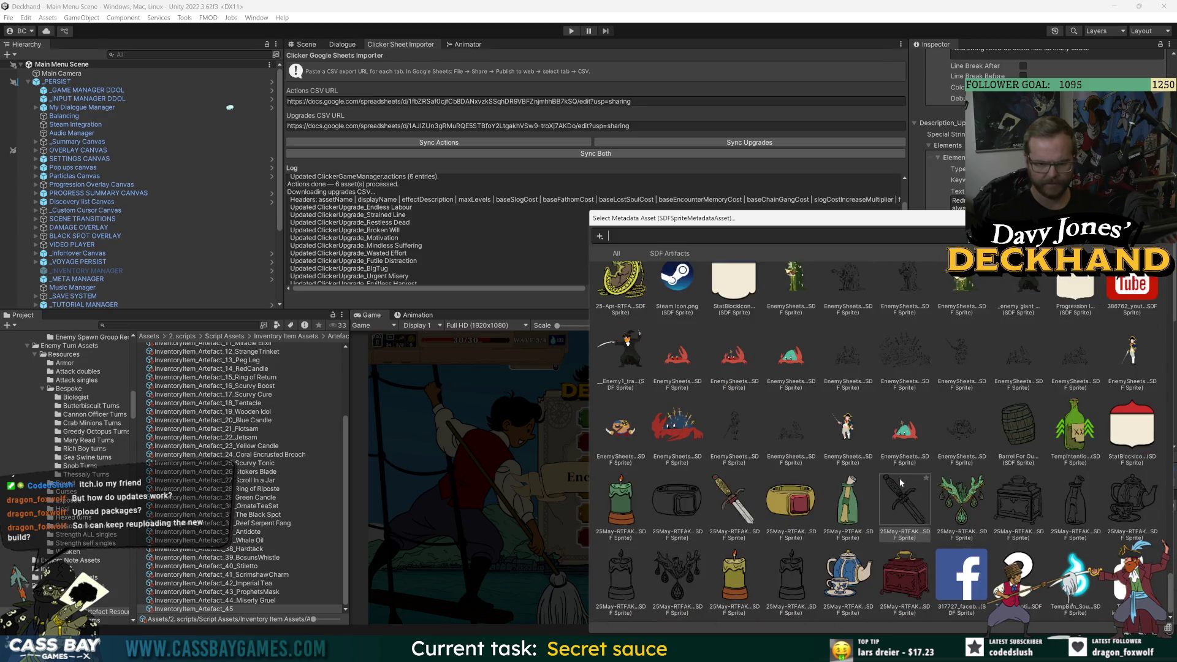
{"action": "scroll", "coordinate": [1100, 508], "scroll_direction": "up", "scroll_amount": 5}
{"action": "scroll", "coordinate": [1098, 509], "scroll_direction": "up", "scroll_amount": 3}
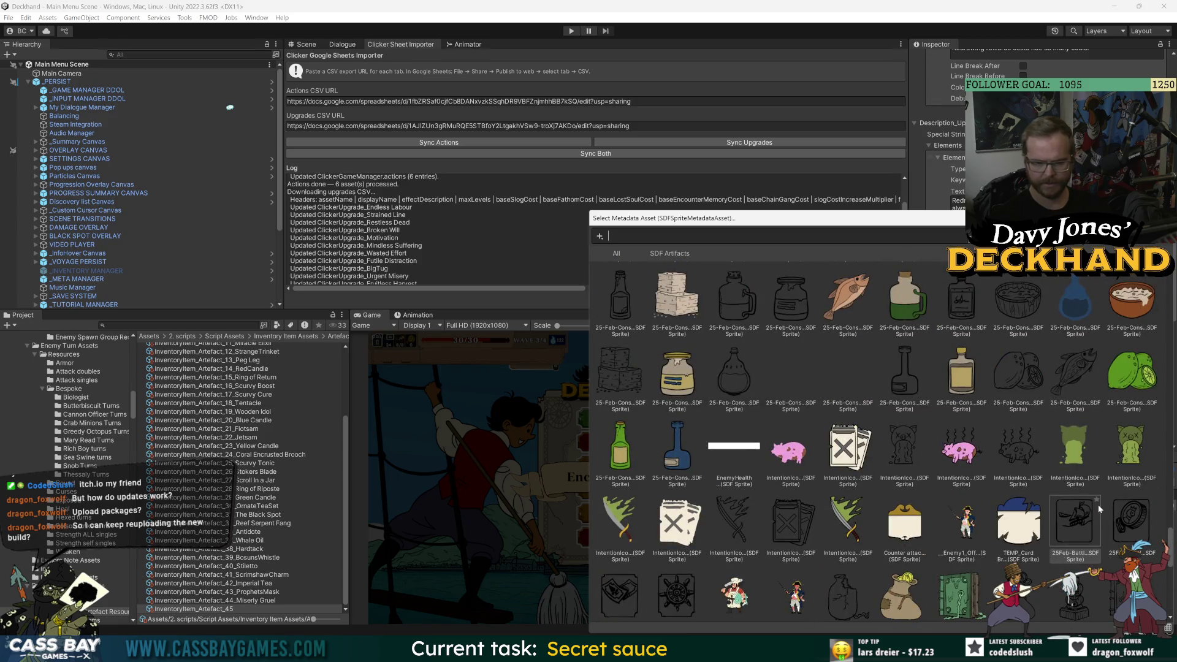
{"action": "scroll", "coordinate": [1098, 505], "scroll_direction": "down", "scroll_amount": 2}
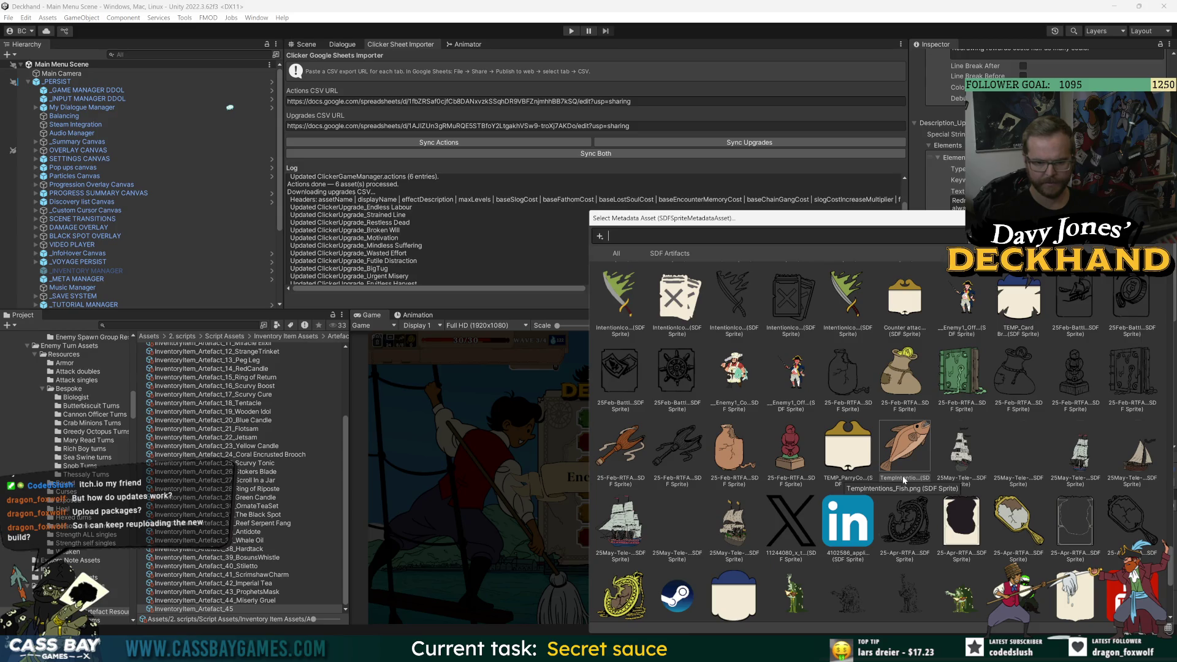
{"action": "left_click", "coordinate": [678, 236]}
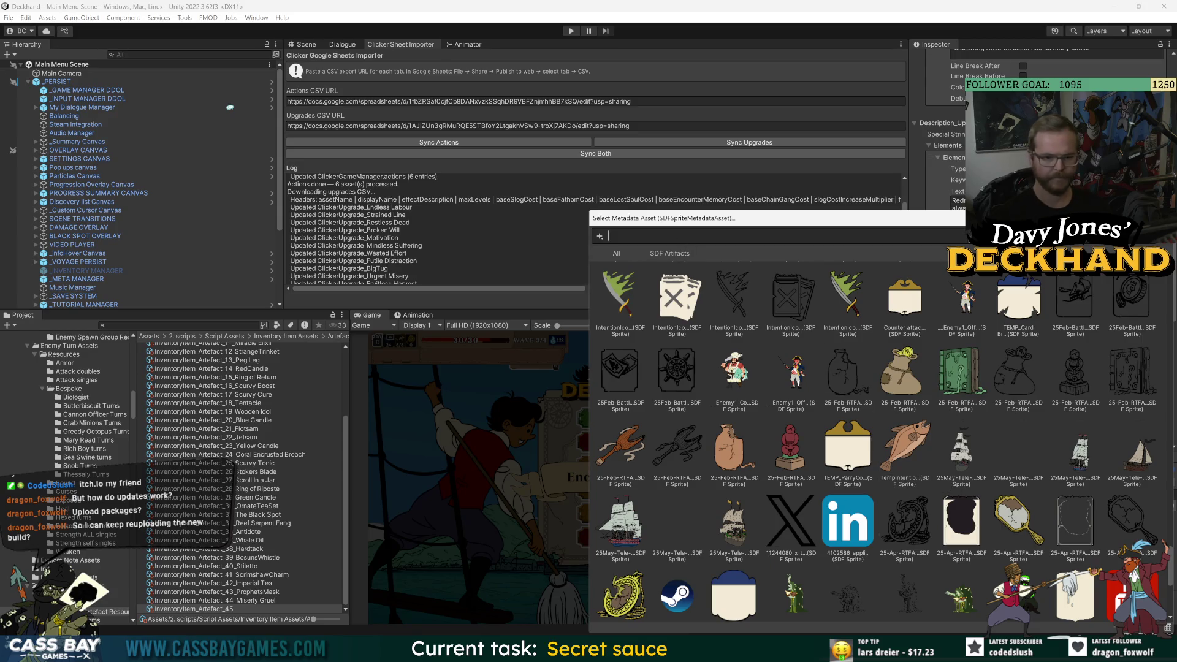
{"action": "type", "text": "fis"}
{"action": "key", "text": "BackSpace"}
{"action": "key", "text": "BackSpace"}
{"action": "key", "text": "BackSpace"}
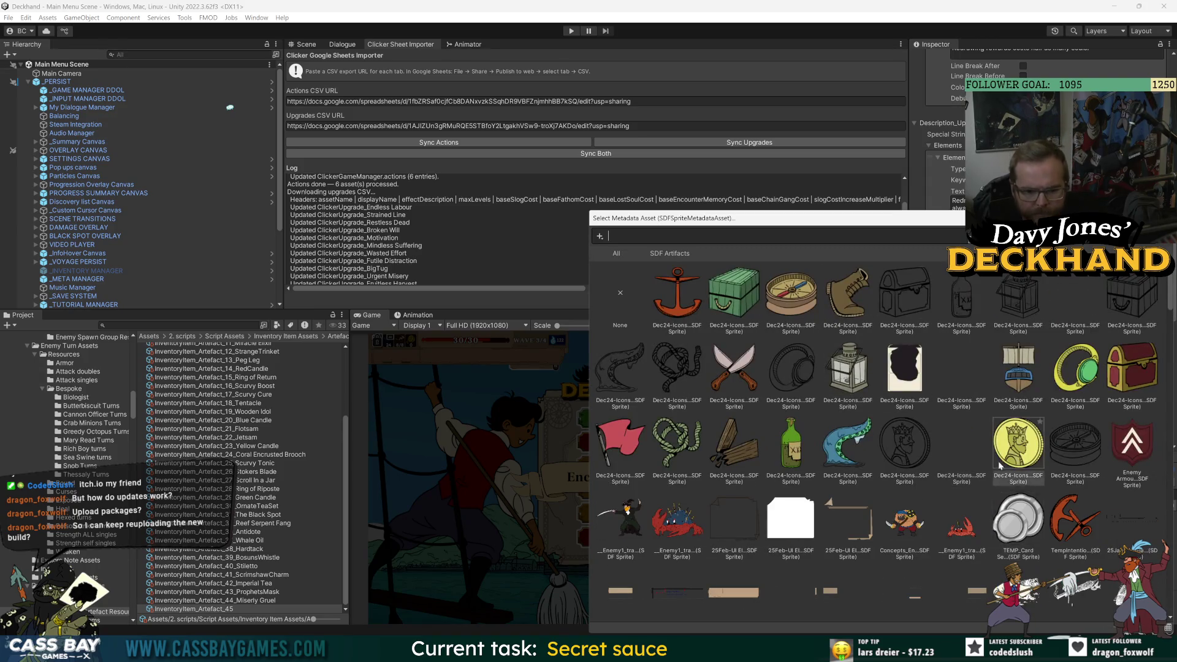
{"action": "scroll", "coordinate": [1006, 457], "scroll_direction": "down", "scroll_amount": 4}
{"action": "scroll", "coordinate": [1009, 454], "scroll_direction": "down", "scroll_amount": 10}
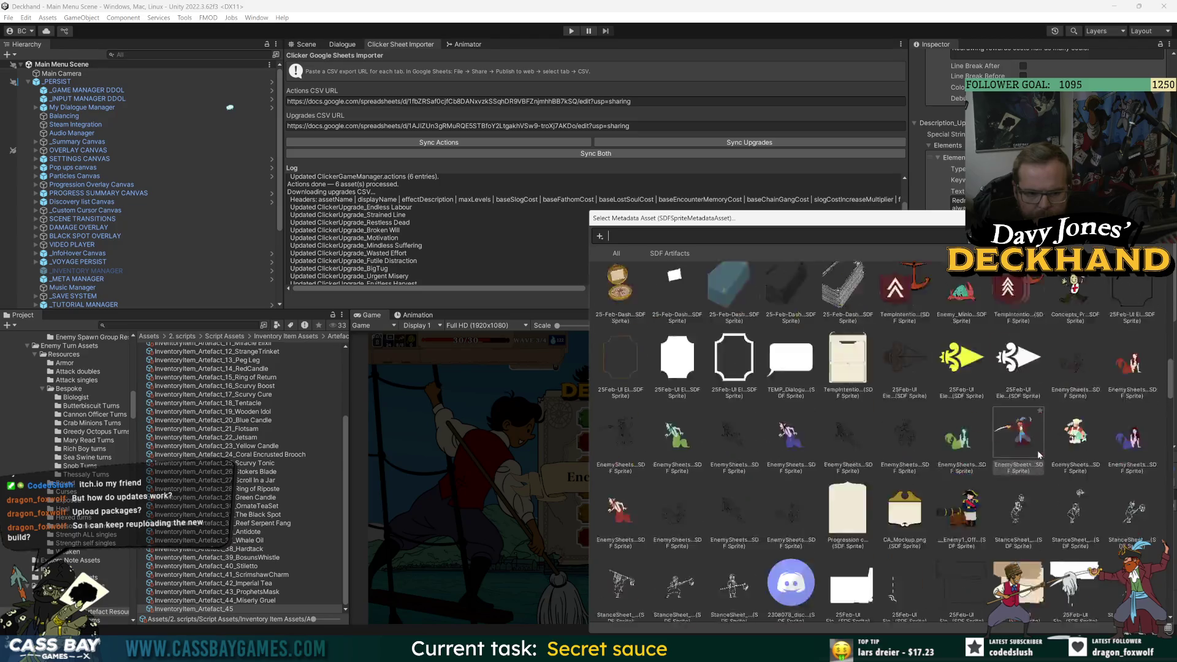
{"action": "scroll", "coordinate": [1037, 451], "scroll_direction": "down", "scroll_amount": 8}
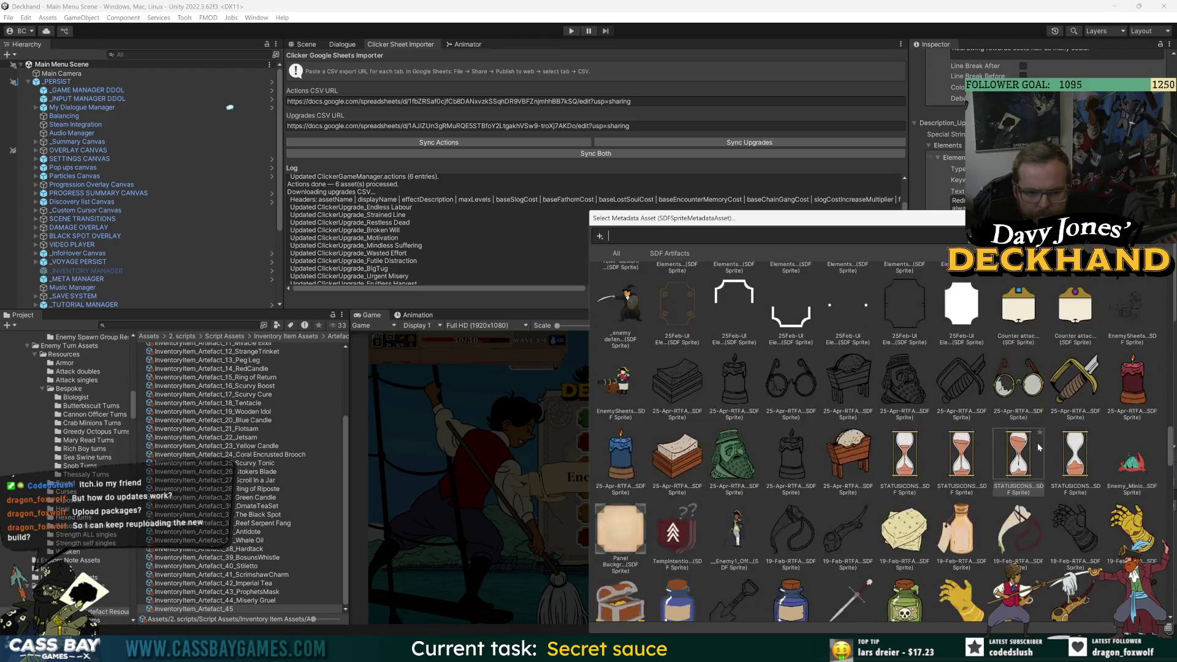
{"action": "scroll", "coordinate": [1037, 443], "scroll_direction": "down", "scroll_amount": 3}
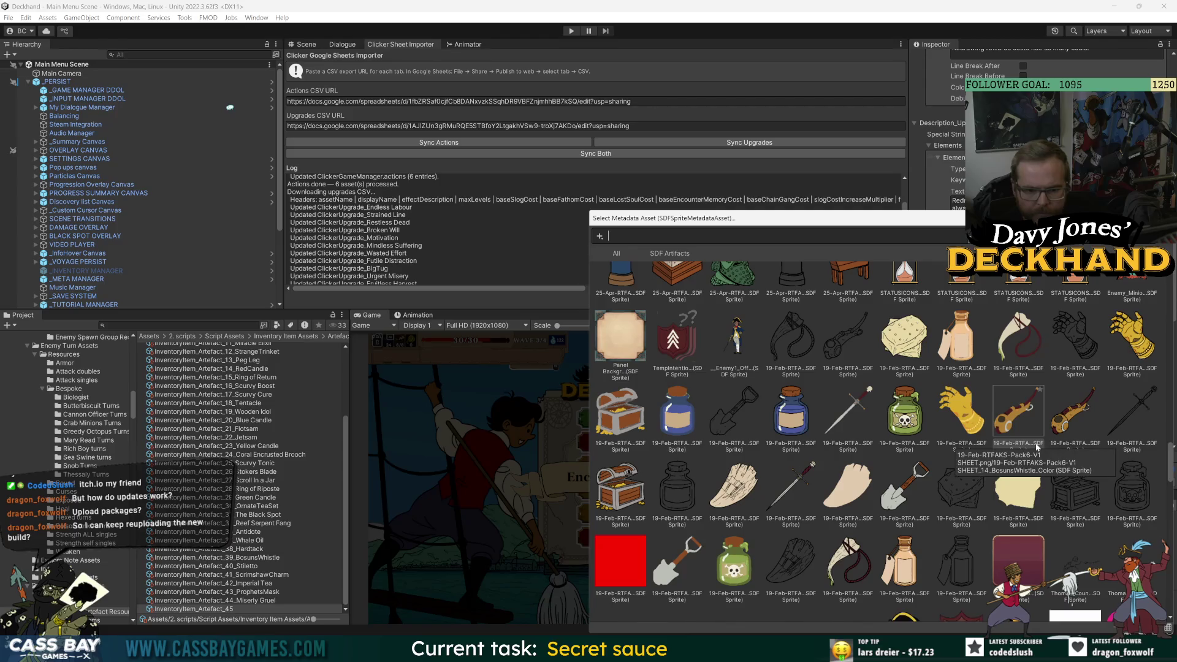
{"action": "scroll", "coordinate": [1036, 448], "scroll_direction": "down", "scroll_amount": 10}
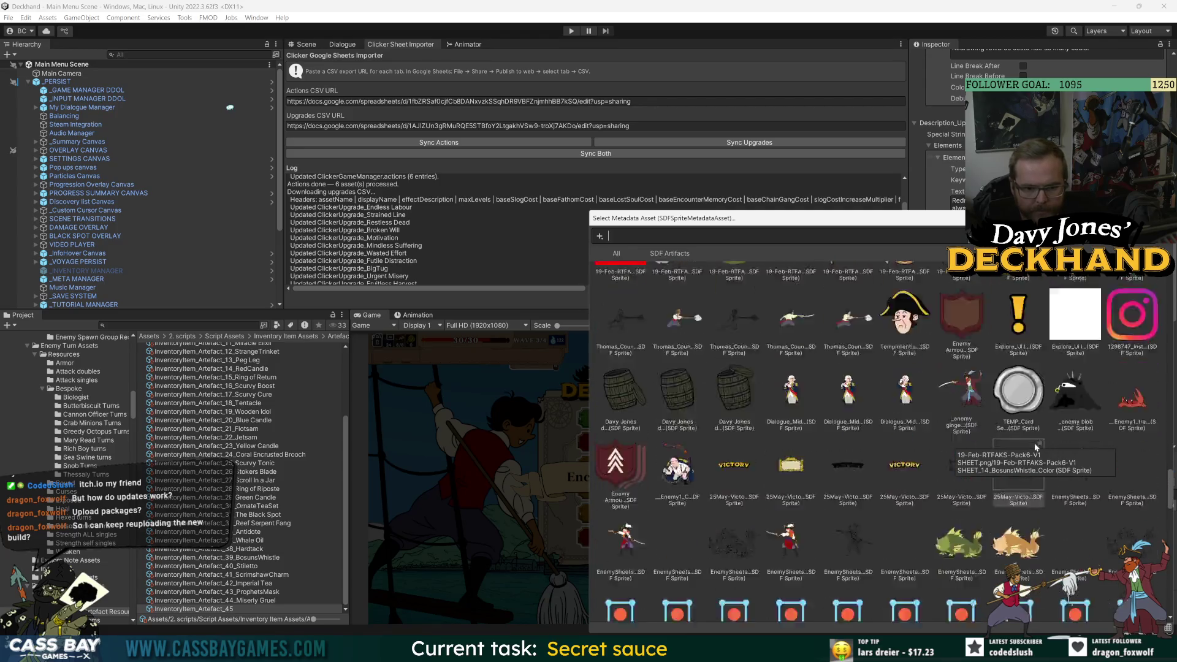
{"action": "scroll", "coordinate": [1035, 445], "scroll_direction": "down", "scroll_amount": 10}
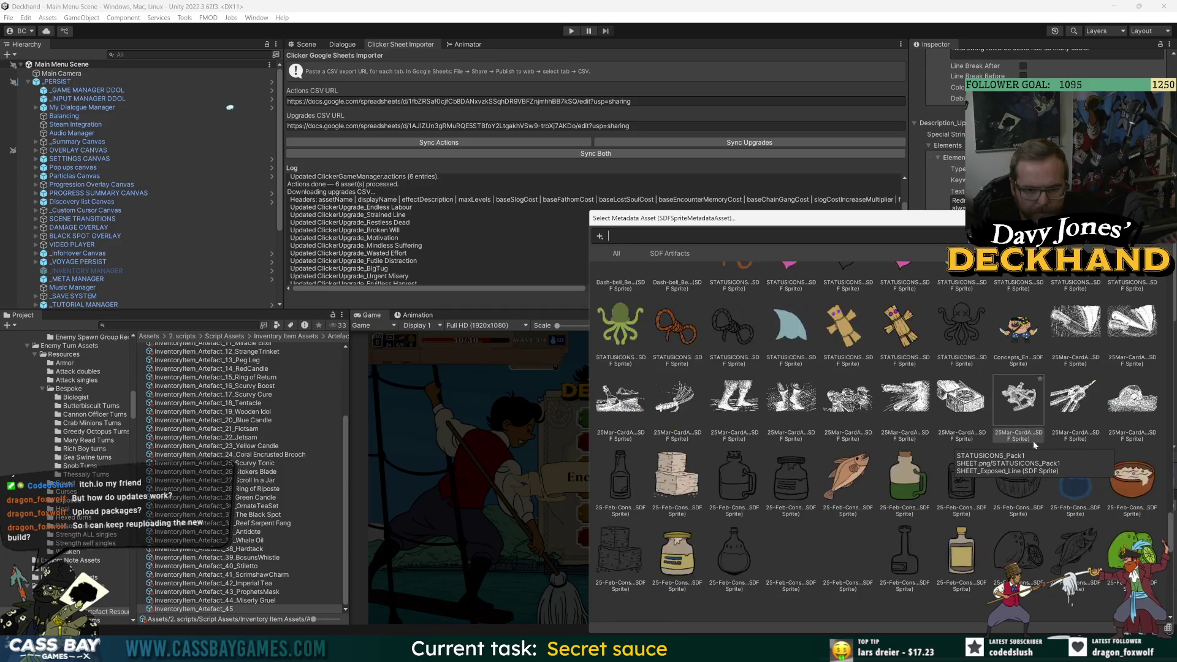
{"action": "double_click", "coordinate": [1076, 552]}
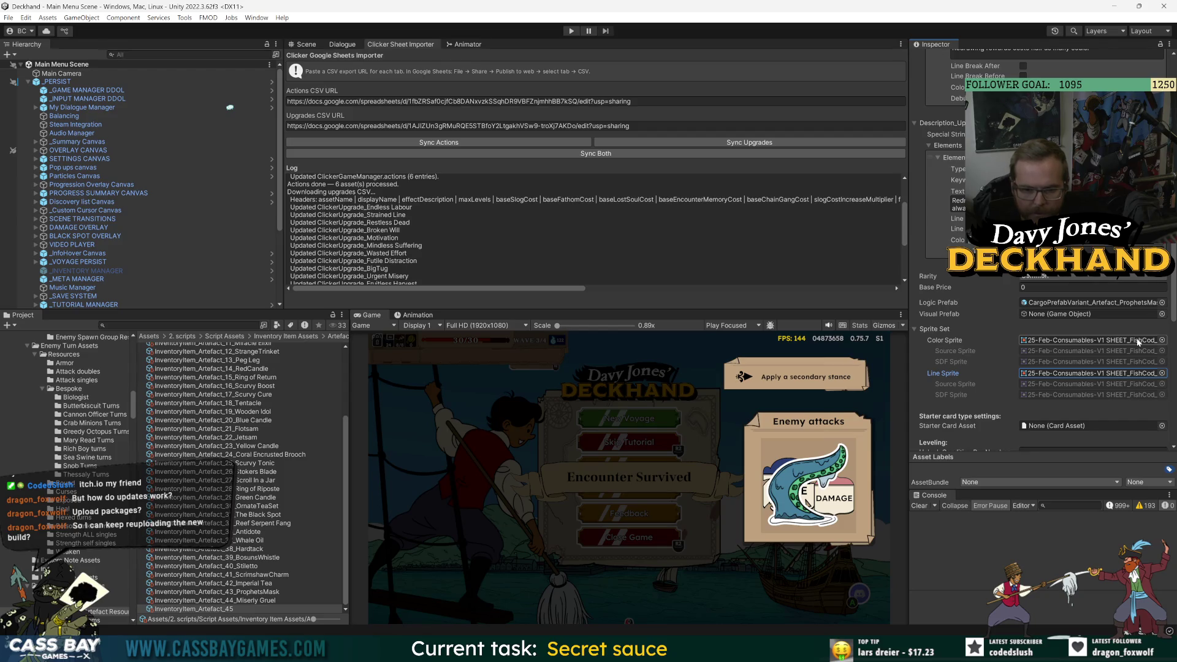
{"action": "scroll", "coordinate": [1137, 342], "scroll_direction": "up", "scroll_amount": 5}
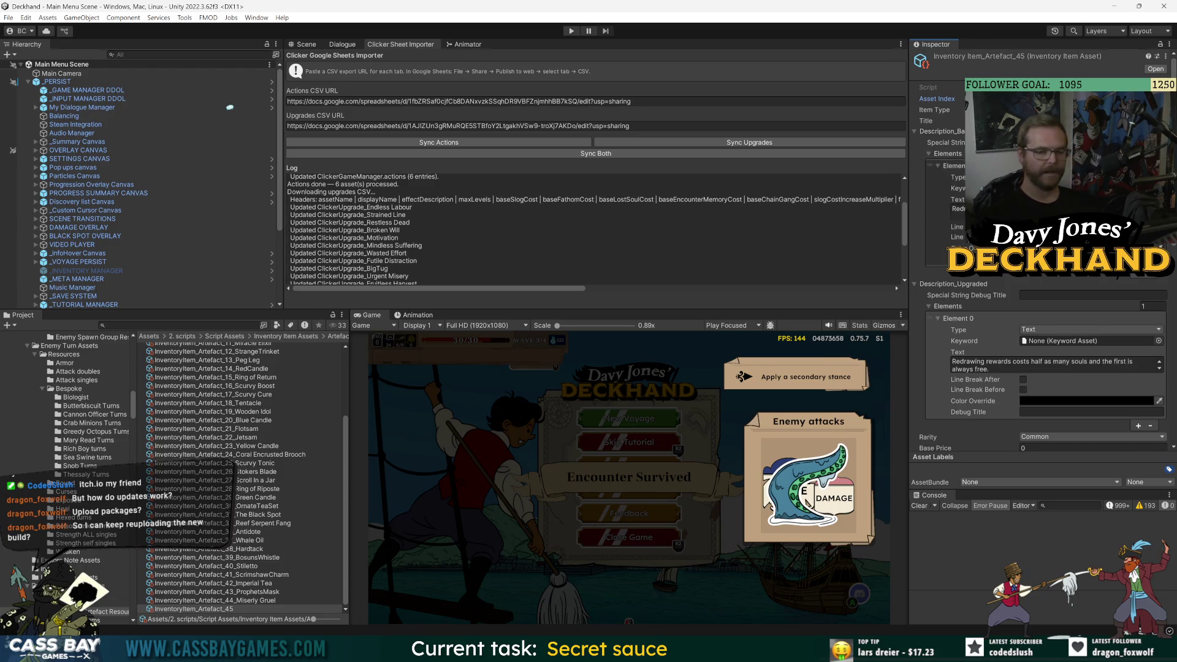
{"action": "left_click_drag", "start_coordinate": [908, 317], "coordinate": [898, 317]}
{"action": "left_click_drag", "start_coordinate": [789, 310], "coordinate": [803, 305]}
{"action": "left_click_drag", "start_coordinate": [897, 331], "coordinate": [908, 331]}
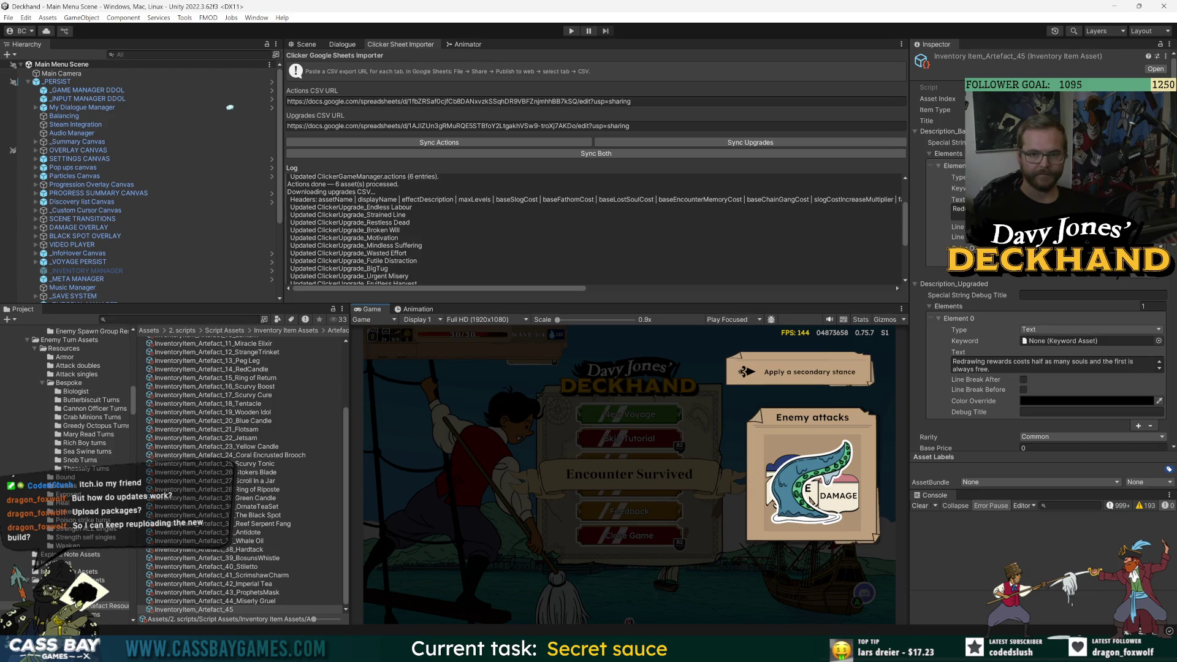
{"action": "left_click", "coordinate": [1069, 506]}
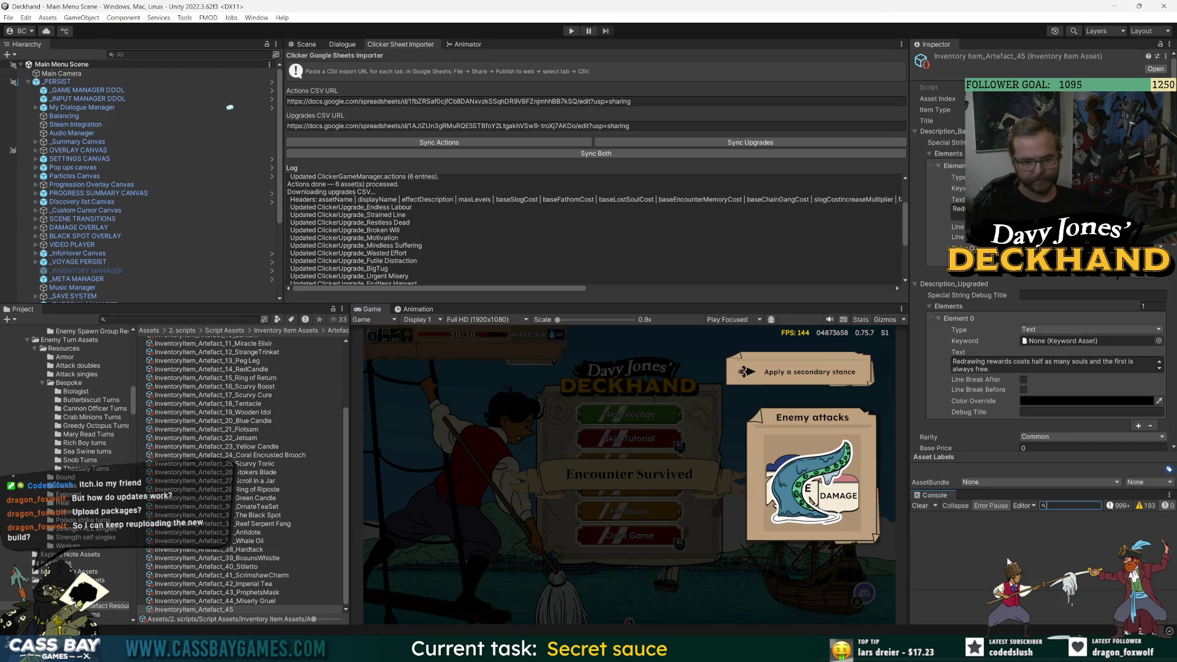
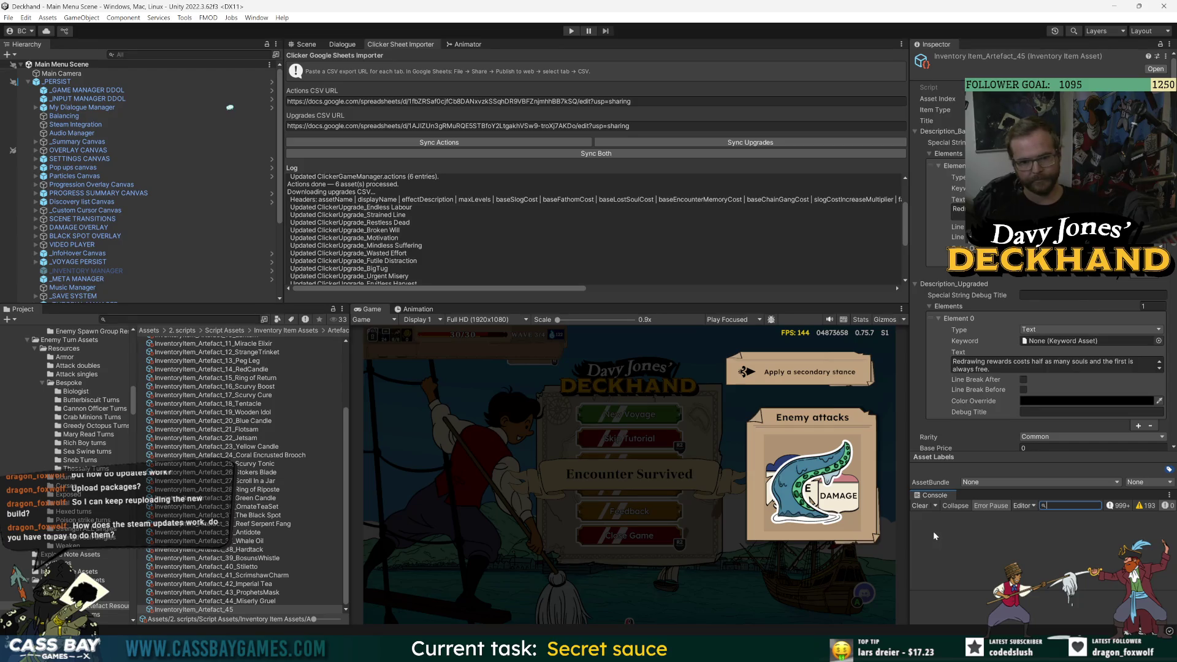
- Widen the Inspector, enlarge the Console, and collapse the description elements and discover conditions foldouts
{"action": "left_click_drag", "start_coordinate": [910, 403], "coordinate": [884, 403]}
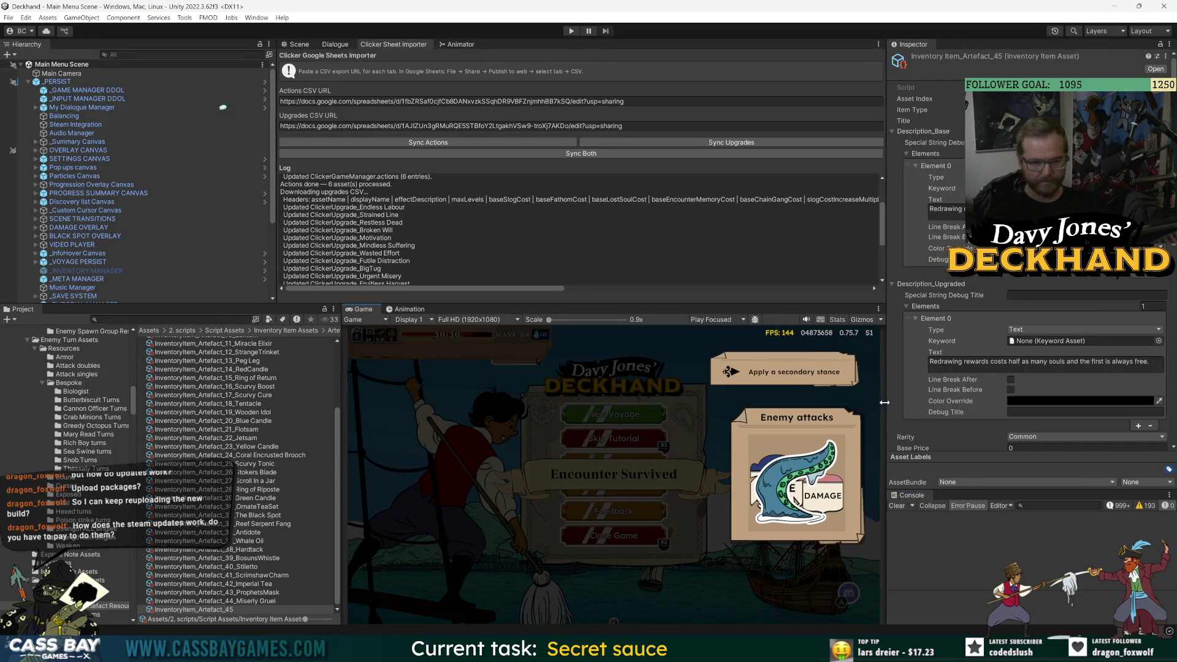
{"action": "scroll", "coordinate": [943, 365], "scroll_direction": "down", "scroll_amount": 3}
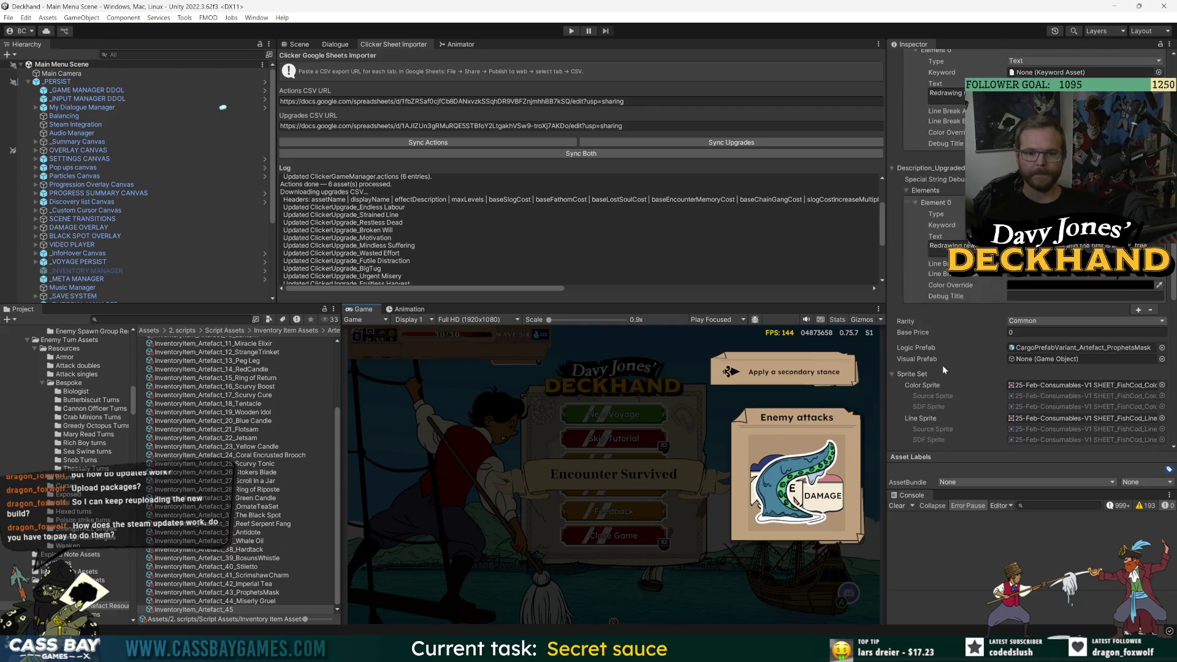
{"action": "scroll", "coordinate": [901, 331], "scroll_direction": "up", "scroll_amount": 3}
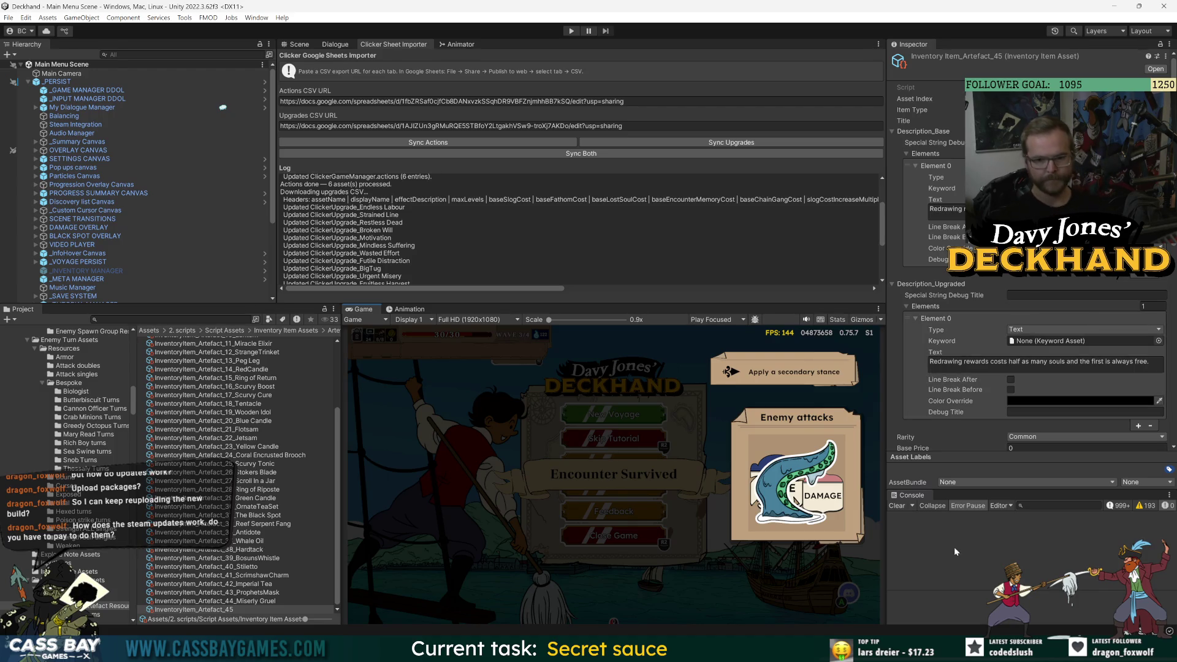
{"action": "mouse_move", "coordinate": [951, 491]}
{"action": "left_mouse_down"}
{"action": "mouse_move", "coordinate": [941, 419]}
{"action": "mouse_move", "coordinate": [966, 448]}
{"action": "left_mouse_up"}
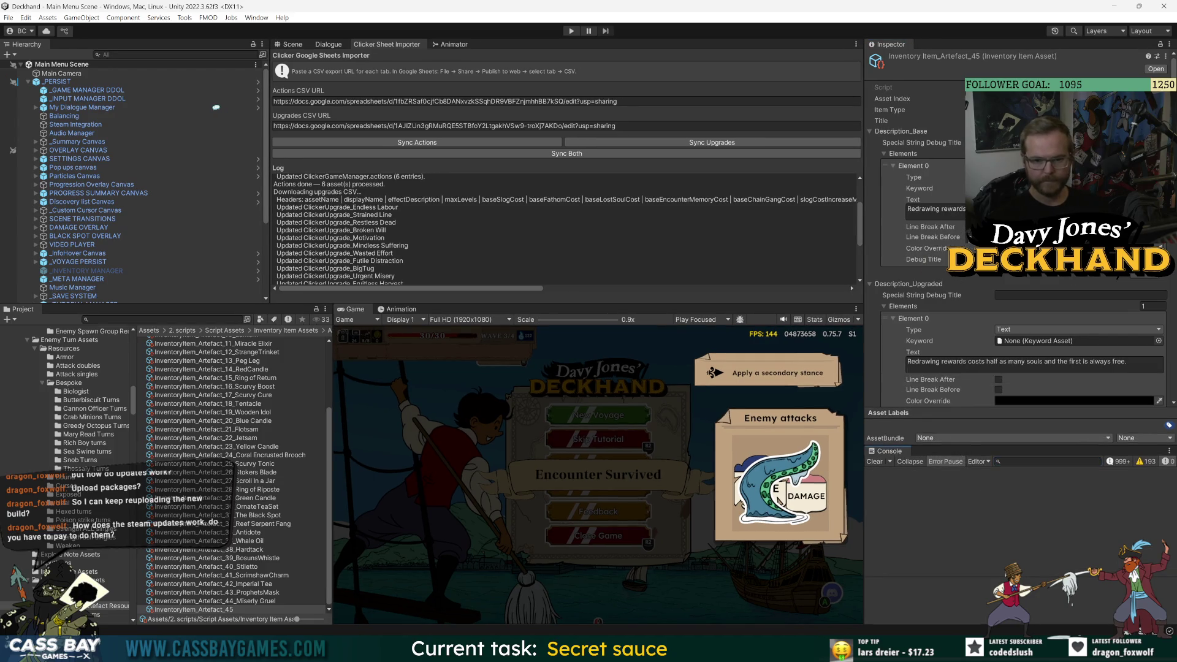
{"action": "left_click", "coordinate": [884, 154]}
{"action": "left_click", "coordinate": [885, 186]}
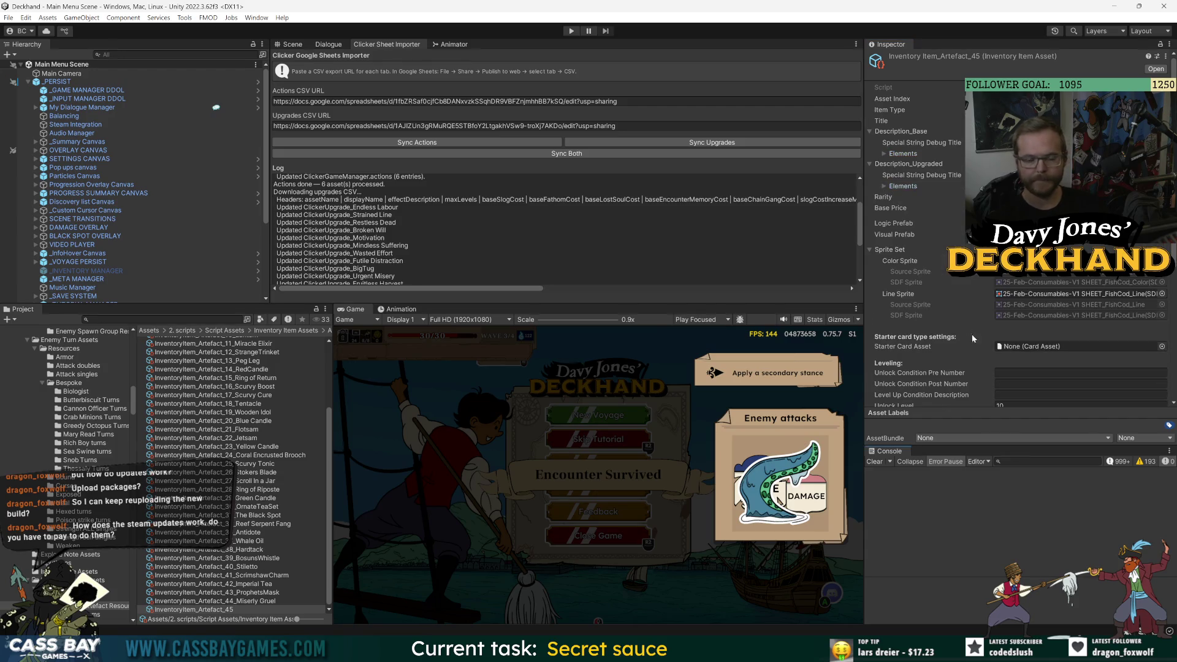
{"action": "scroll", "coordinate": [973, 334], "scroll_direction": "down", "scroll_amount": 5}
{"action": "left_click", "coordinate": [869, 227]}
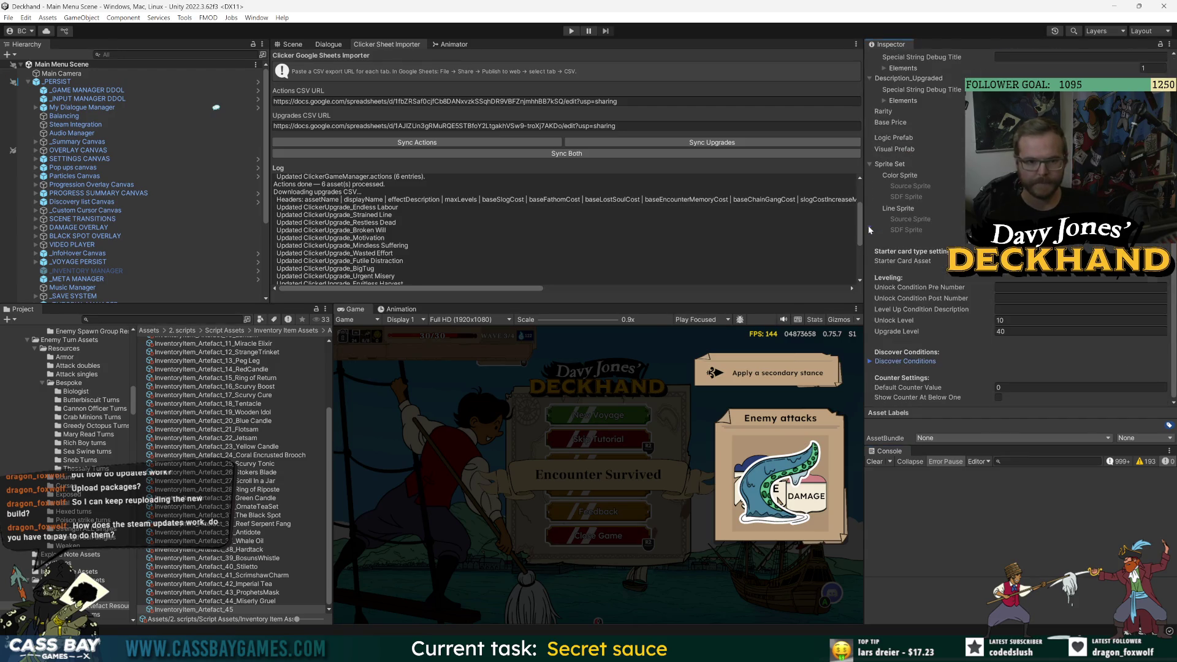
- Run Sync Both in the Clicker Sheet Importer, then switch to the DJD_Balance Sheet in Chrome
{"action": "left_click", "coordinate": [1020, 557]}
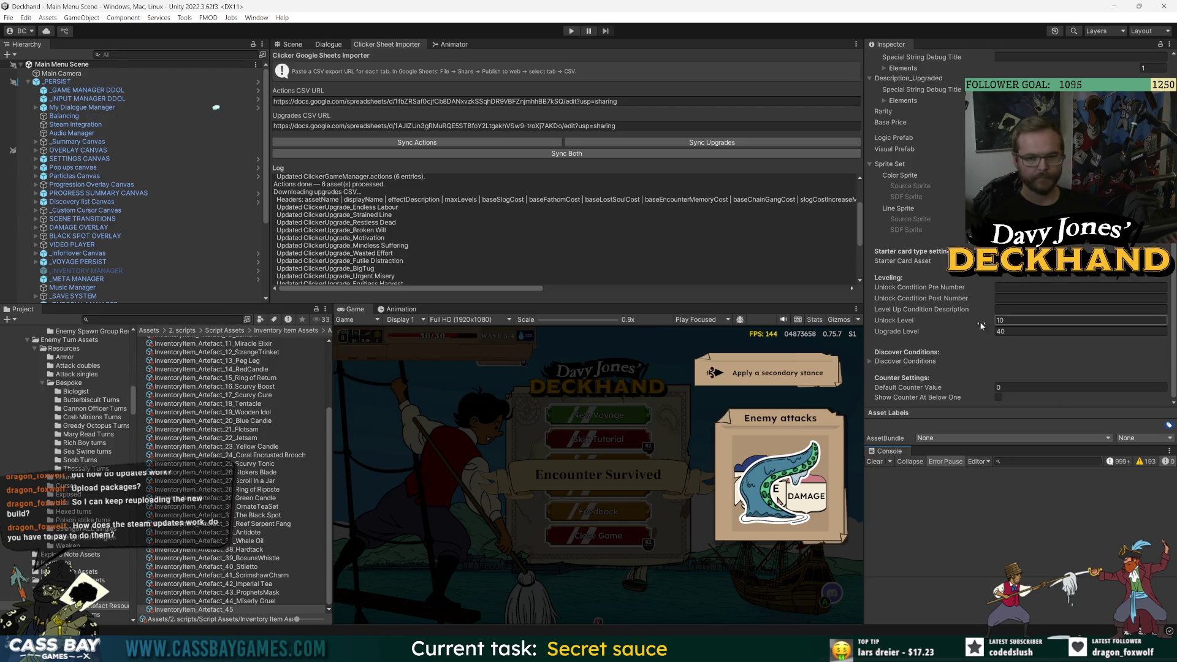
{"action": "left_click", "coordinate": [569, 152]}
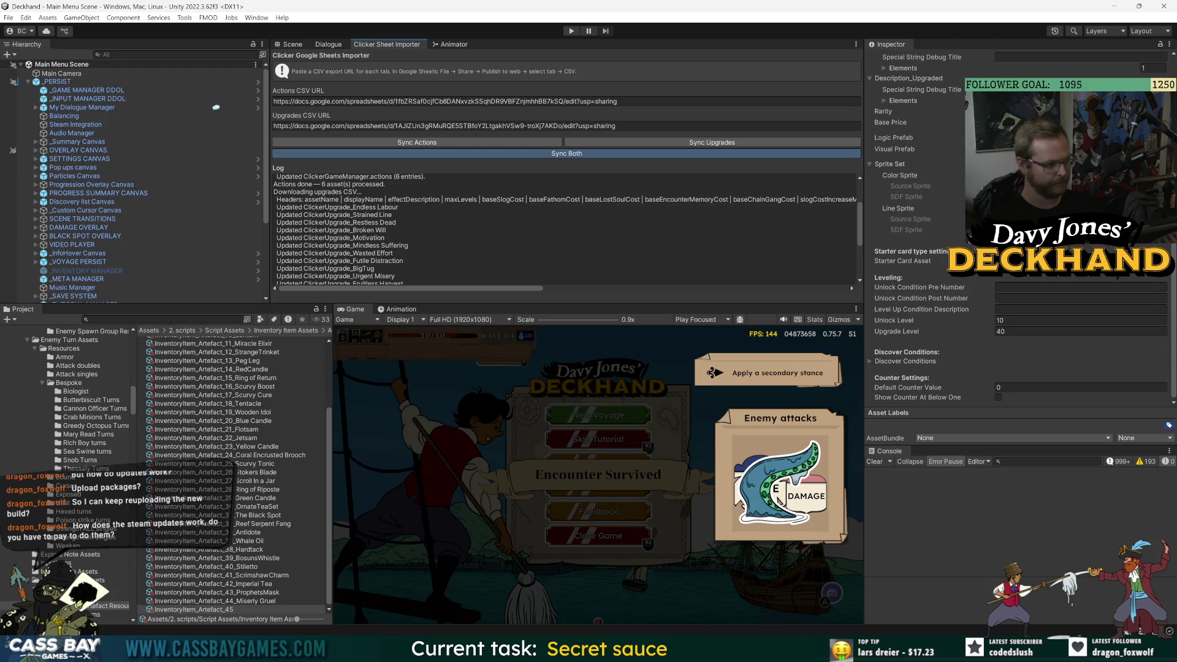
{"action": "left_click", "coordinate": [703, 632]}
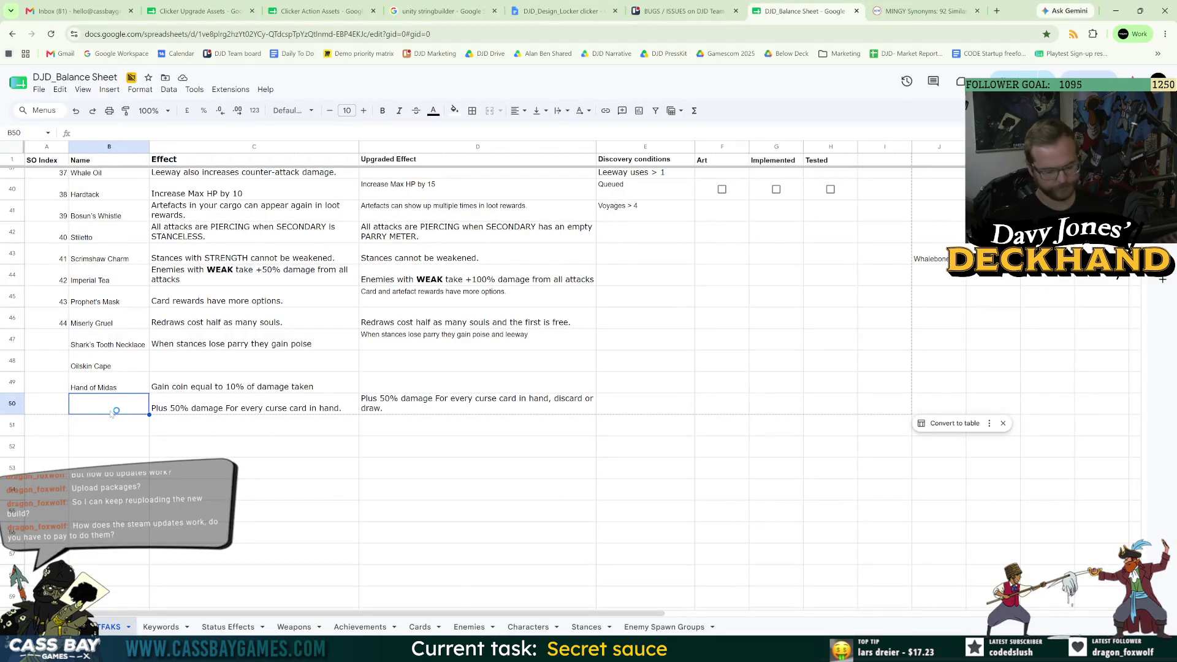
- Name the row 50 artefact 'Dry Fish', copy its name and effect cells, and return to Unity
{"action": "type", "text": "Dry Fish"}
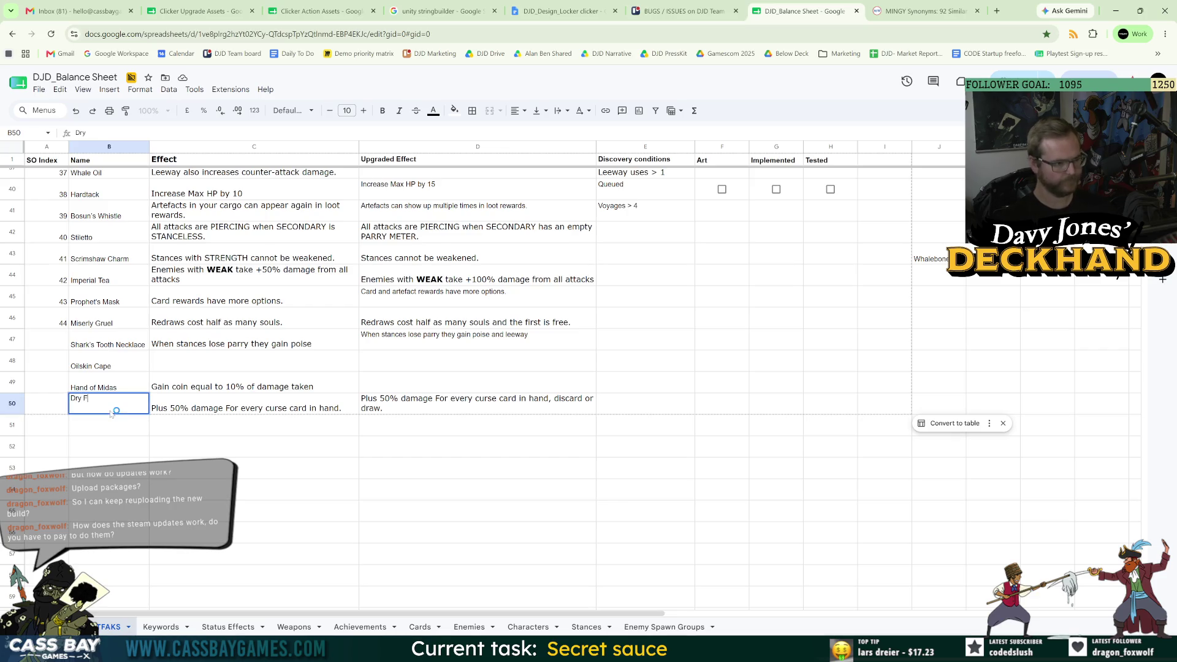
{"action": "left_click", "coordinate": [155, 466]}
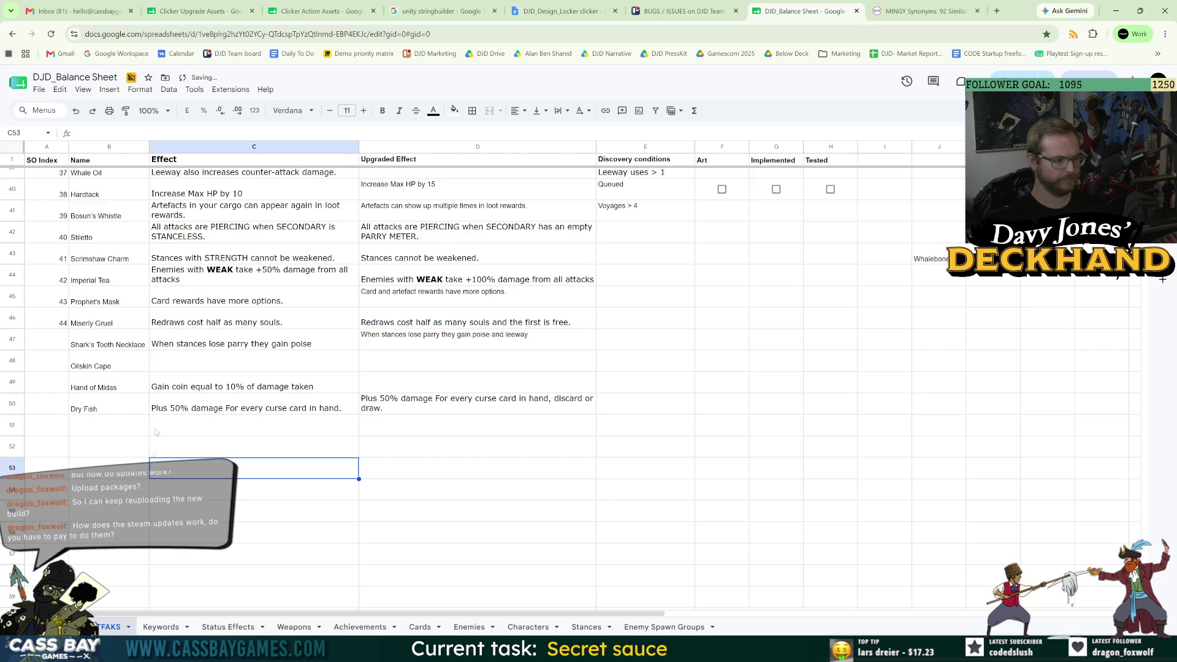
{"action": "left_click", "coordinate": [446, 411]}
{"action": "key", "text": "shift+Left"}
{"action": "key", "text": "shift+Left"}
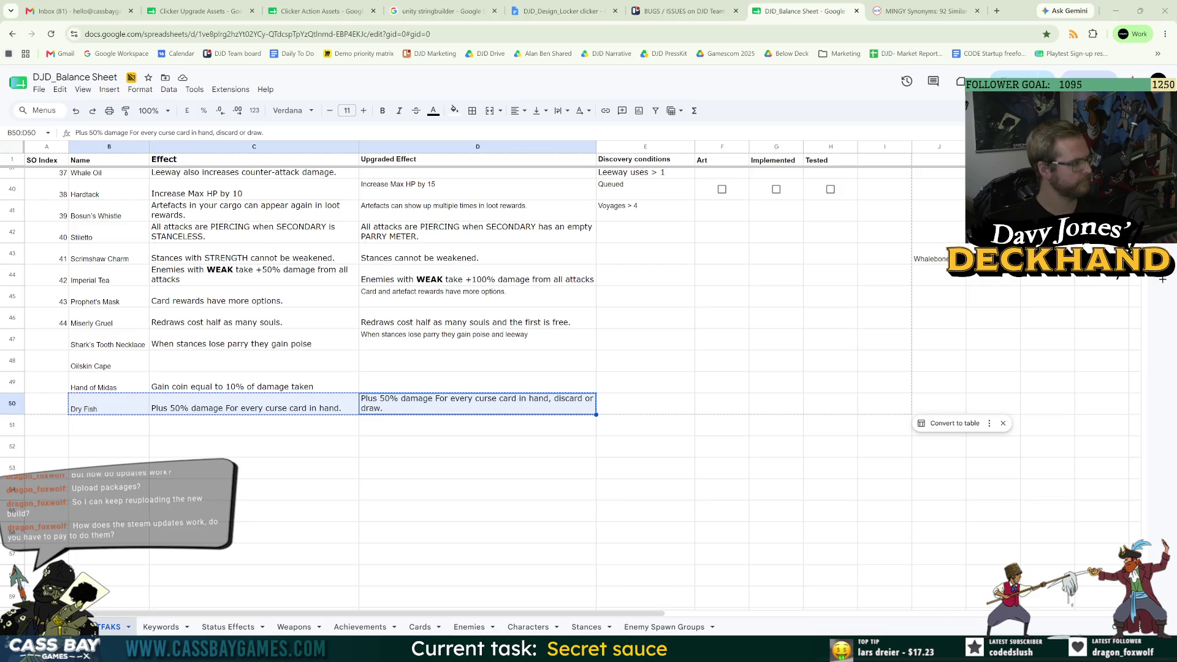
{"action": "left_click", "coordinate": [459, 434]}
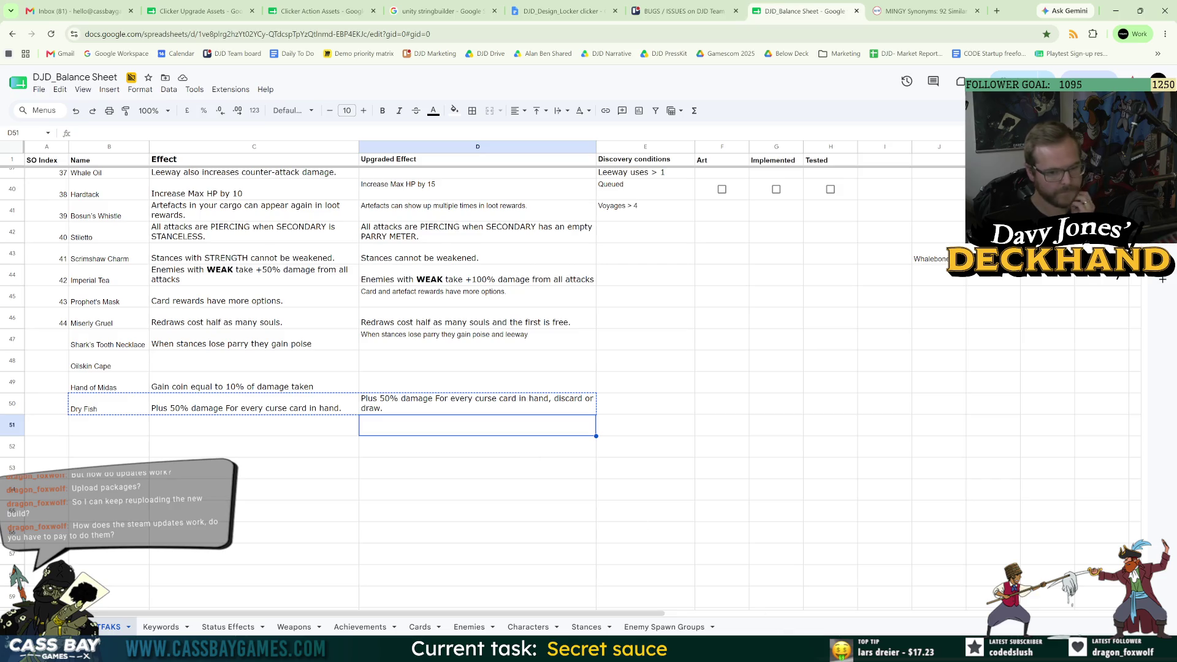
{"action": "key", "text": "alt+Tab"}
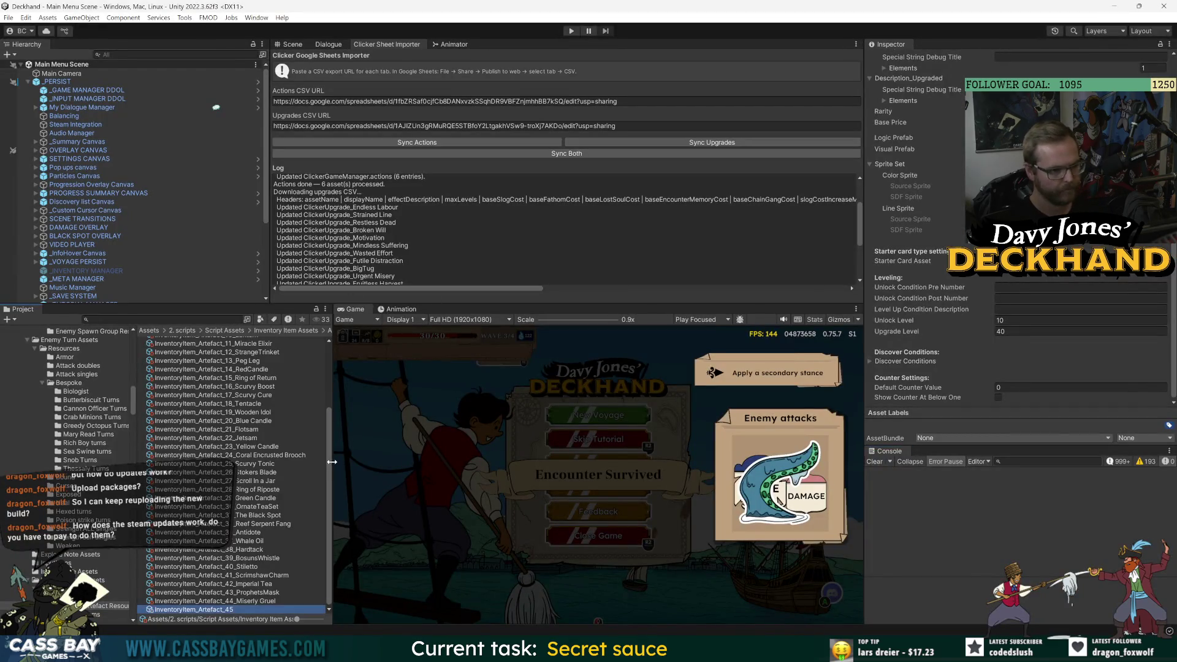
- Duplicate the ProphetsMask logic prefab and name the copy Miserly Gruel
{"action": "scroll", "coordinate": [332, 466], "scroll_direction": "up", "scroll_amount": 5}
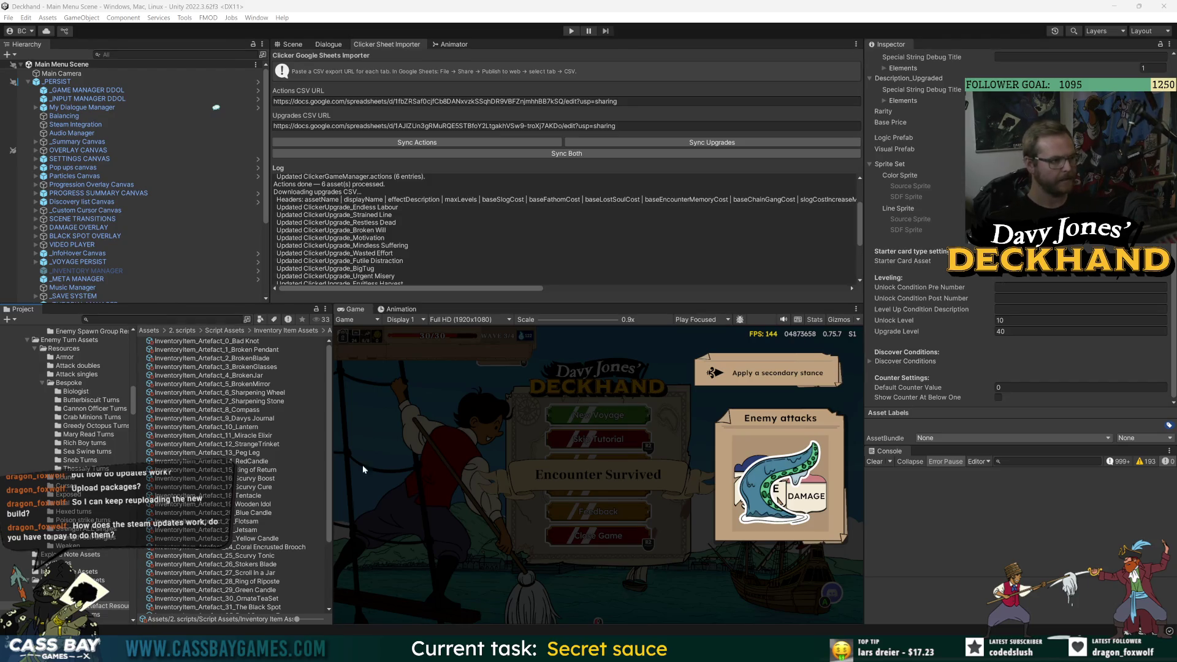
{"action": "scroll", "coordinate": [263, 489], "scroll_direction": "down", "scroll_amount": 5}
{"action": "left_click", "coordinate": [258, 601]}
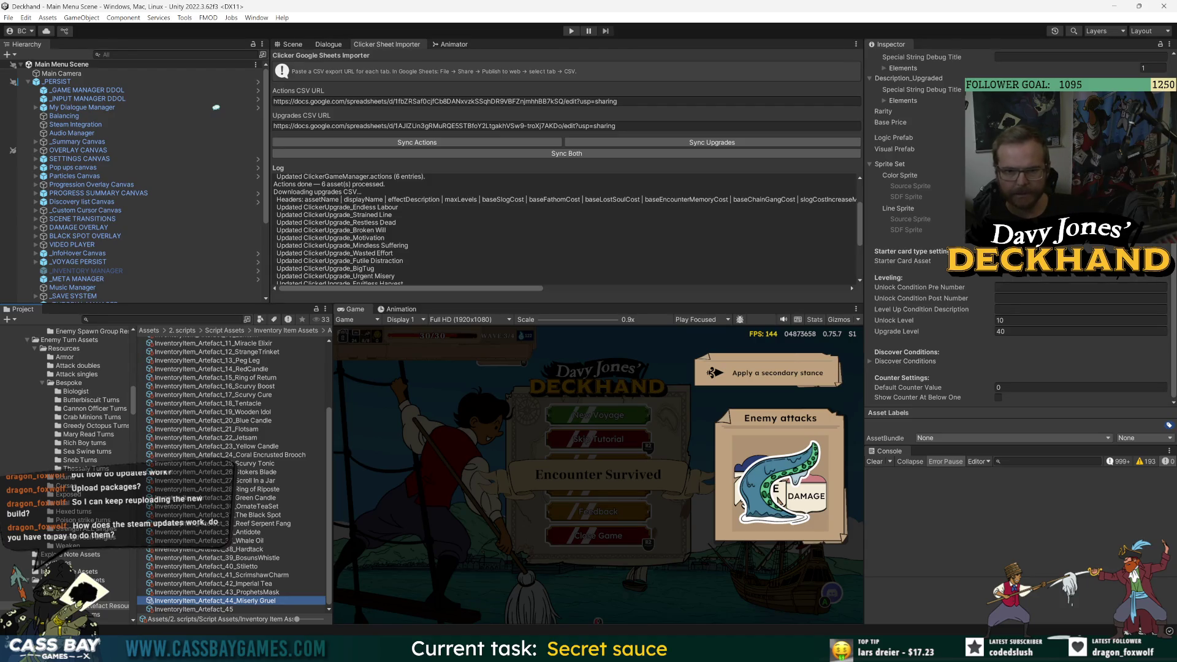
{"action": "left_click", "coordinate": [1042, 138]}
{"action": "left_click", "coordinate": [283, 480]}
{"action": "key", "text": "ctrl+d"}
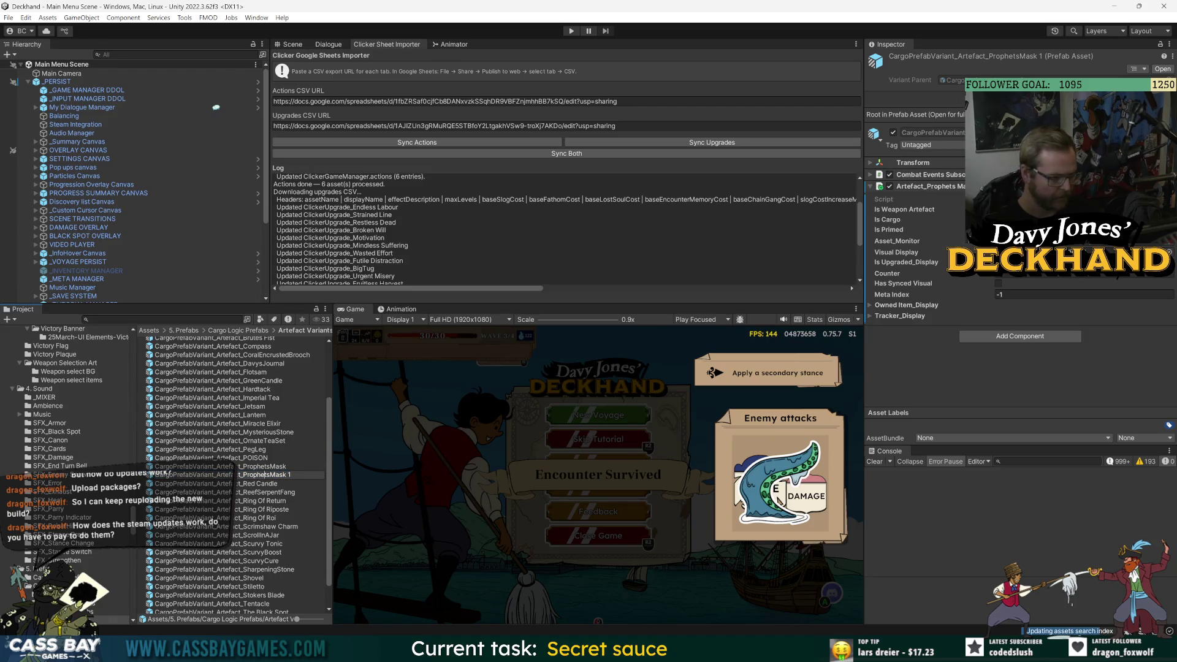
{"action": "type", "text": "Miserly Gruel"}
{"action": "key", "text": "Return"}
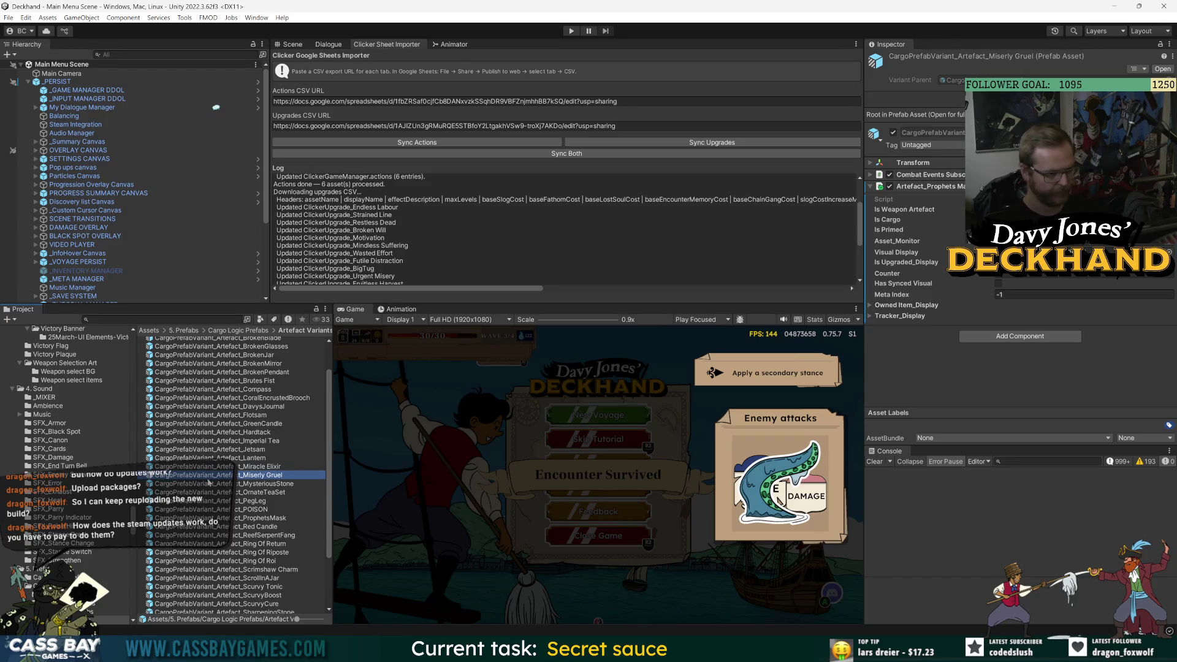
- Replace the new prefab's Artefact_Prophets component with Artefact_Miserly Gruel and open its script
{"action": "double_click", "coordinate": [208, 478]}
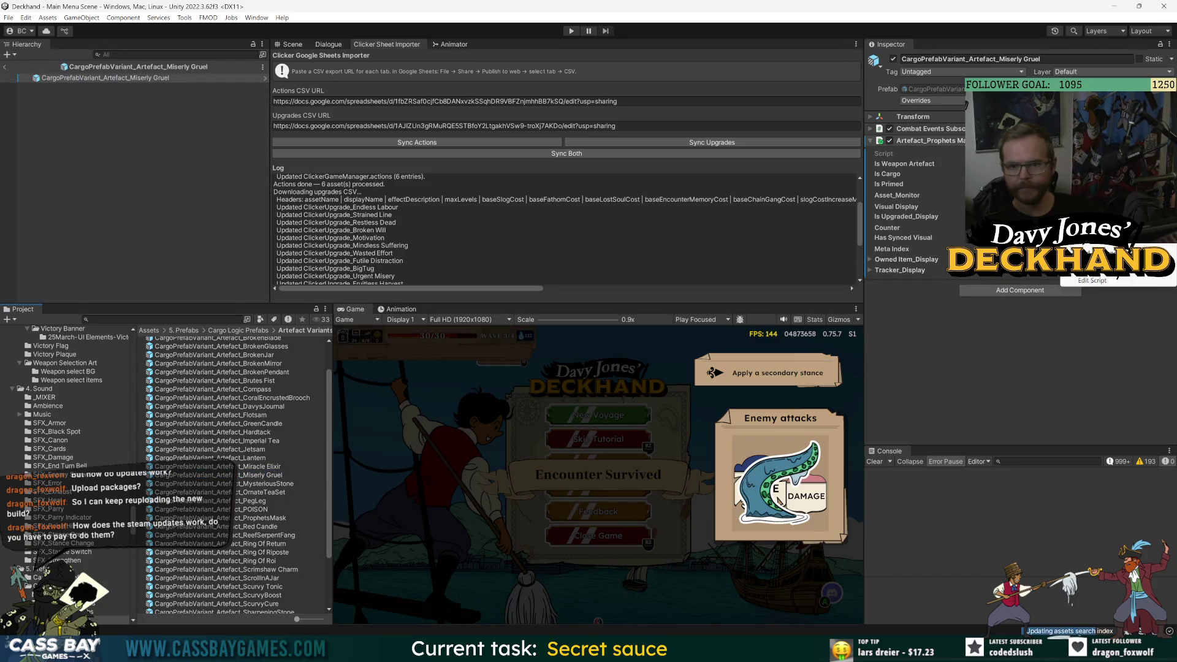
{"action": "left_click", "coordinate": [1097, 173]}
{"action": "left_click", "coordinate": [1020, 144]}
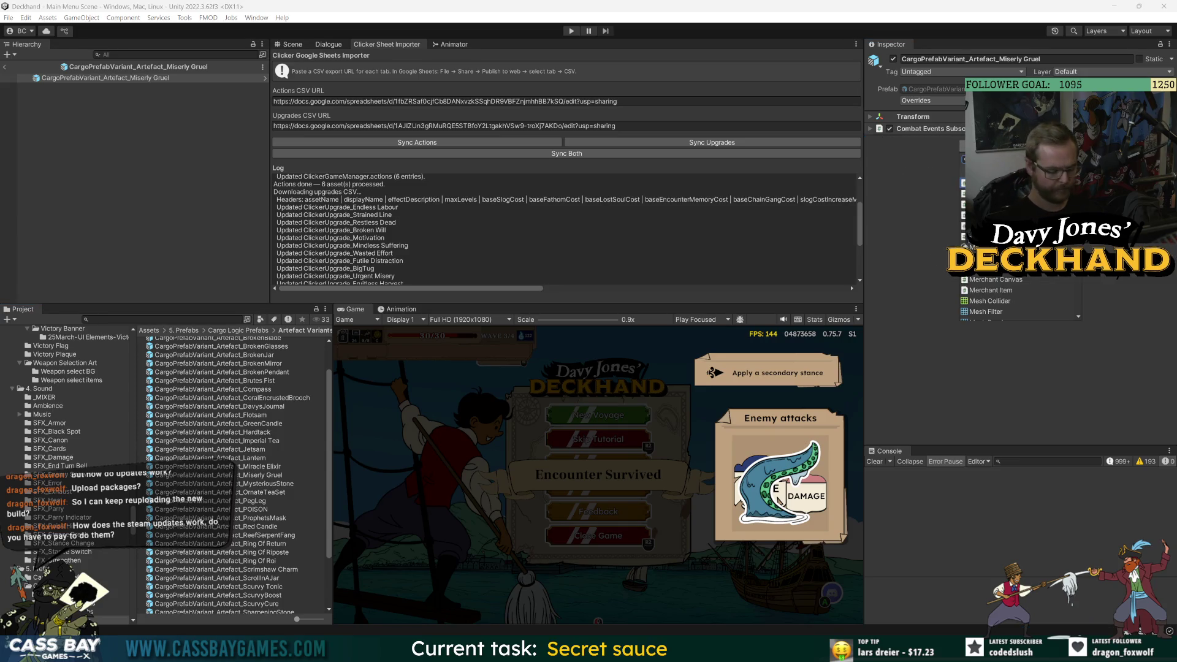
{"action": "key", "text": "Return"}
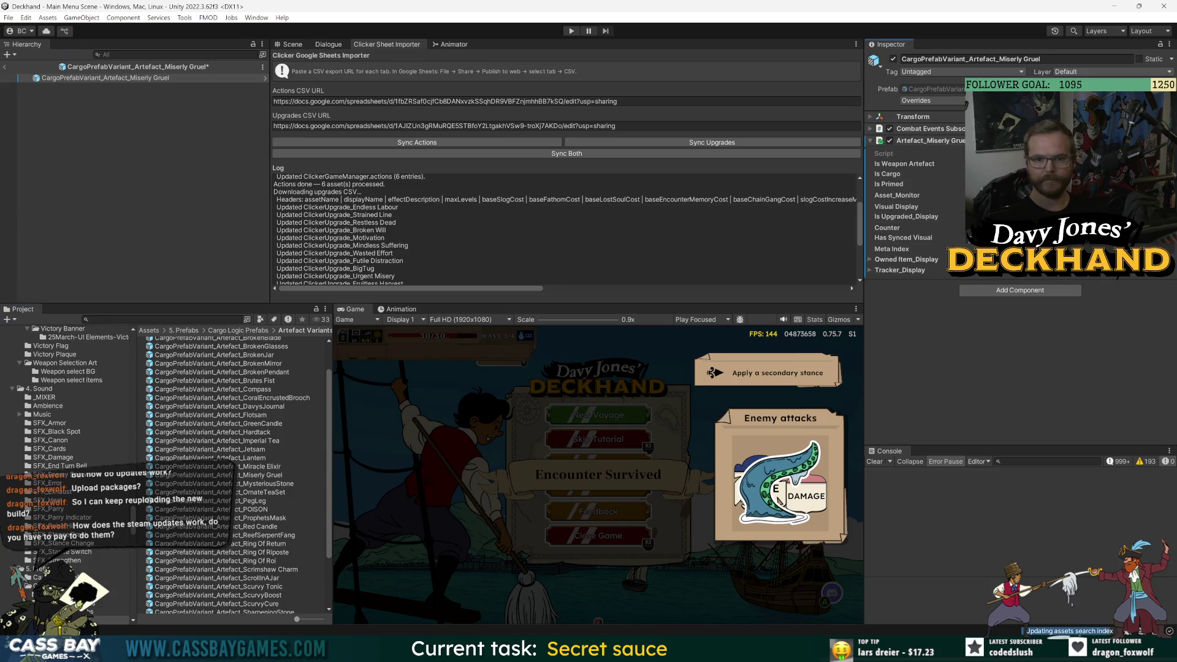
{"action": "double_click", "coordinate": [1012, 153]}
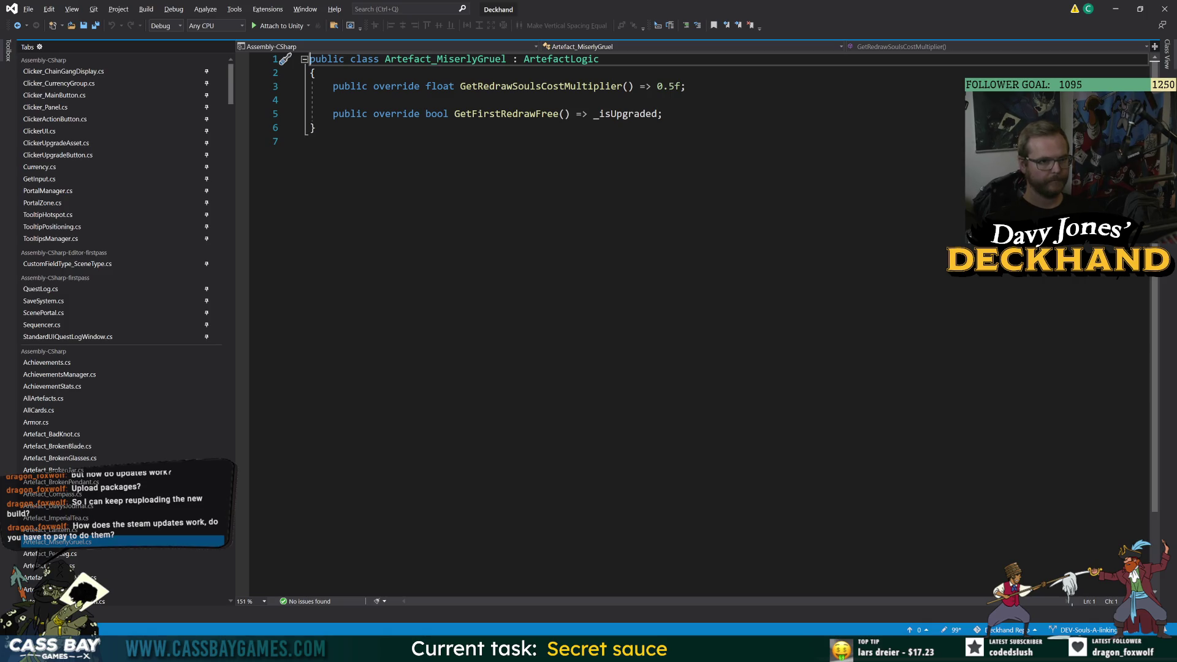
- Pin the Artefact_MiserlyGruel.cs tab in Visual Studio, place the cursor on line 7, and return to Unity
{"action": "left_click", "coordinate": [206, 542]}
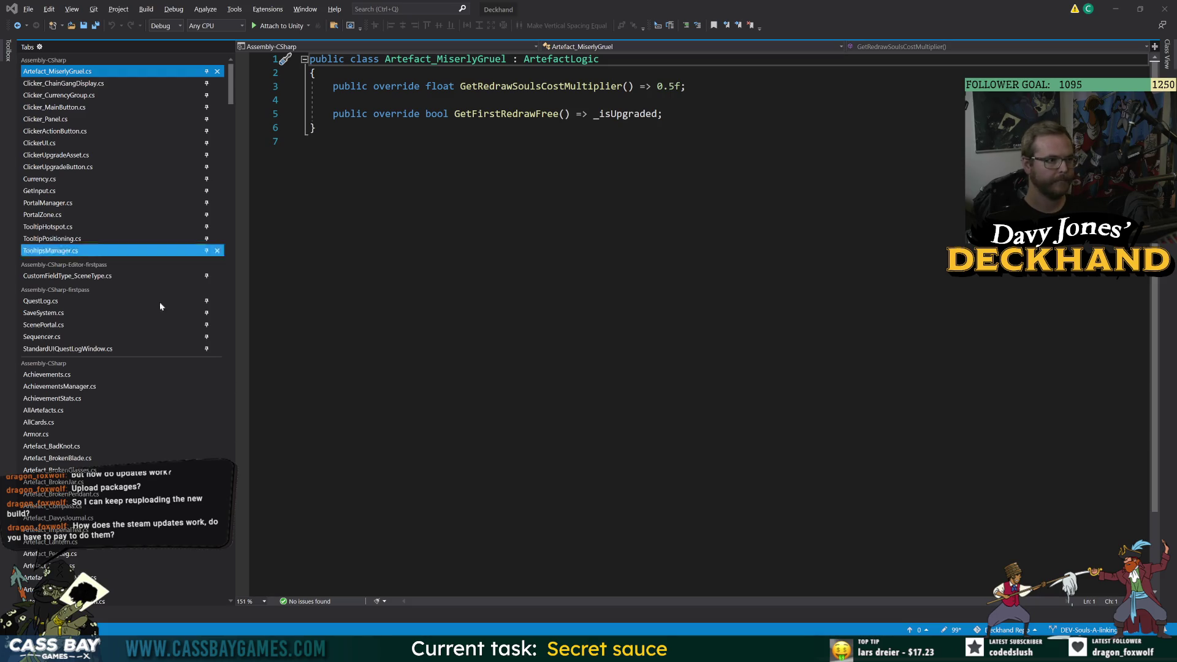
{"action": "left_click", "coordinate": [309, 142]}
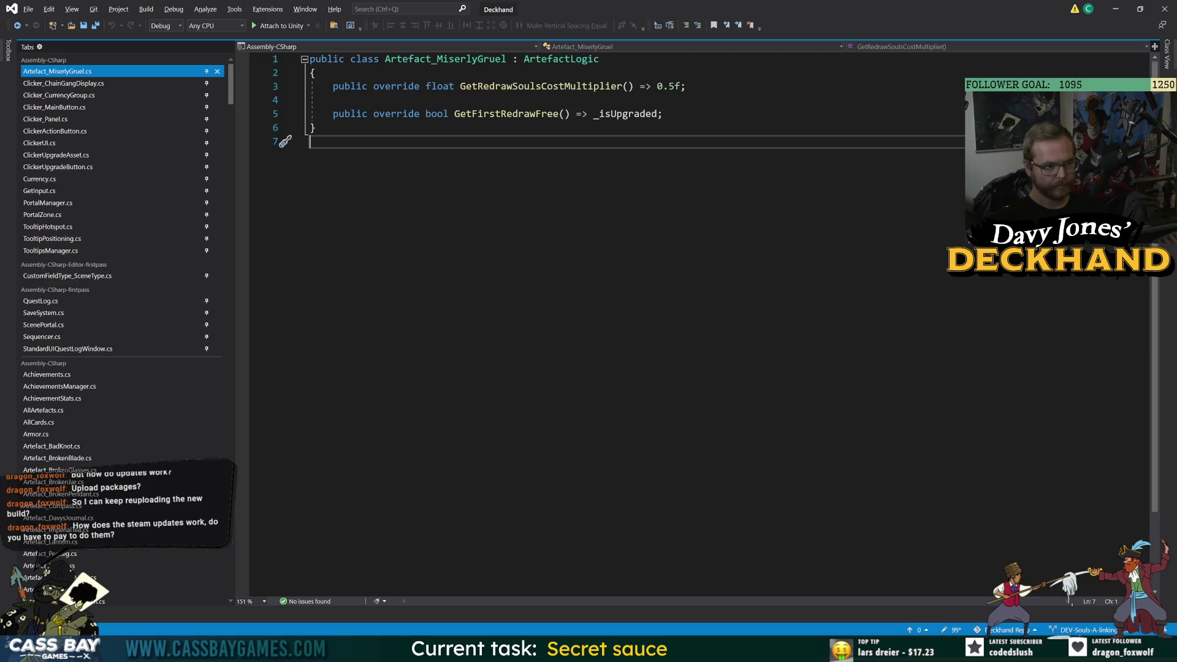
{"action": "key", "text": "alt+Tab"}
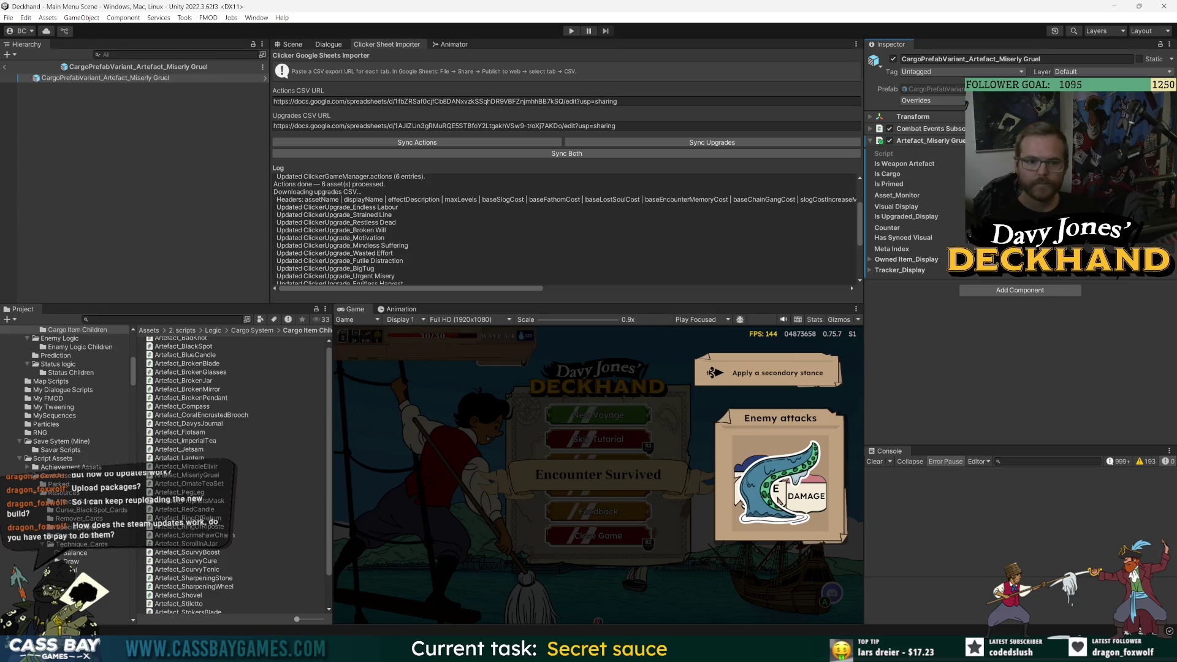
- Set CargoPrefabVariant_Artefact_Miserly Gruel as the logic prefab of InventoryItem_Artefact_44_Miserly Gruel
{"action": "left_click", "coordinate": [160, 319]}
{"action": "type", "text": "miserly"}
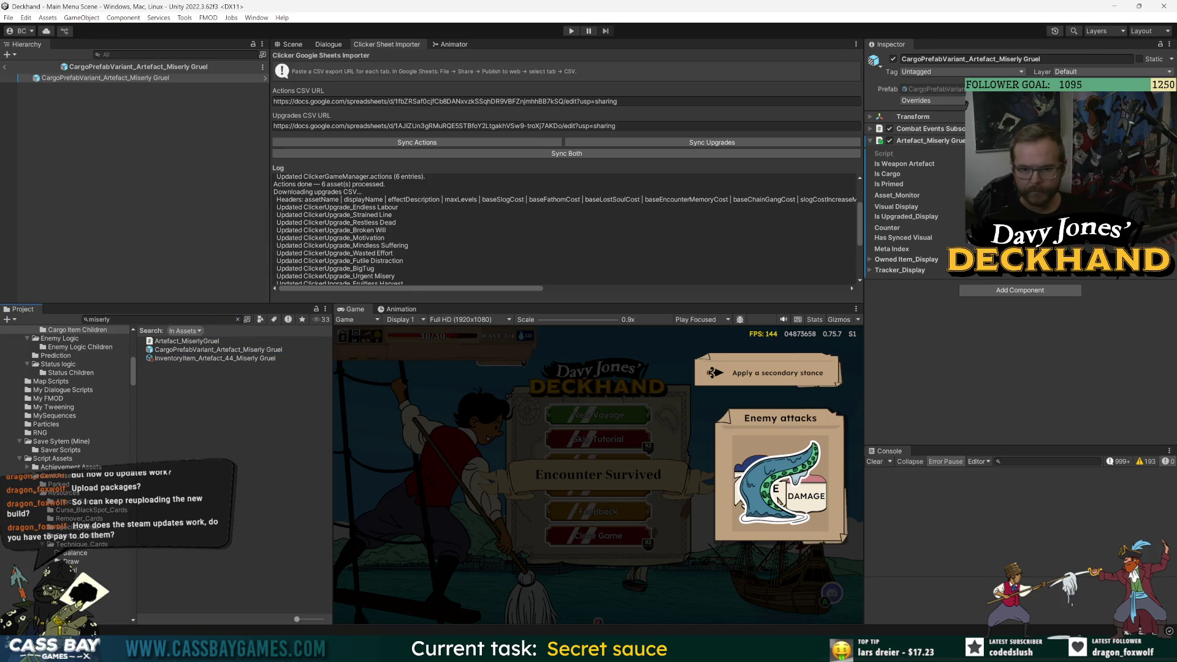
{"action": "left_click", "coordinate": [208, 358]}
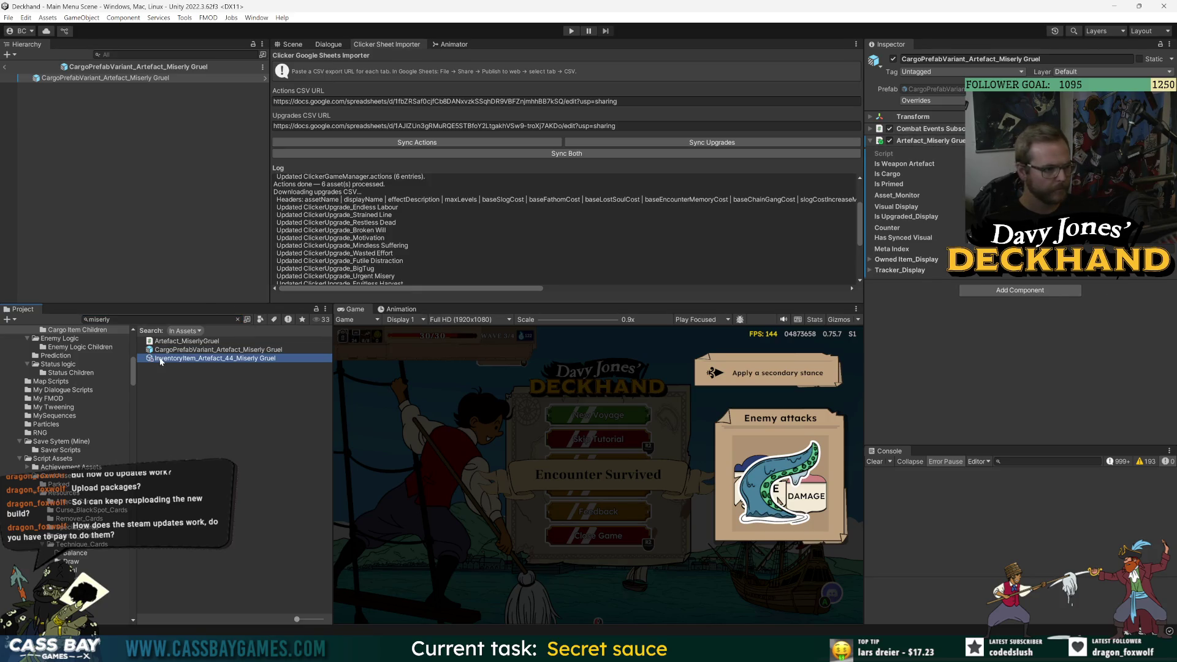
{"action": "left_click", "coordinate": [1162, 223]}
{"action": "type", "text": "miser"}
{"action": "key", "text": "Return"}
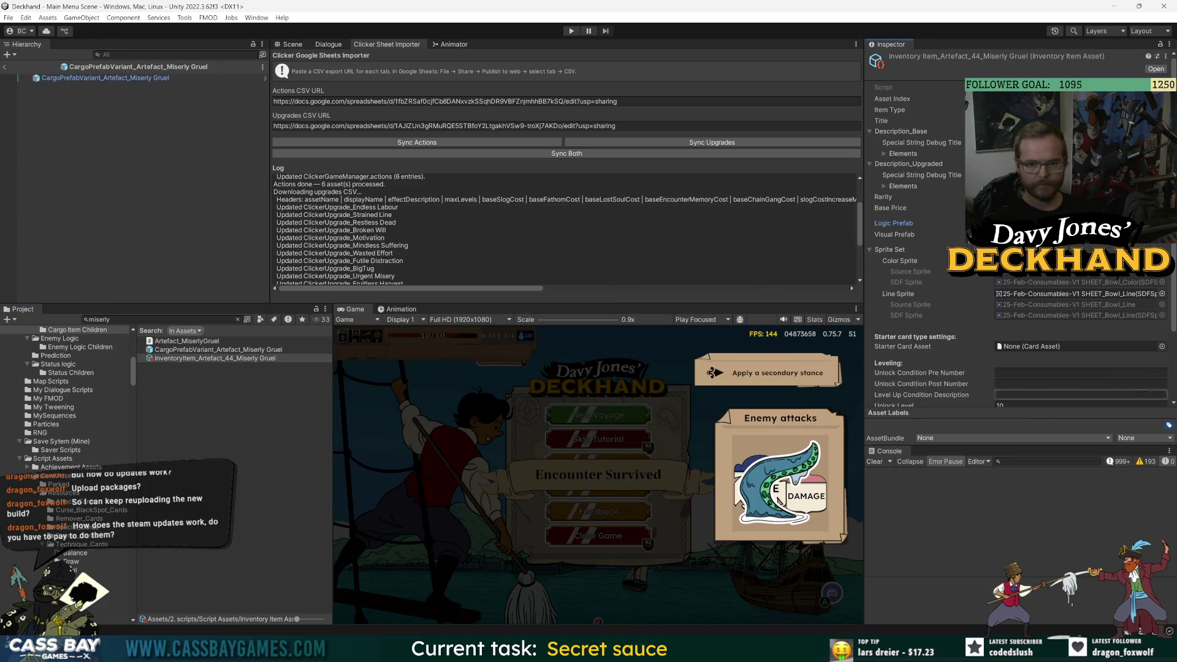
- Check the item's base description elements, then exit Prefab Mode back to the scene
{"action": "left_click", "coordinate": [885, 153]}
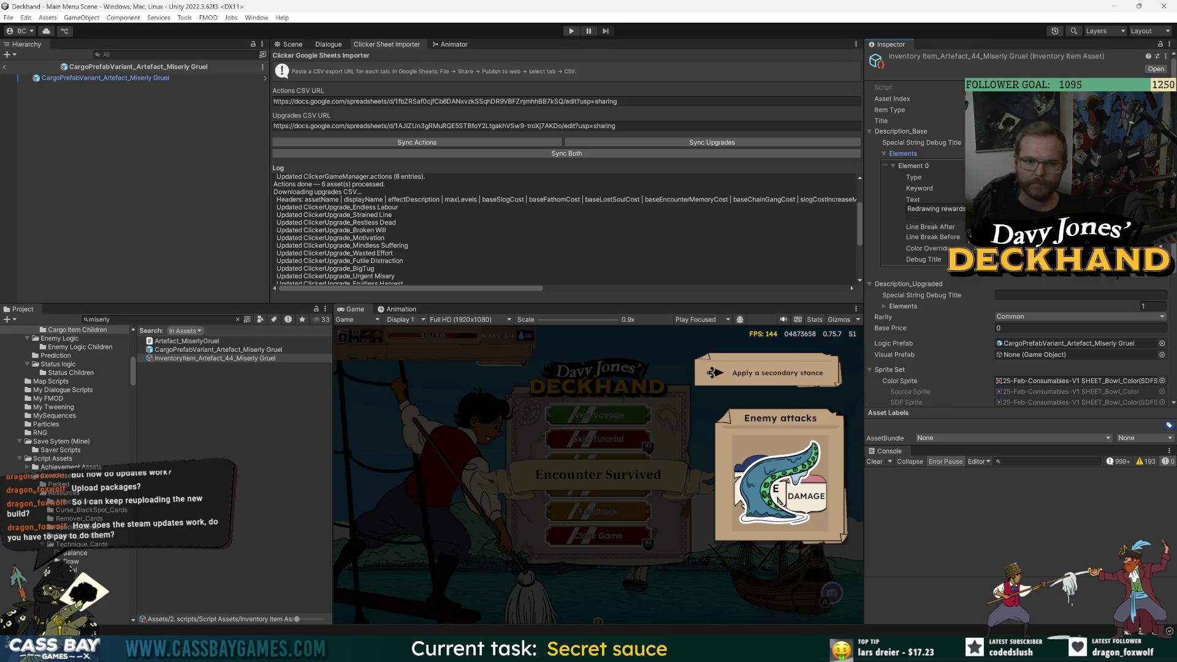
{"action": "scroll", "coordinate": [953, 344], "scroll_direction": "down", "scroll_amount": 5}
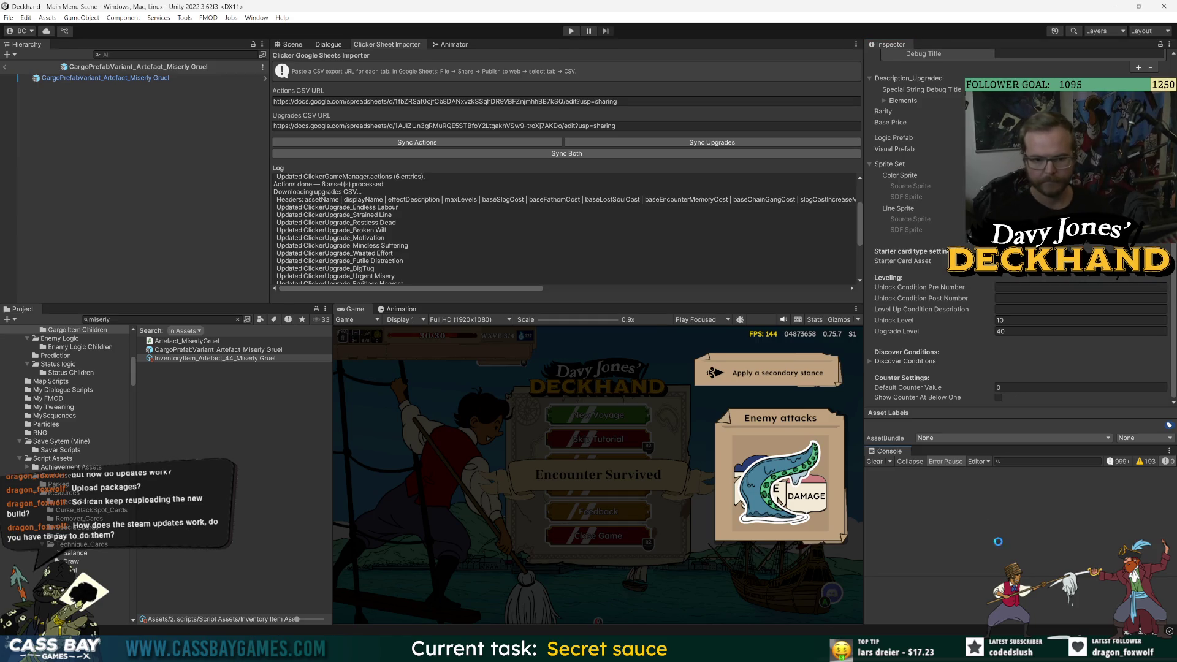
{"action": "left_click", "coordinate": [278, 358]}
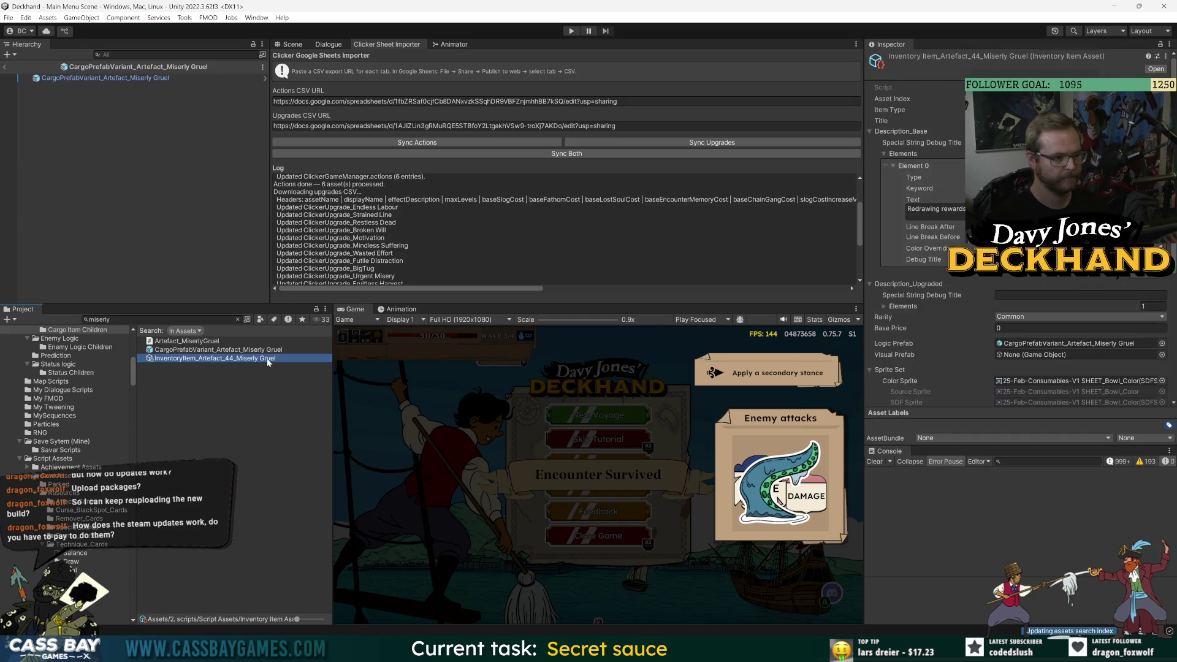
{"action": "left_click", "coordinate": [5, 66]}
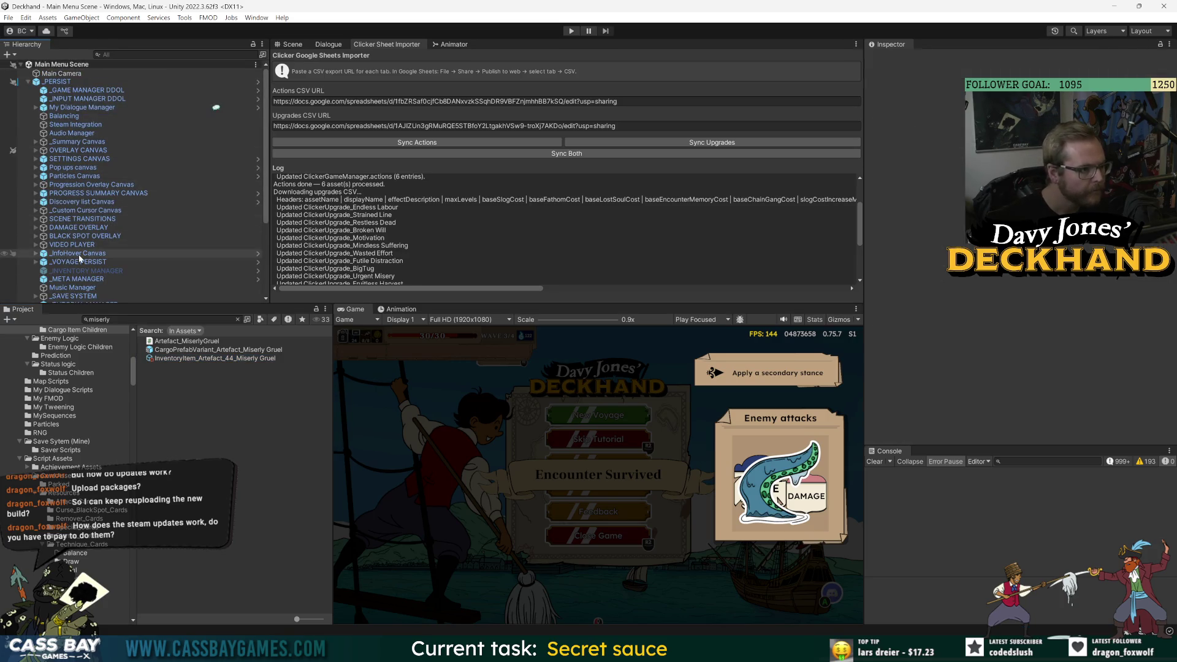
- Add Miserly Gruel as a seventh Starter Owned Items entry on _META MANAGER and enter Play mode
{"action": "left_click", "coordinate": [80, 279]}
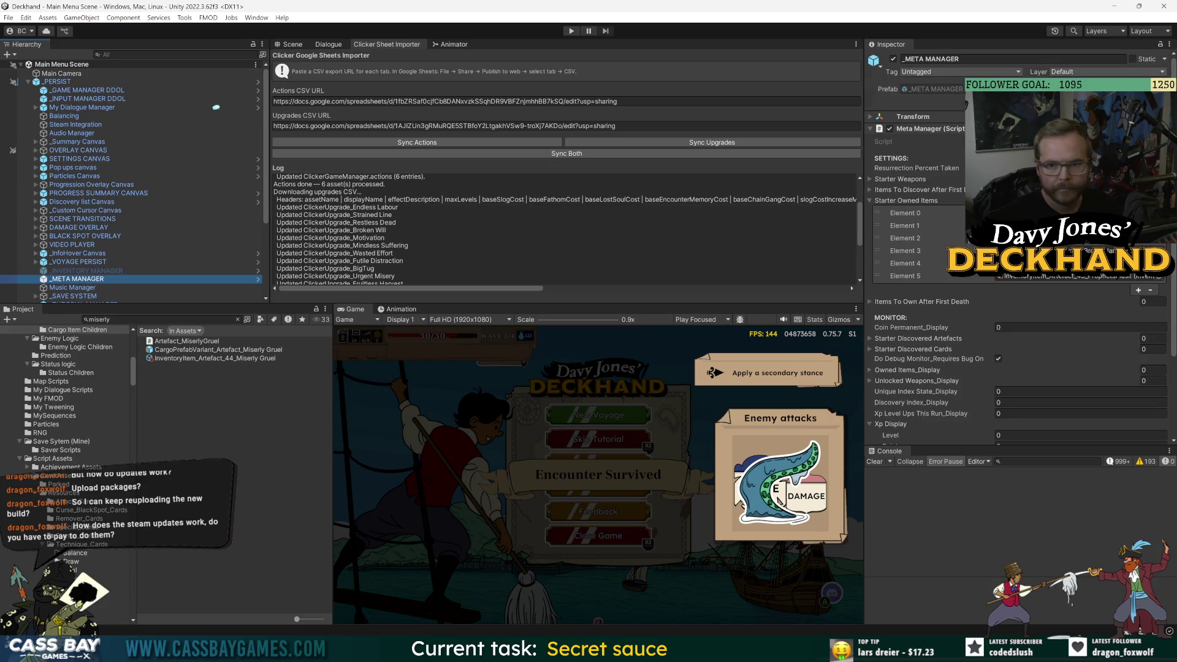
{"action": "left_click", "coordinate": [258, 279]}
{"action": "left_click", "coordinate": [1167, 249]}
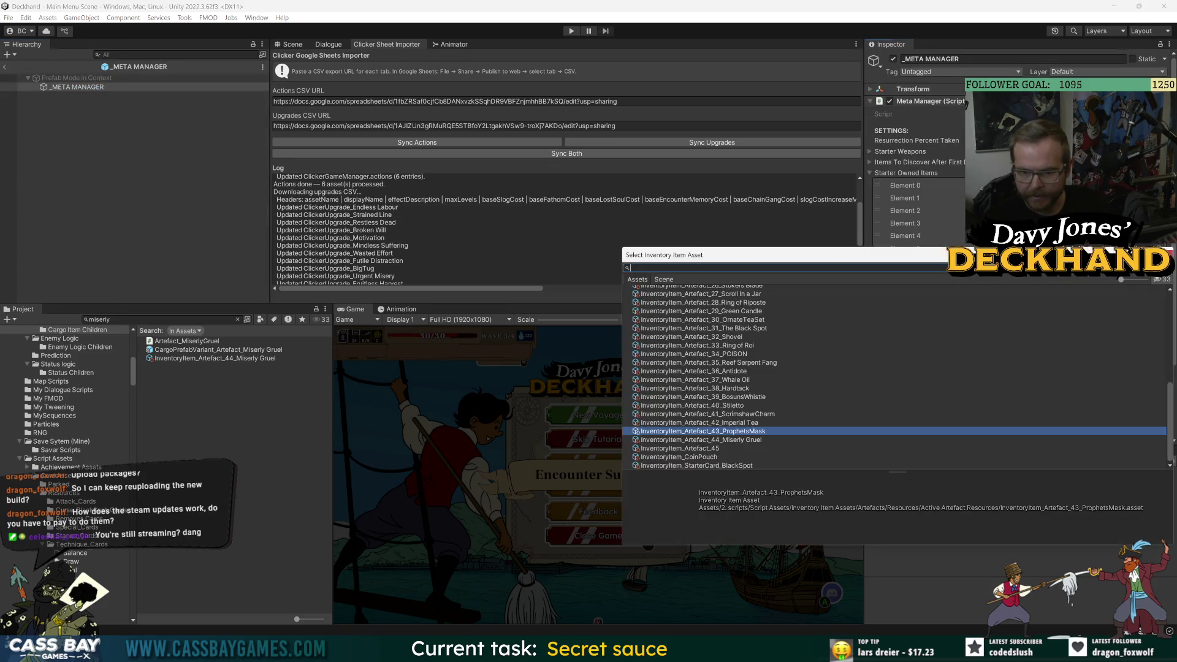
{"action": "double_click", "coordinate": [744, 440]}
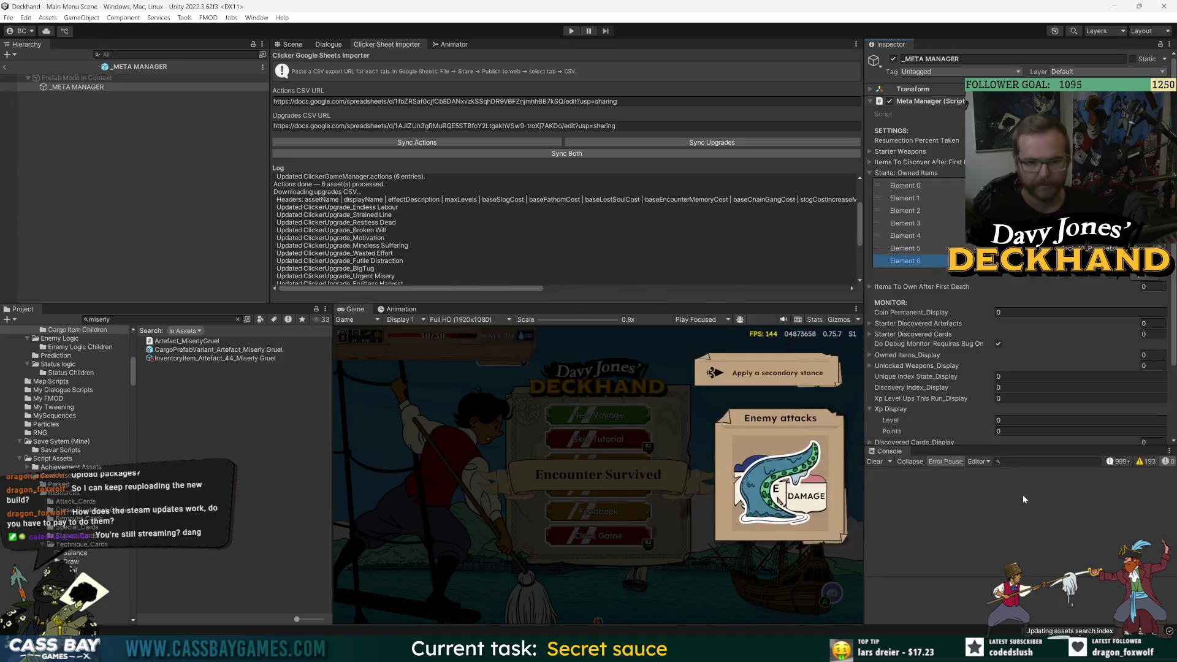
{"action": "left_click", "coordinate": [571, 30]}
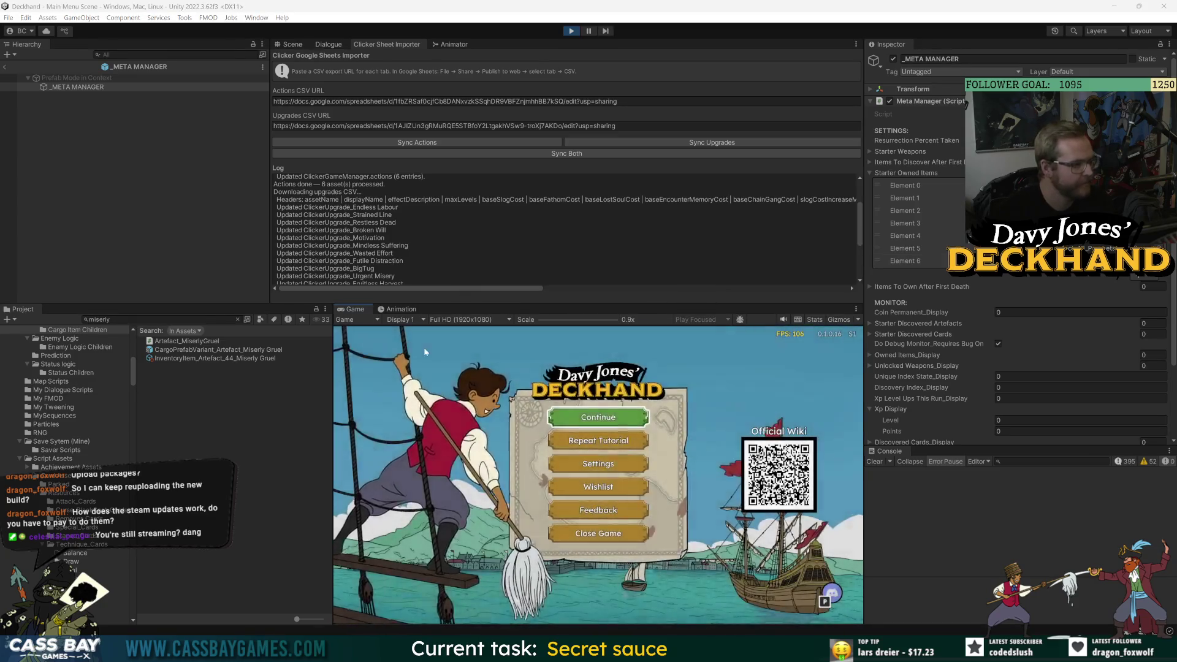
- Test the menu's wishlist link, close the Steam store tab it opened, and return to the game
{"action": "left_click", "coordinate": [598, 486]}
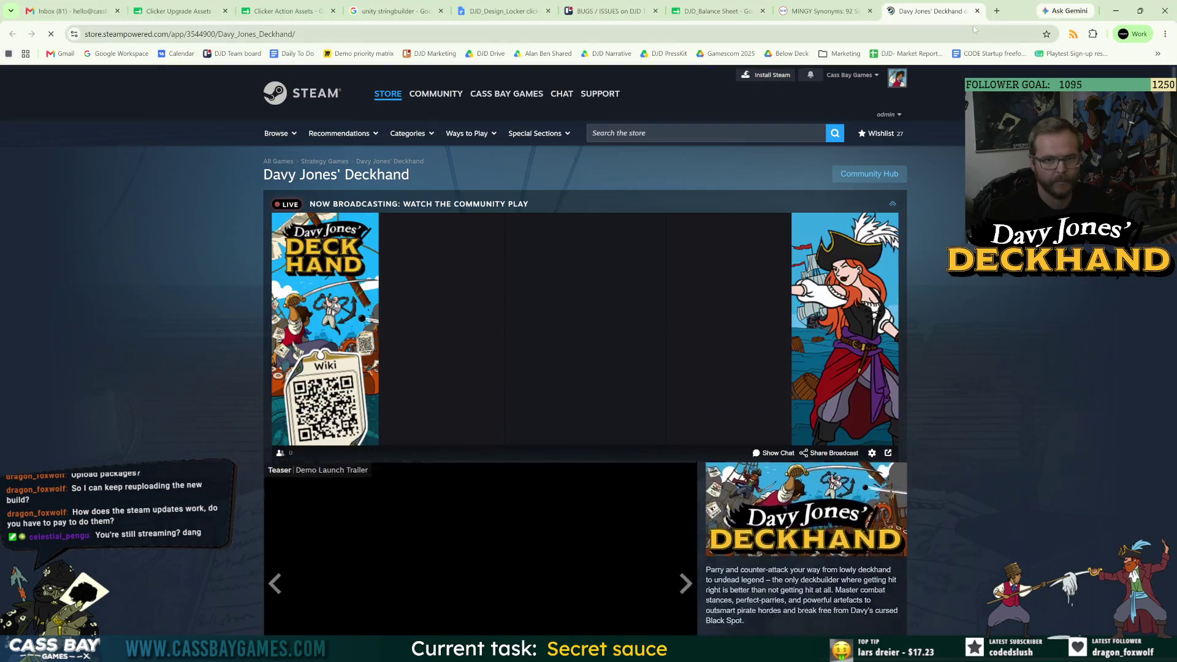
{"action": "left_click", "coordinate": [977, 11]}
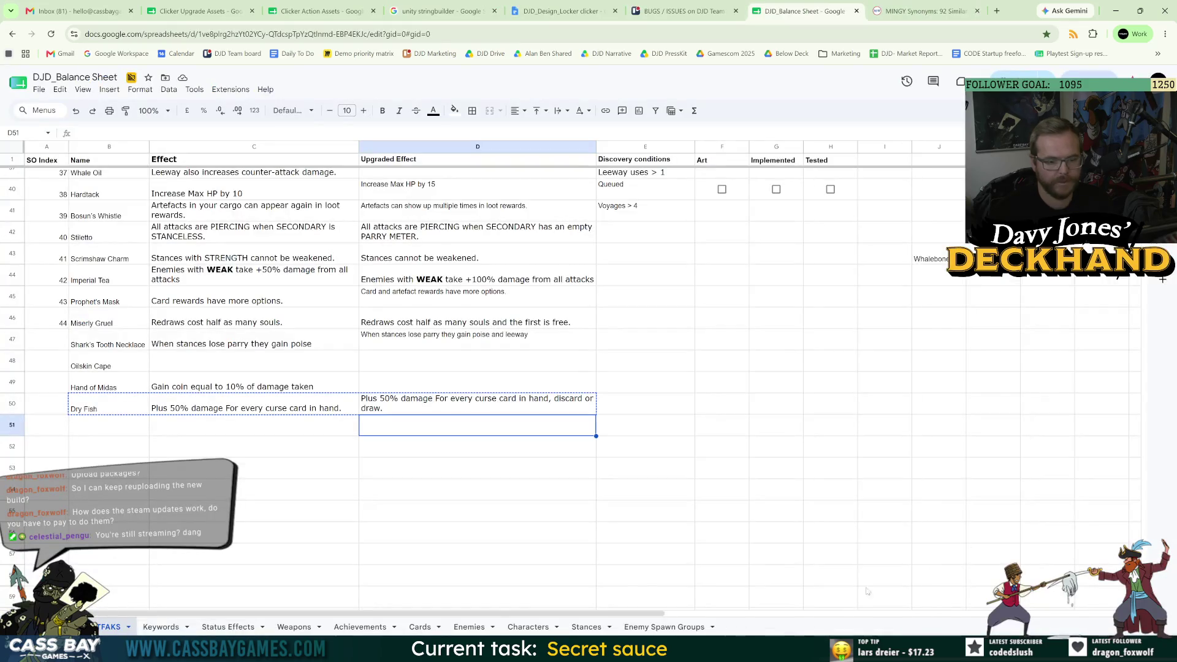
{"action": "key", "text": "alt+Tab"}
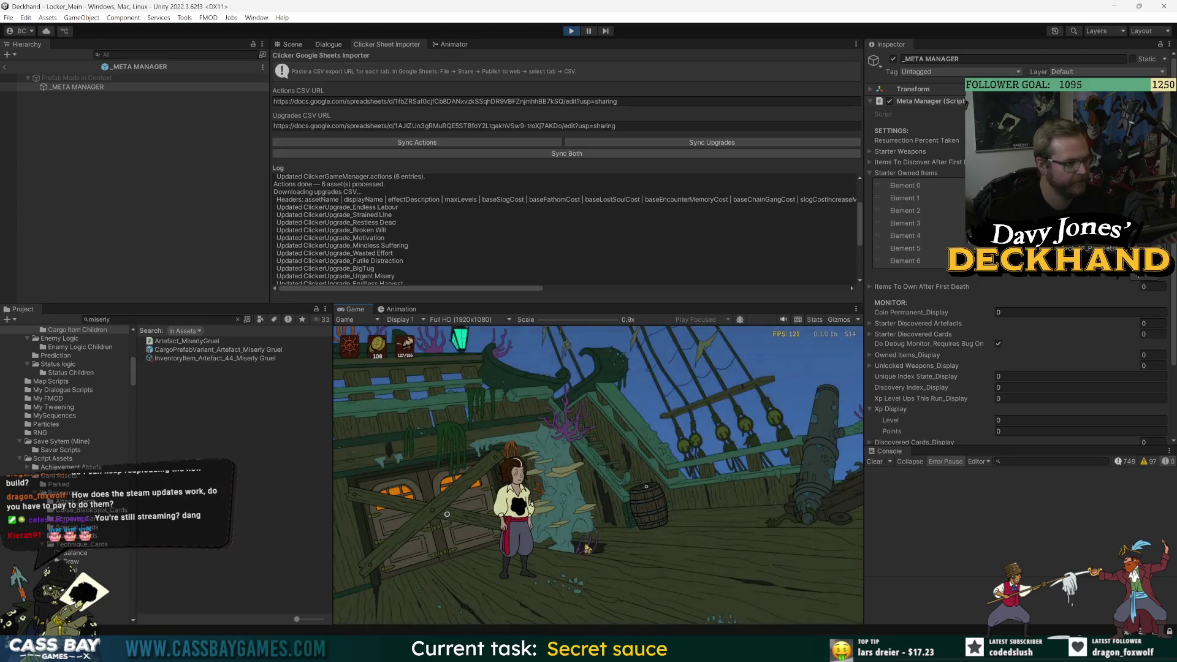
- Walk the deckhand into the chain gang clicker, earn slogs, recruit a member and activate Lash
{"action": "left_click", "coordinate": [692, 527]}
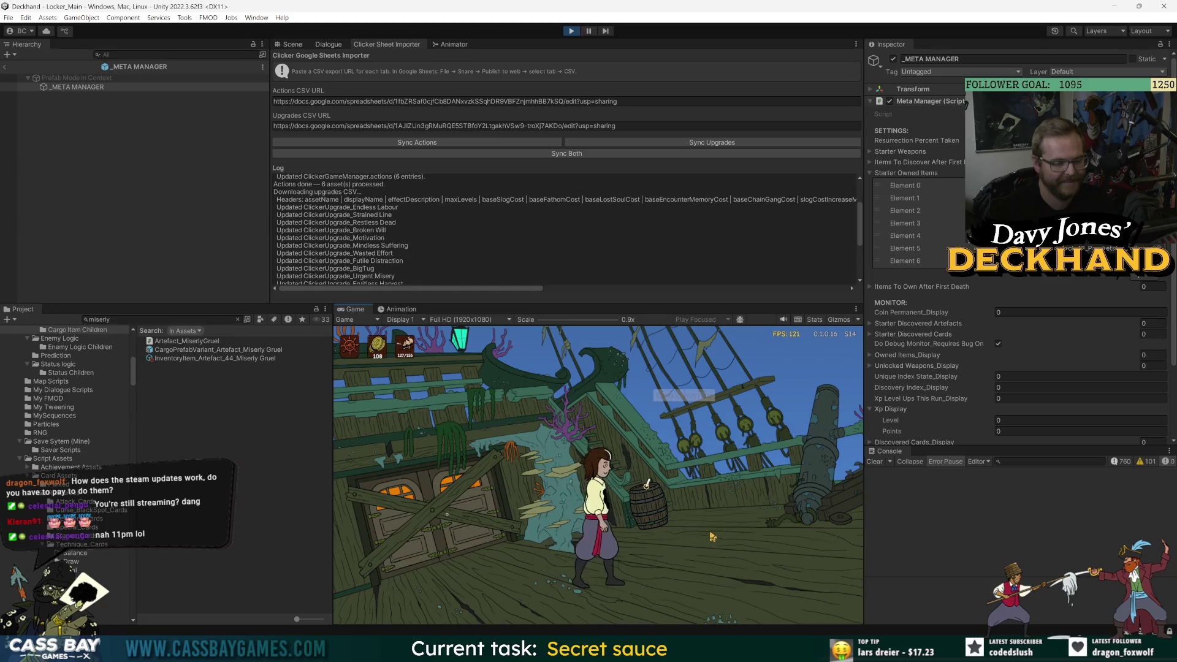
{"action": "left_click", "coordinate": [784, 546]}
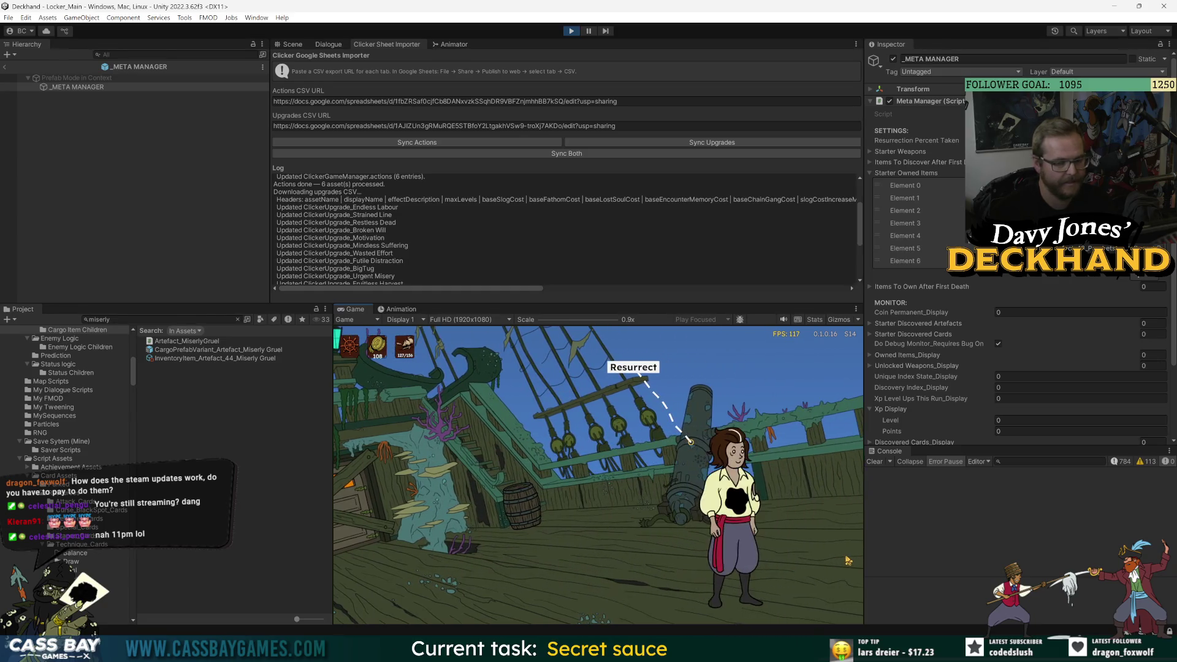
{"action": "left_click", "coordinate": [848, 561]}
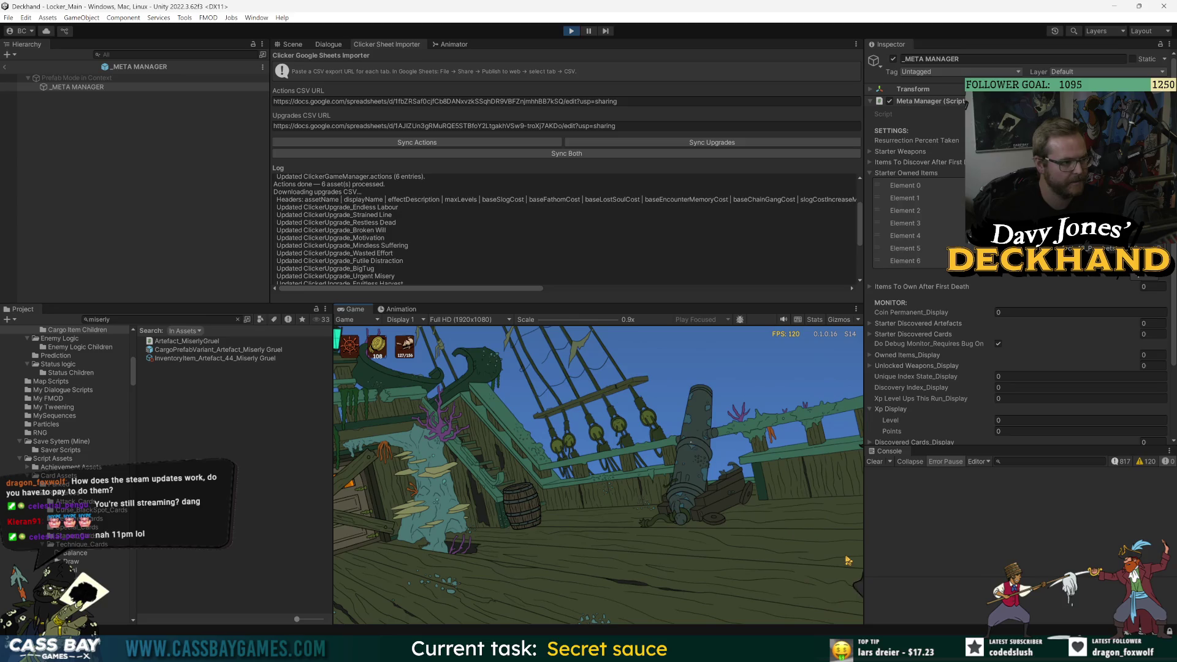
{"action": "left_click", "coordinate": [600, 585]}
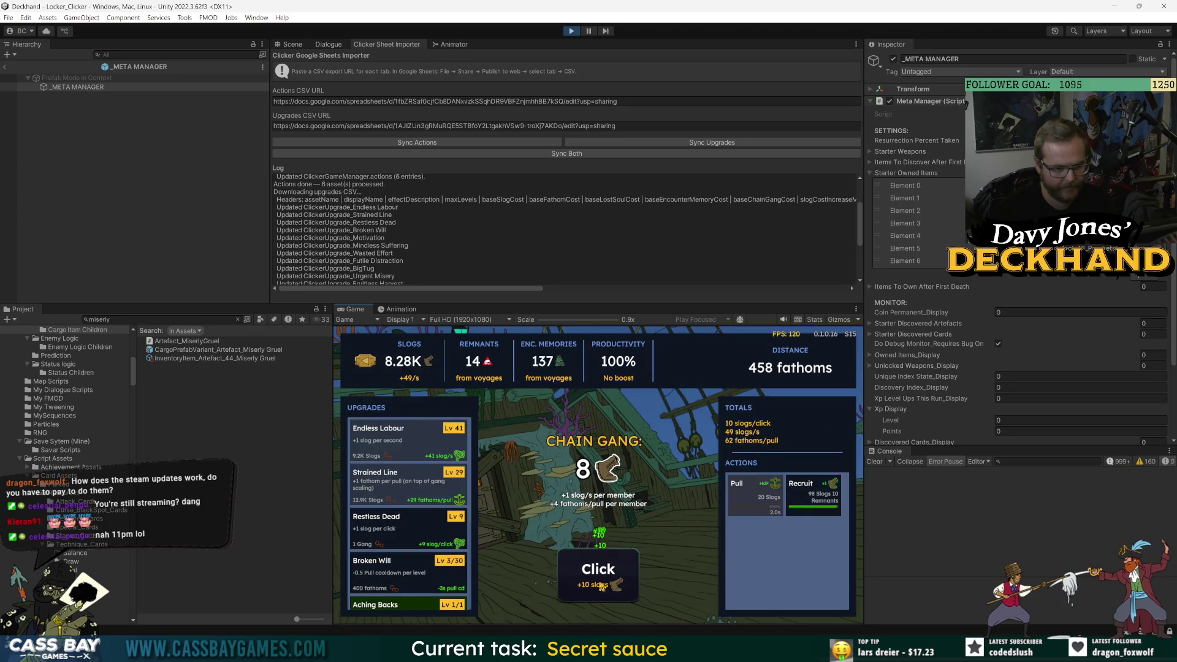
{"action": "left_click", "coordinate": [804, 497]}
{"action": "left_click", "coordinate": [756, 534]}
{"action": "left_click", "coordinate": [589, 576]}
{"action": "left_click", "coordinate": [589, 577]}
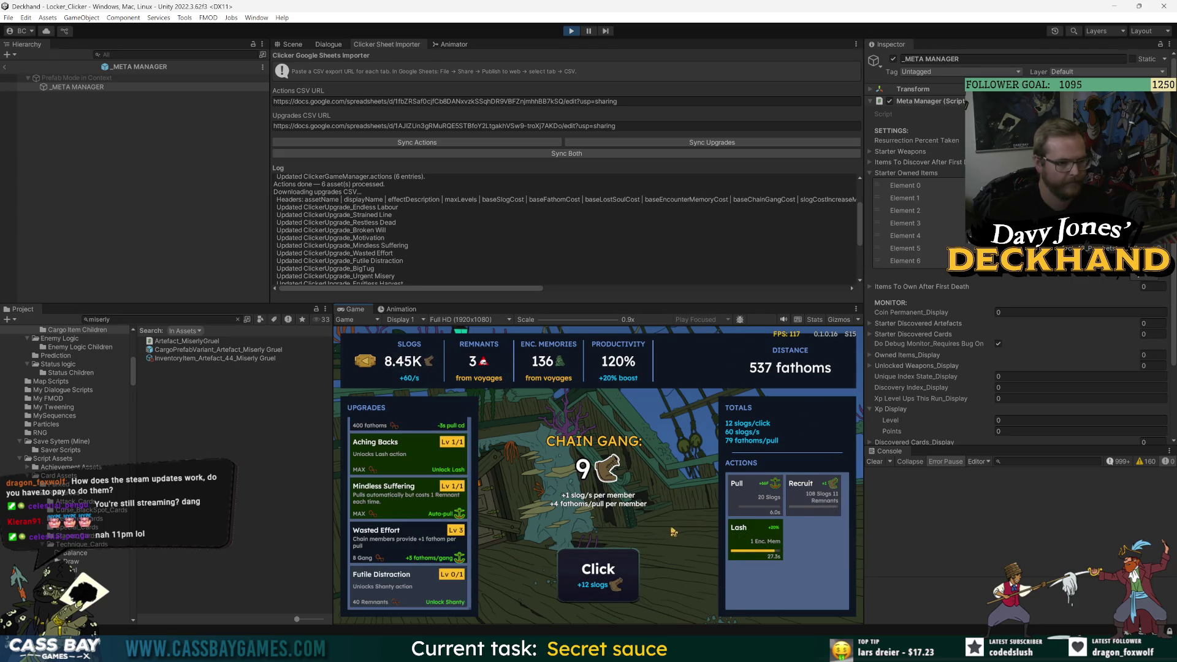
- Navigate the upgrades, actions and top stats with the arrow keys, firing a Pull along the way
{"action": "key", "text": "Up"}
{"action": "key", "text": "Down"}
{"action": "key", "text": "Down"}
{"action": "key", "text": "Down"}
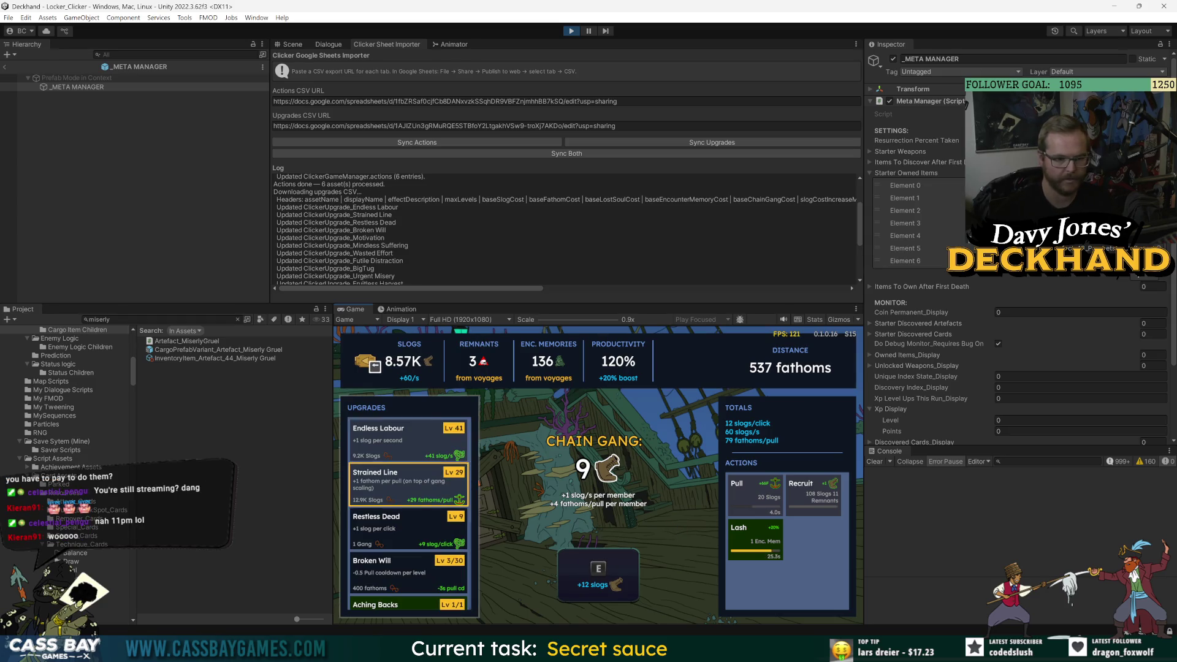
{"action": "key", "text": "Right"}
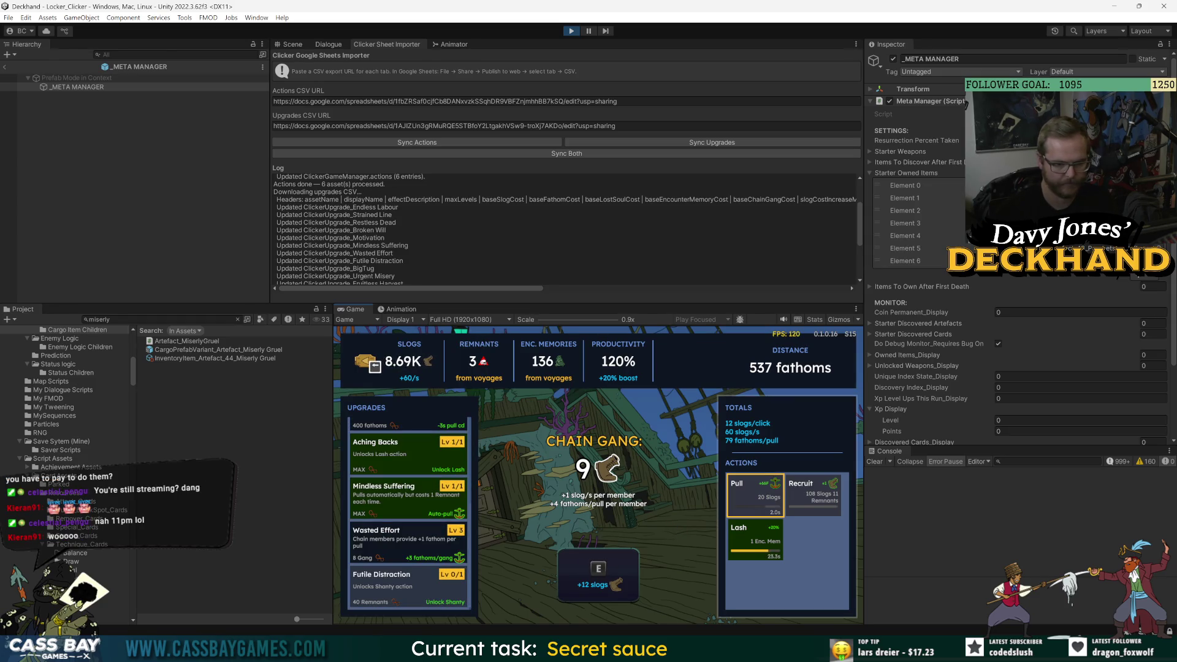
{"action": "key", "text": "Left"}
{"action": "key", "text": "Up"}
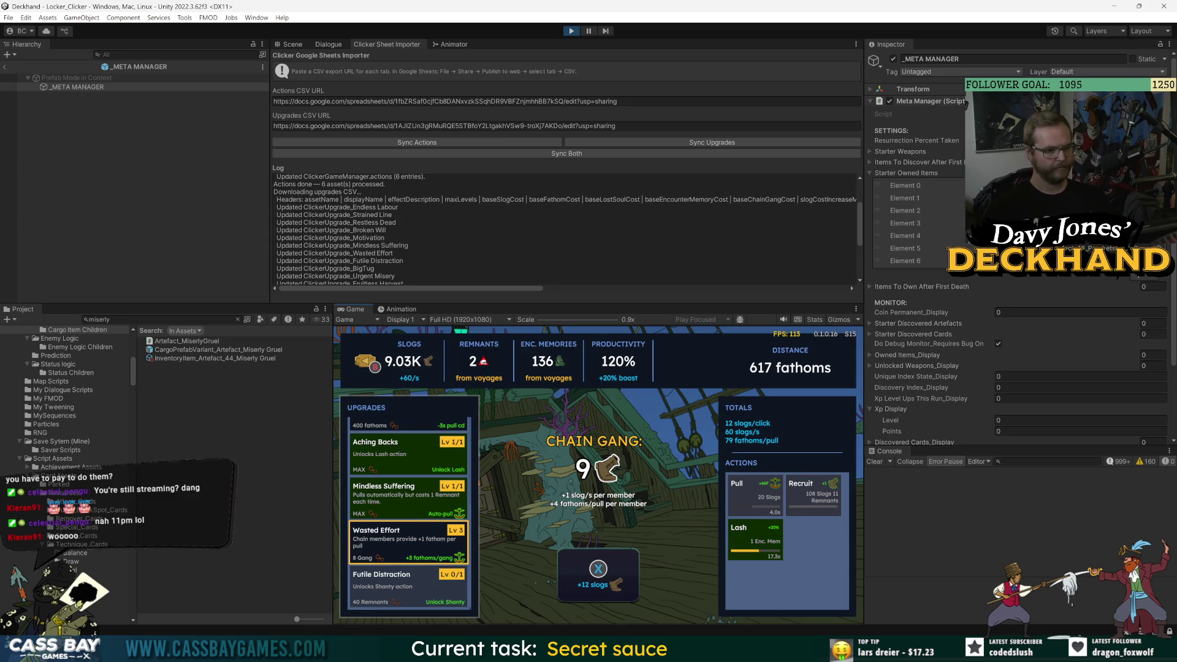
{"action": "key", "text": "Up"}
{"action": "key", "text": "Up"}
{"action": "key", "text": "Up"}
{"action": "key", "text": "Up"}
{"action": "key", "text": "Right"}
{"action": "key", "text": "Right"}
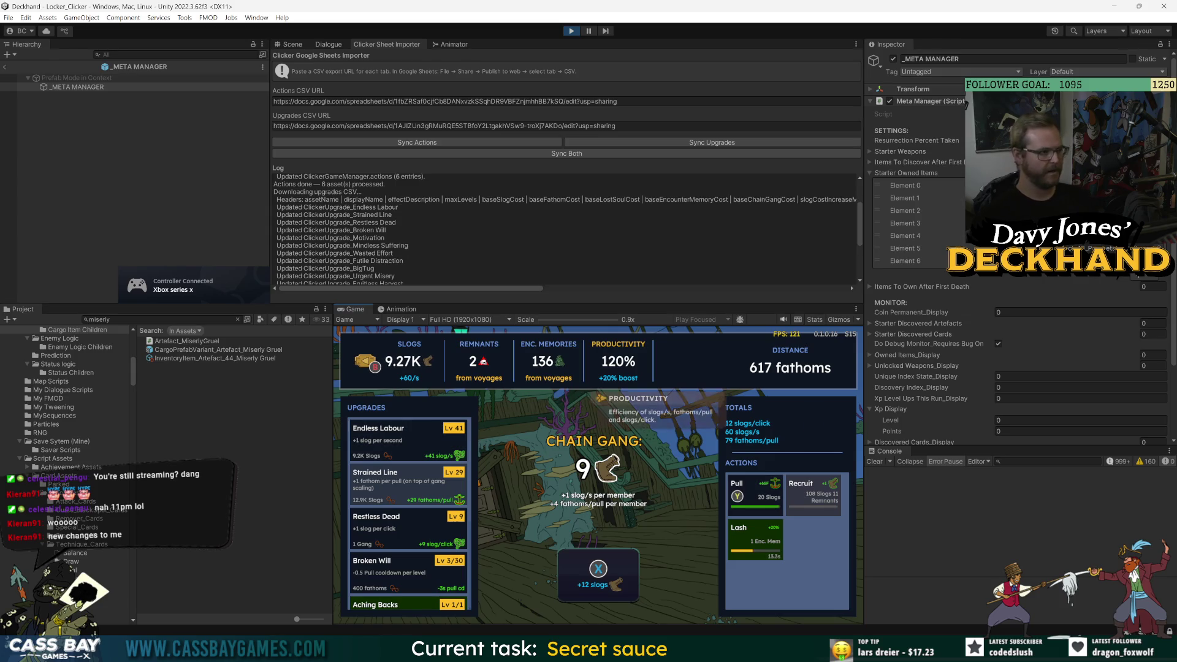
{"action": "key", "text": "Right"}
{"action": "key", "text": "Left"}
{"action": "key", "text": "Left"}
- Buy Wasted Effort up to level 4 and fire another Pull to gain distance
{"action": "key", "text": "Left"}
{"action": "key", "text": "Left"}
{"action": "key", "text": "Right"}
{"action": "key", "text": "Right"}
{"action": "key", "text": "Right"}
{"action": "key", "text": "Down"}
{"action": "key", "text": "Right"}
{"action": "key", "text": "Up"}
{"action": "key", "text": "Left"}
{"action": "key", "text": "Right"}
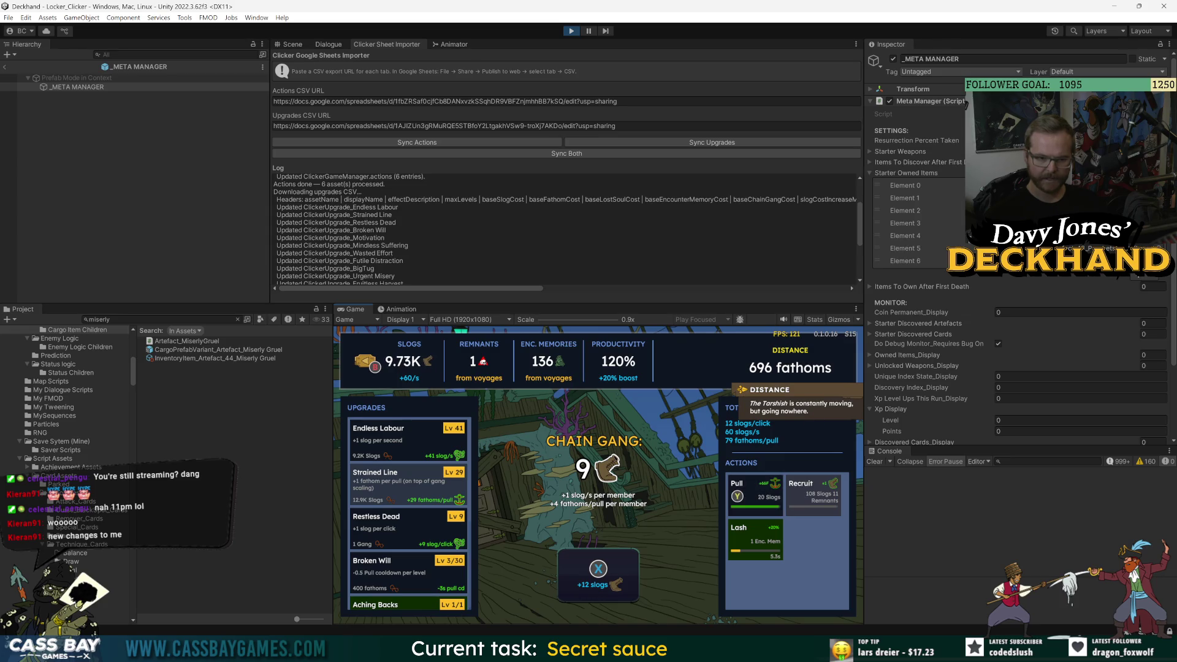
{"action": "key", "text": "Left"}
{"action": "key", "text": "Left"}
{"action": "key", "text": "Left"}
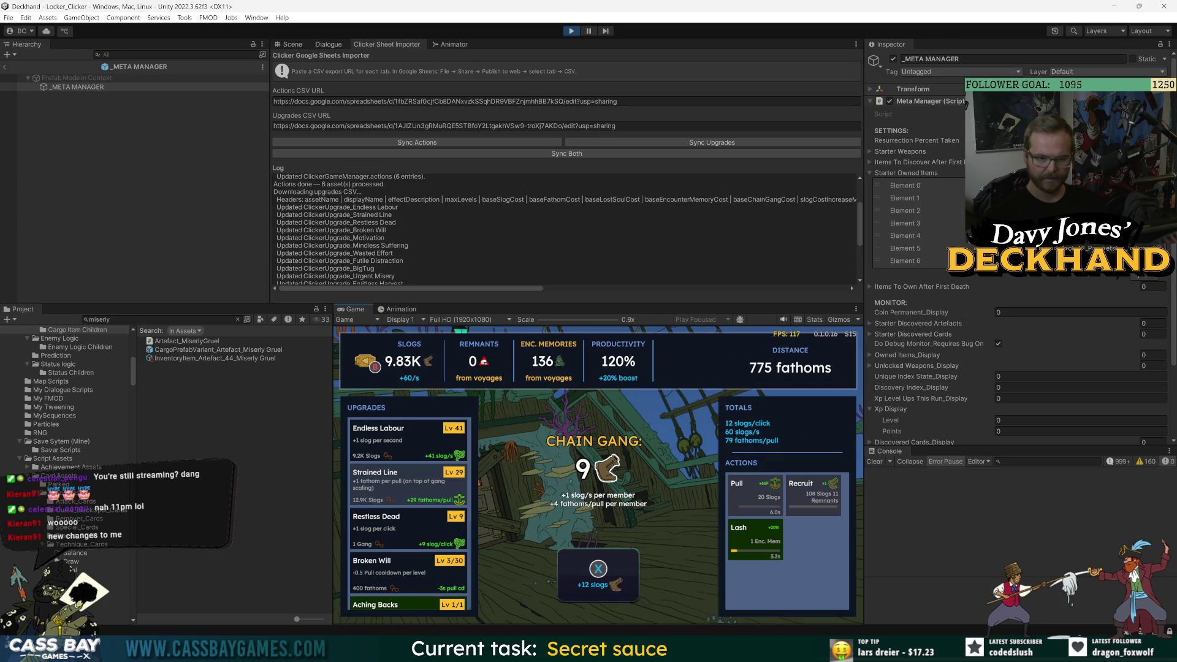
{"action": "key", "text": "Right"}
{"action": "key", "text": "Right"}
{"action": "key", "text": "Right"}
{"action": "key", "text": "Right"}
{"action": "key", "text": "Down"}
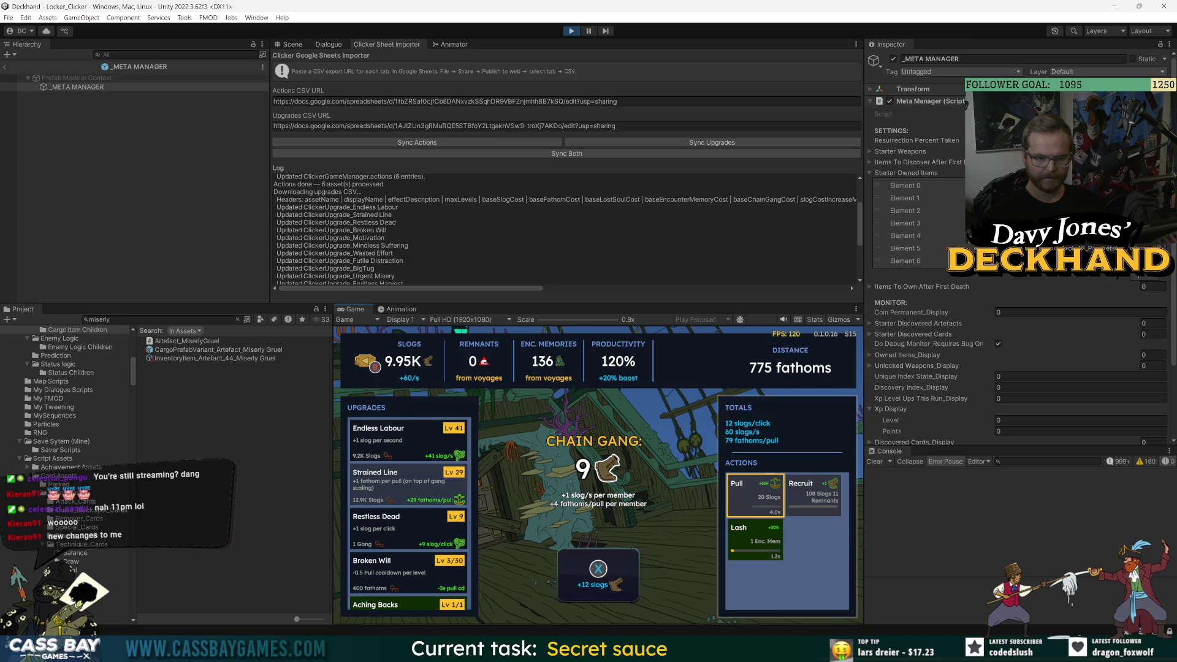
{"action": "key", "text": "Left"}
{"action": "key", "text": "Down"}
{"action": "key", "text": "Down"}
{"action": "key", "text": "Down"}
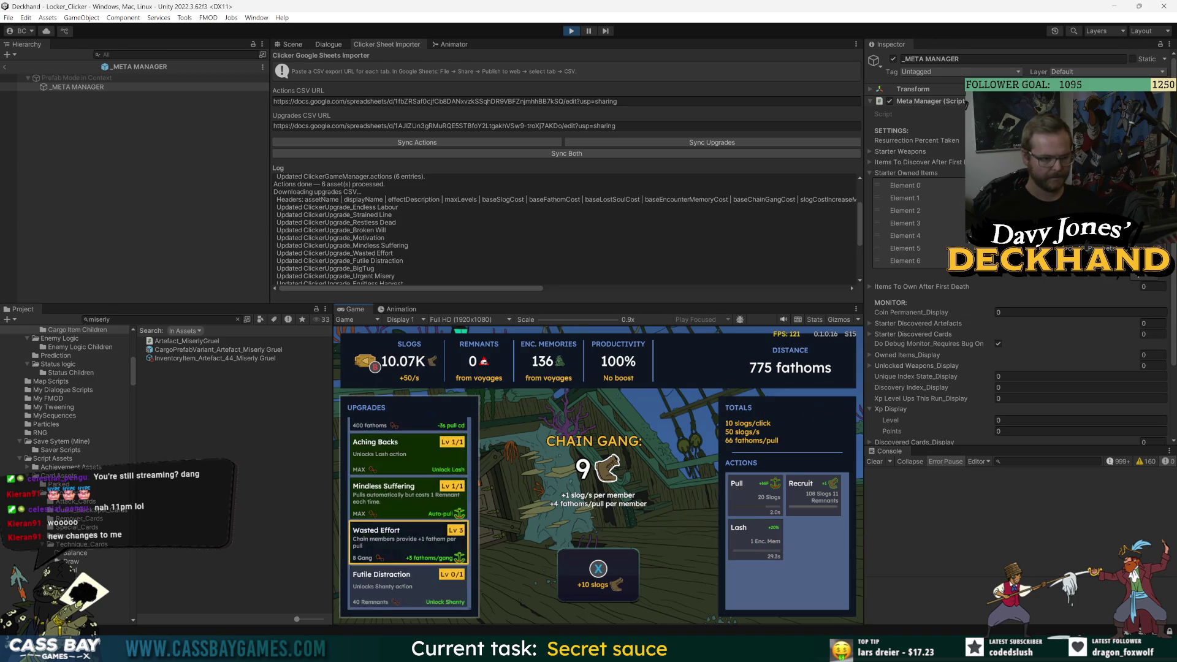
{"action": "key", "text": "Up"}
{"action": "key", "text": "Return"}
{"action": "key", "text": "Right"}
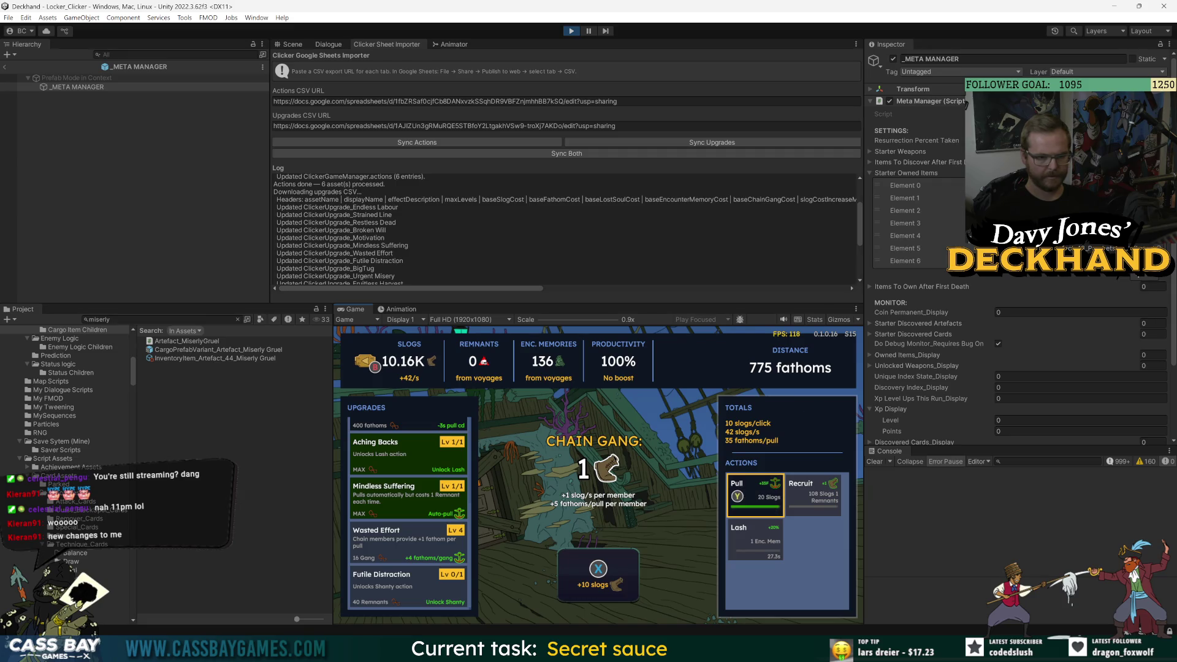
{"action": "key", "text": "Return"}
{"action": "key", "text": "Left"}
{"action": "key", "text": "Up"}
{"action": "key", "text": "Up"}
{"action": "key", "text": "Up"}
{"action": "key", "text": "Up"}
{"action": "key", "text": "Up"}
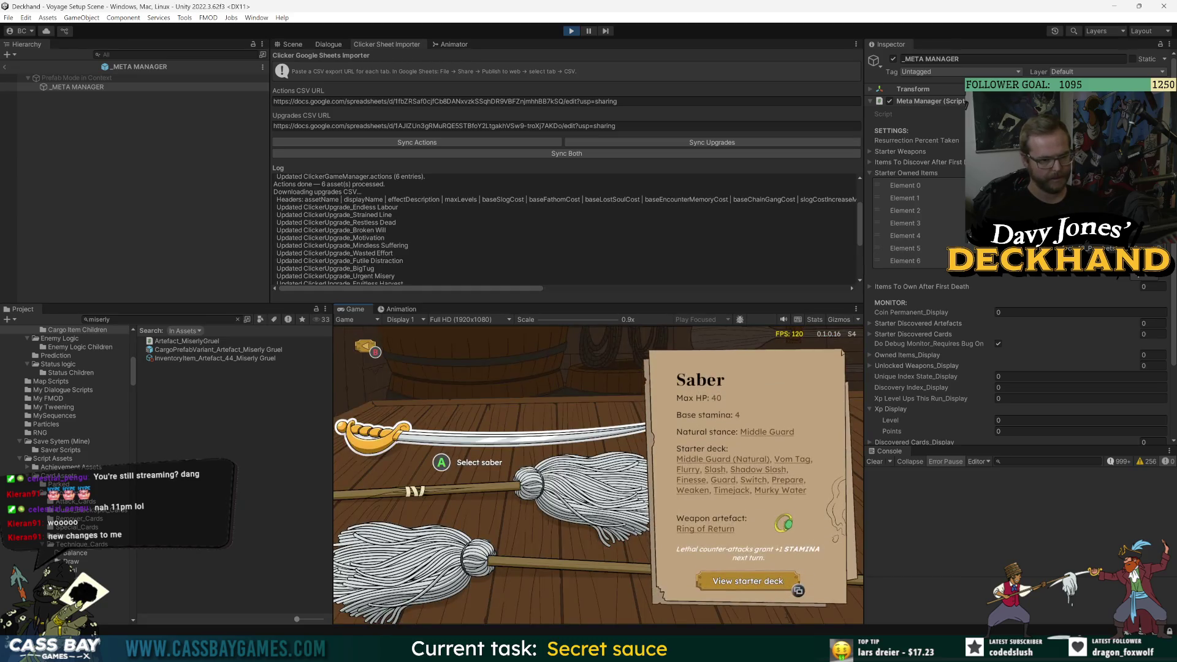
- Confirm the Saber and load Miserly Gruel and the Prophet's Mask into the cargo
{"action": "key", "text": "Return"}
{"action": "key", "text": "Down"}
{"action": "key", "text": "Right"}
{"action": "key", "text": "Right"}
{"action": "key", "text": "Right"}
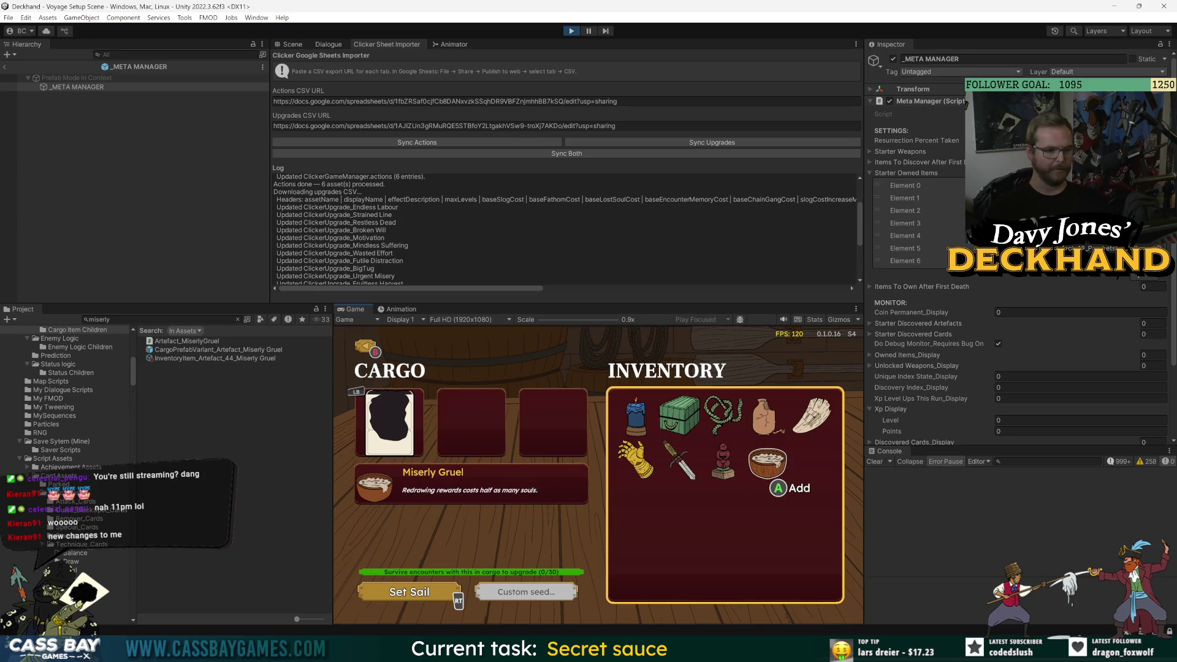
{"action": "key", "text": "Return"}
{"action": "key", "text": "Left"}
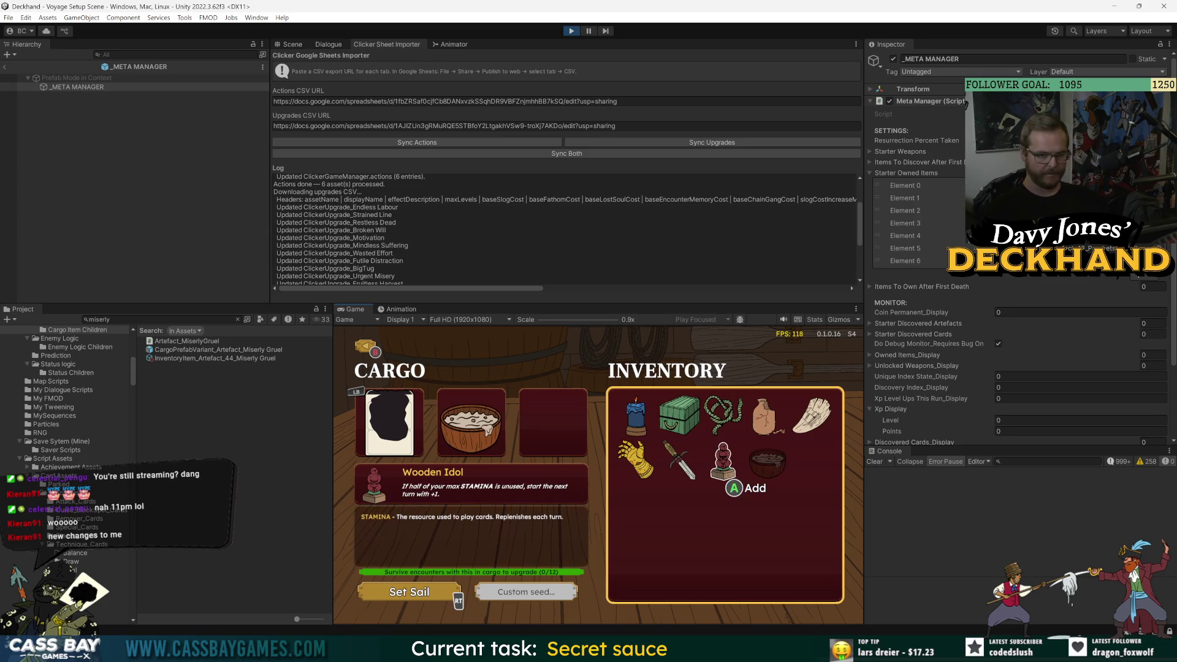
{"action": "key", "text": "Left"}
{"action": "key", "text": "Left"}
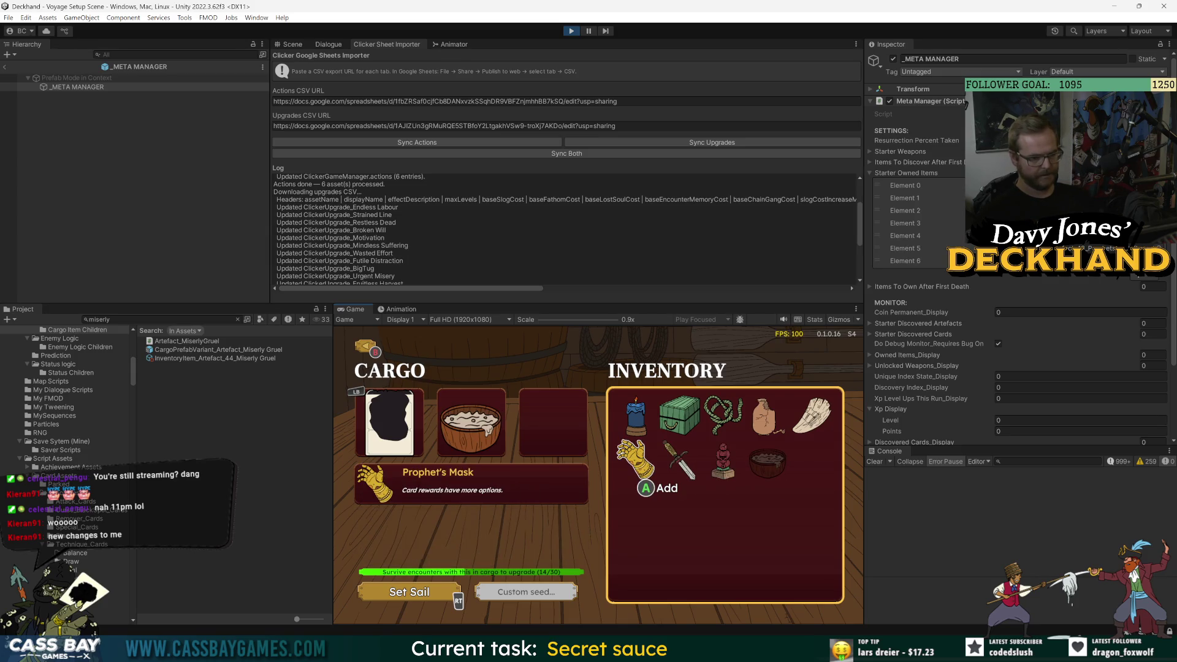
{"action": "key", "text": "Return"}
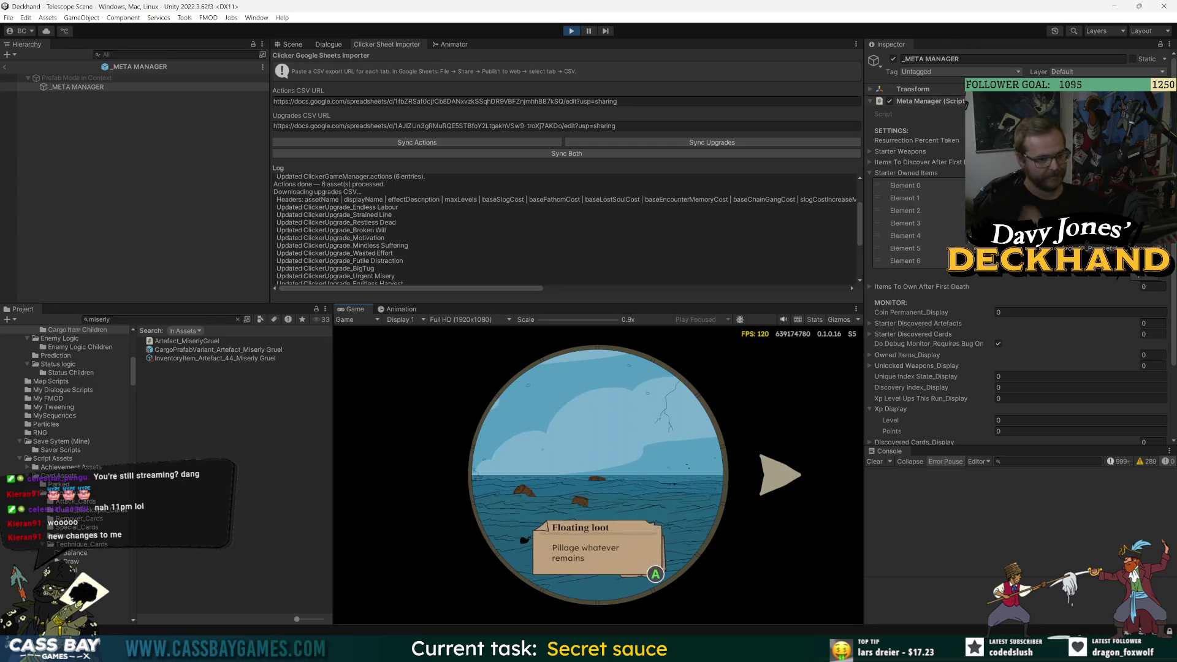
- Sail to the non-Pirates destination, collect the coin, and take Flotsam as the looted artefact
{"action": "key", "text": "Right"}
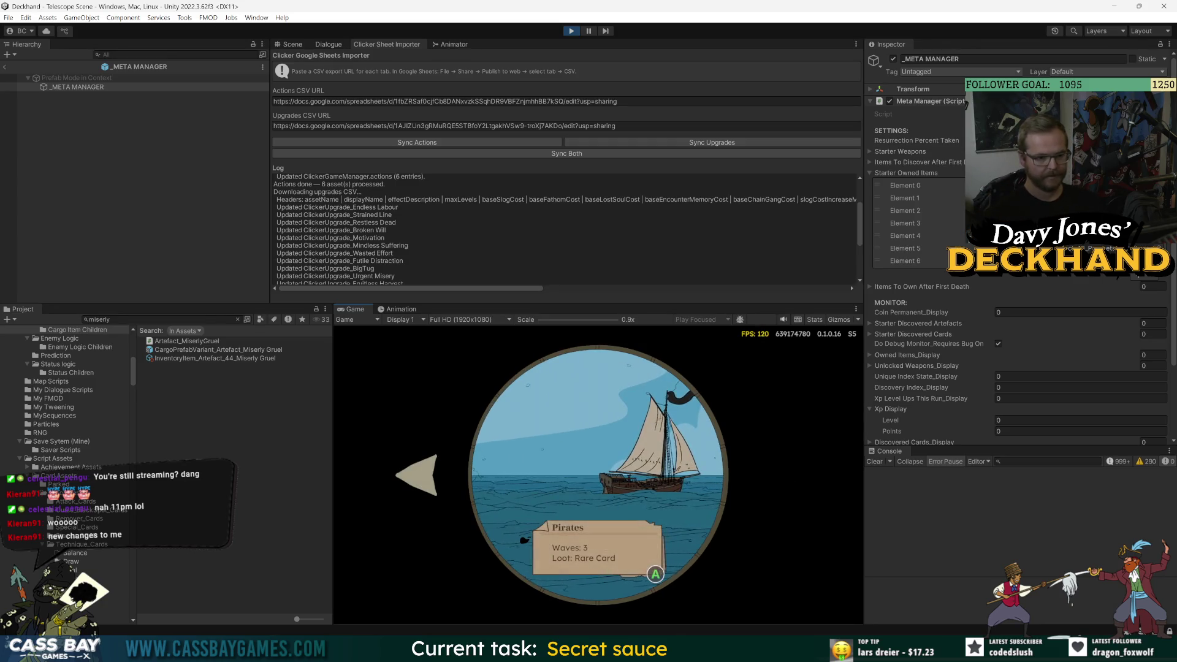
{"action": "key", "text": "Left"}
{"action": "key", "text": "Return"}
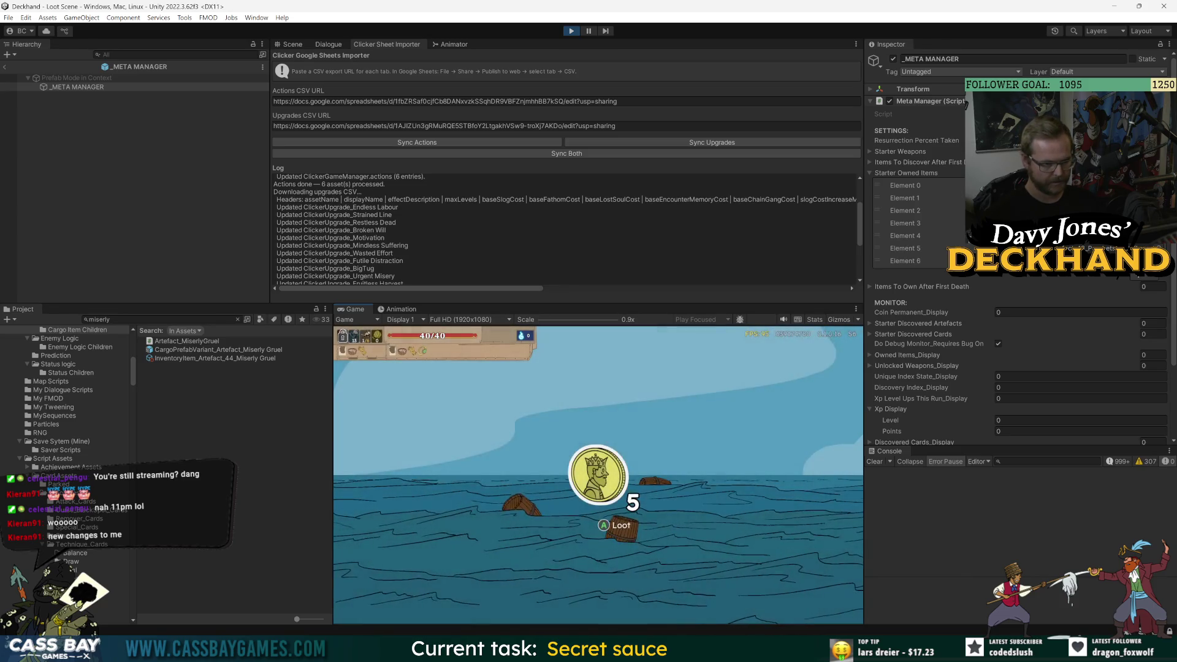
{"action": "key", "text": "Return"}
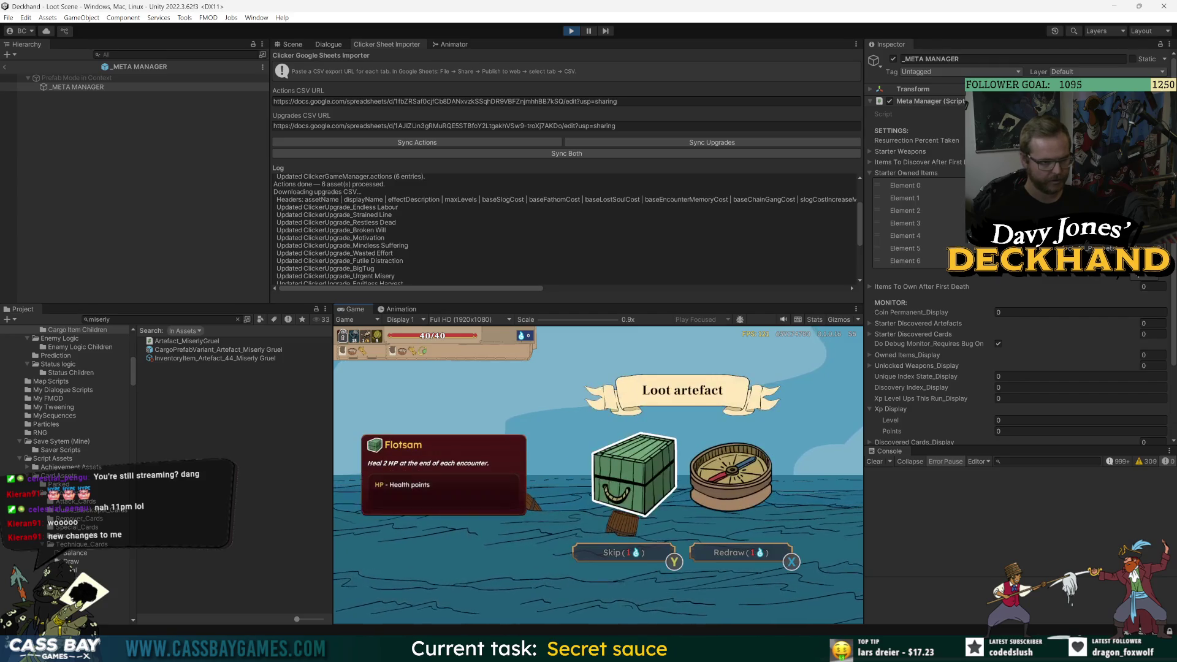
{"action": "key", "text": "Right"}
{"action": "key", "text": "Left"}
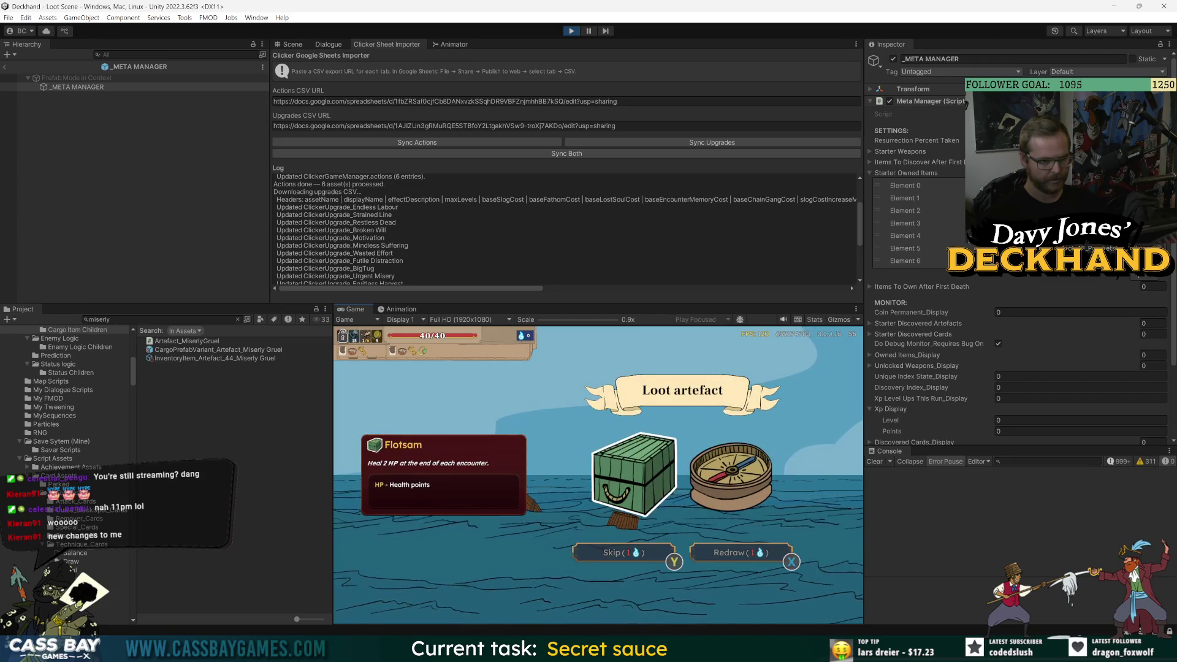
{"action": "key", "text": "Right"}
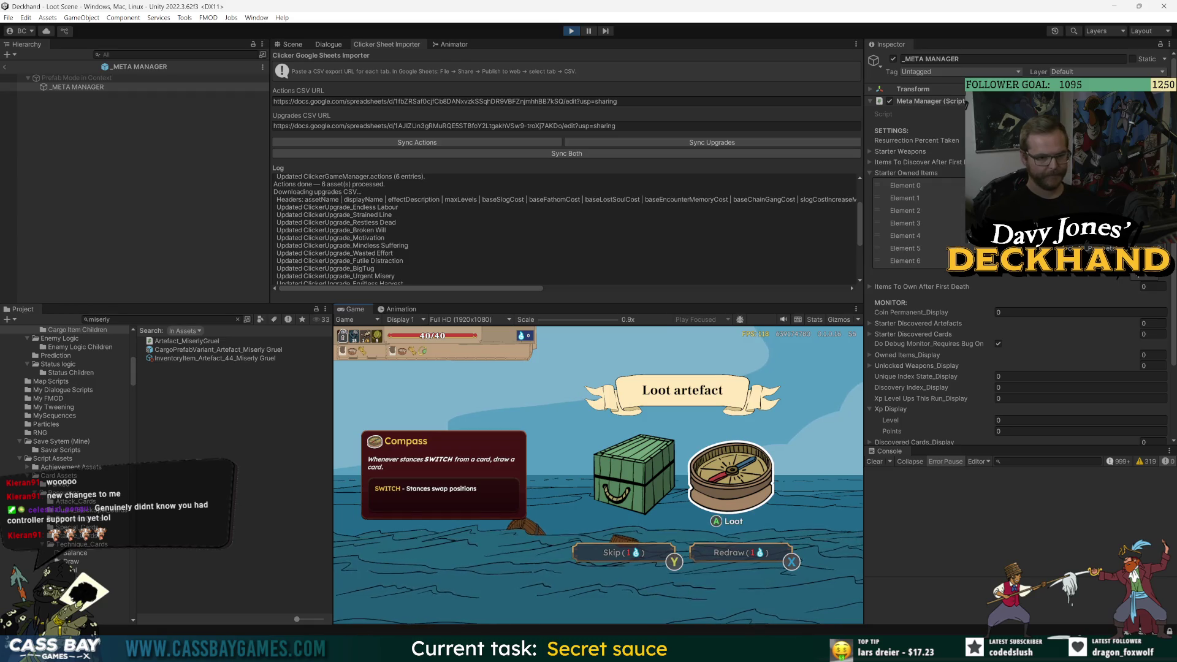
{"action": "key", "text": "Left"}
{"action": "key", "text": "Return"}
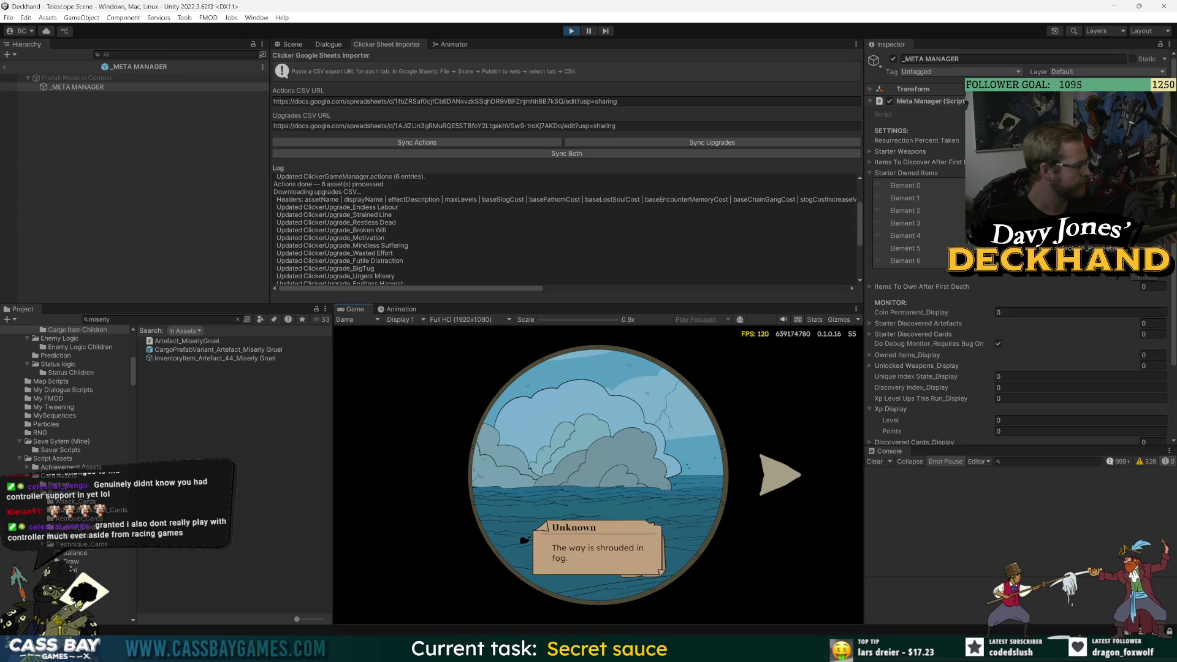
- Search the project for 'costbutton' and open the CostButton script in Visual Studio
{"action": "left_click", "coordinate": [160, 319]}
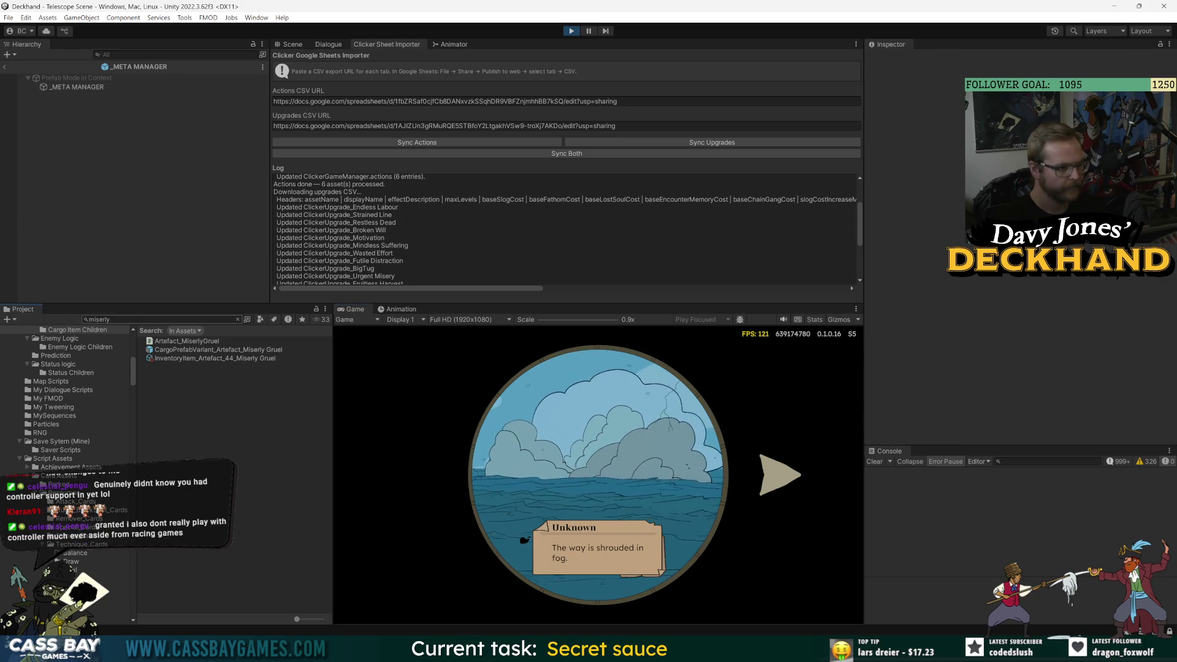
{"action": "type", "text": "costm"}
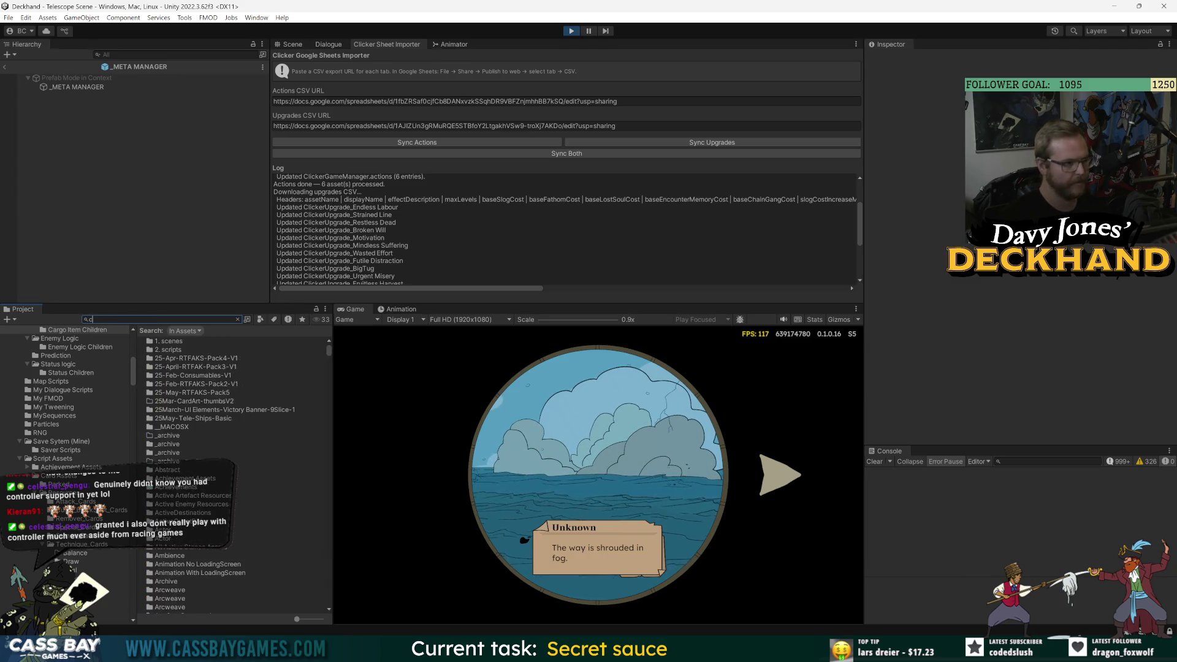
{"action": "key", "text": "BackSpace"}
{"action": "type", "text": "button"}
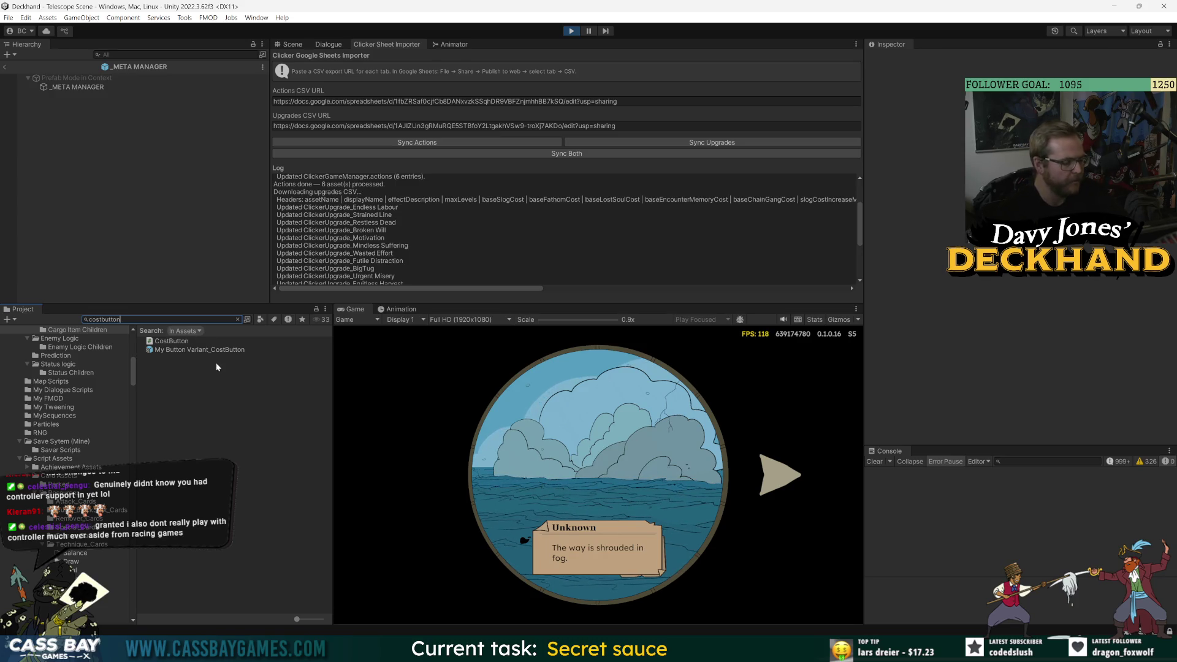
{"action": "left_click", "coordinate": [186, 341]}
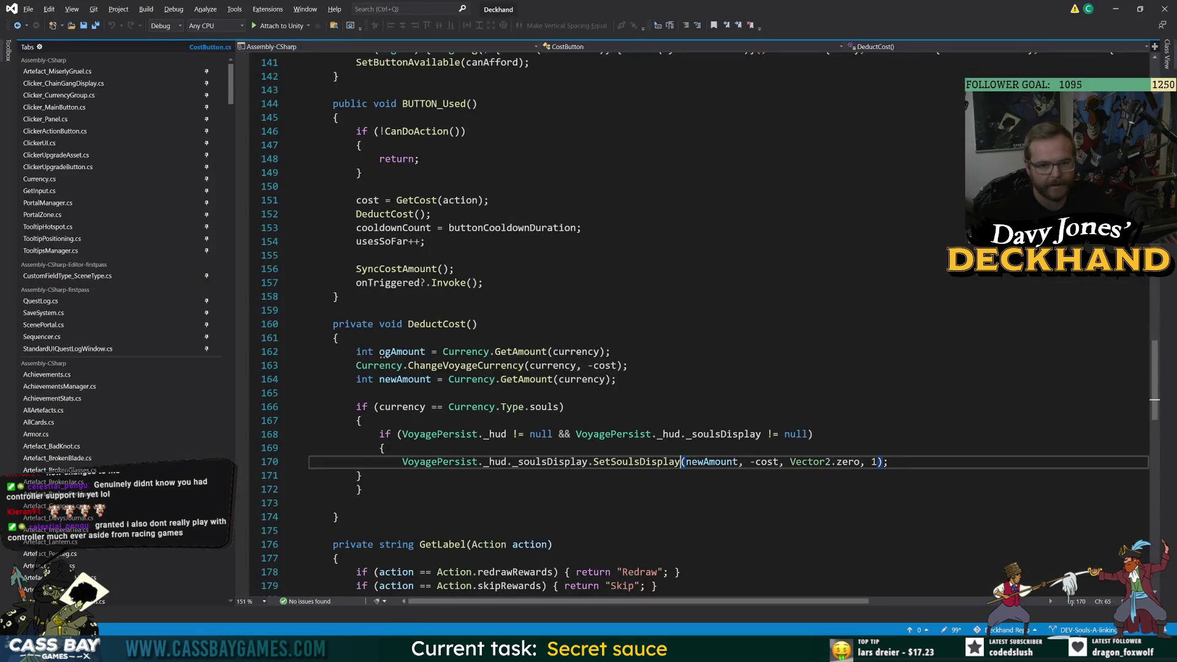
{"action": "left_click", "coordinate": [363, 420]}
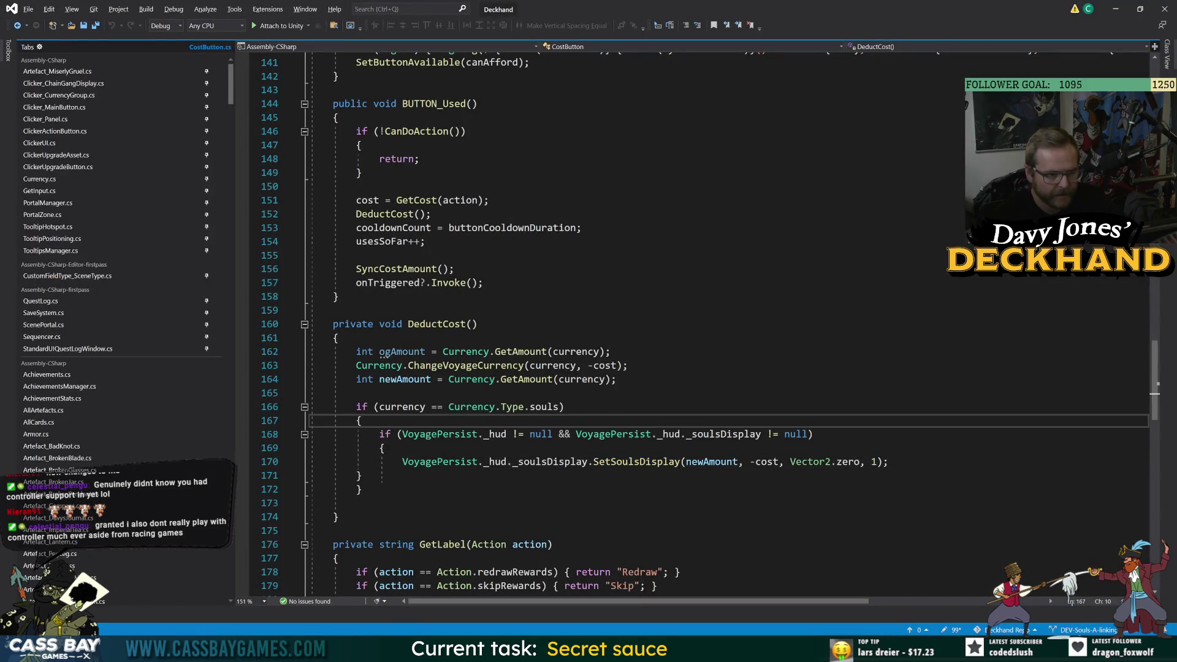
- In CostButton.cs, jump from DeductCost's GetCost call on line 151 to the GetCost definition
{"action": "left_click", "coordinate": [478, 324]}
{"action": "left_click", "coordinate": [466, 323]}
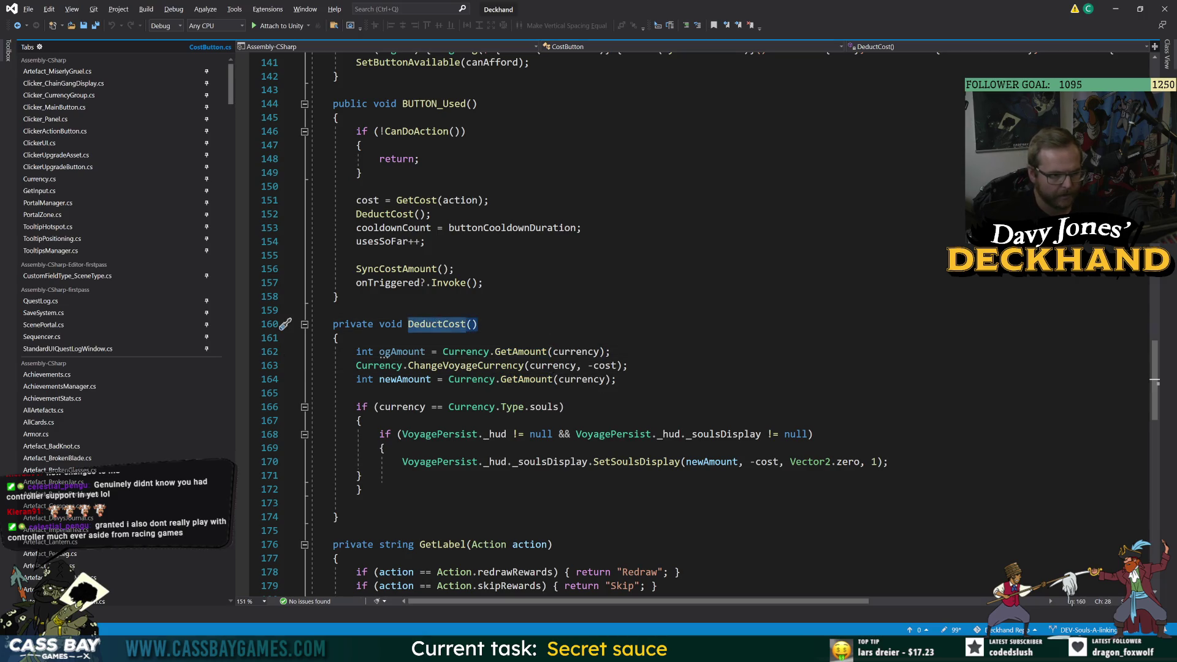
{"action": "left_click", "coordinate": [422, 199]}
{"action": "key", "text": "F12"}
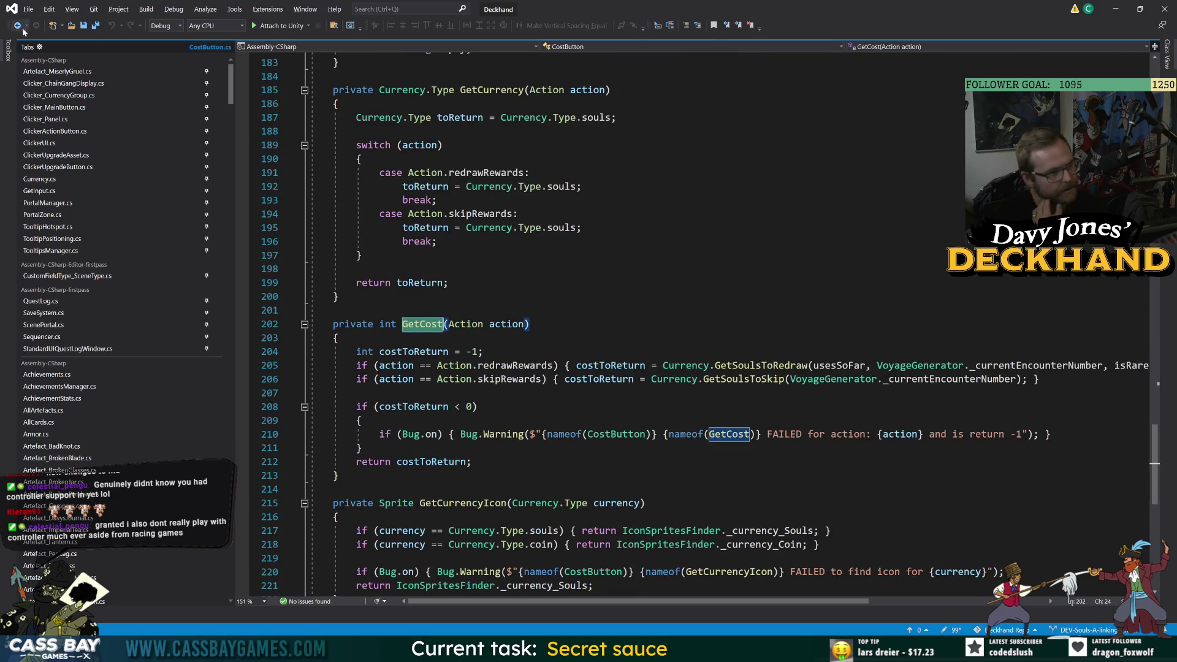
- From GetCost's line 205 redraw call, open GetSoulsToRedraw's definition in Currency.cs
{"action": "left_click_drag", "start_coordinate": [715, 365], "coordinate": [809, 365]}
{"action": "double_click", "coordinate": [747, 378]}
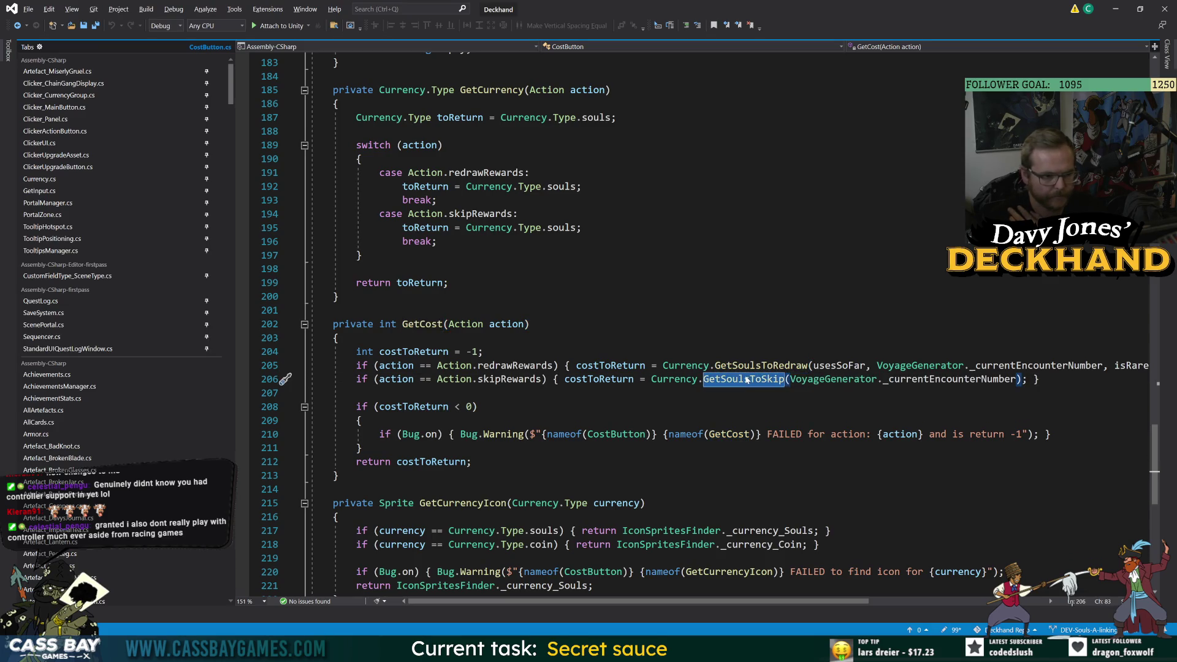
{"action": "left_click", "coordinate": [479, 406]}
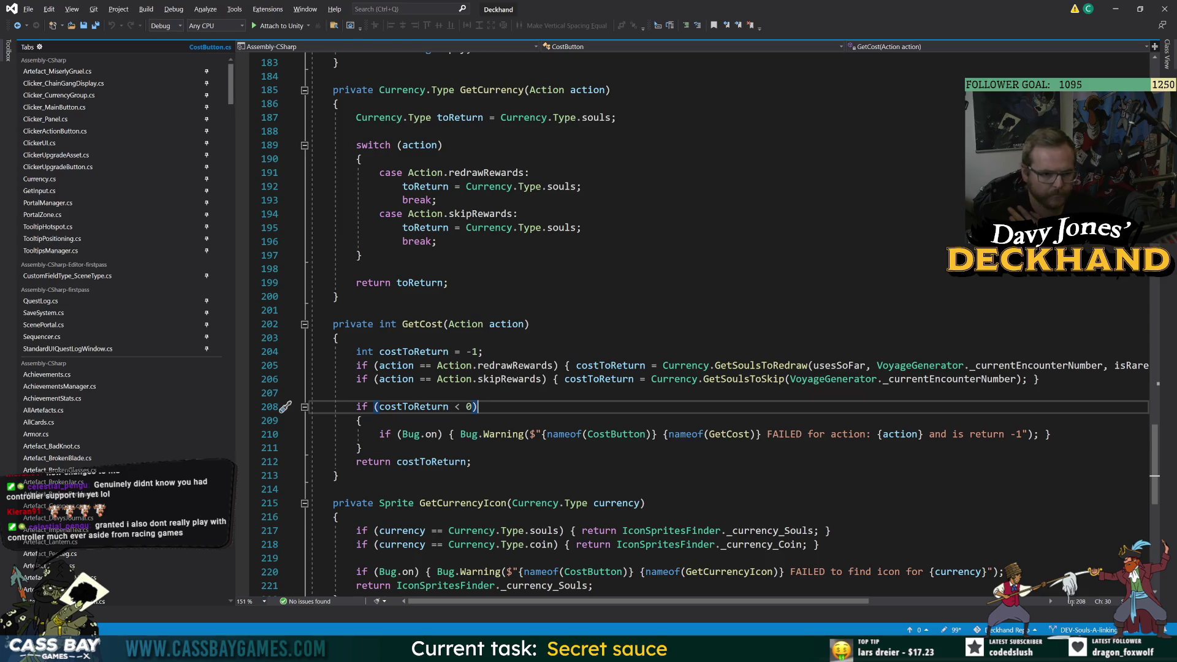
{"action": "key", "text": "Up"}
{"action": "key", "text": "Up"}
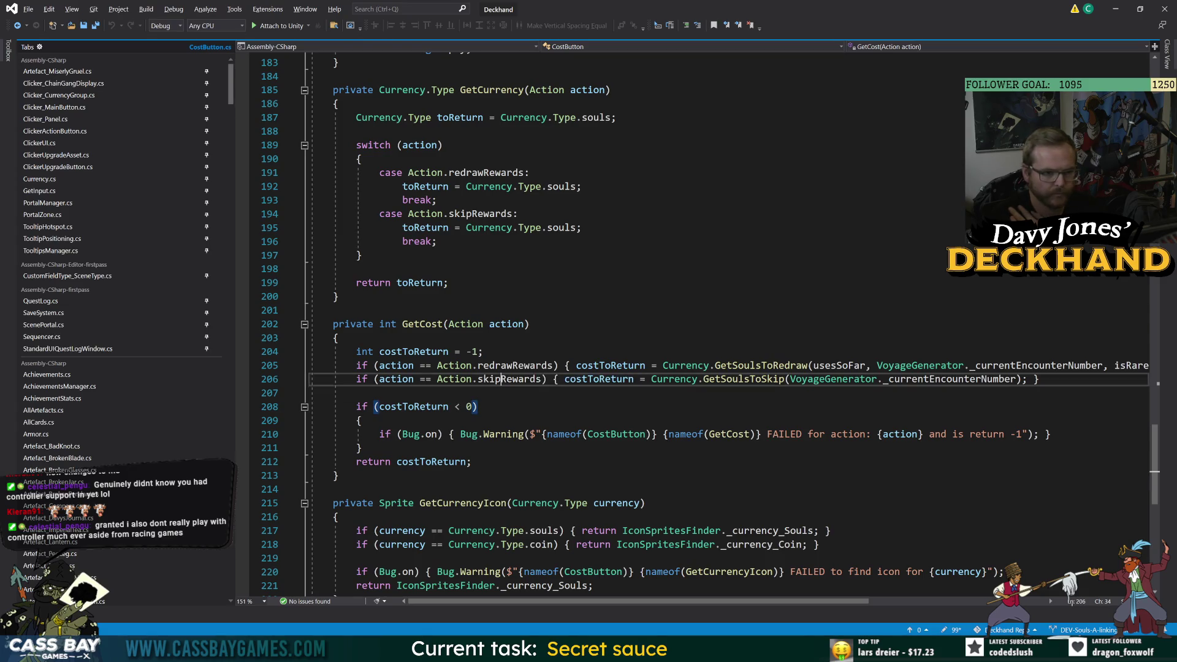
{"action": "double_click", "coordinate": [755, 365]}
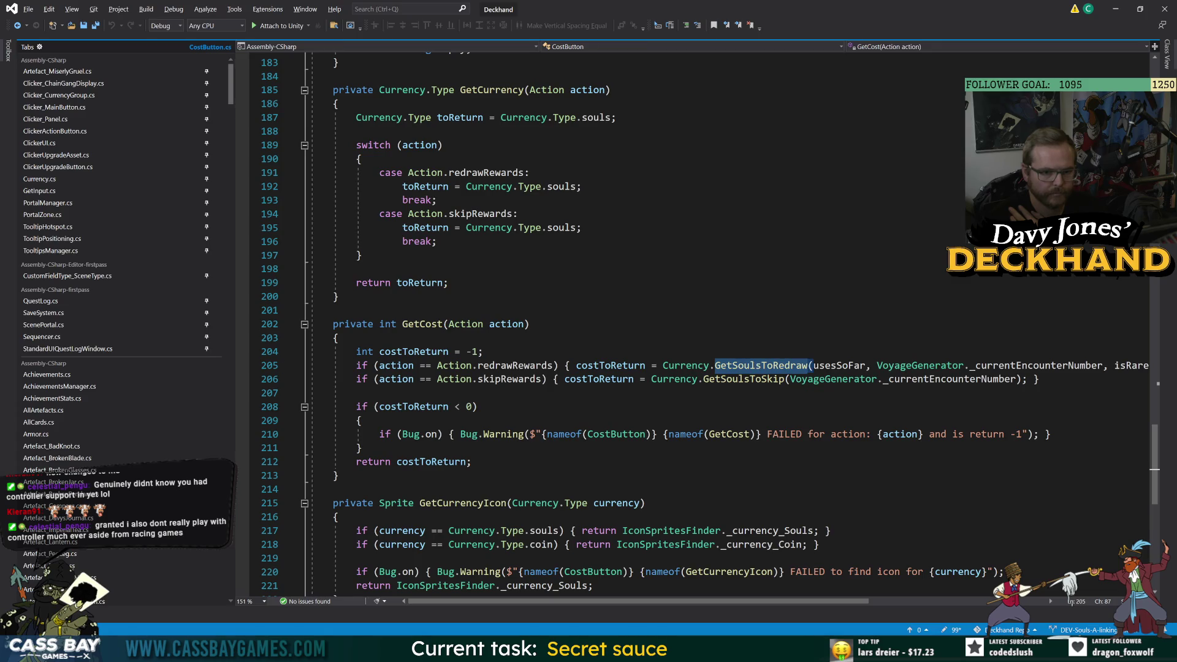
{"action": "left_click", "coordinate": [756, 366], "text": "ctrl"}
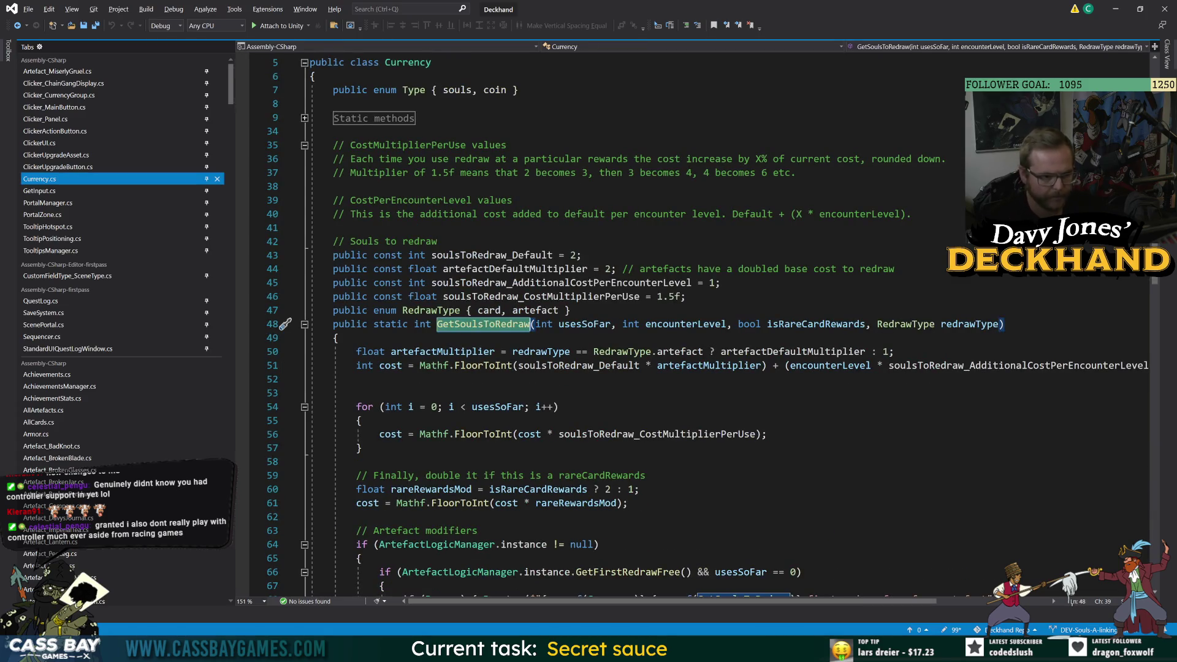
- Insert a blank line after line 70, above the GetRedrawSoulsCostMultiplier line in GetSoulsToRedraw
{"action": "scroll", "coordinate": [699, 325], "scroll_direction": "down", "scroll_amount": 14}
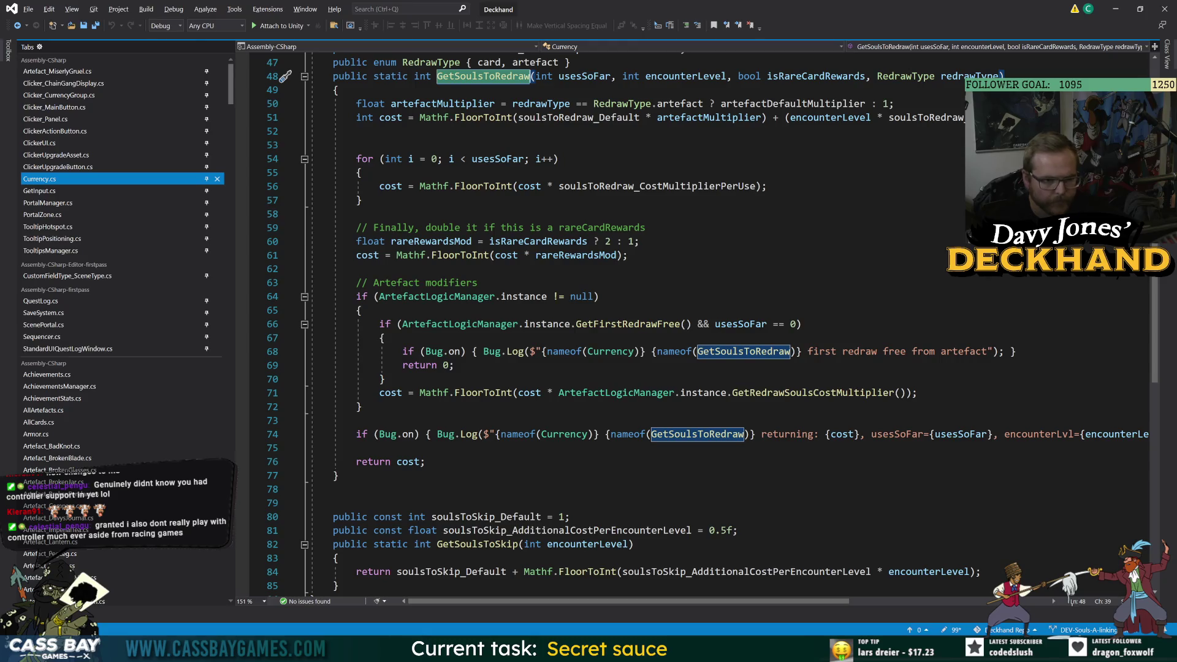
{"action": "left_click", "coordinate": [680, 324]}
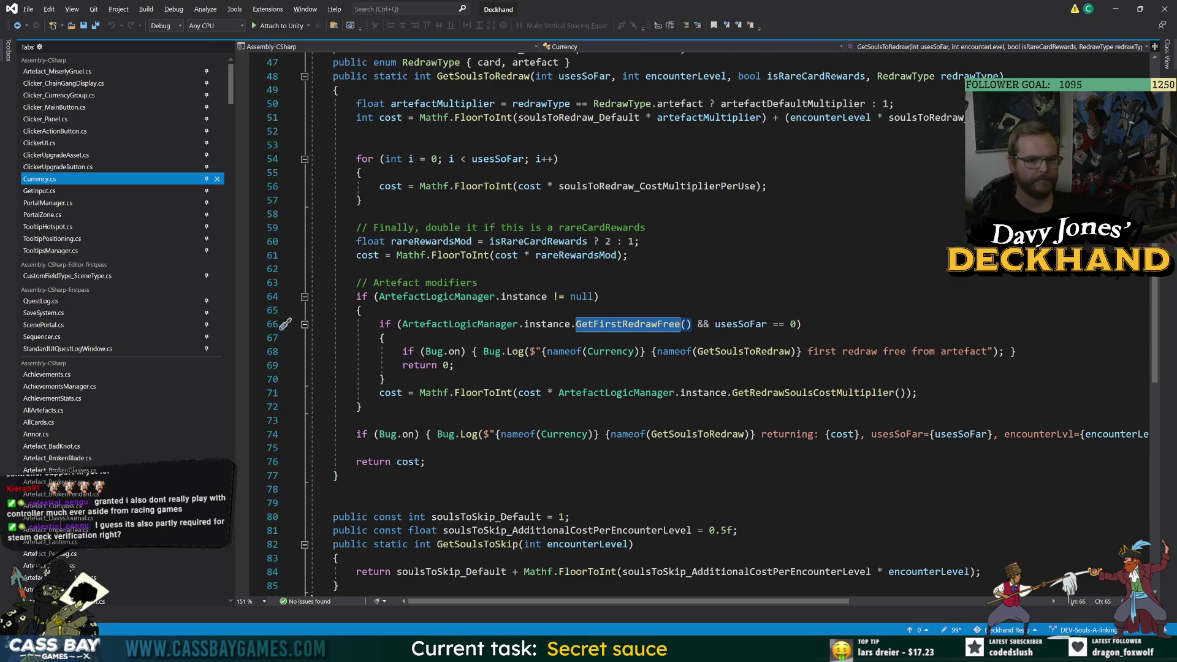
{"action": "left_click", "coordinate": [790, 351]}
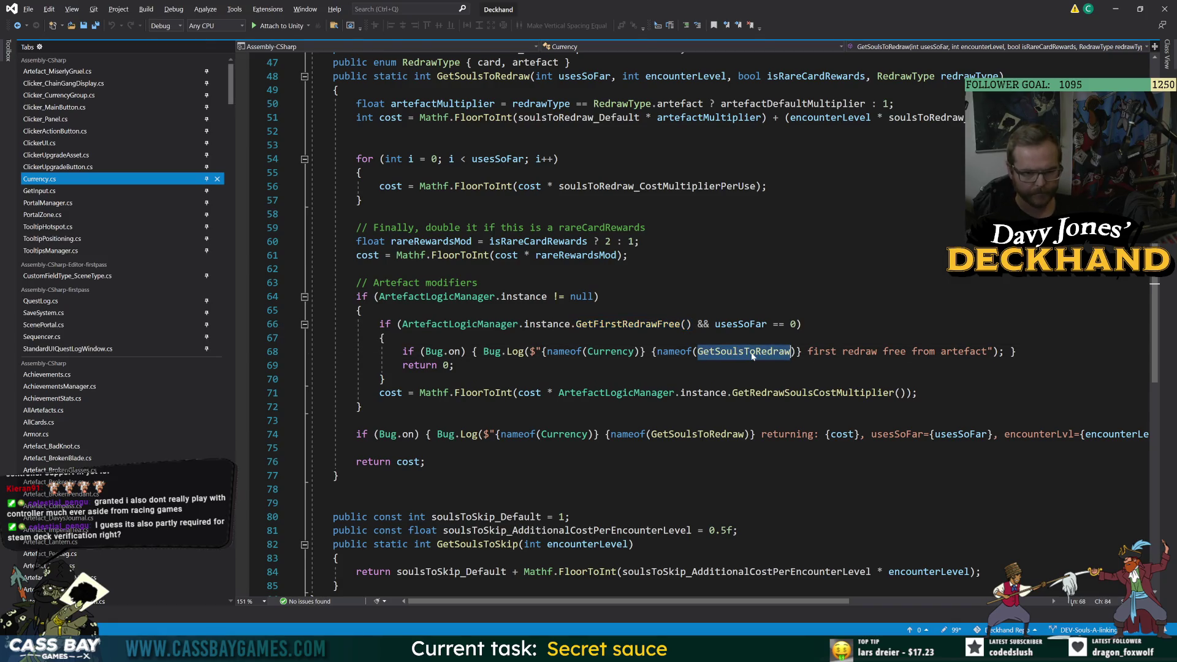
{"action": "left_click", "coordinate": [668, 392]}
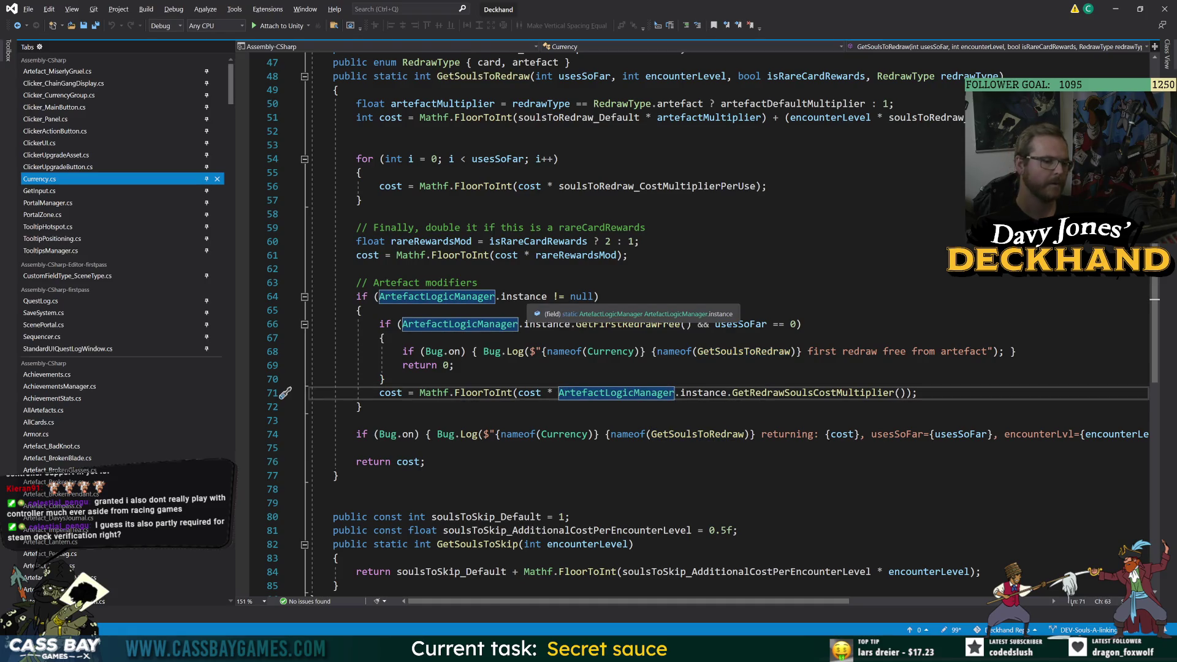
{"action": "double_click", "coordinate": [647, 327]}
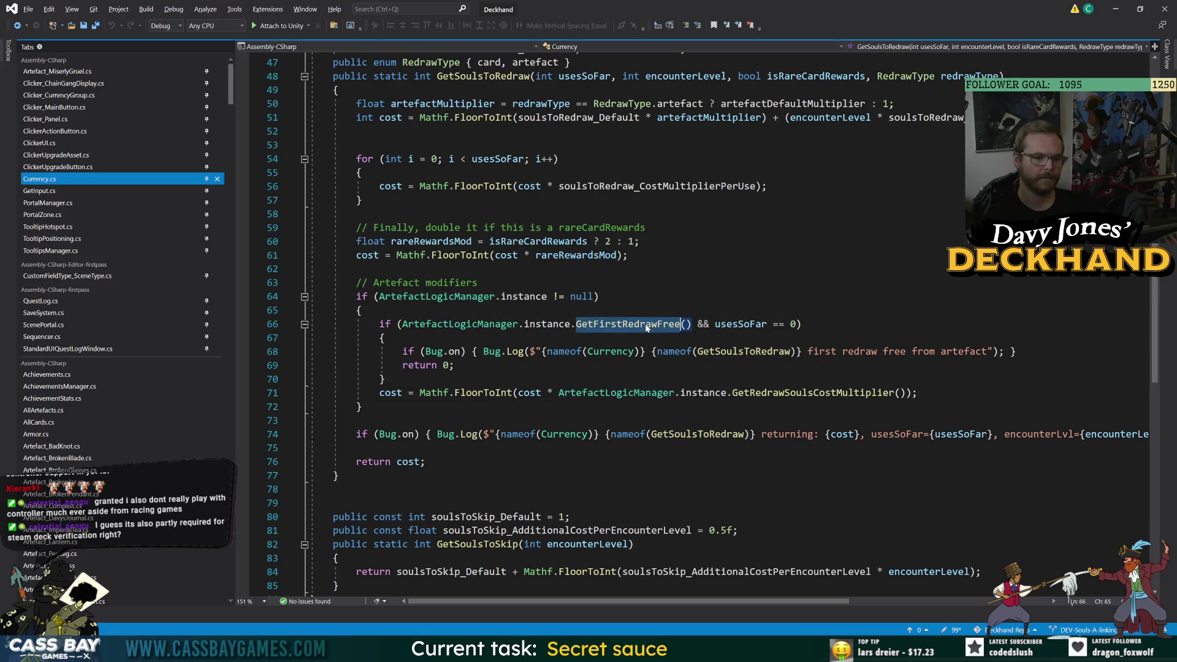
{"action": "double_click", "coordinate": [779, 392]}
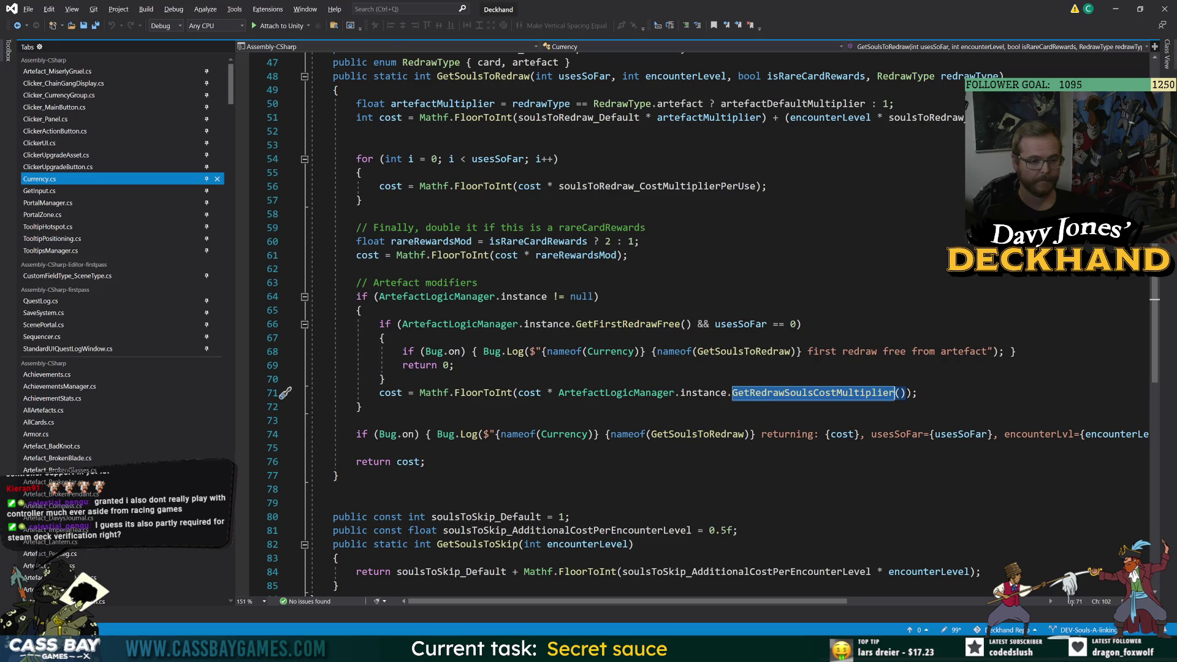
{"action": "key", "text": "Right"}
{"action": "key", "text": "Up"}
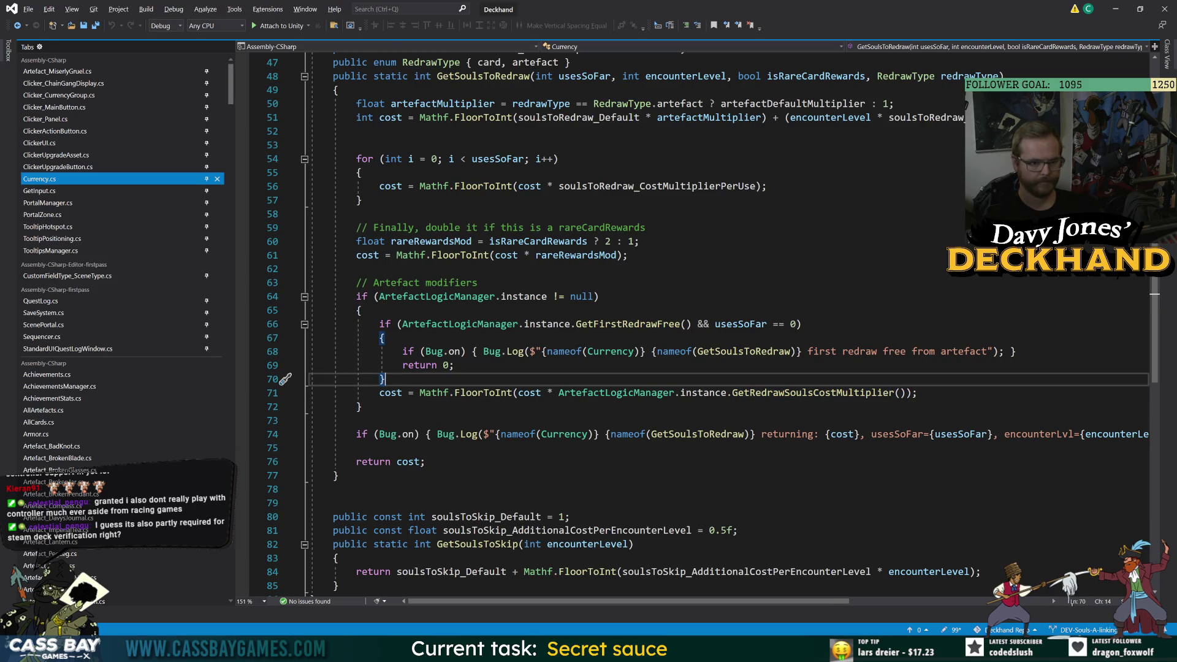
{"action": "key", "text": "Return"}
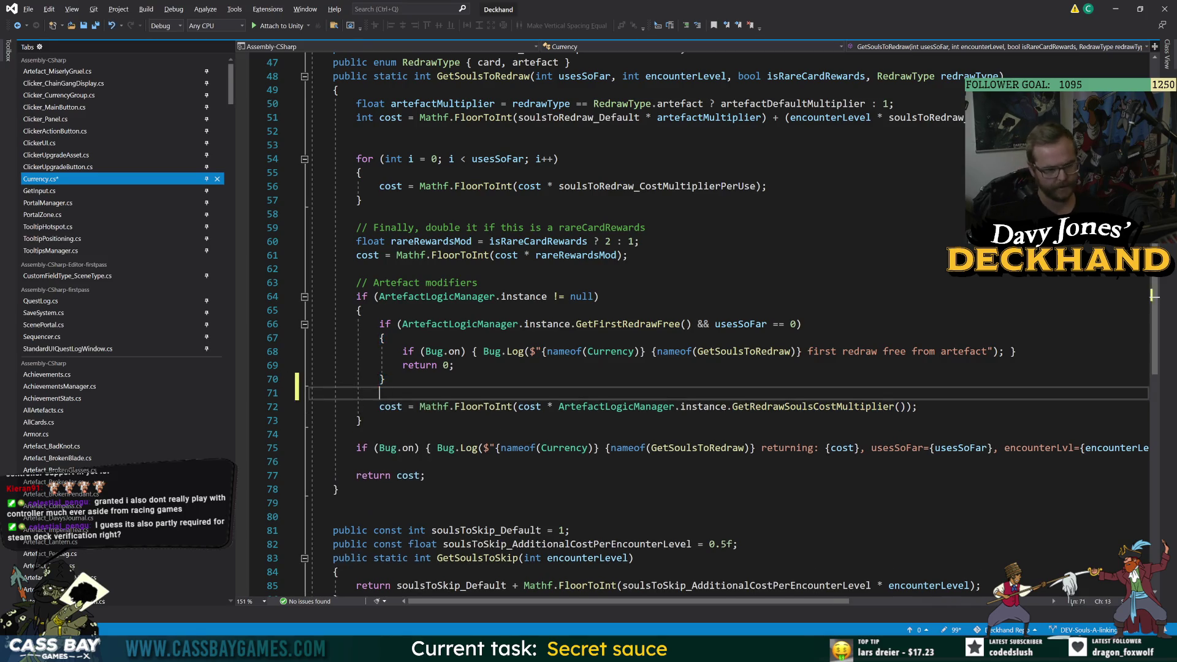
- Store the multiplier expression in a new 'float artefactMultiplier' on line 71 and save
{"action": "type", "text": "float "}
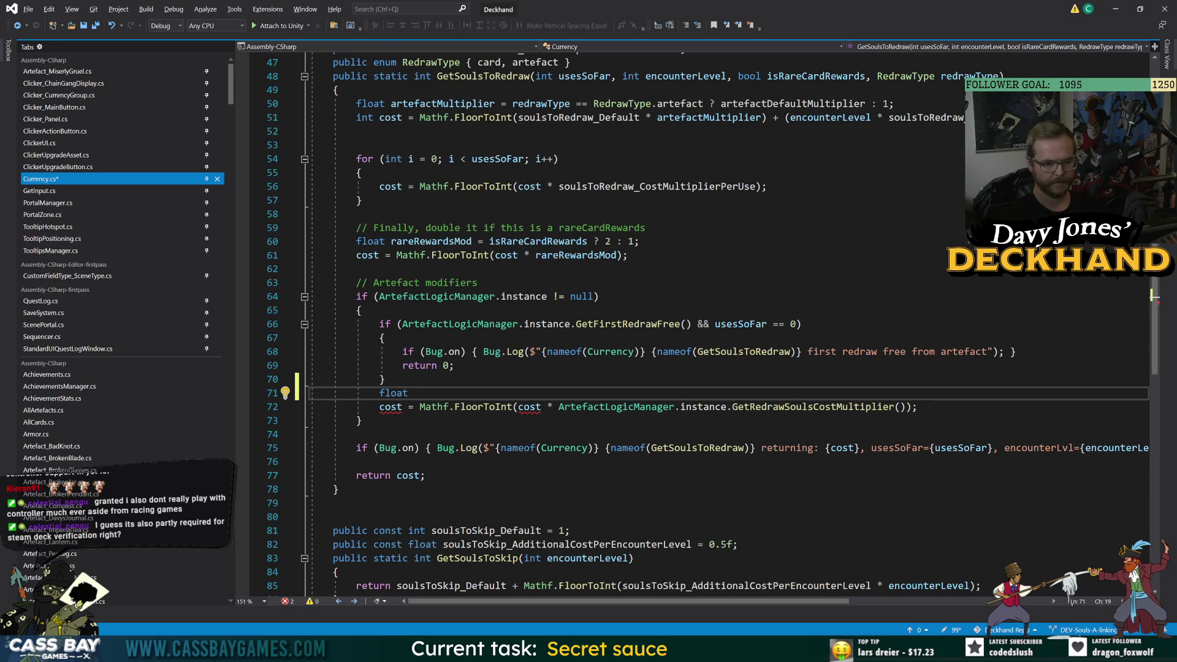
{"action": "type", "text": "artefactMultiplier ="}
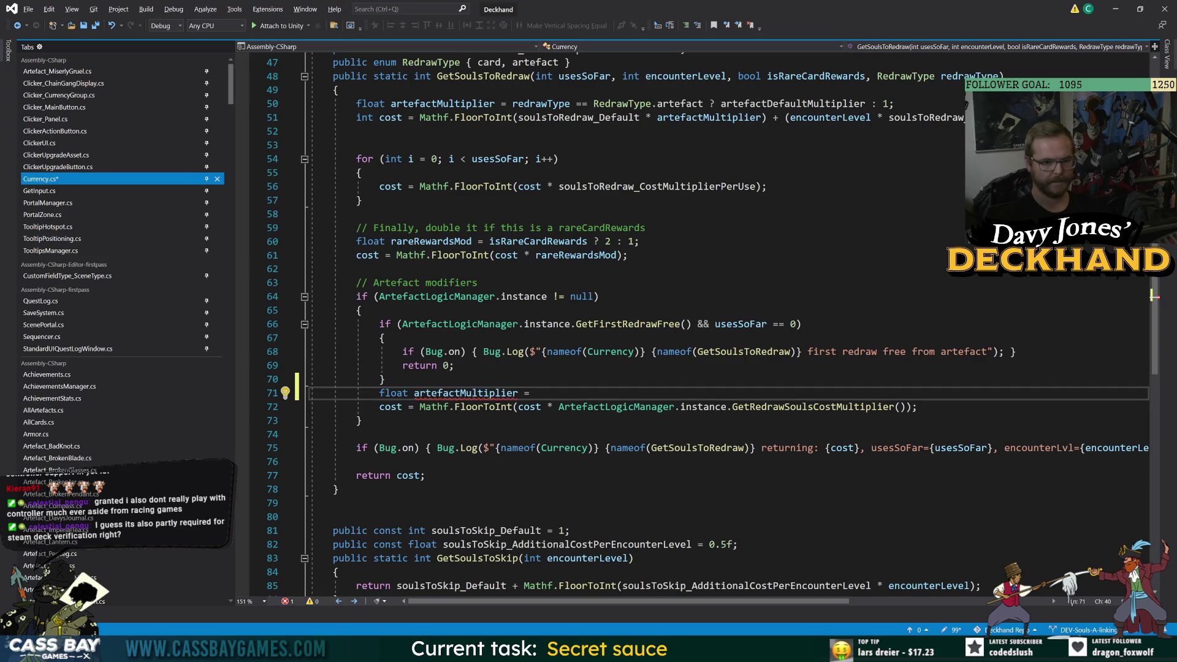
{"action": "left_click_drag", "start_coordinate": [560, 406], "coordinate": [904, 407]}
{"action": "key", "text": "ctrl+c"}
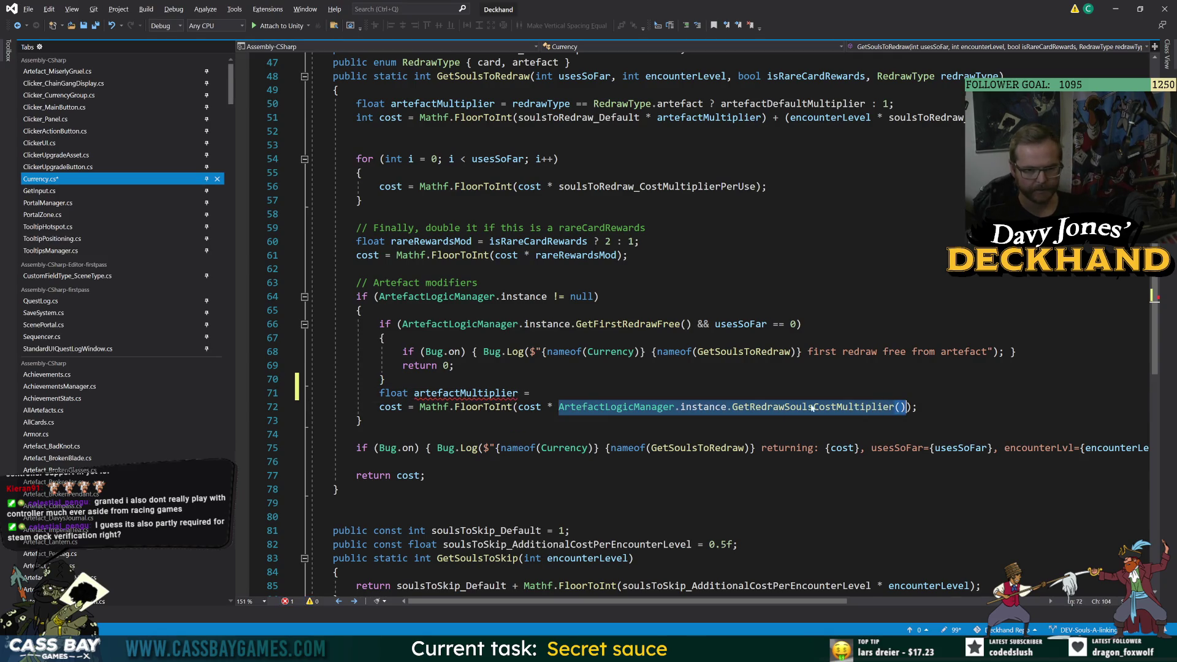
{"action": "left_click", "coordinate": [535, 393]}
{"action": "key", "text": "ctrl+v"}
{"action": "key", "text": "ctrl+s"}
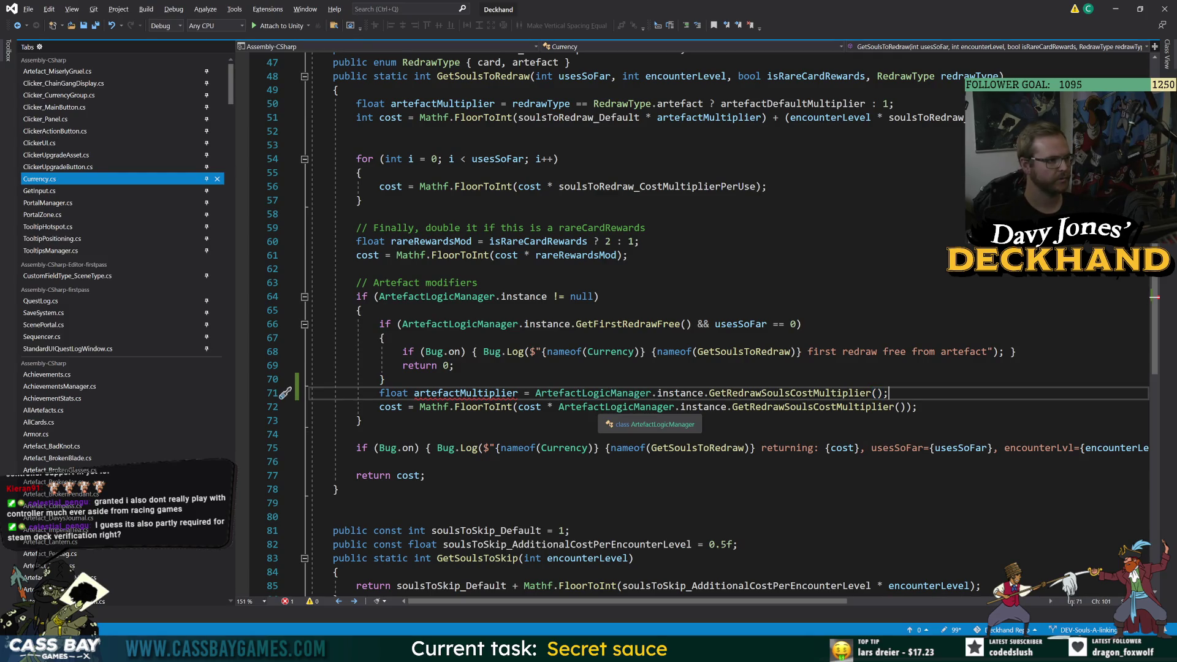
- Try replacing line 72's multiplier expression with artefactMultiplier, then undo it after a name-conflict error
{"action": "double_click", "coordinate": [465, 393]}
{"action": "key", "text": "ctrl+c"}
{"action": "left_click_drag", "start_coordinate": [559, 406], "coordinate": [906, 407]}
{"action": "key", "text": "ctrl+v"}
{"action": "key", "text": "Up"}
{"action": "key", "text": "Up"}
{"action": "key", "text": "ctrl+s"}
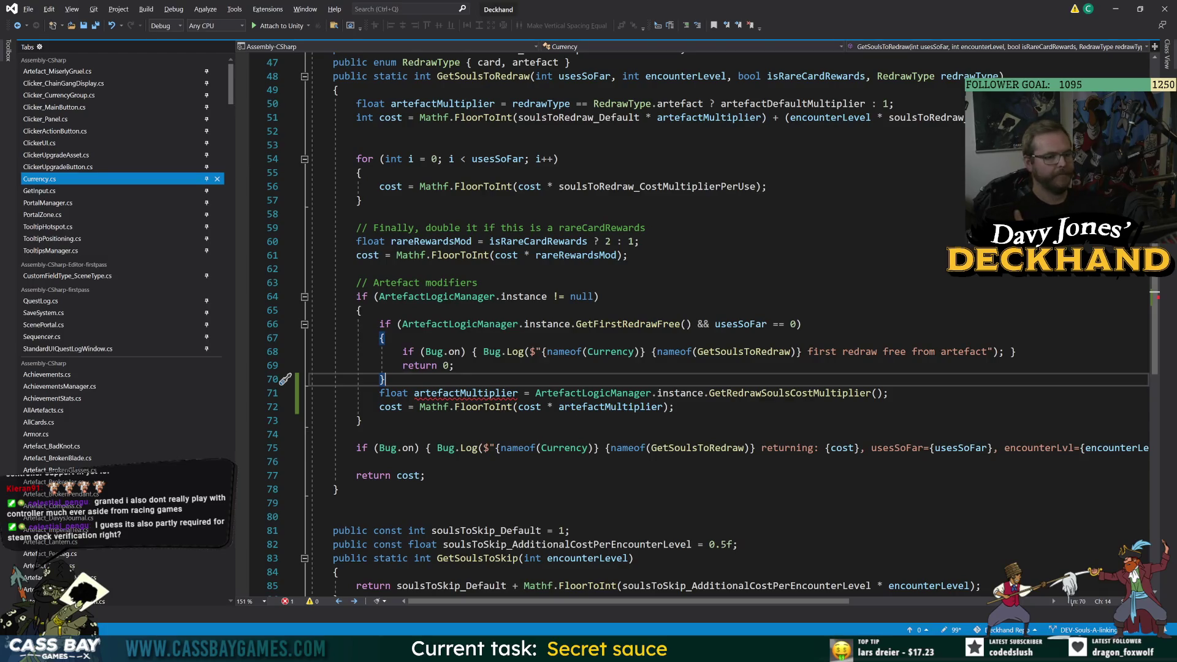
{"action": "key", "text": "ctrl+z"}
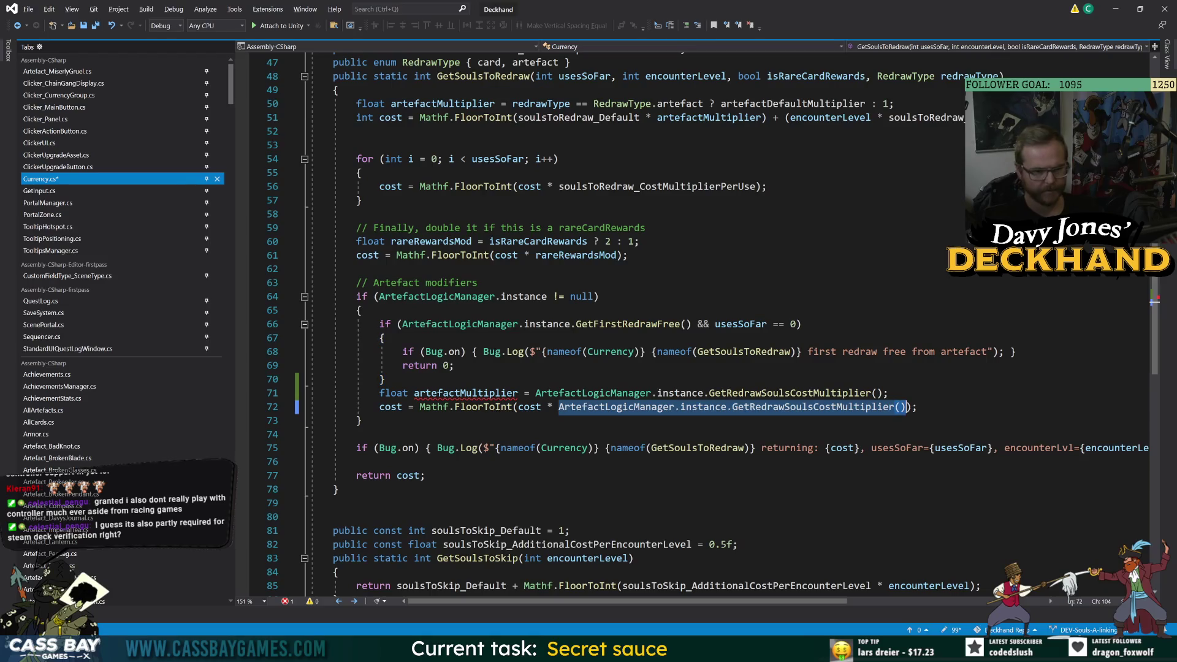
{"action": "key", "text": "Down"}
{"action": "key", "text": "Down"}
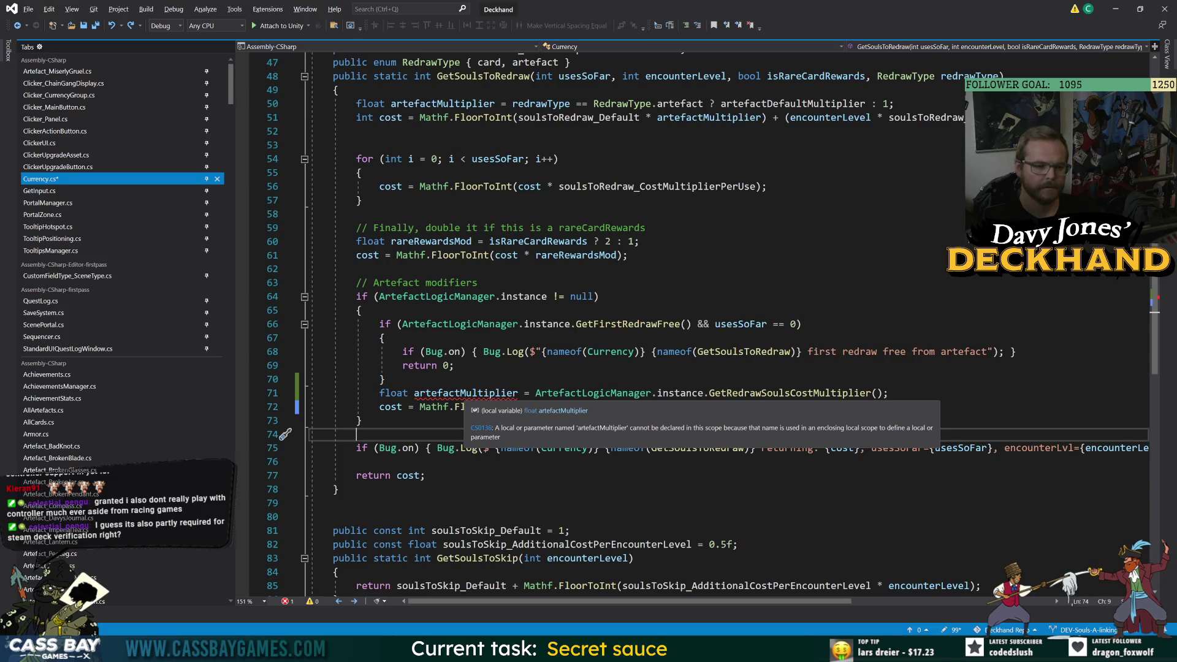
- Rename the line 71 variable to 'mult' to fix the CS0136 conflict and save
{"action": "double_click", "coordinate": [466, 393]}
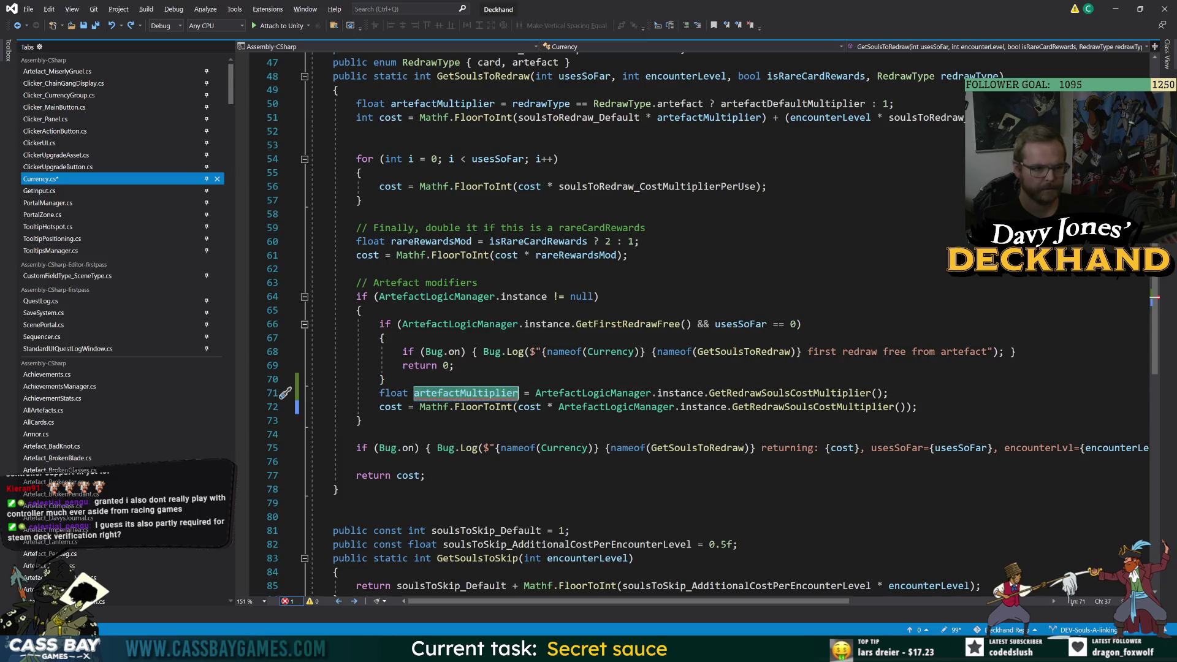
{"action": "left_click", "coordinate": [561, 447]}
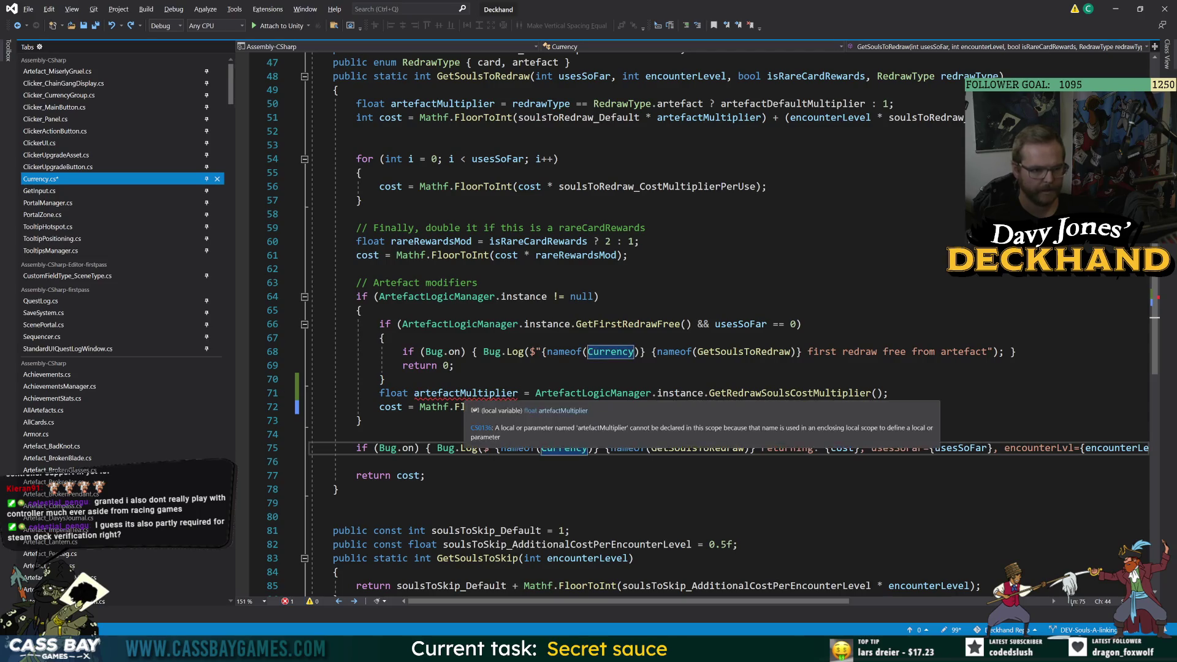
{"action": "left_click", "coordinate": [465, 393]}
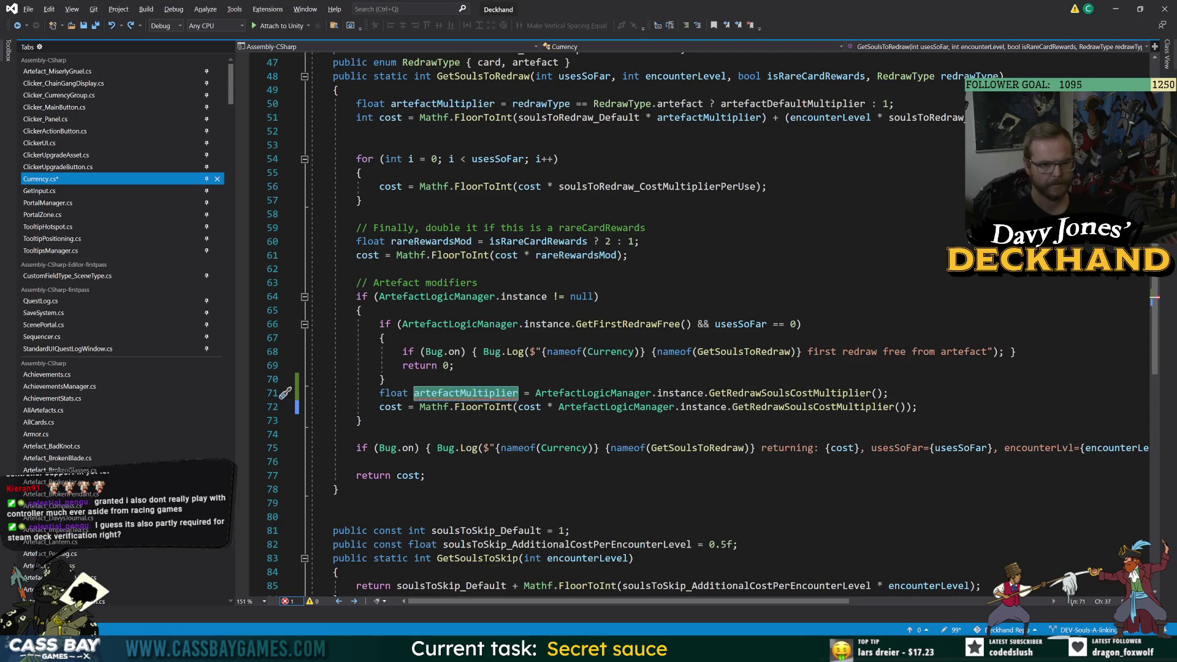
{"action": "type", "text": "mult"}
{"action": "key", "text": "ctrl+s"}
- Review the uses of artefactDefaultMultiplier, artefactMultiplier, mult and cost in GetSoulsToRedraw
{"action": "left_click", "coordinate": [384, 338]}
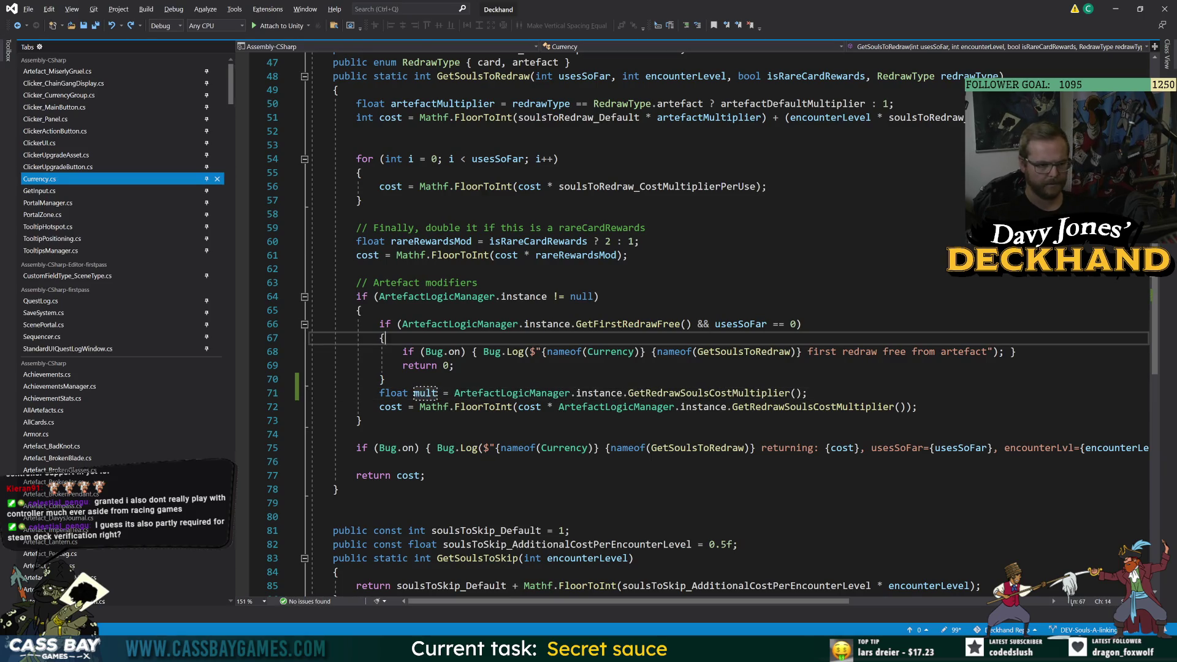
{"action": "left_click", "coordinate": [424, 393]}
{"action": "left_click", "coordinate": [356, 434]}
{"action": "scroll", "coordinate": [699, 325], "scroll_direction": "up", "scroll_amount": 7}
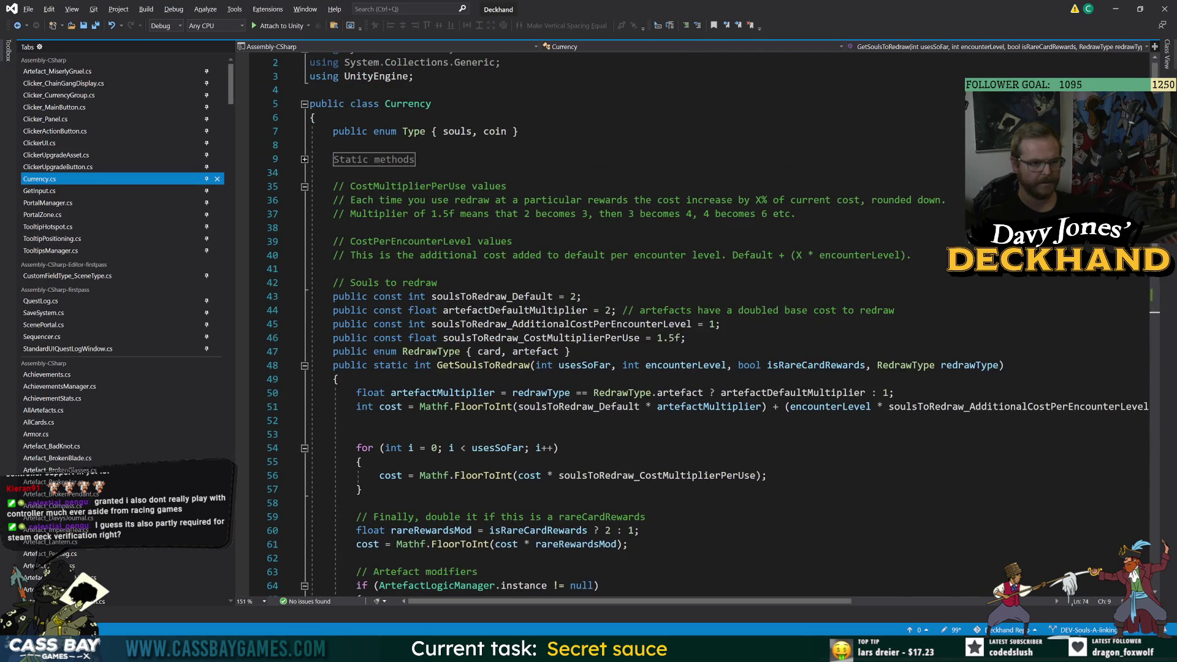
{"action": "double_click", "coordinate": [515, 310]}
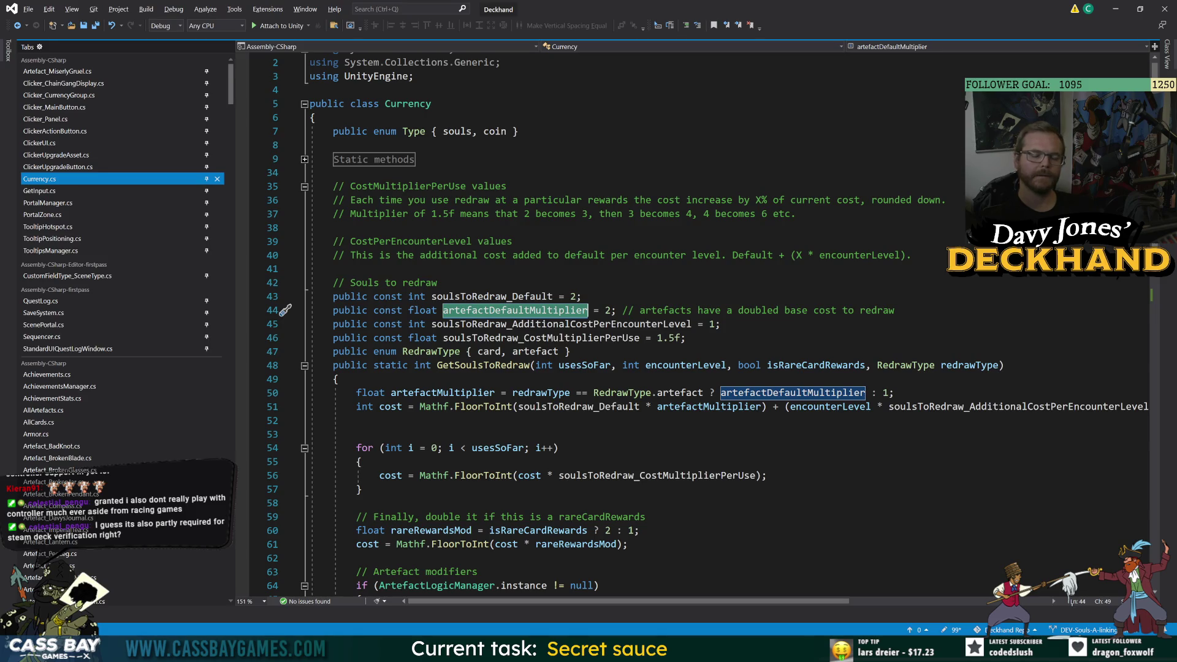
{"action": "scroll", "coordinate": [699, 325], "scroll_direction": "down", "scroll_amount": 17}
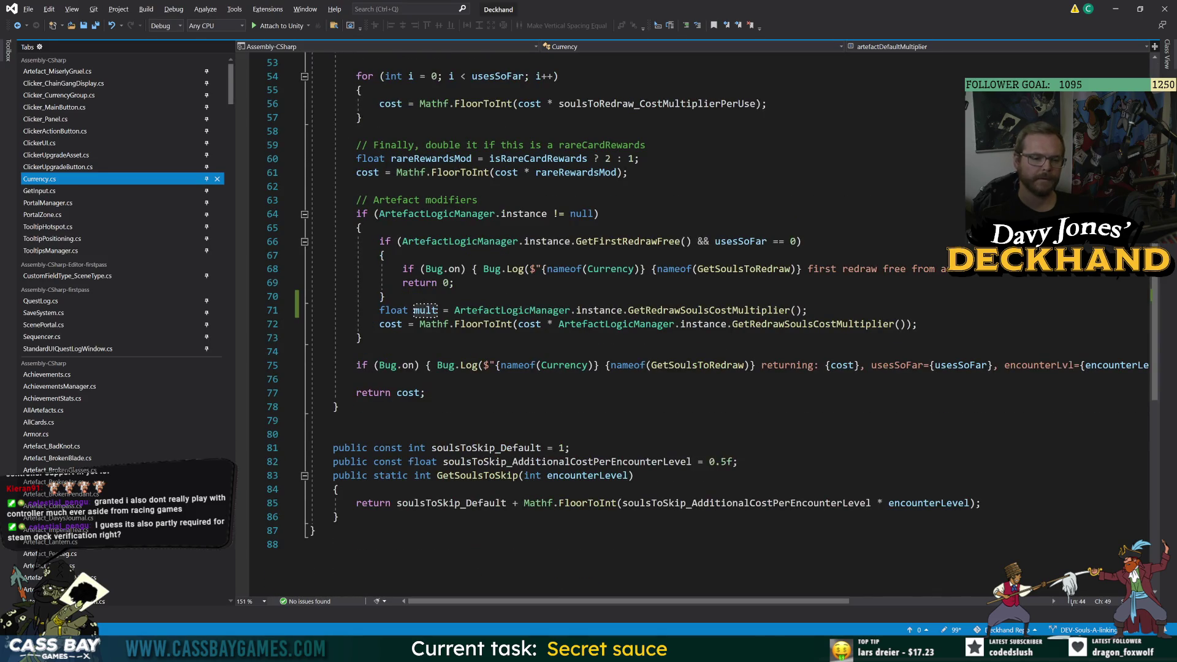
{"action": "scroll", "coordinate": [699, 325], "scroll_direction": "up", "scroll_amount": 3}
{"action": "scroll", "coordinate": [698, 325], "scroll_direction": "down", "scroll_amount": 8}
{"action": "scroll", "coordinate": [699, 325], "scroll_direction": "up", "scroll_amount": 3}
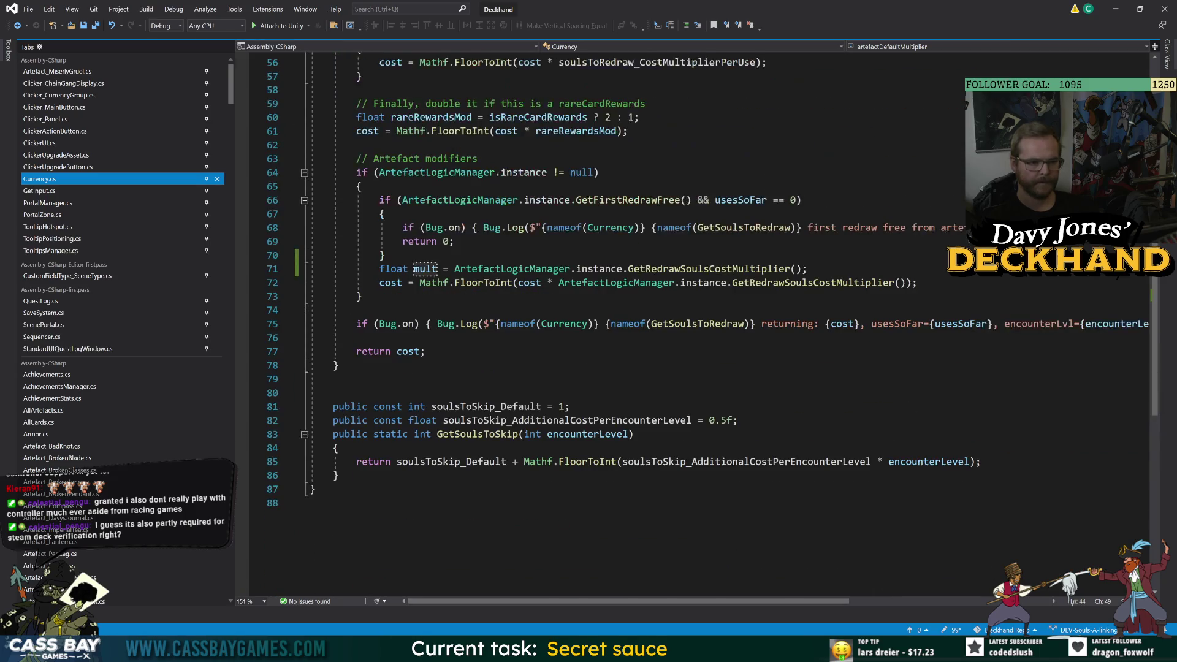
{"action": "scroll", "coordinate": [699, 324], "scroll_direction": "up", "scroll_amount": 6}
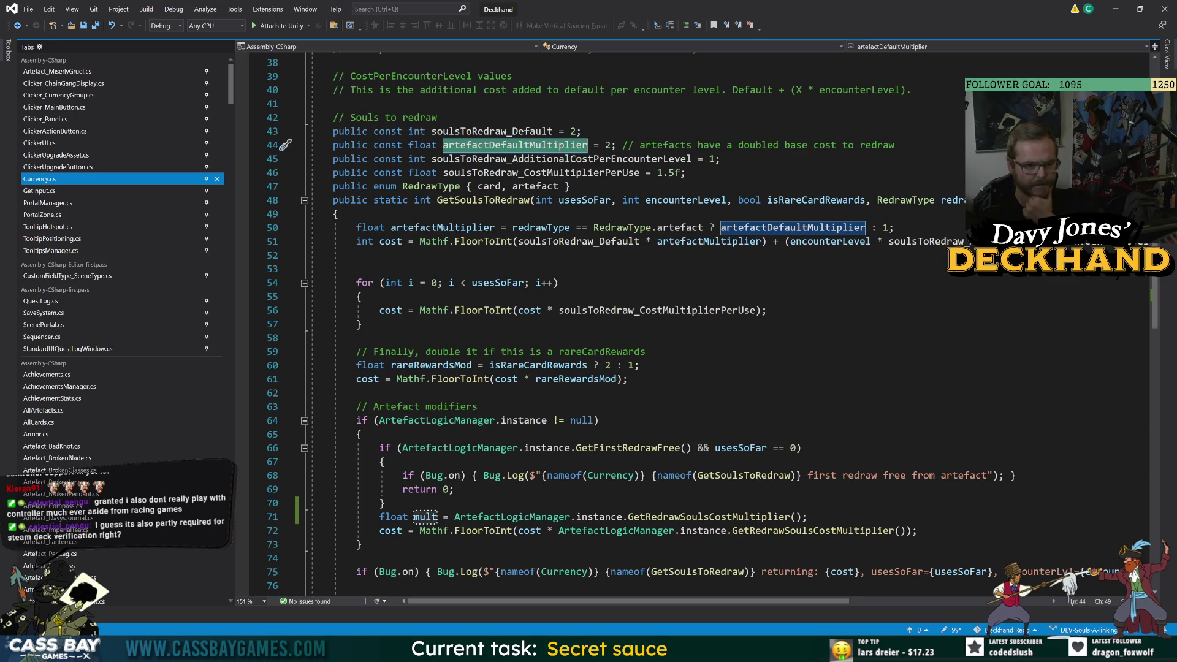
{"action": "left_click", "coordinate": [495, 228]}
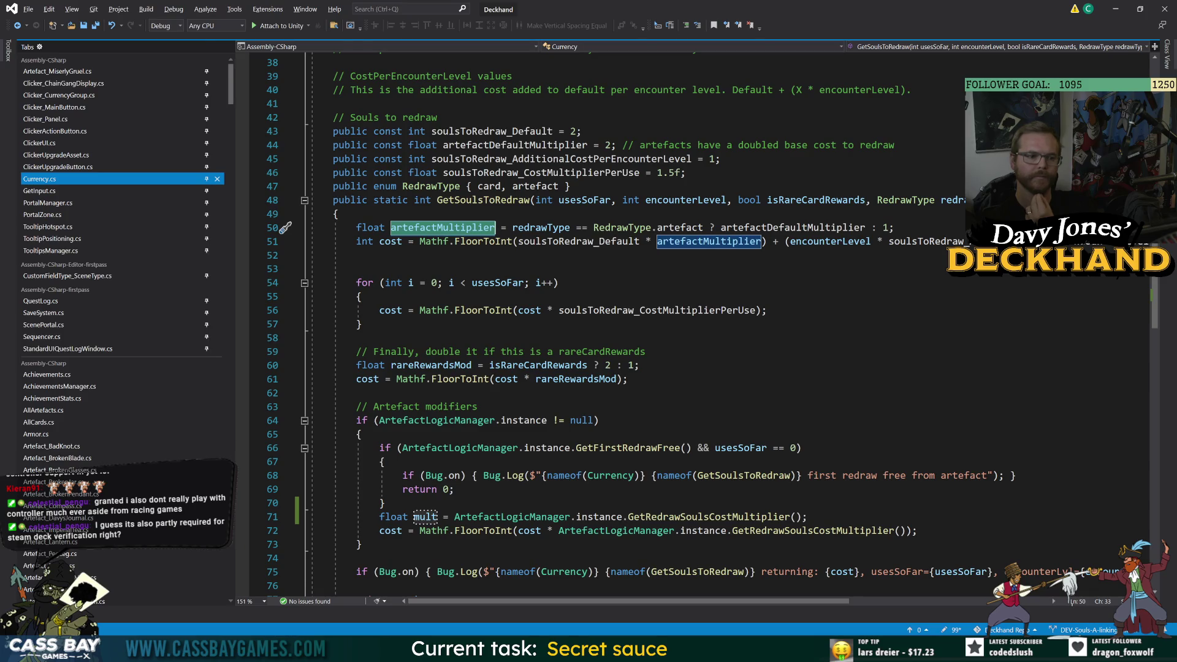
{"action": "scroll", "coordinate": [613, 306], "scroll_direction": "down", "scroll_amount": 2}
{"action": "left_click", "coordinate": [438, 434]}
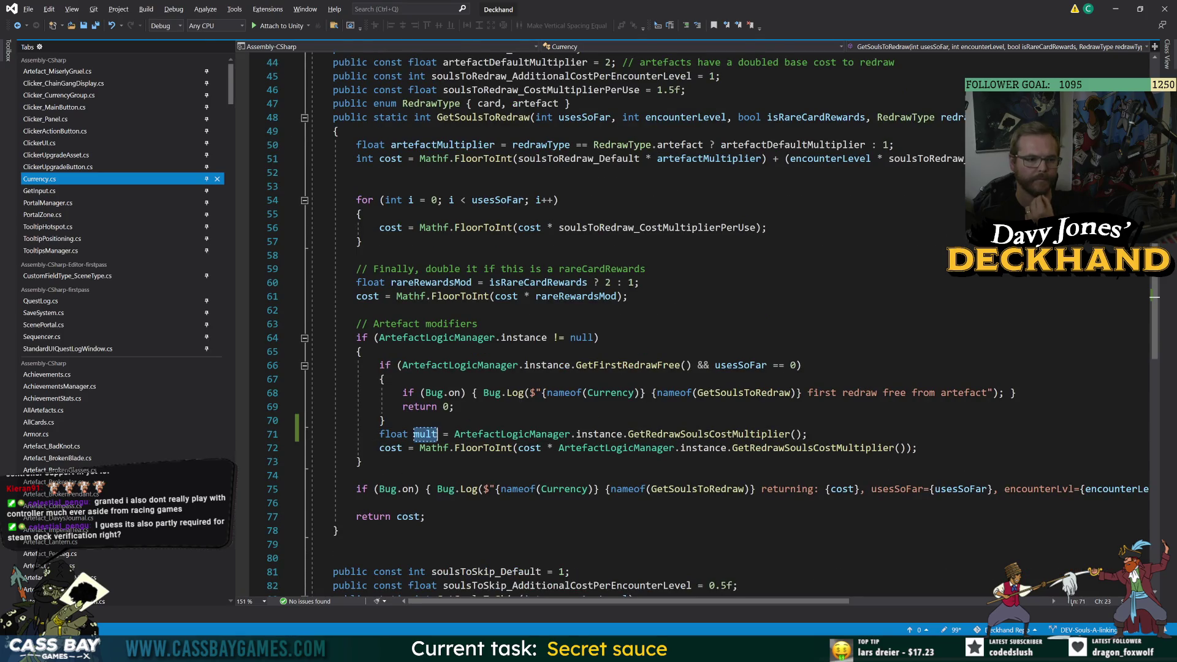
{"action": "left_click", "coordinate": [380, 447]}
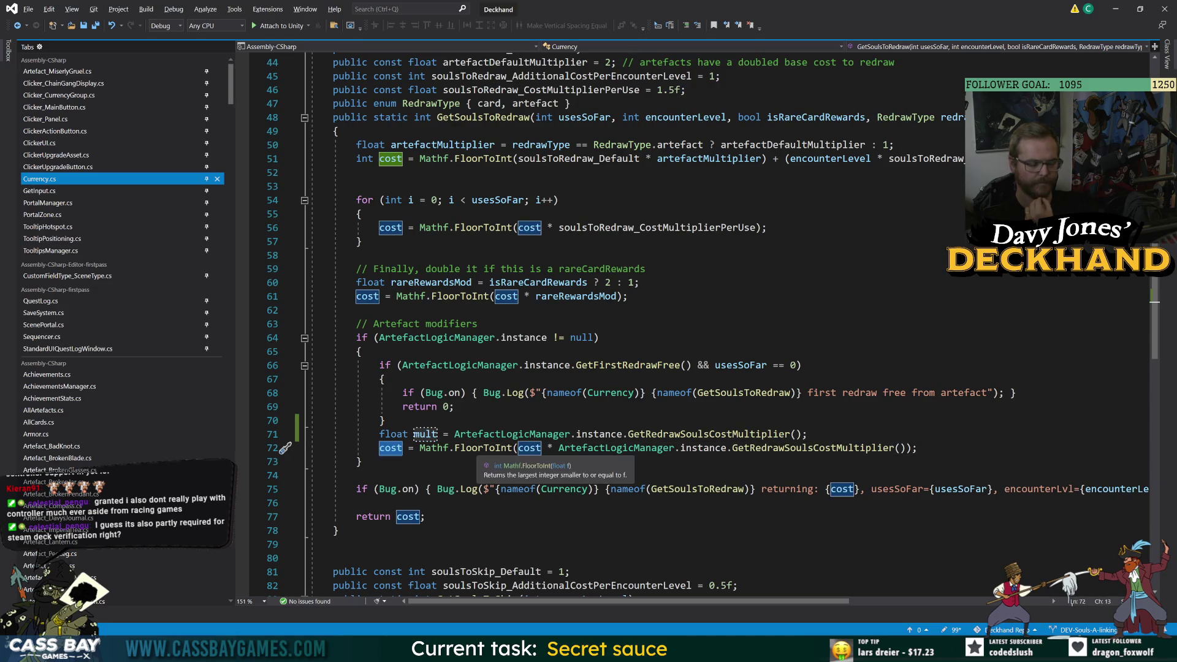
{"action": "left_click", "coordinate": [808, 434]}
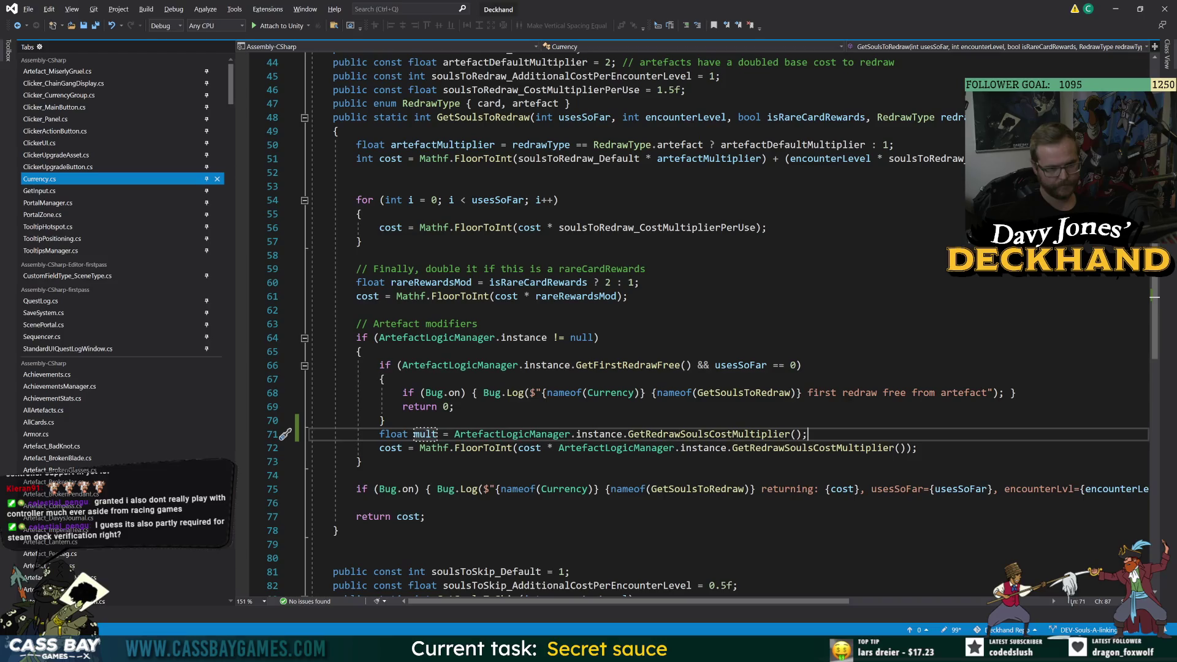
- Take the line 68 debug log and start 'if (mult != 1)' below the mult assignment
{"action": "left_click_drag", "start_coordinate": [1015, 393], "coordinate": [373, 393]}
{"action": "key", "text": "ctrl+c"}
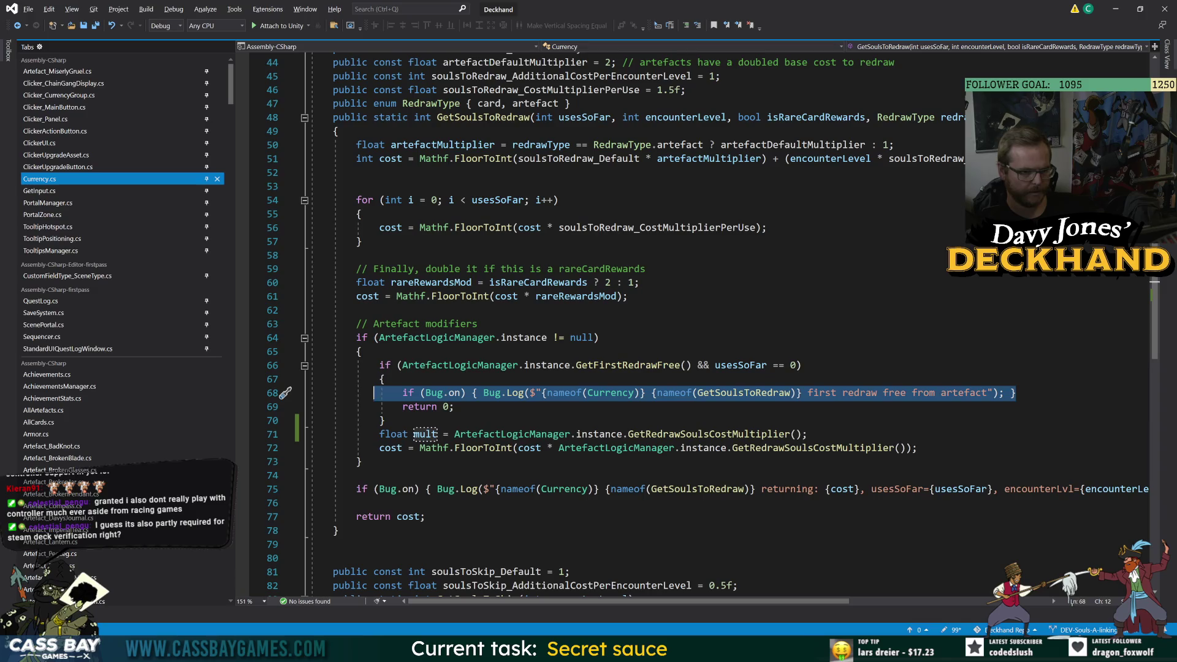
{"action": "left_click", "coordinate": [808, 434]}
{"action": "key", "text": "Return"}
{"action": "type", "text": "i"}
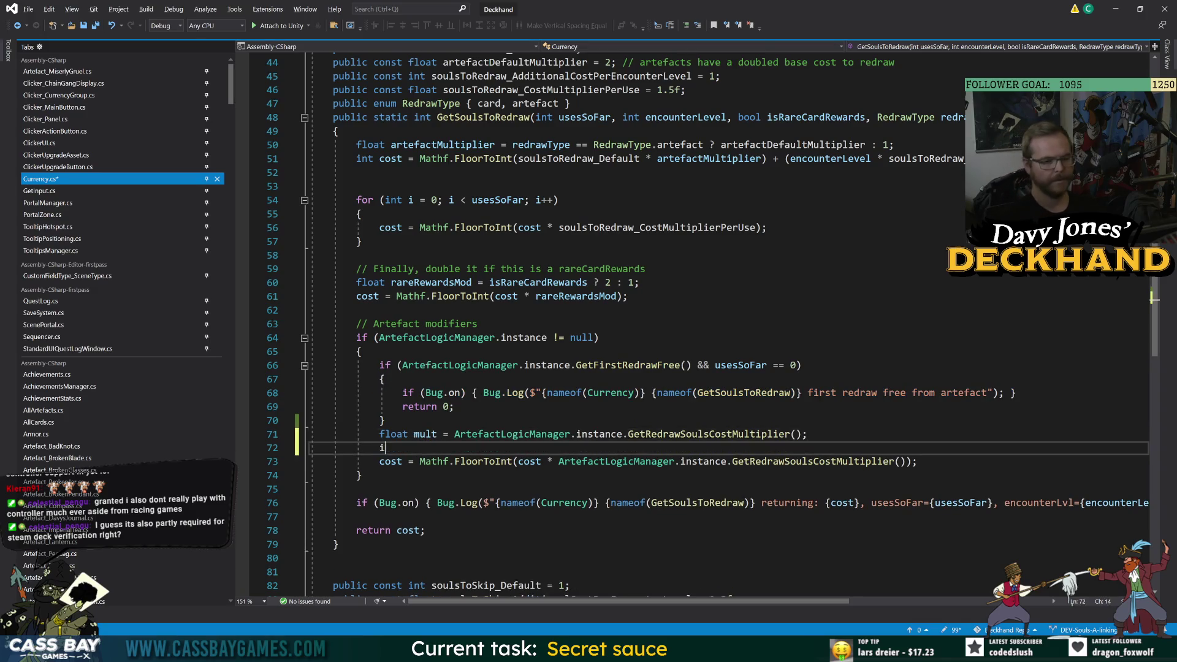
{"action": "type", "text": "f (mult != "}
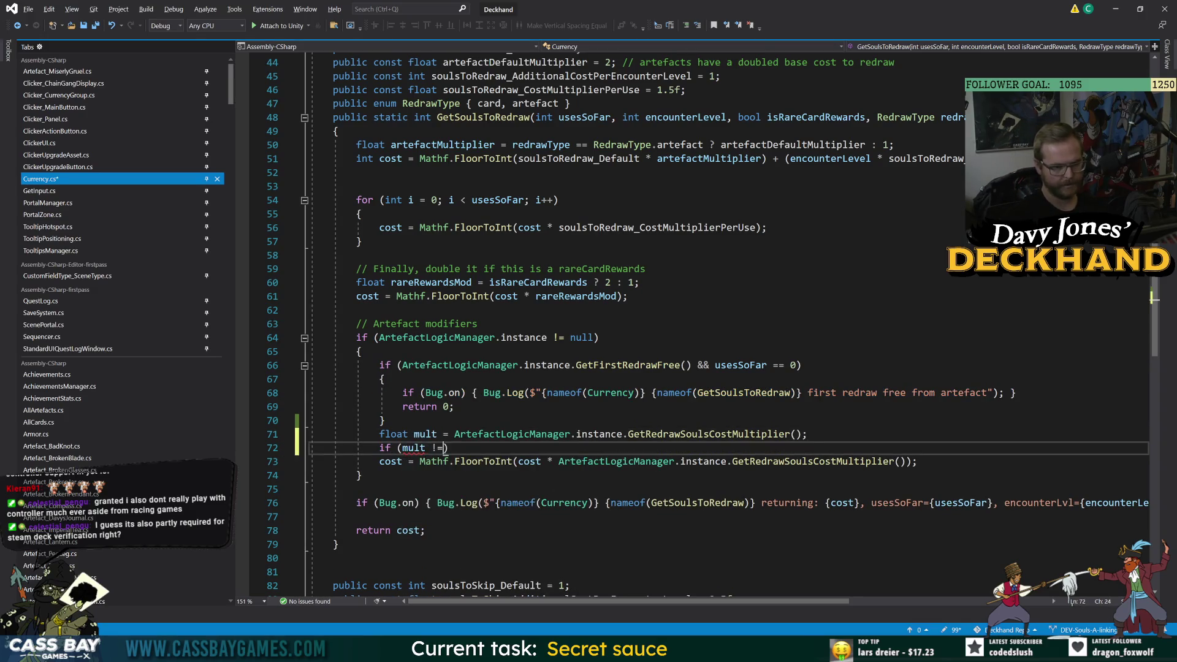
{"action": "type", "text": "1"}
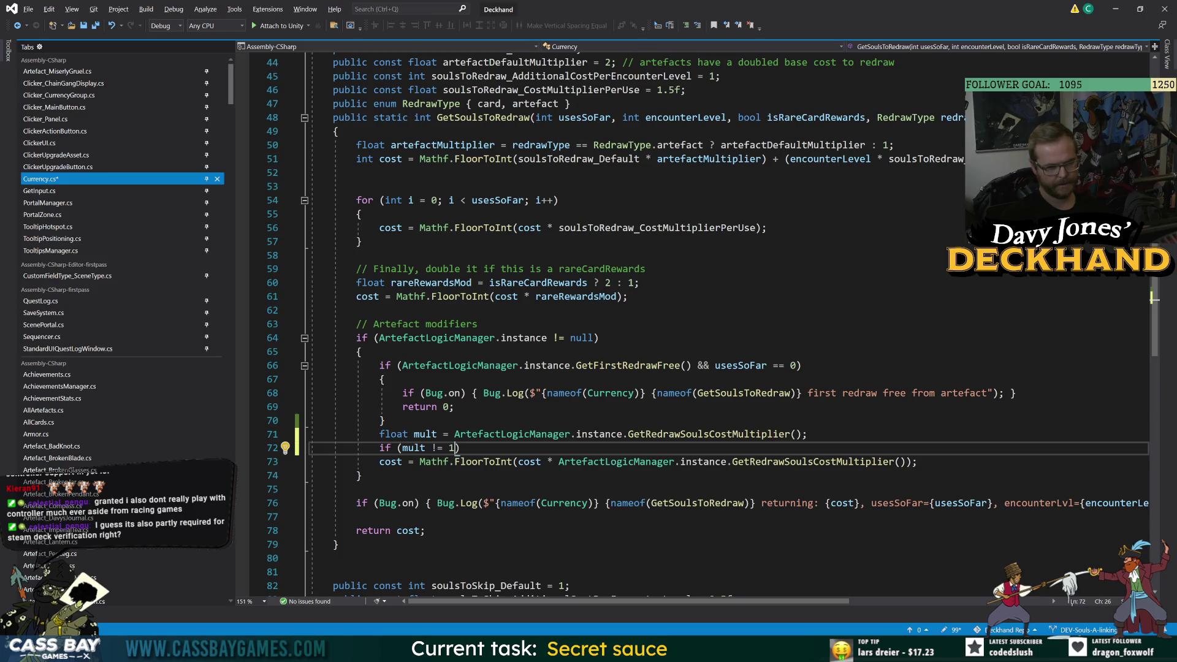
- Inside the if block, log the multiplier value with the pasted Bug.Log line, and save
{"action": "key", "text": "Return"}
{"action": "type", "text": "{"}
{"action": "key", "text": "Return"}
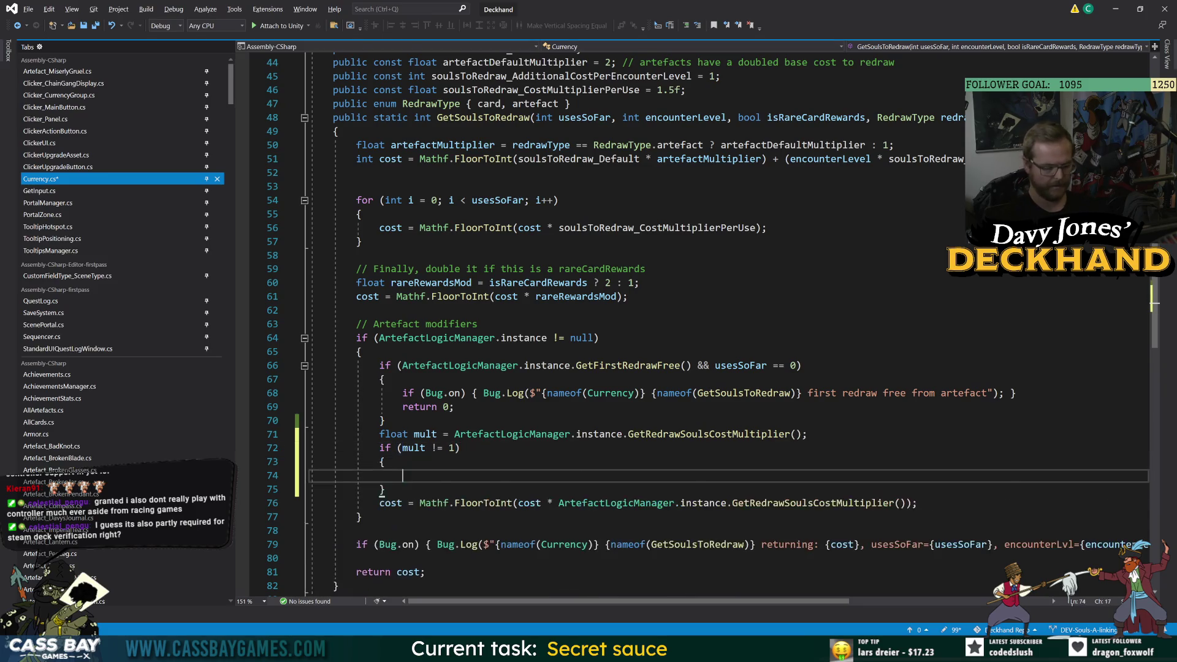
{"action": "key", "text": "ctrl+v"}
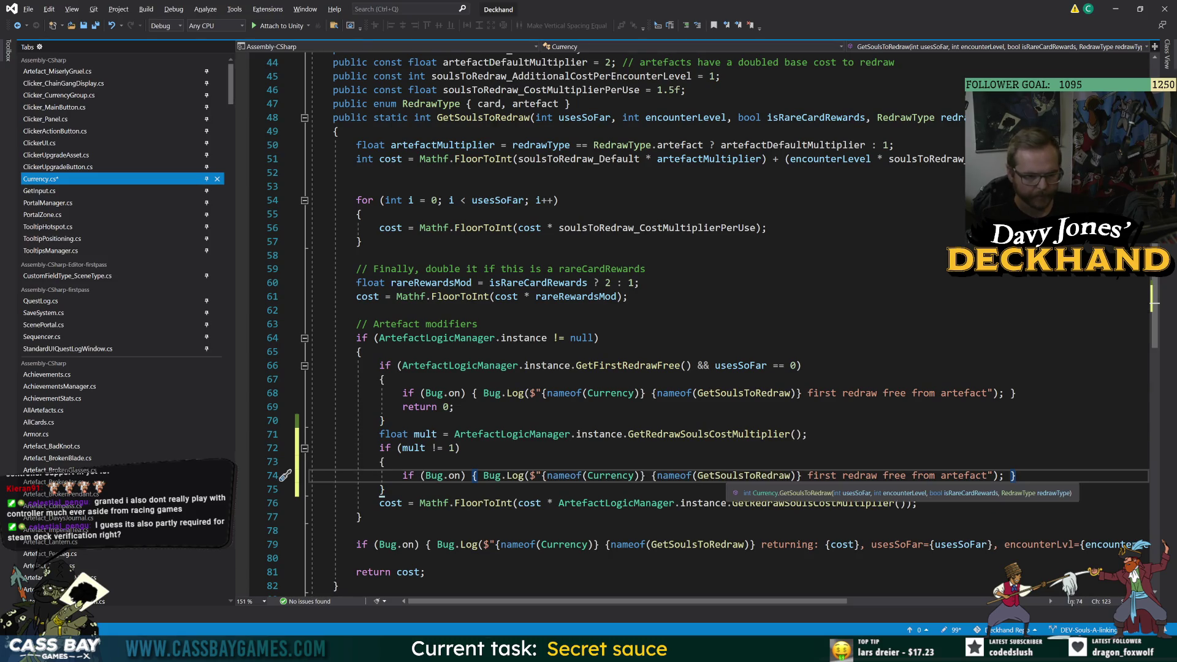
{"action": "left_click_drag", "start_coordinate": [808, 476], "coordinate": [984, 477]}
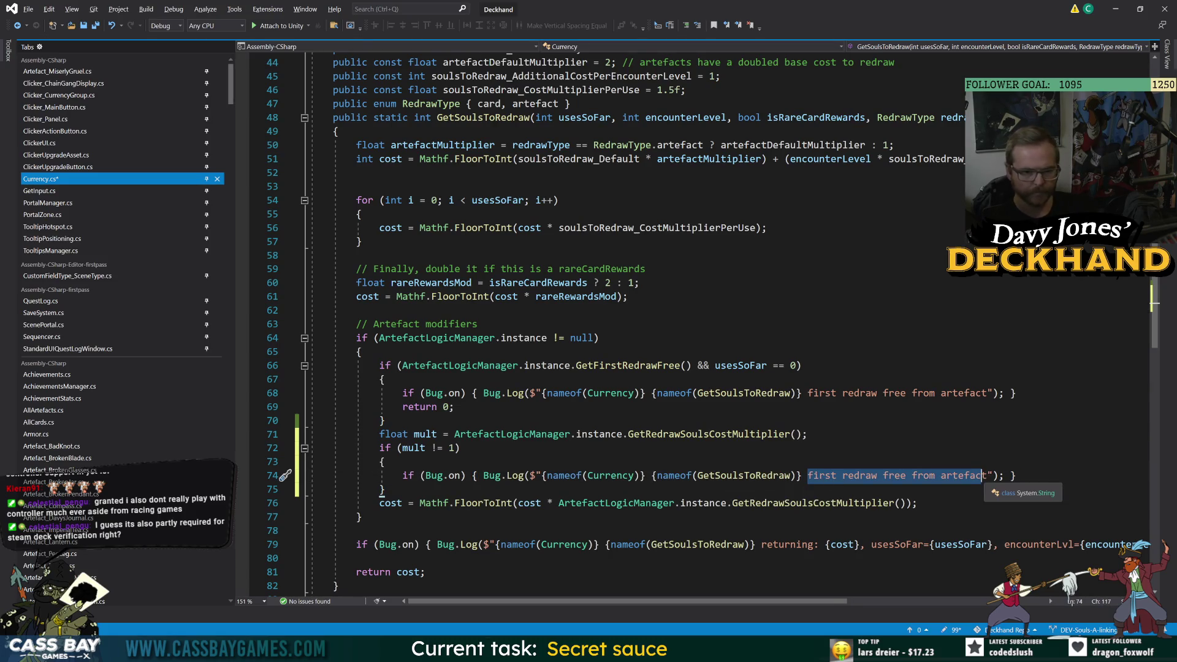
{"action": "type", "text": "mutltiplier is"}
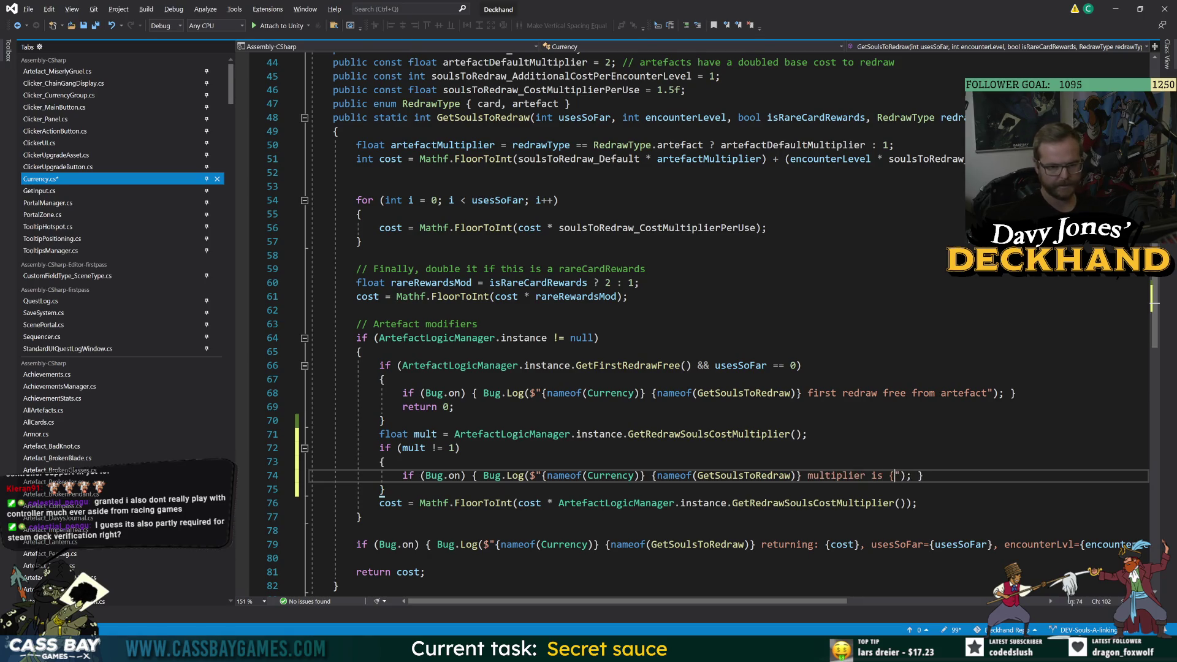
{"action": "type", "text": "mult}"}
{"action": "key", "text": "ctrl+s"}
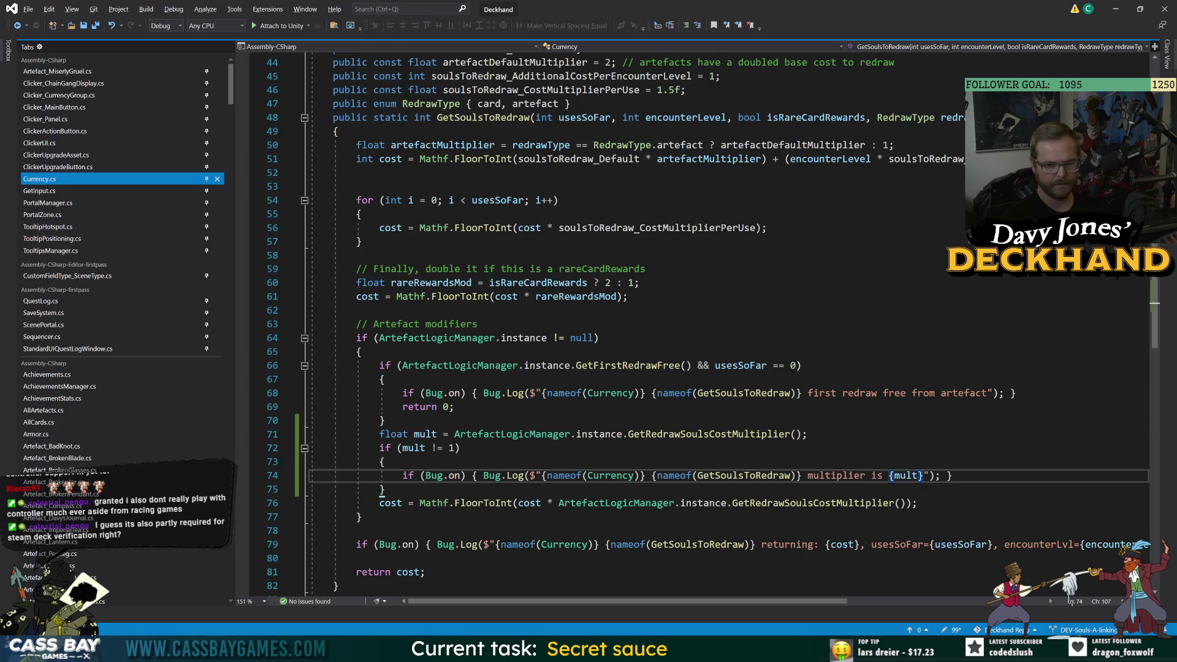
- Rename the mult variable to redrawArtefactMultiplier everywhere and save
{"action": "left_click", "coordinate": [413, 448]}
{"action": "key", "text": "ctrl+r"}
{"action": "key", "text": "ctrl+r"}
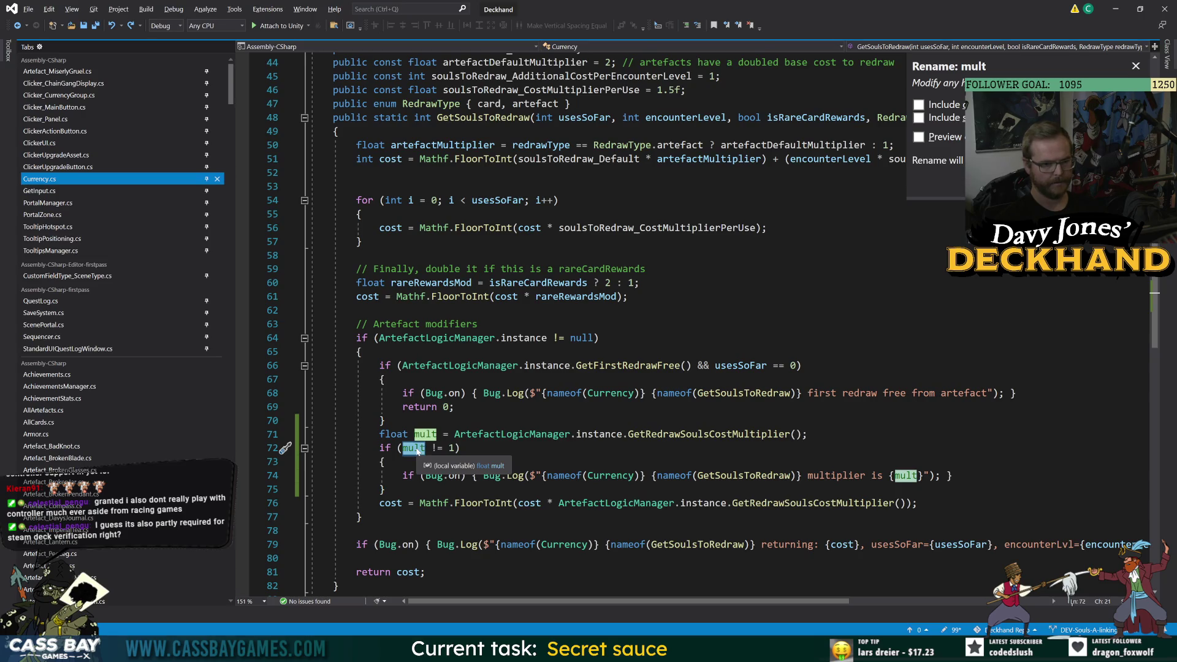
{"action": "type", "text": "redrawArtefac"}
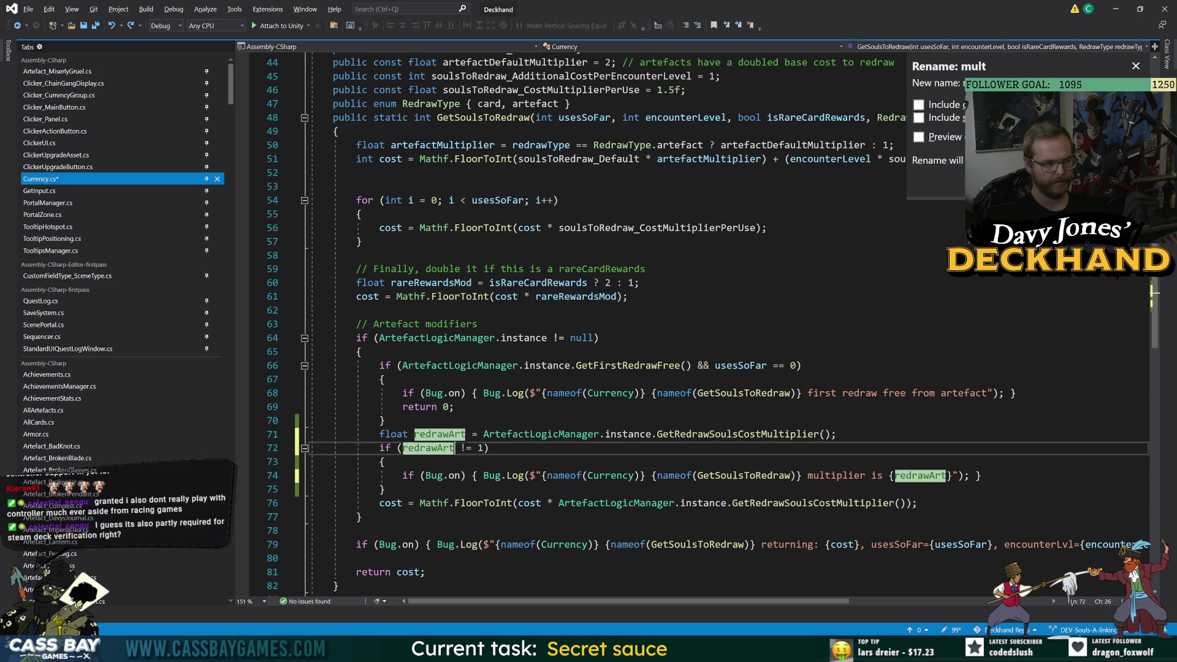
{"action": "type", "text": "tMultiplier"}
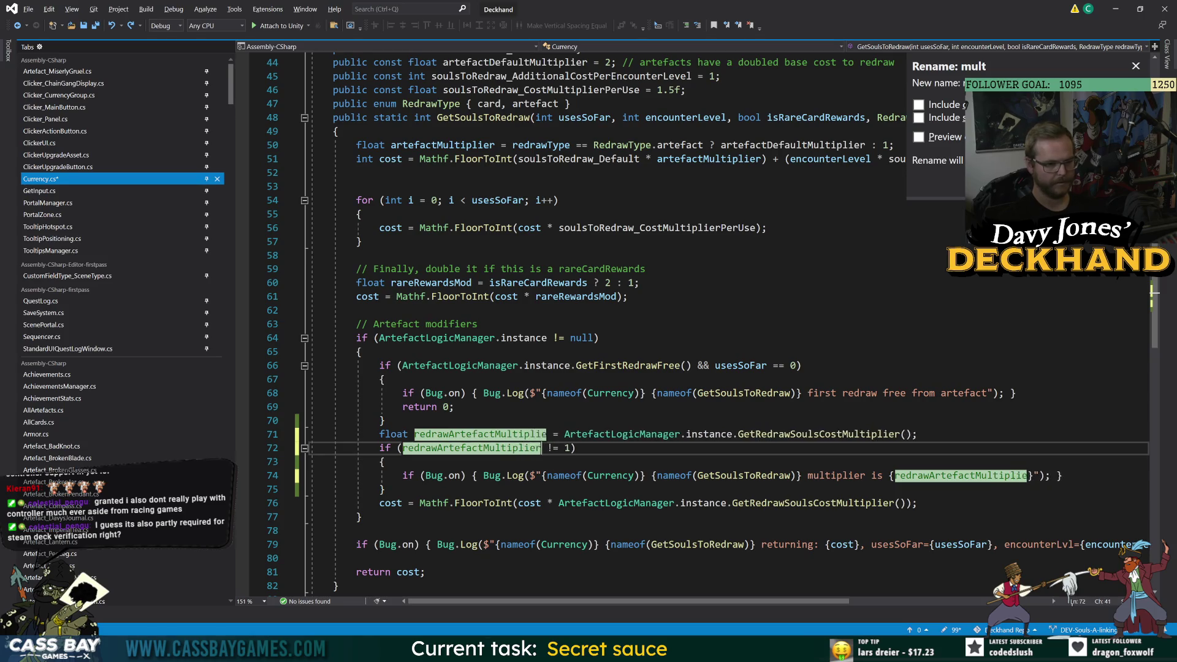
{"action": "key", "text": "Return"}
{"action": "key", "text": "ctrl+s"}
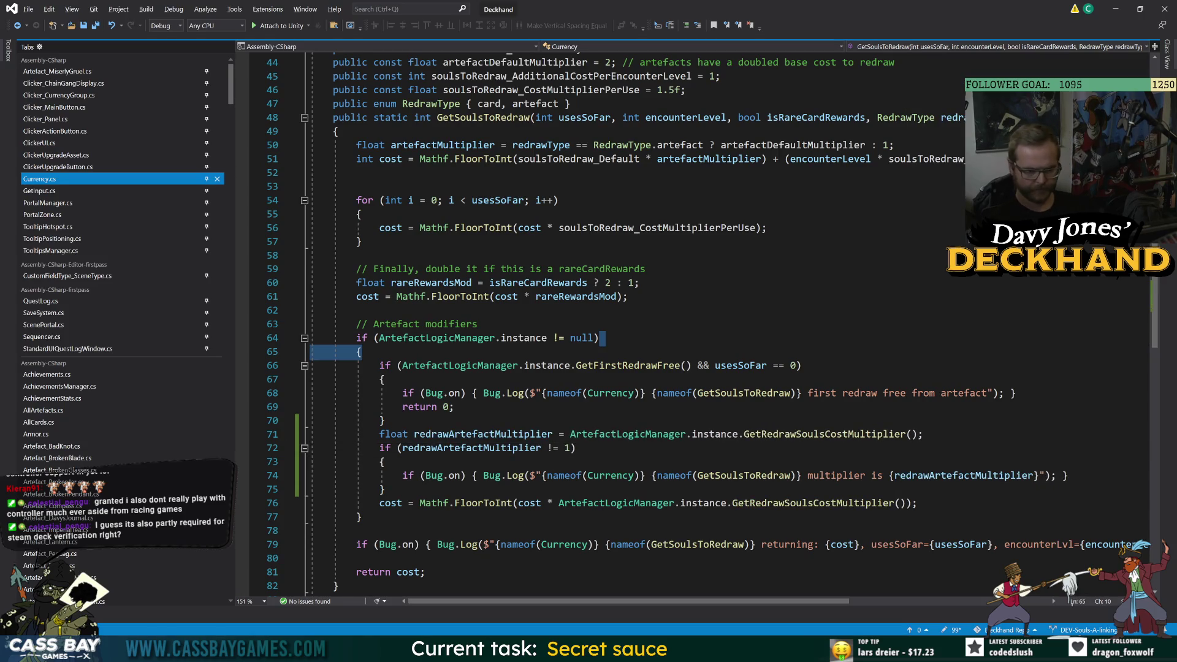
- Replace the GetRedrawSoulsCostMultiplier call on line 76 with redrawArtefactMultiplier, then return to Unity
{"action": "double_click", "coordinate": [476, 448]}
{"action": "key", "text": "ctrl+c"}
{"action": "key", "text": "Down"}
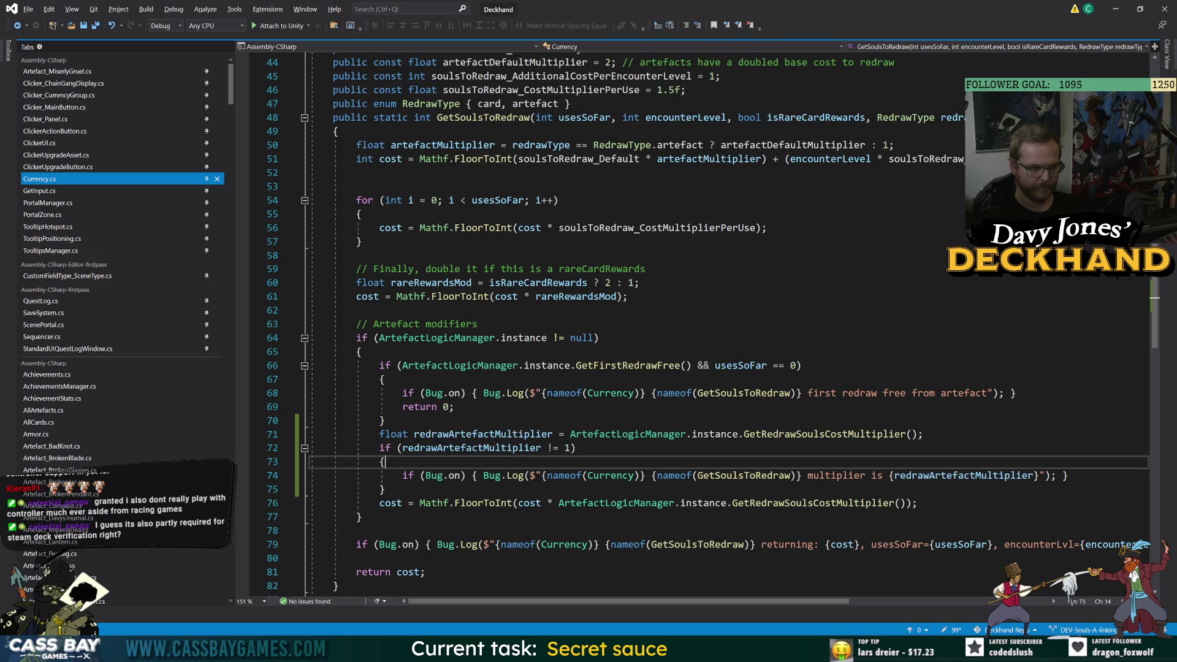
{"action": "double_click", "coordinate": [824, 504]}
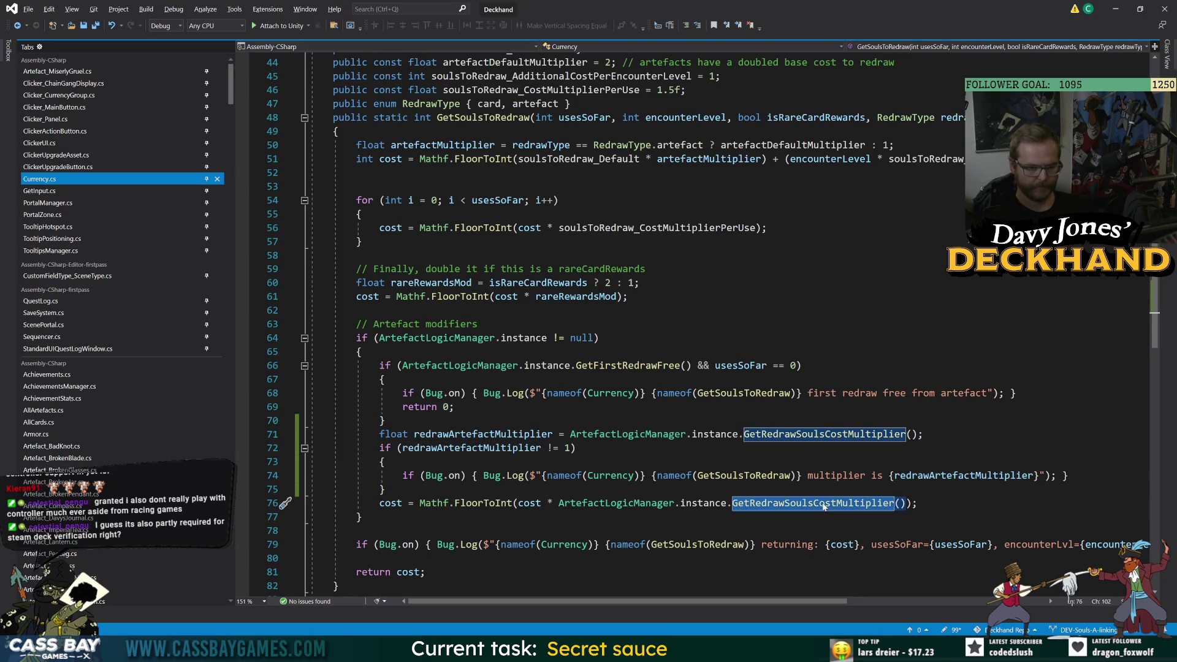
{"action": "key", "text": "shift+alt+equal"}
{"action": "key", "text": "shift+alt+equal"}
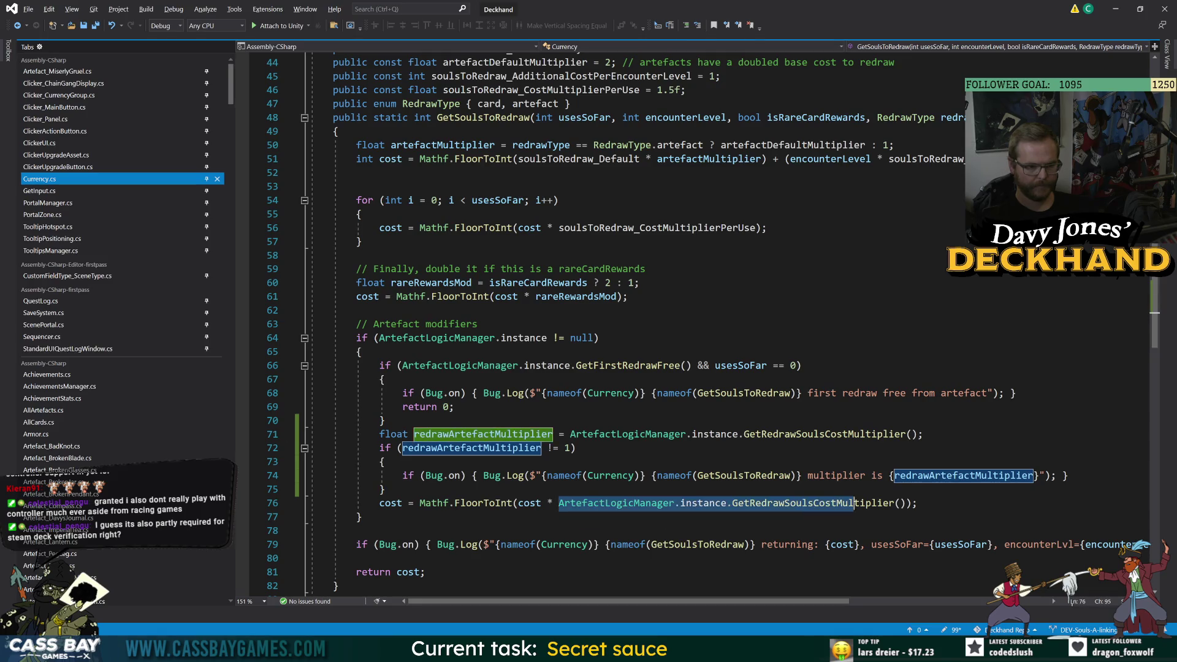
{"action": "key", "text": "ctrl+v"}
{"action": "left_click", "coordinate": [362, 516]}
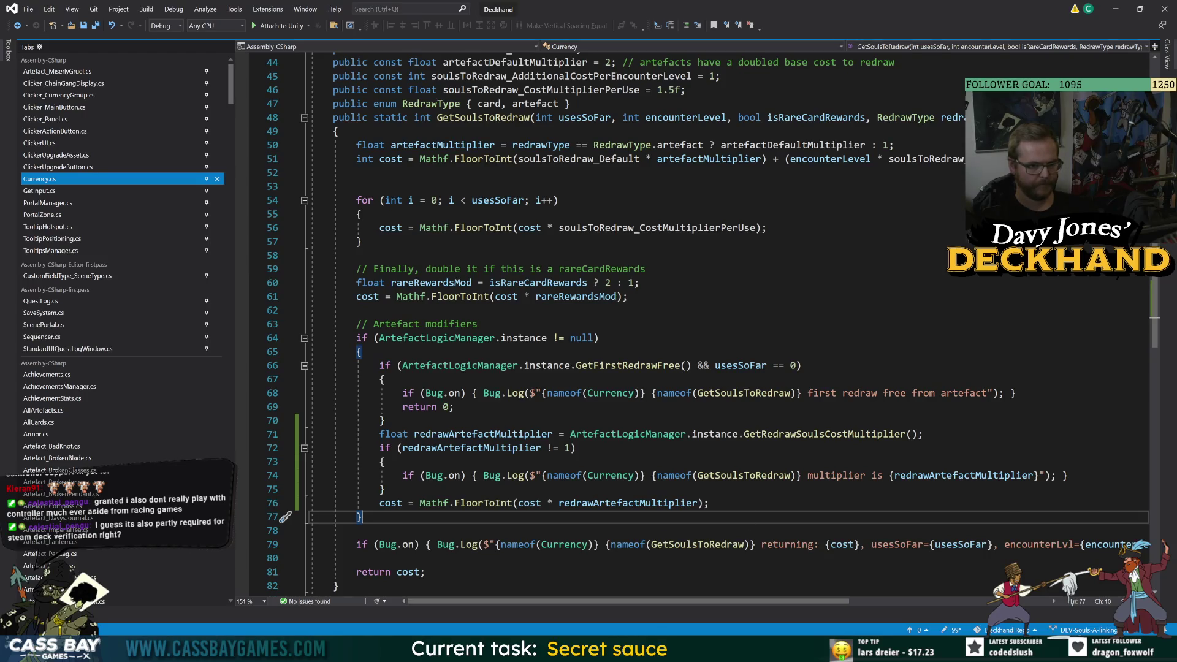
{"action": "left_click", "coordinate": [745, 476]}
{"action": "key", "text": "alt+Tab"}
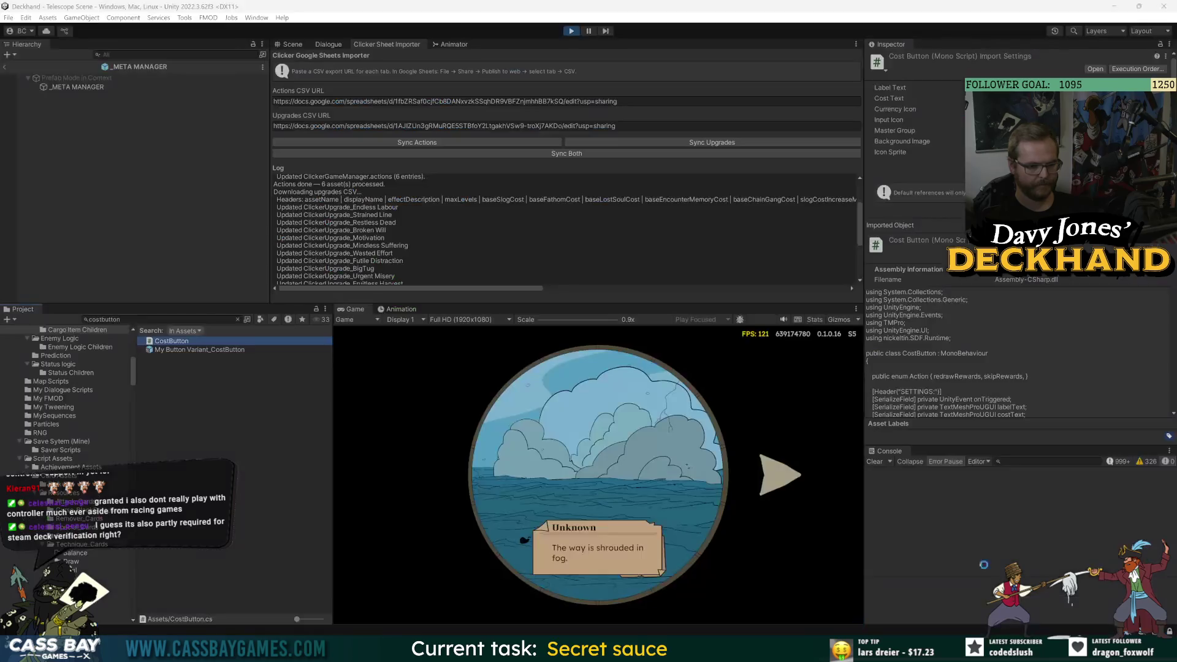
- Filter the console to GetSoulsToRedraw, enter play mode and continue the saved voyage
{"action": "left_click", "coordinate": [1045, 461]}
{"action": "type", "text": "GetSoulsToRedraw"}
{"action": "left_click", "coordinate": [573, 35]}
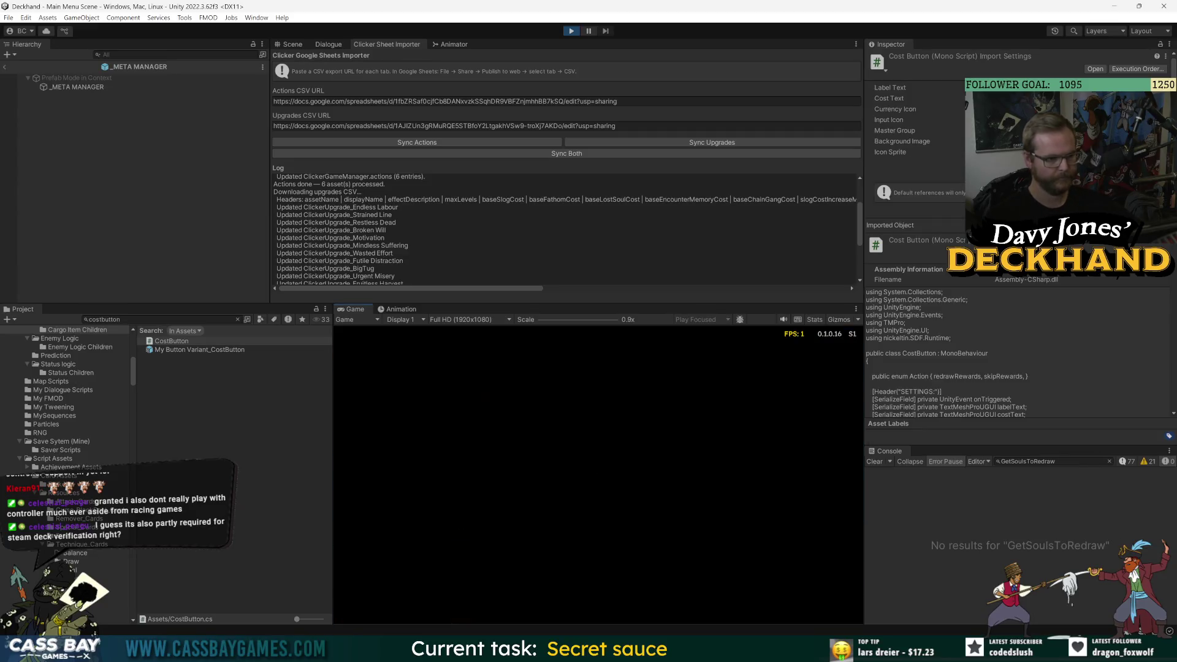
{"action": "left_click", "coordinate": [595, 432]}
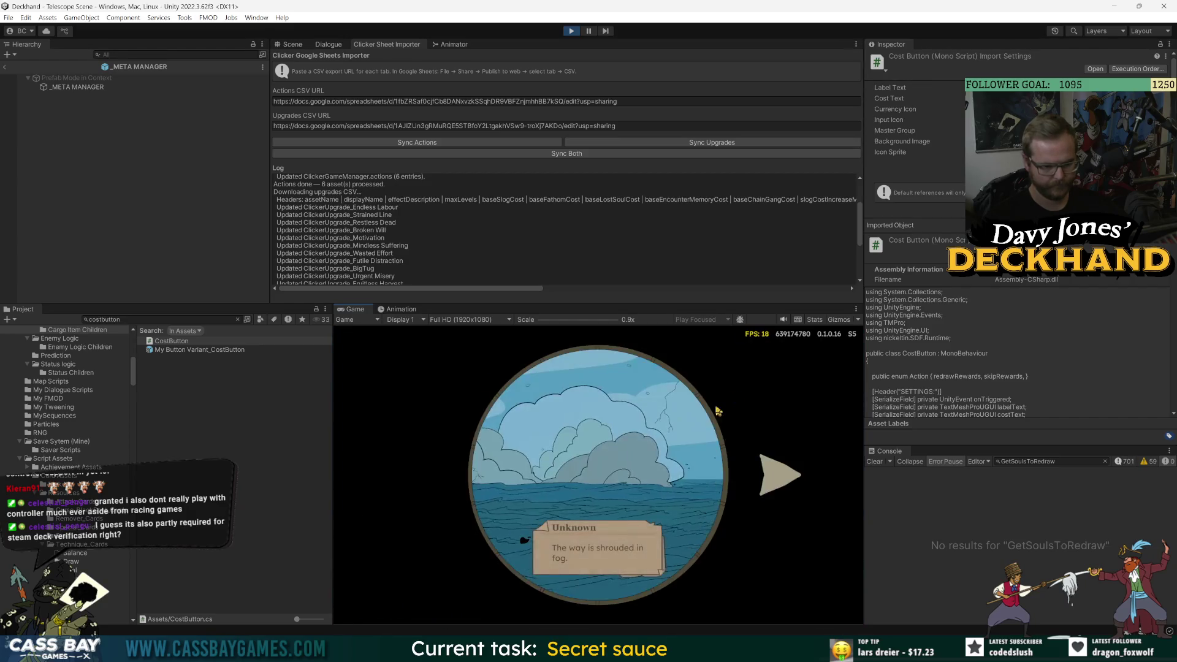
- Sail to the loot encounter, redraw the artefact offer, and take the Green Candle
{"action": "left_click", "coordinate": [420, 479]}
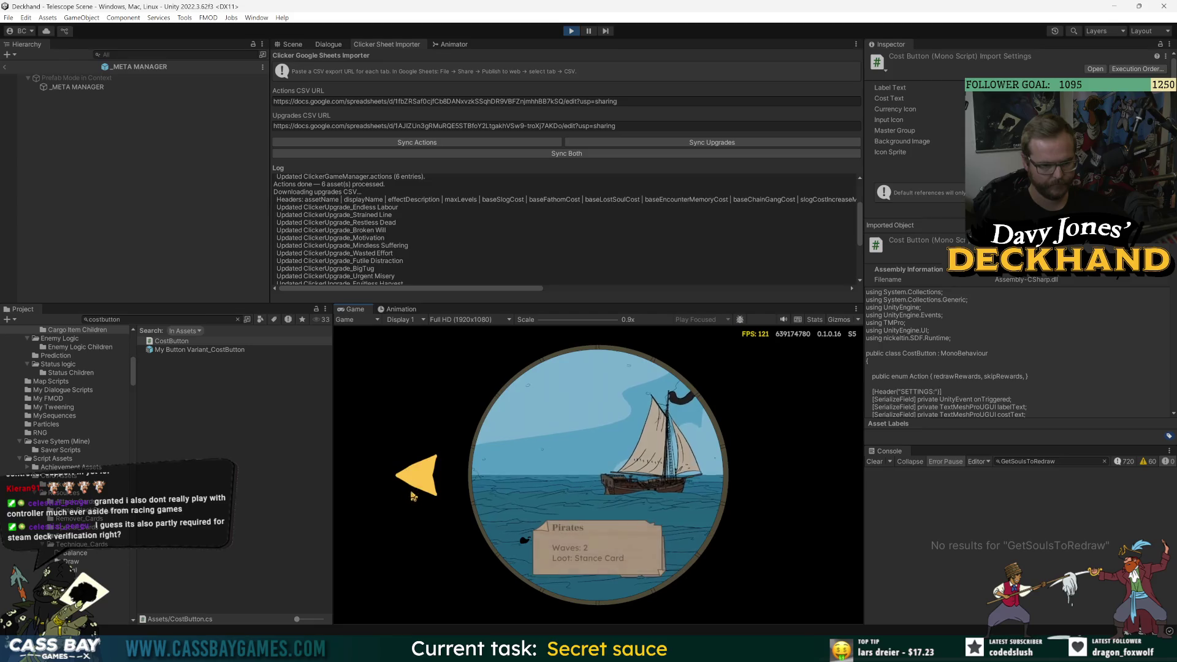
{"action": "left_click", "coordinate": [419, 481]}
{"action": "left_click", "coordinate": [524, 480]}
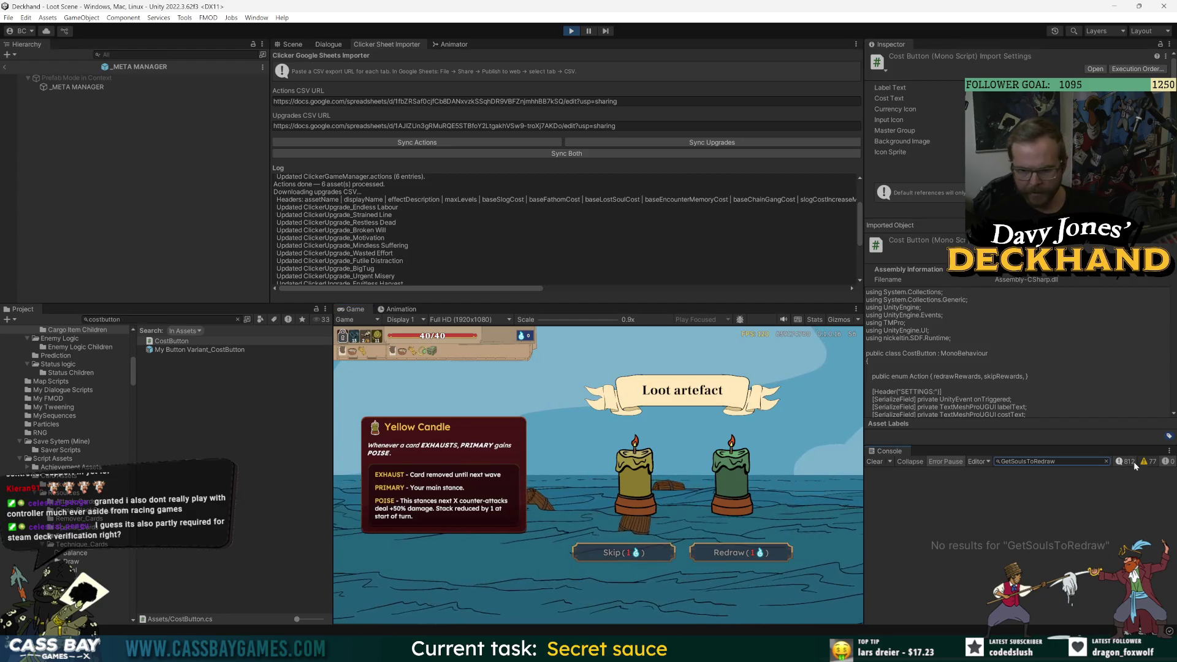
{"action": "left_click", "coordinate": [1042, 486]}
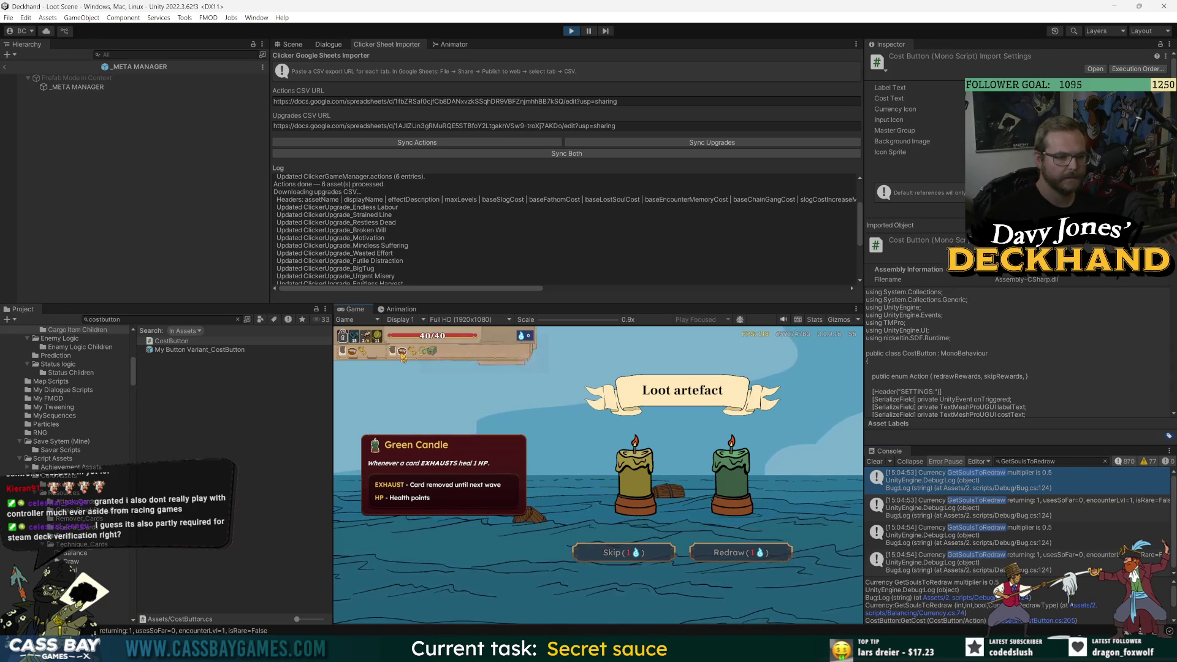
{"action": "mouse_move", "coordinate": [402, 357]}
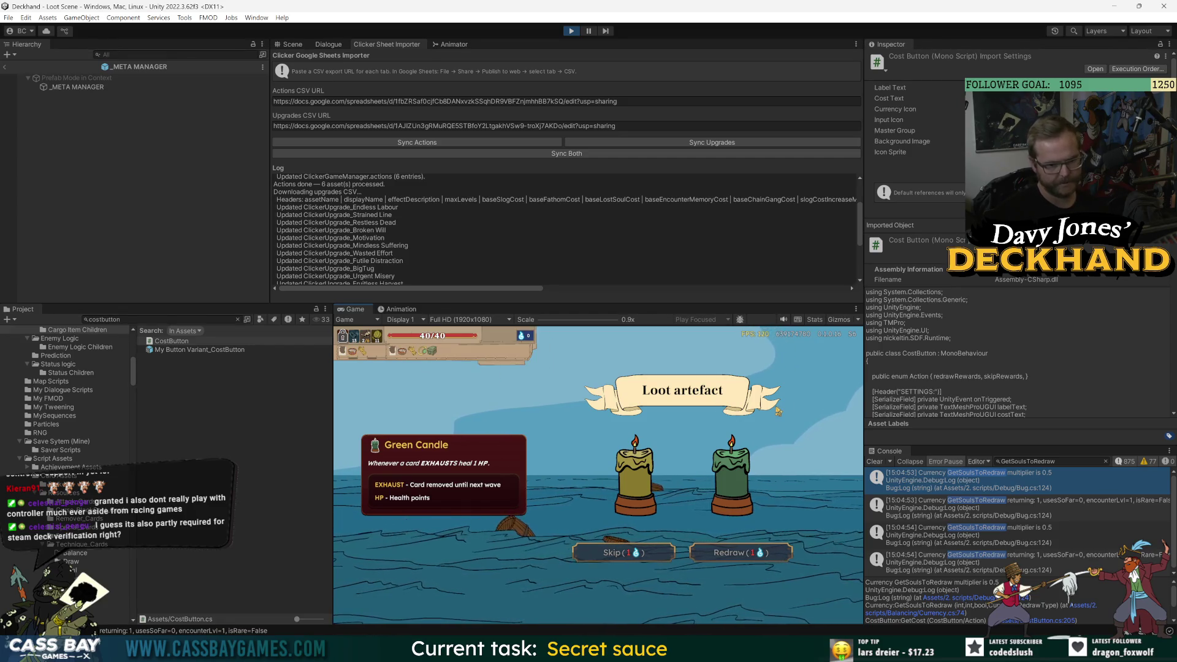
{"action": "left_click", "coordinate": [732, 482]}
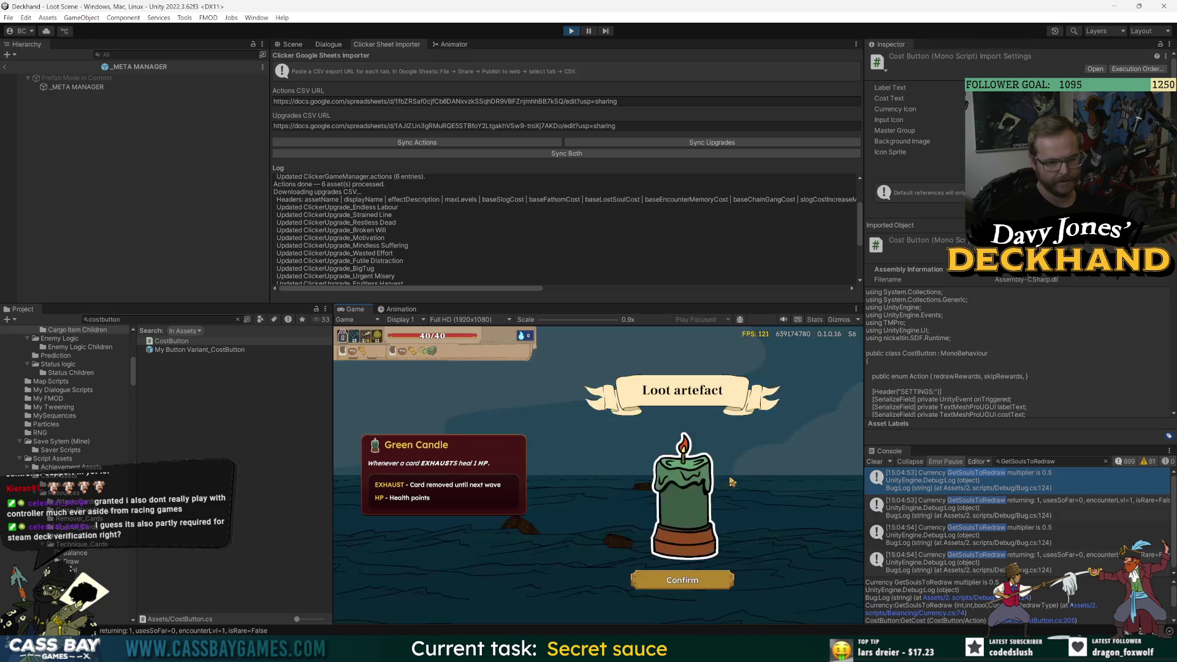
{"action": "left_click", "coordinate": [693, 590]}
{"action": "type", "text": "win wave"}
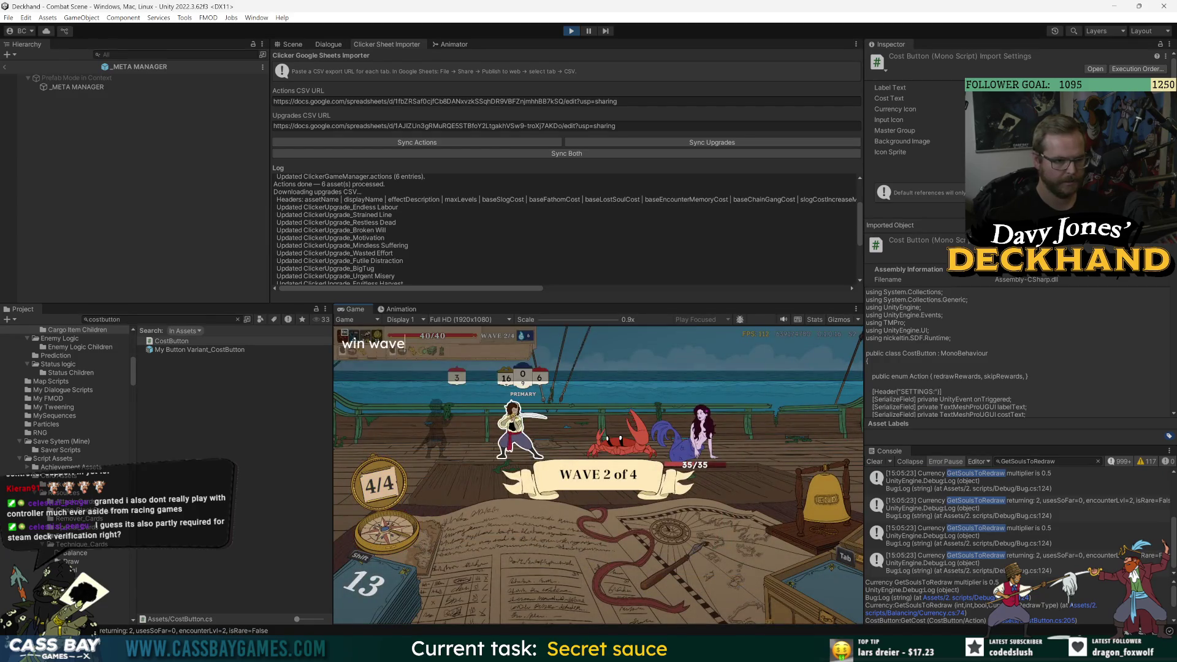
{"action": "key", "text": "w"}
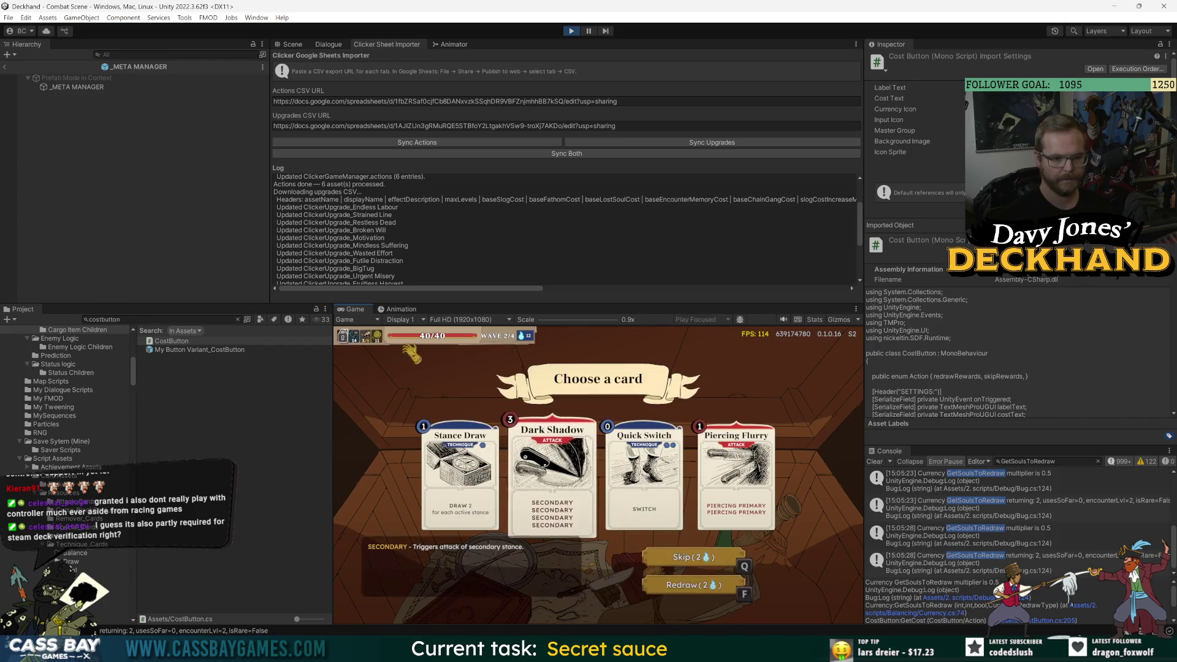
- Reroll the card rewards twice, take Combo, and clear wave 3 with 'win wave'
{"action": "left_click", "coordinate": [675, 585]}
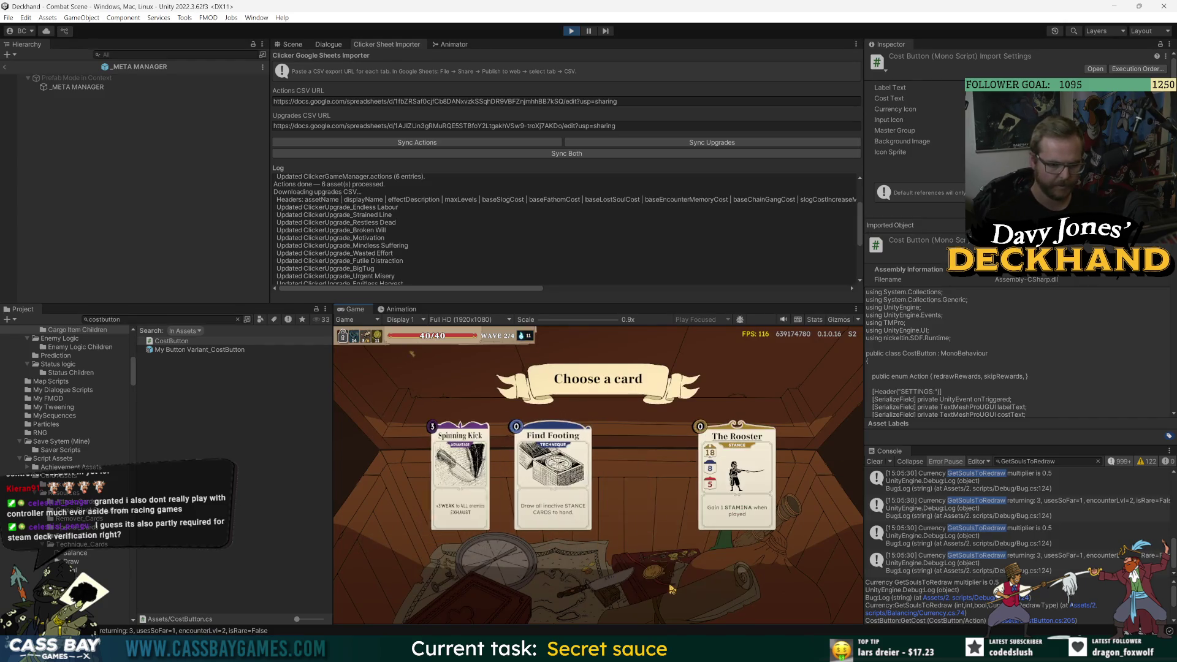
{"action": "left_click", "coordinate": [671, 587]}
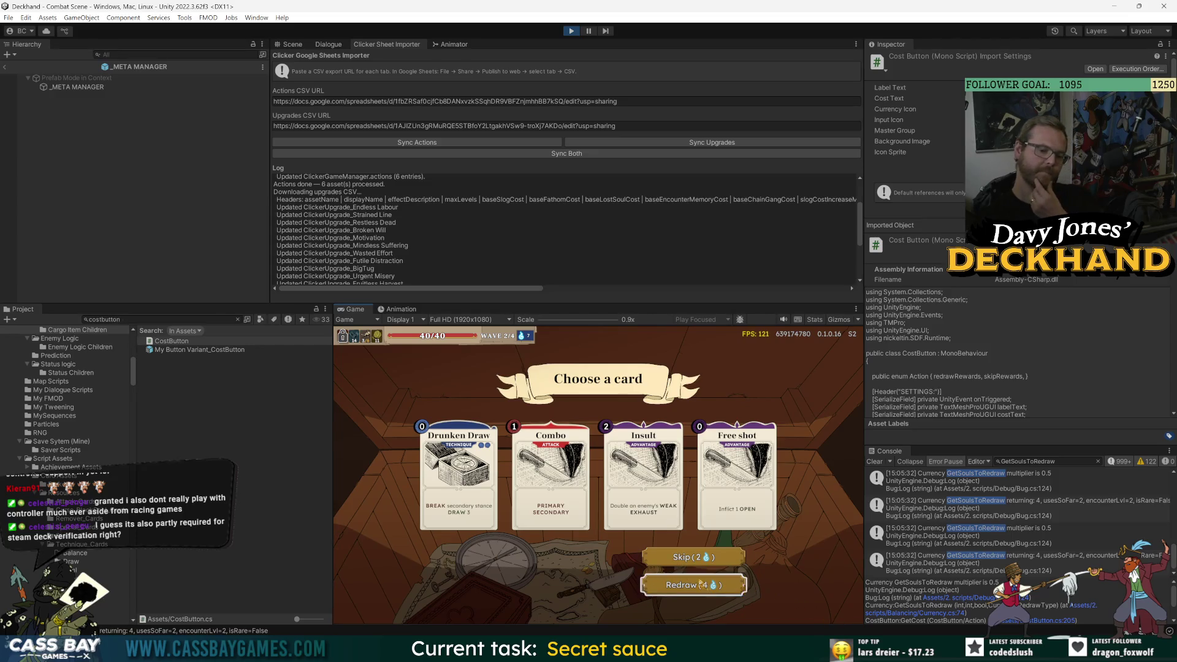
{"action": "left_click", "coordinate": [551, 475]}
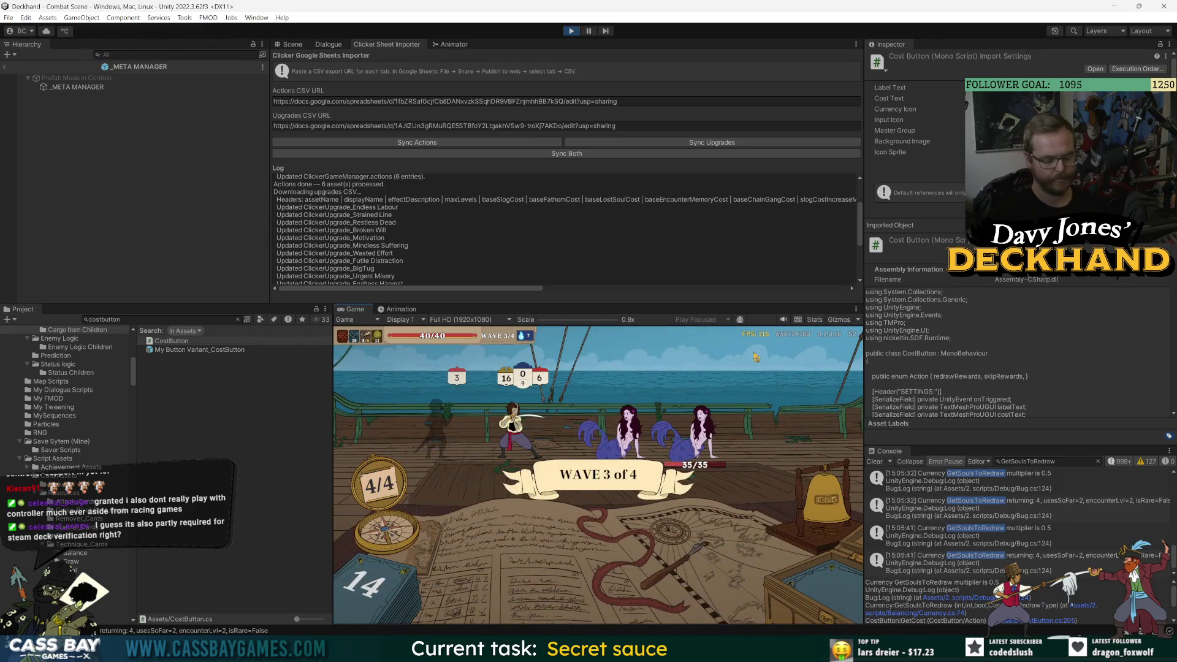
{"action": "type", "text": "win wave"}
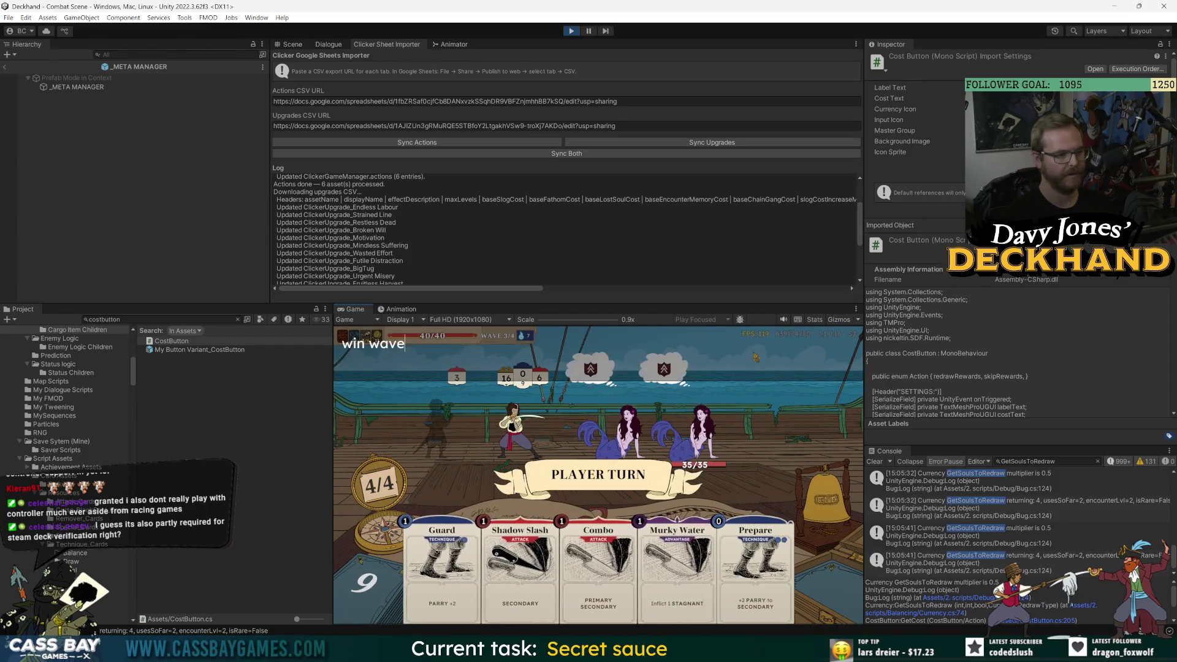
{"action": "key", "text": "Return"}
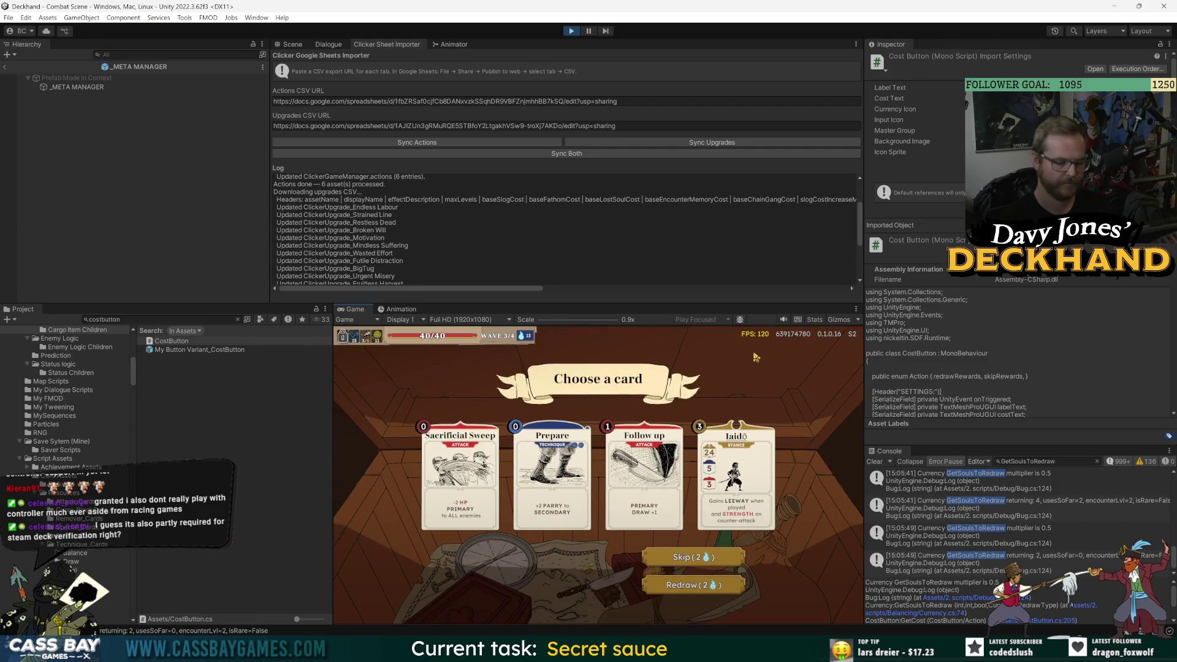
- Clear the next wave with the 'win wave' cheat and take the Follow up card
{"action": "key", "text": "grave"}
{"action": "type", "text": "win wave"}
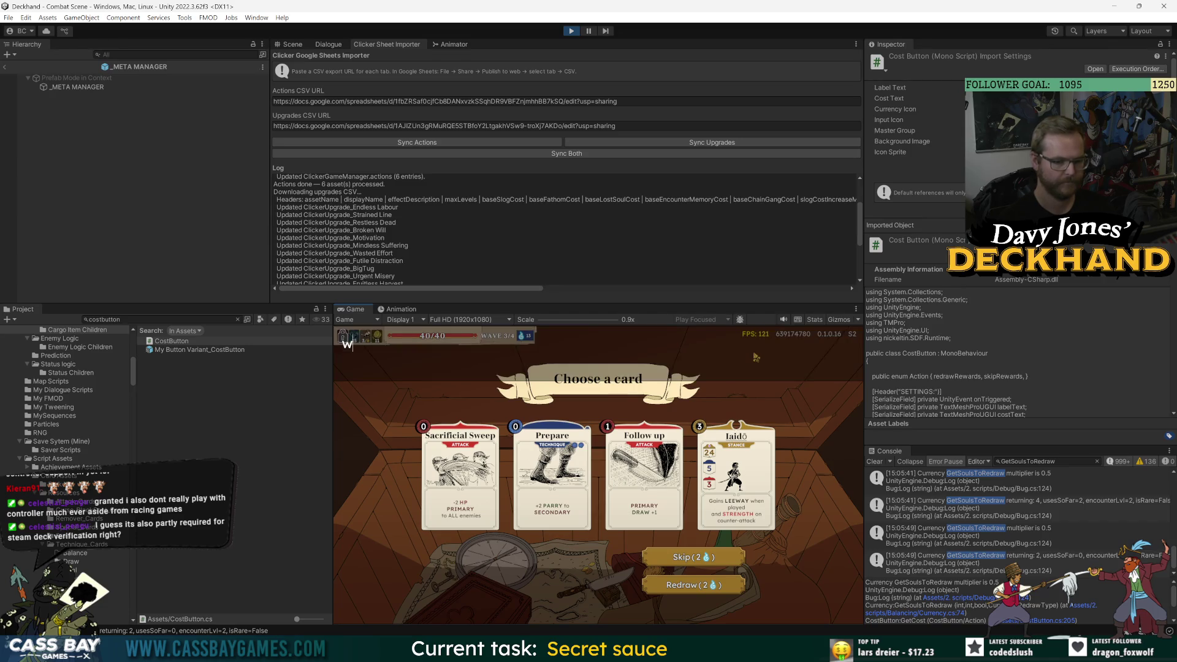
{"action": "key", "text": "Return"}
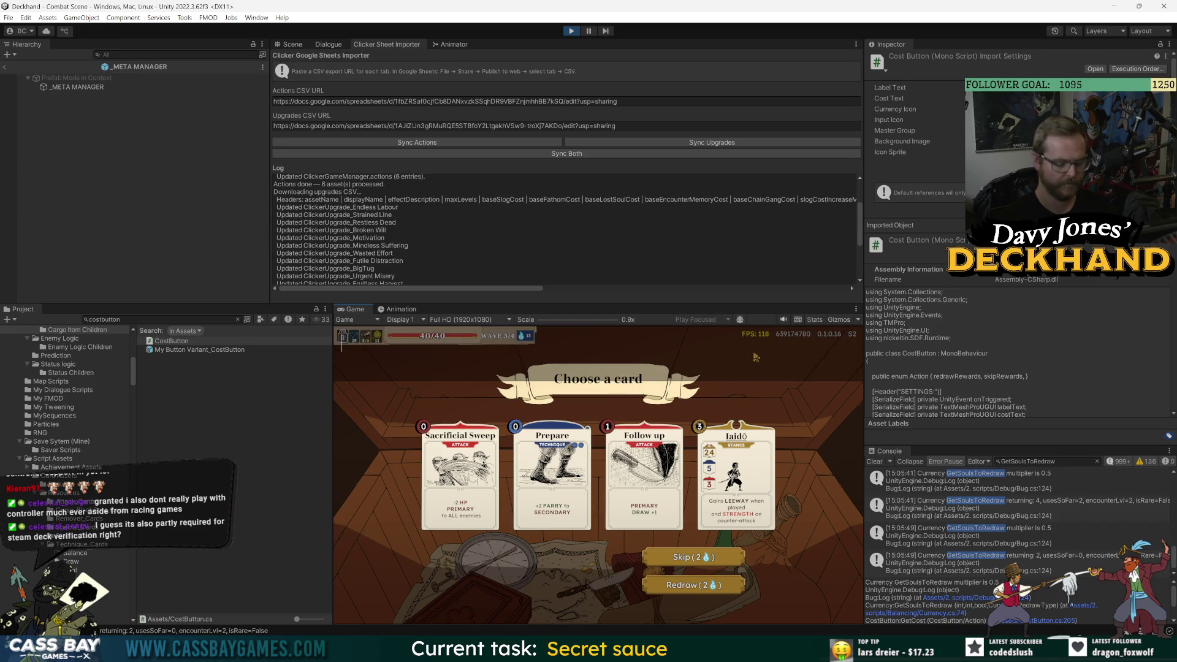
{"action": "left_click", "coordinate": [643, 484]}
{"action": "left_click", "coordinate": [693, 564]}
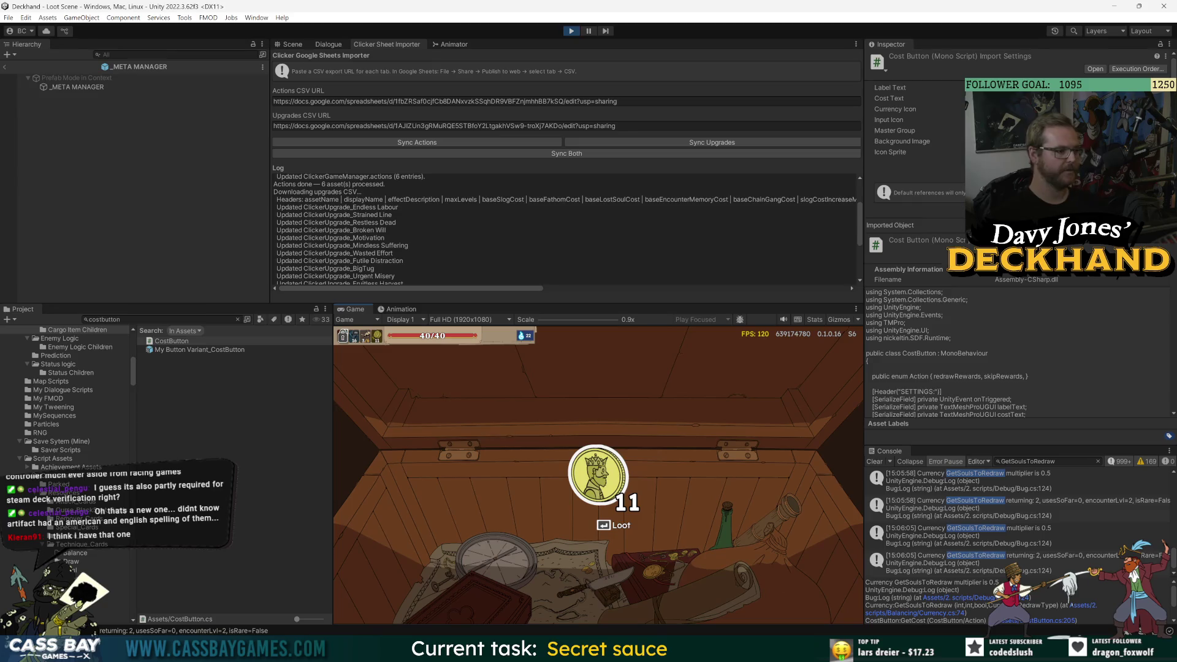
- Open the loot chest, redraw the artefacts, take the Miserly Gruel fish artefact, and sail on
{"action": "key", "text": "Return"}
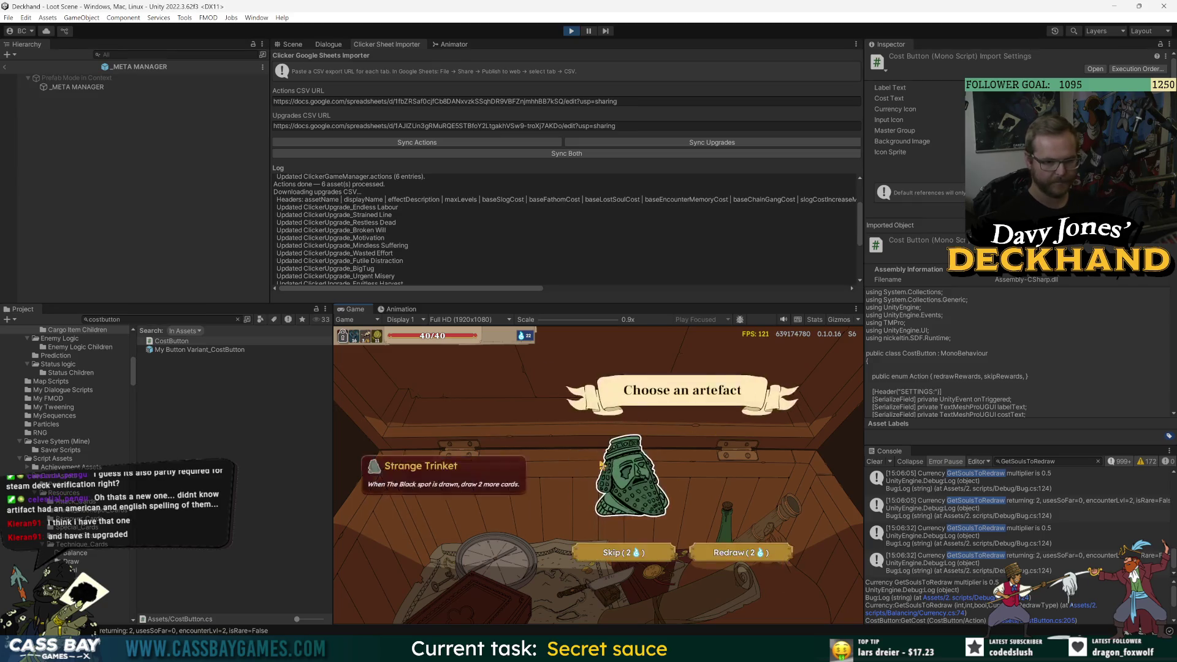
{"action": "mouse_move", "coordinate": [635, 480]}
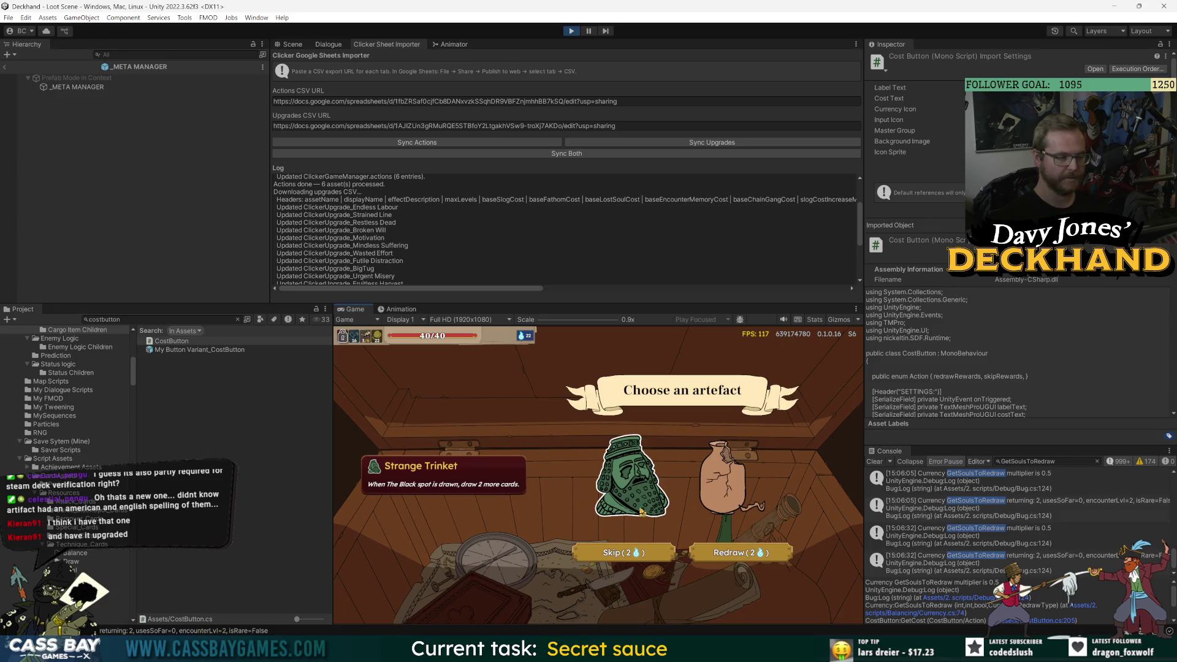
{"action": "mouse_move", "coordinate": [645, 500]}
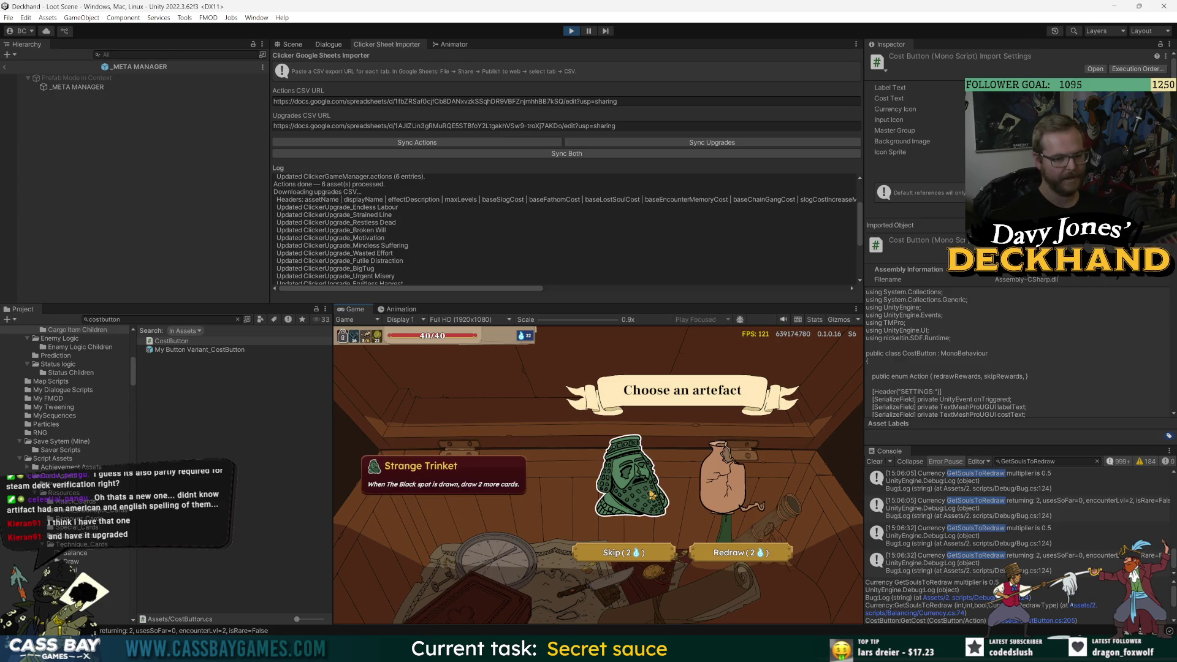
{"action": "left_click", "coordinate": [742, 553]}
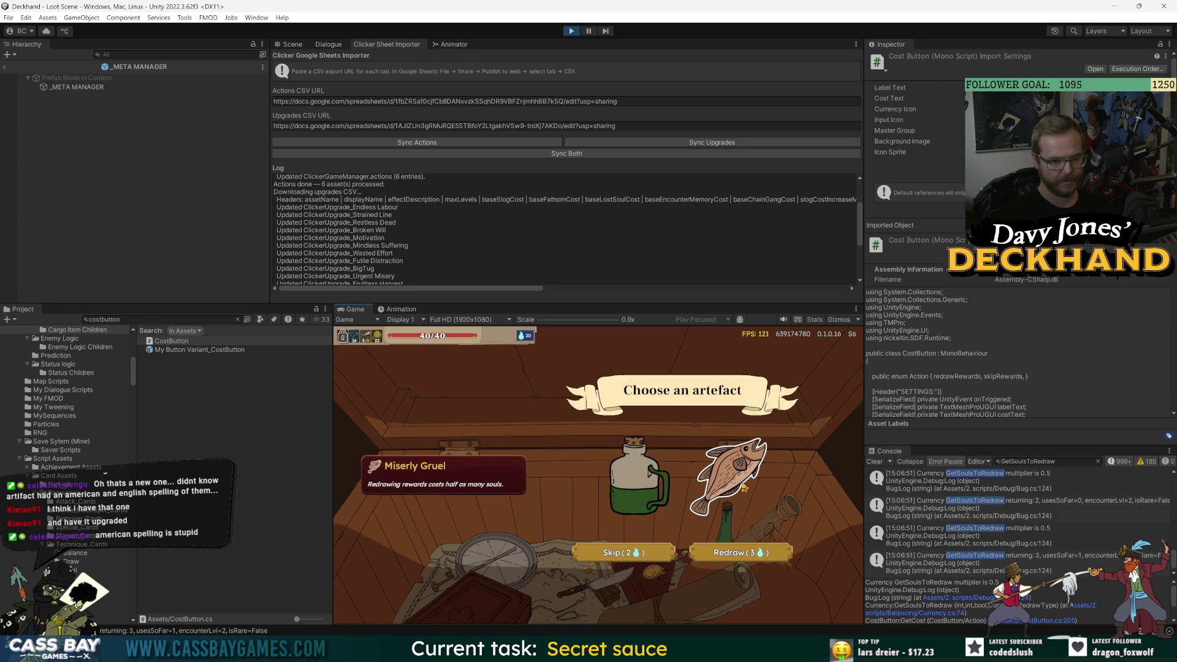
{"action": "mouse_move", "coordinate": [410, 362]}
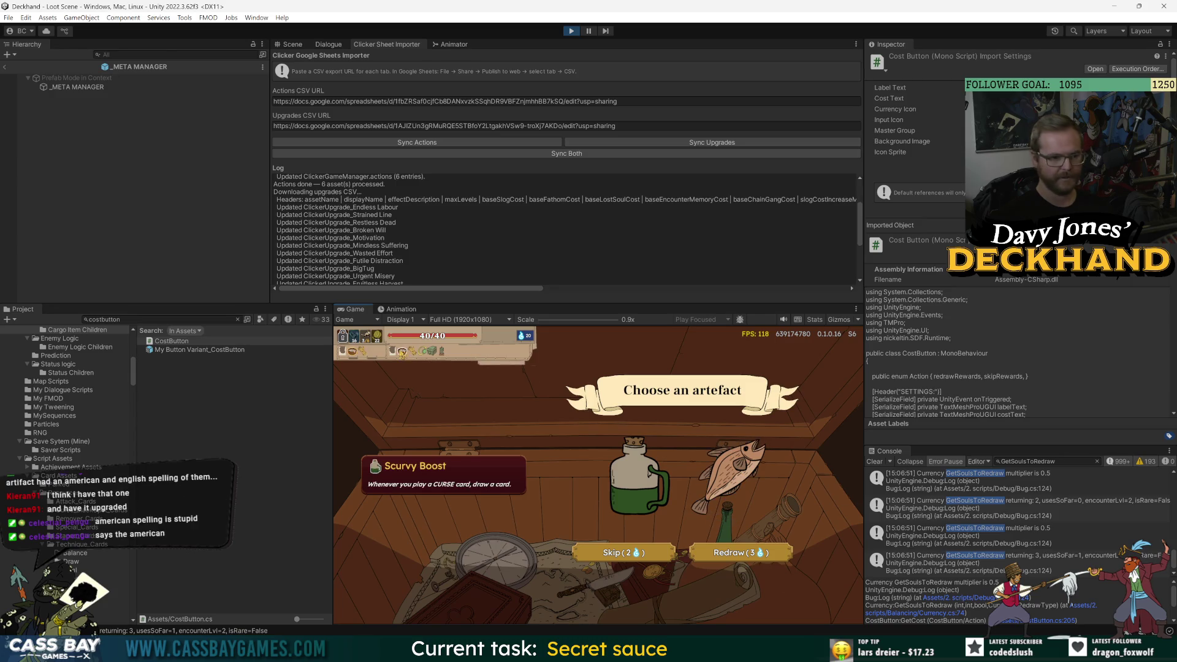
{"action": "left_click", "coordinate": [742, 469]}
{"action": "left_click", "coordinate": [674, 580]}
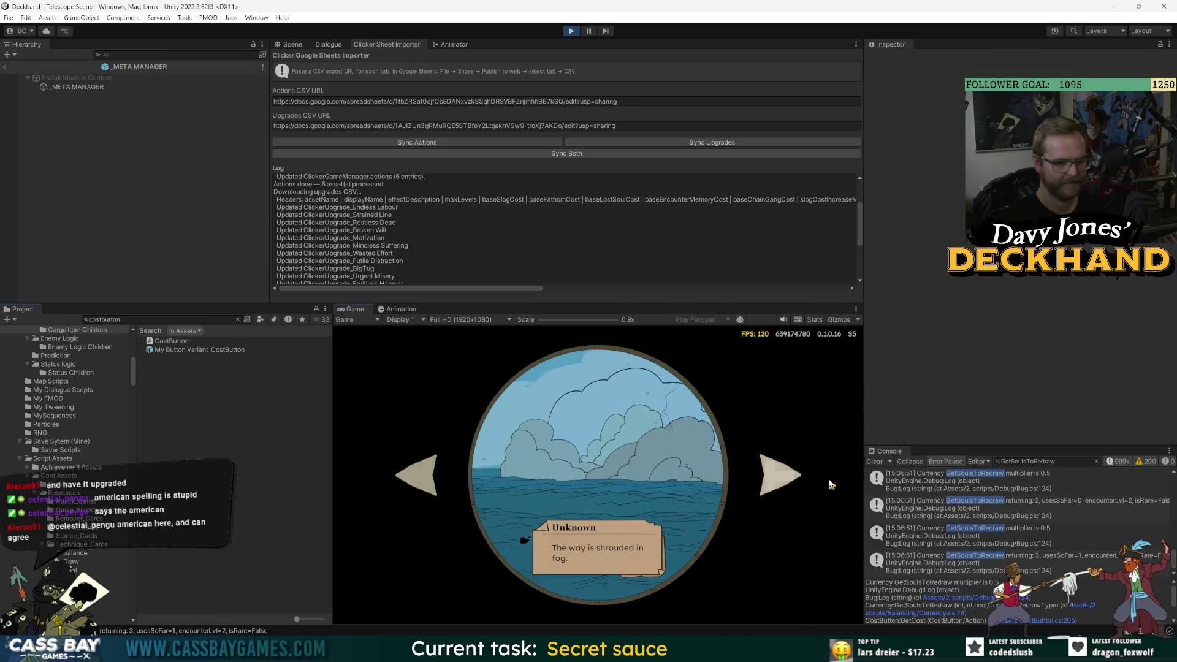
{"action": "left_click", "coordinate": [787, 484]}
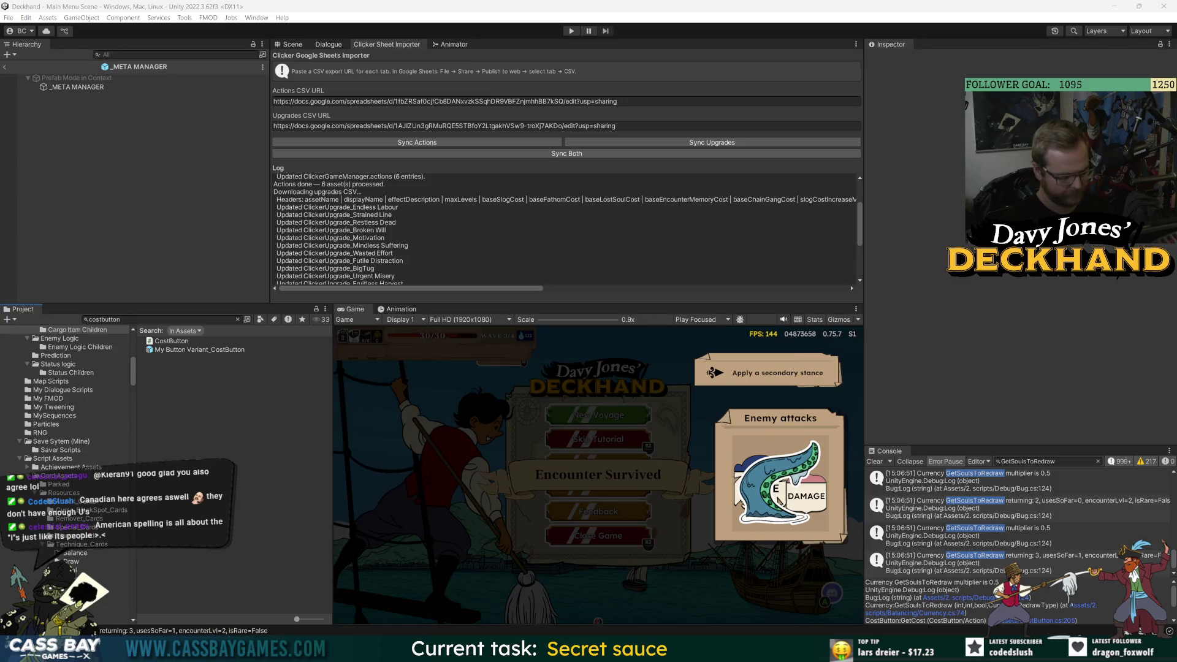
- Search the project for 'dry fish' and open the Artefact_DryFish script
{"action": "left_click", "coordinate": [160, 319]}
{"action": "type", "text": "dry fish"}
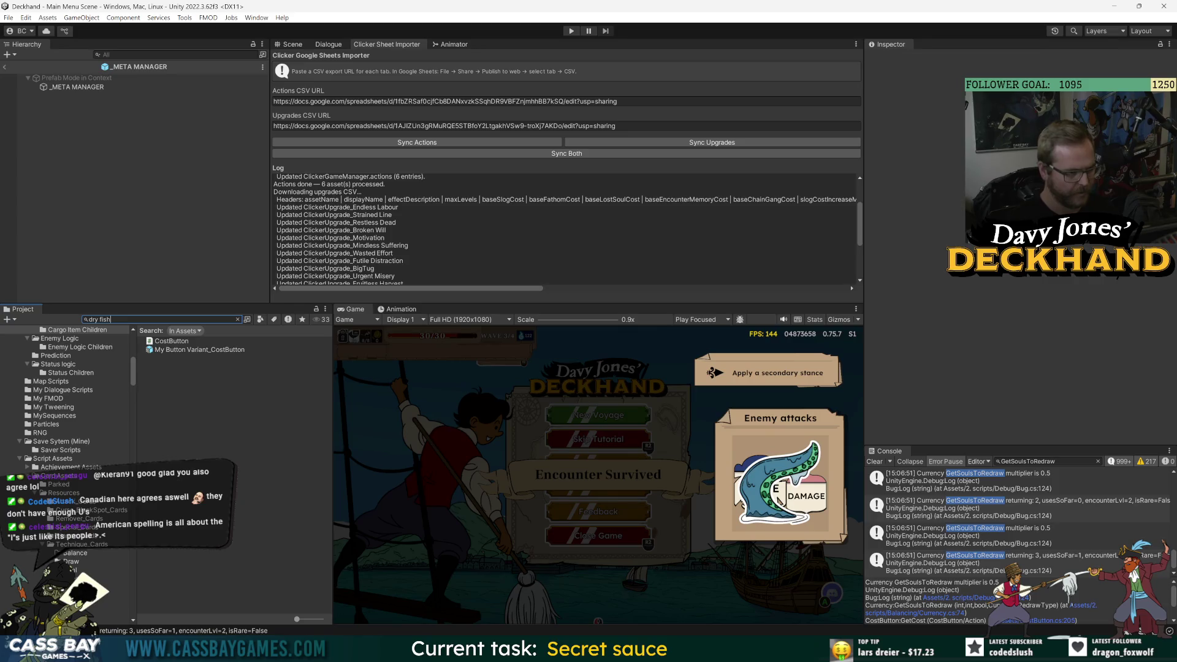
{"action": "double_click", "coordinate": [195, 342]}
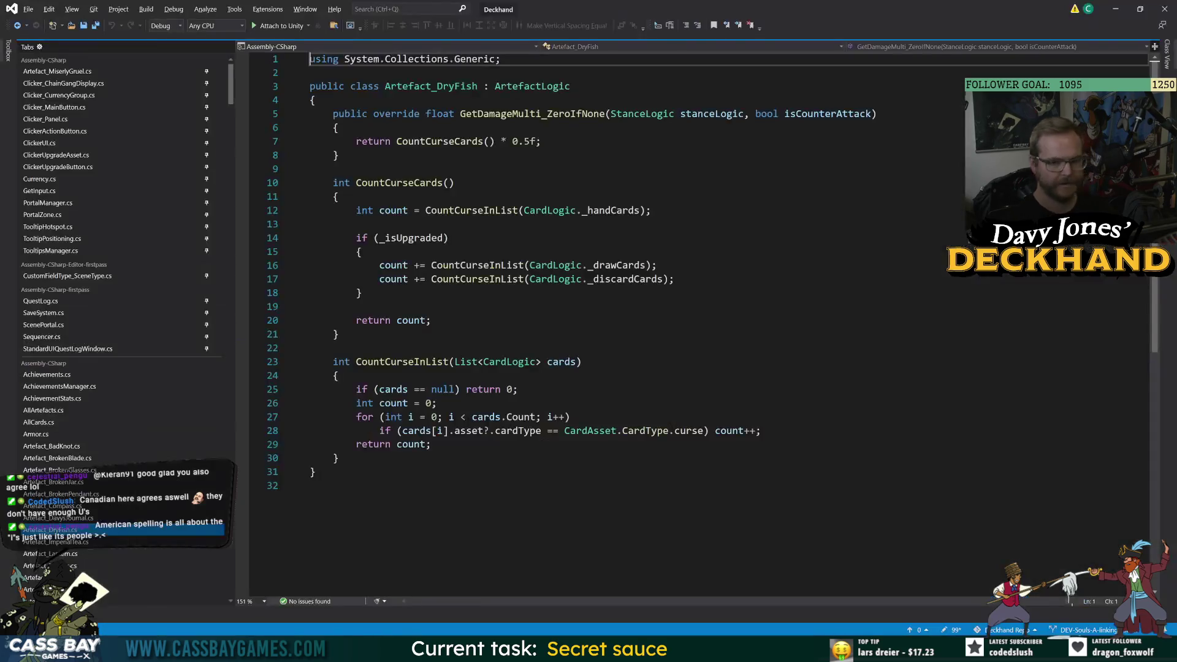
- Read through CountCurseCards, its CountCurseInList calls and count variable, then go back to Unity
{"action": "left_click", "coordinate": [368, 444]}
{"action": "left_click", "coordinate": [319, 486]}
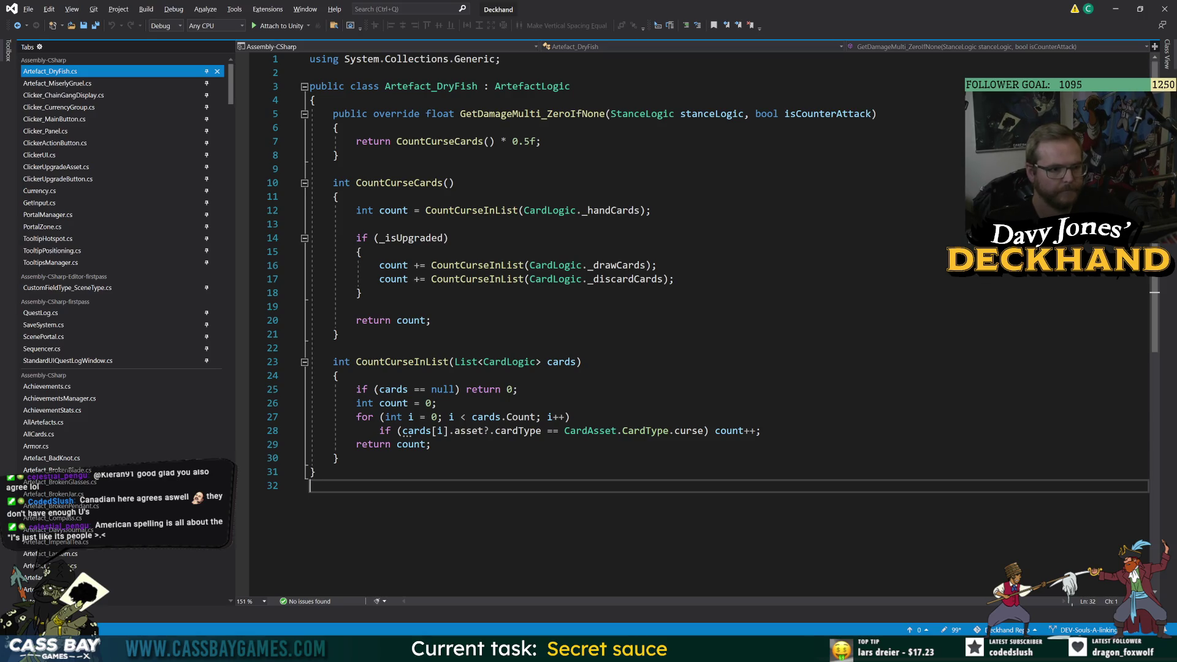
{"action": "left_click", "coordinate": [450, 362]}
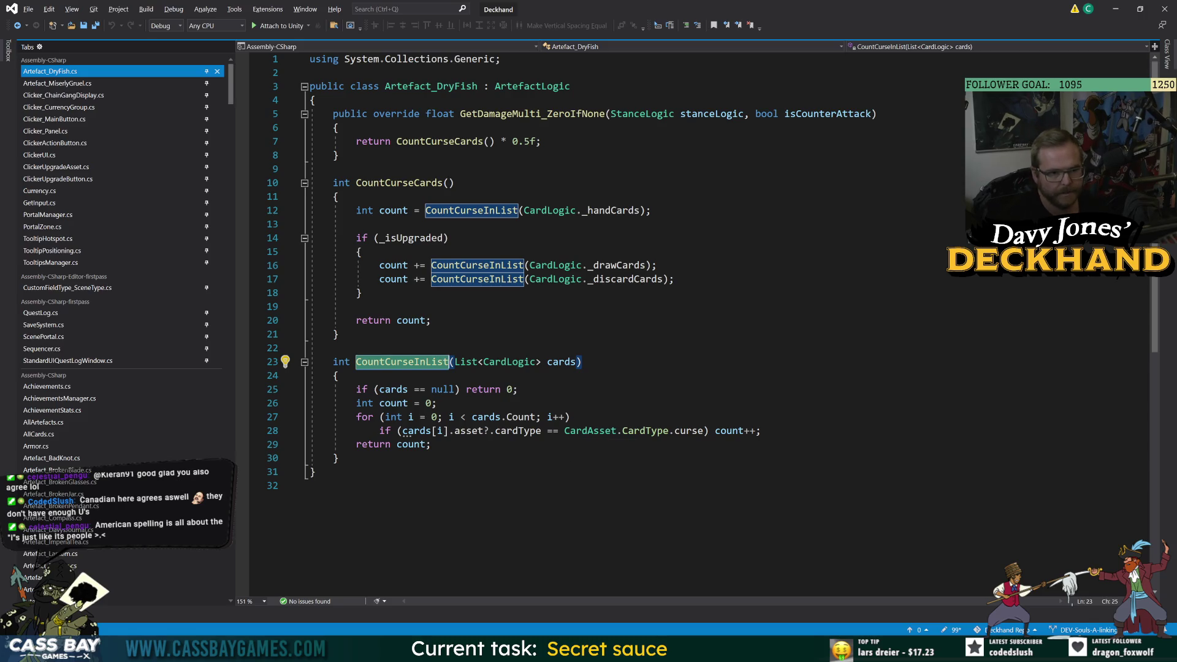
{"action": "left_click", "coordinate": [391, 319]}
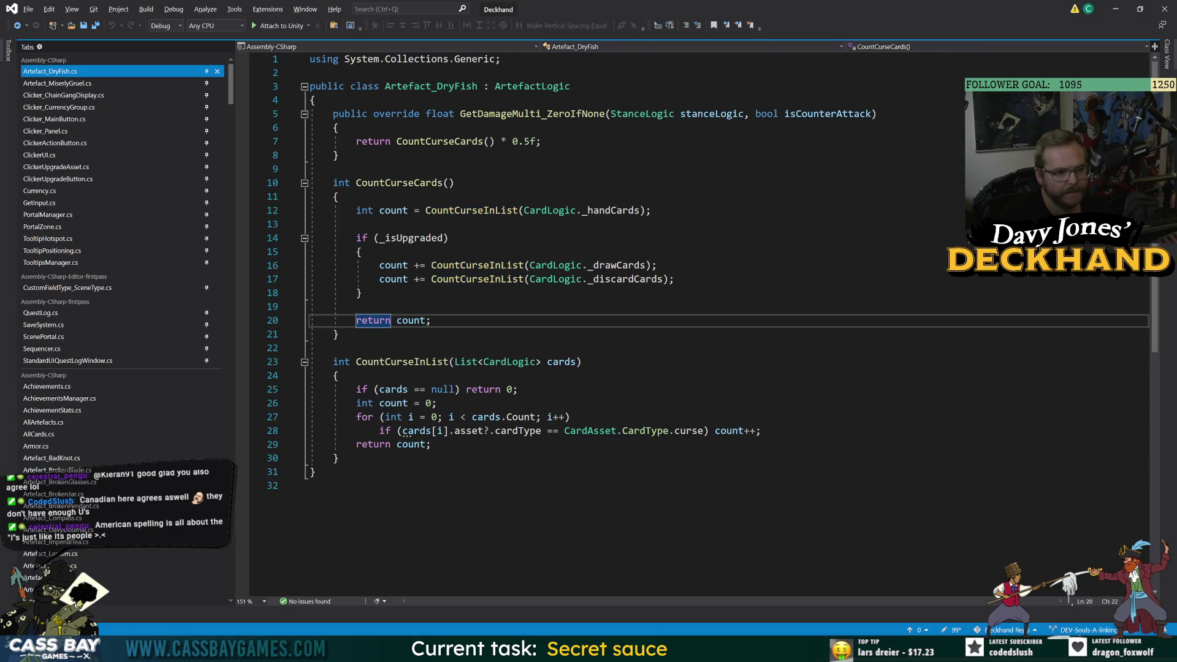
{"action": "left_click", "coordinate": [385, 211]}
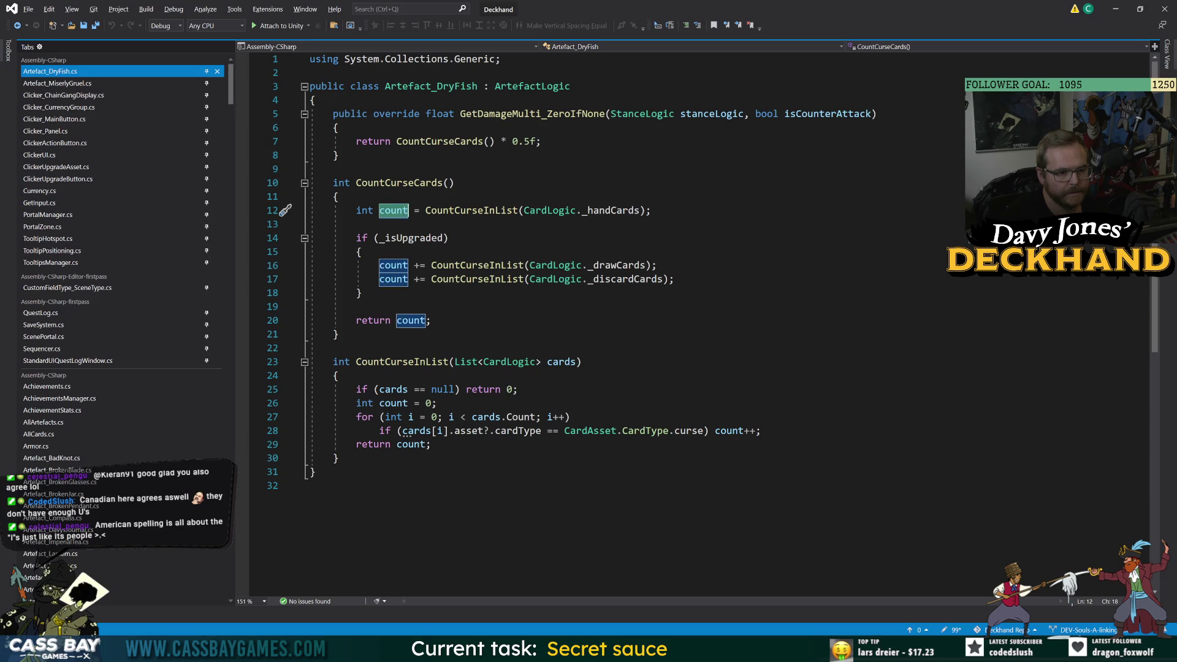
{"action": "left_click", "coordinate": [356, 306]}
{"action": "left_click", "coordinate": [337, 334]}
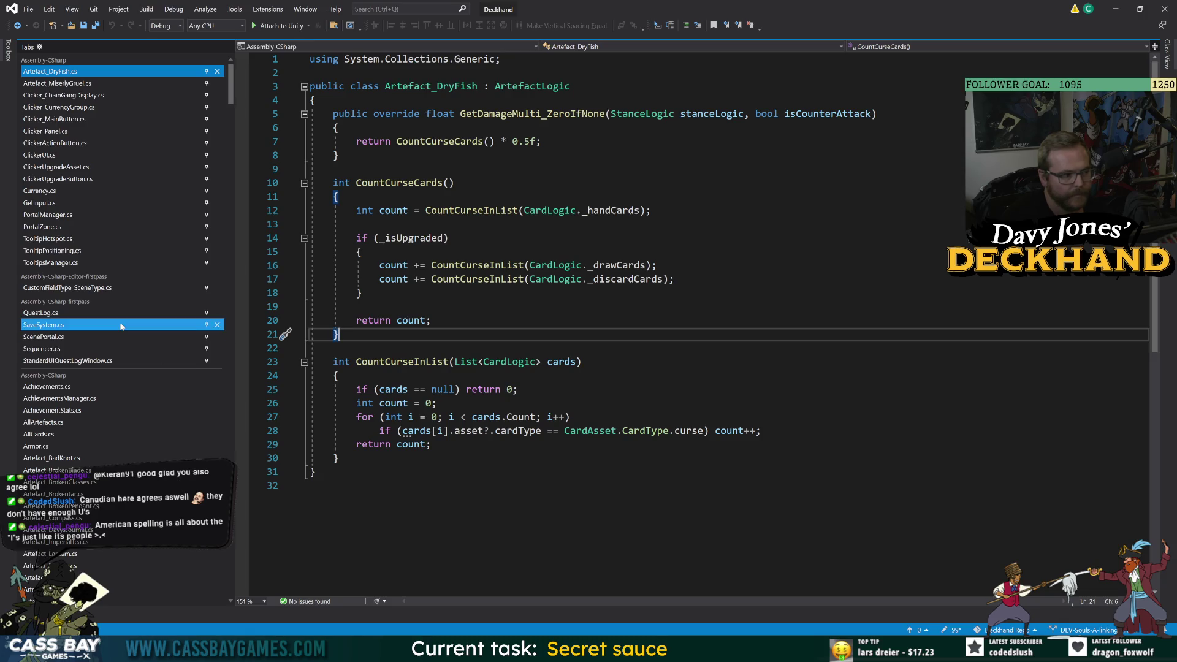
{"action": "key", "text": "alt+Tab"}
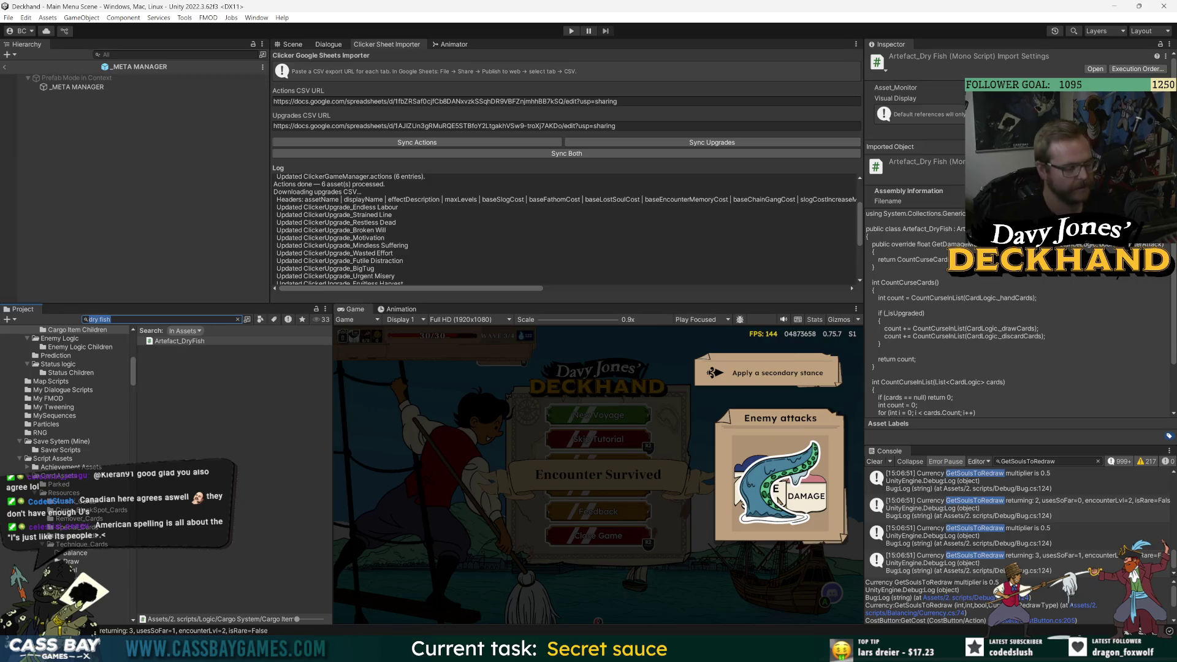
- Rename the InventoryItem_Artefact_45 asset with a '_Dry Fish' suffix
{"action": "key", "text": "BackSpace"}
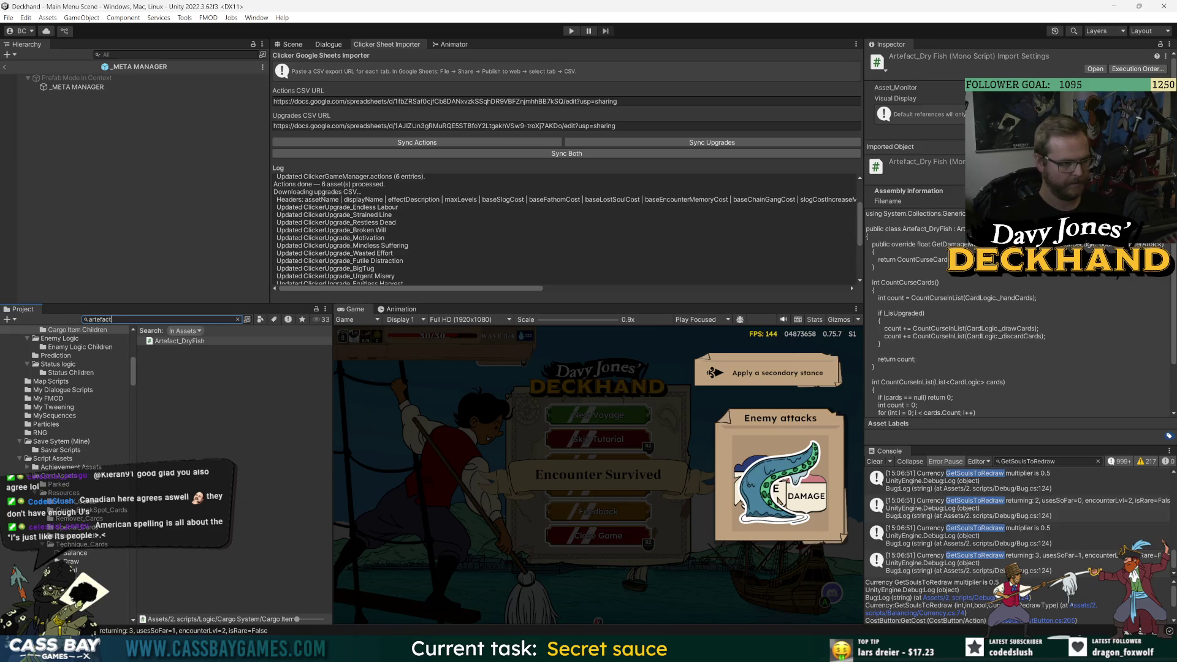
{"action": "double_click", "coordinate": [173, 345]}
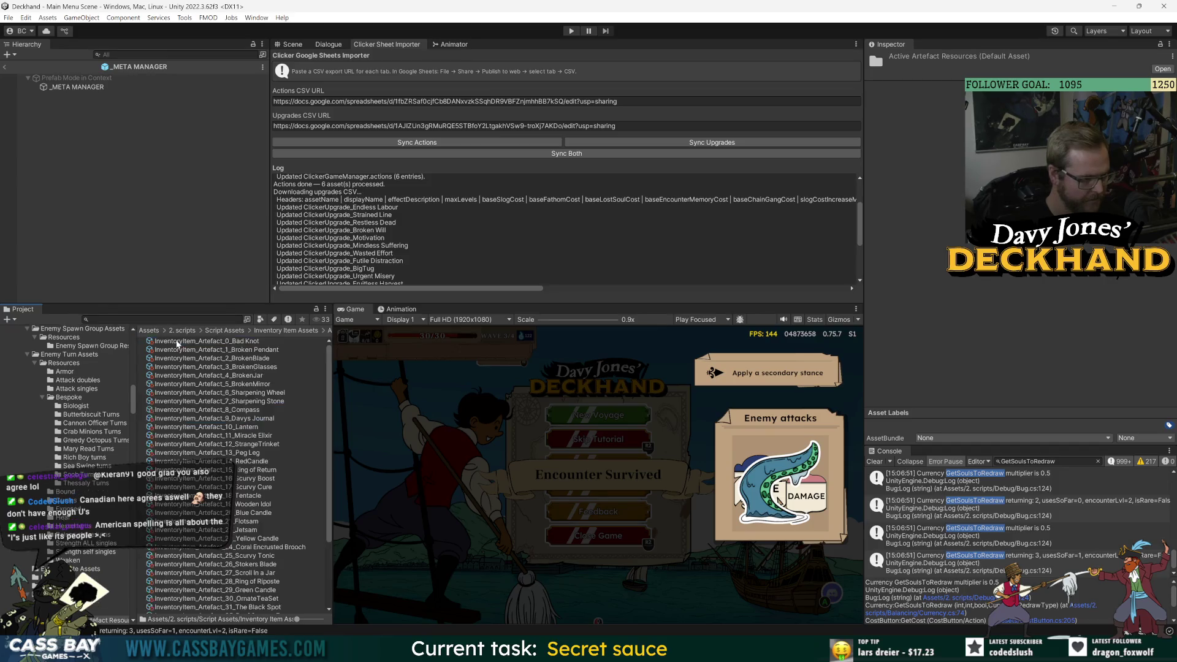
{"action": "scroll", "coordinate": [222, 607], "scroll_direction": "down", "scroll_amount": 5}
{"action": "left_click", "coordinate": [222, 608]}
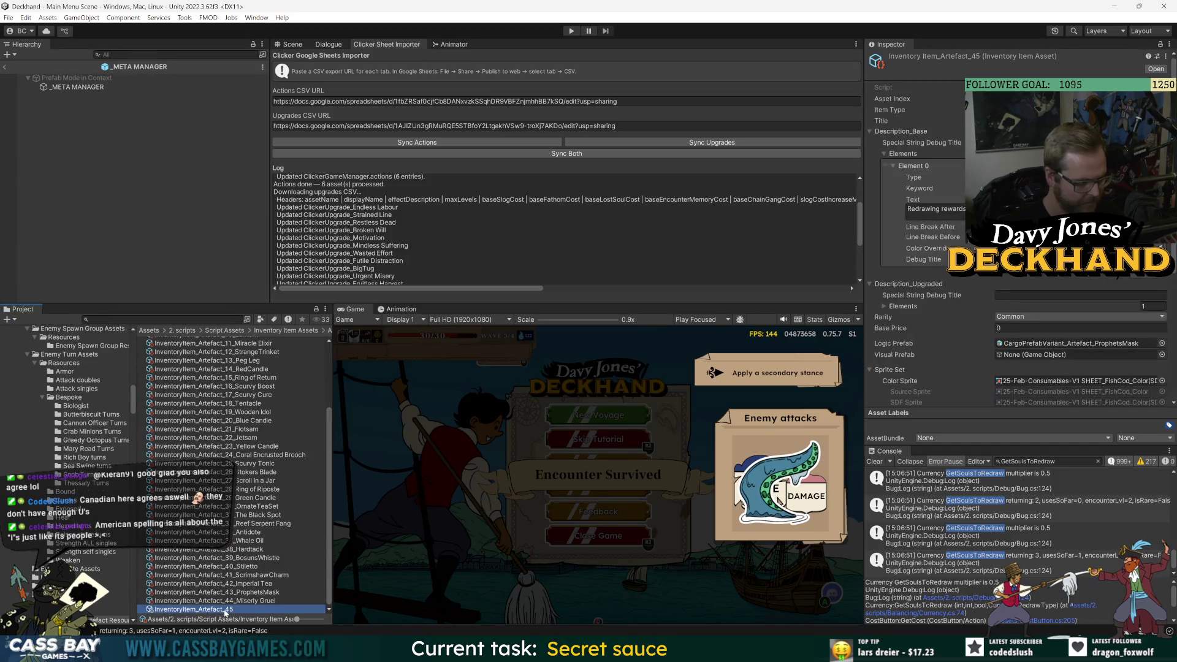
{"action": "type", "text": "_Dry Fish"}
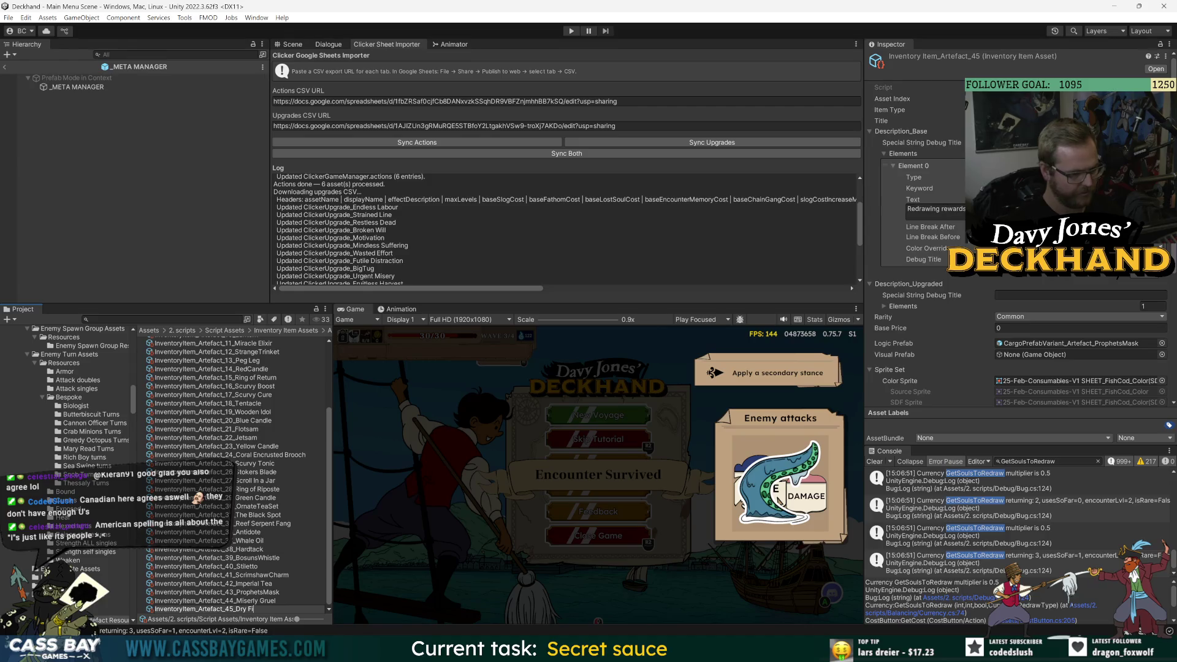
{"action": "key", "text": "Return"}
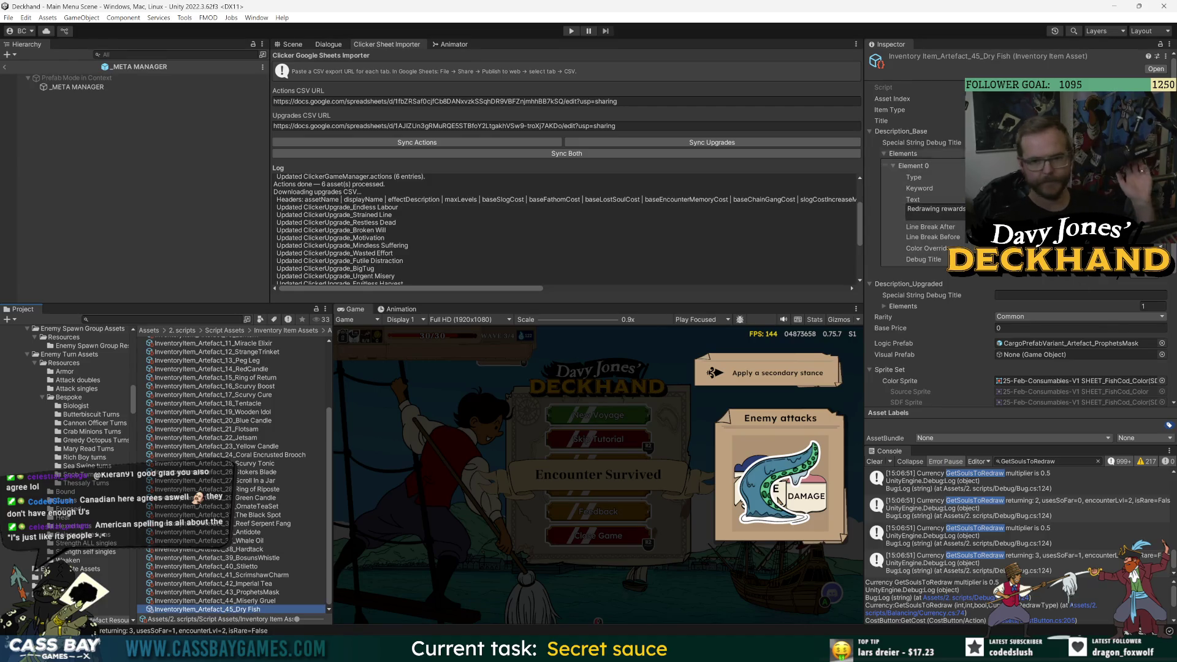
{"action": "left_click", "coordinate": [1078, 120]}
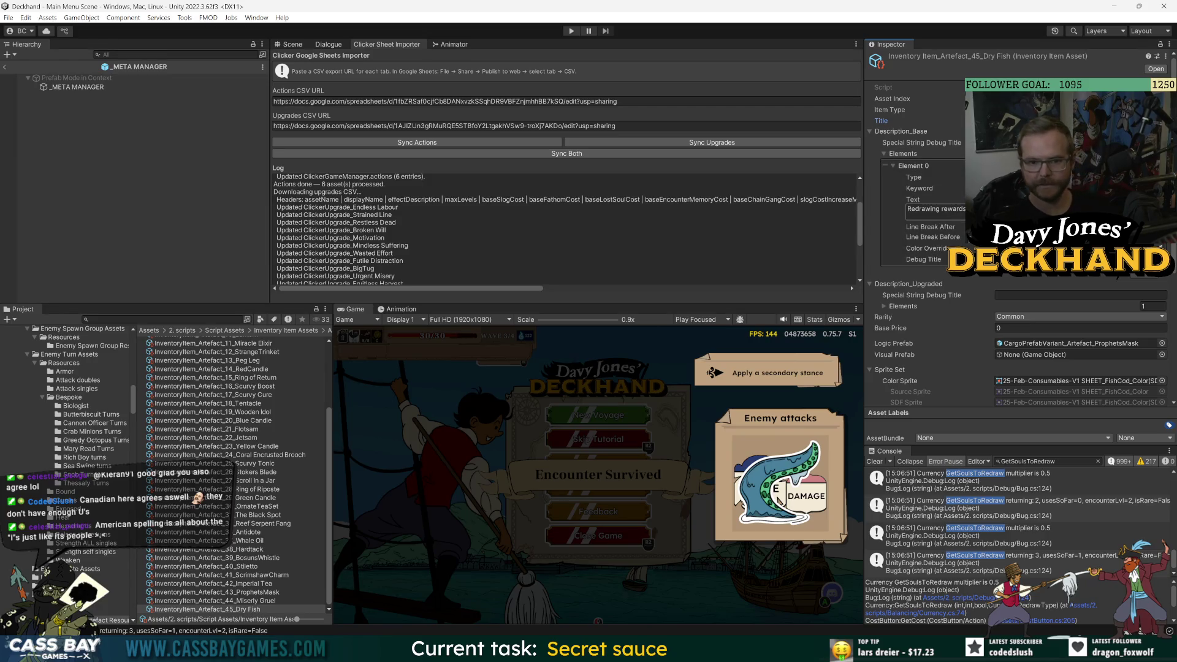
- Carry the Dry Fish effect from balance sheet cell C50 into the item's base description
{"action": "key", "text": "alt+Tab"}
{"action": "left_click", "coordinate": [714, 245]}
{"action": "left_click", "coordinate": [213, 409]}
{"action": "key", "text": "alt+Tab"}
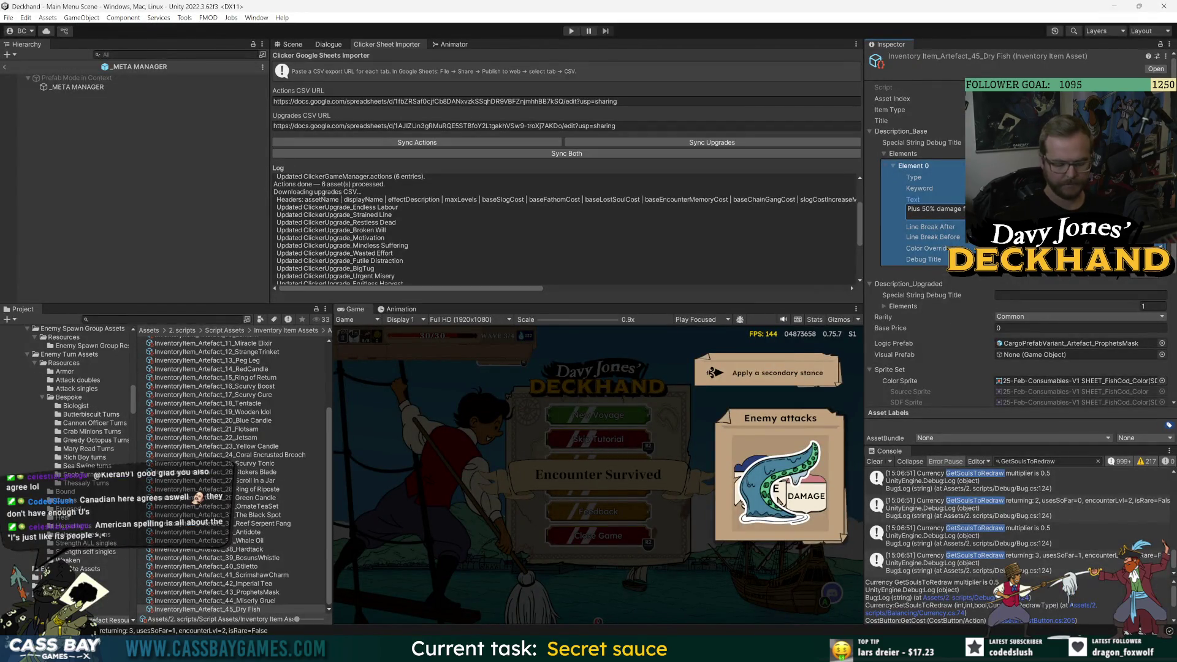
{"action": "key", "text": "alt+Tab"}
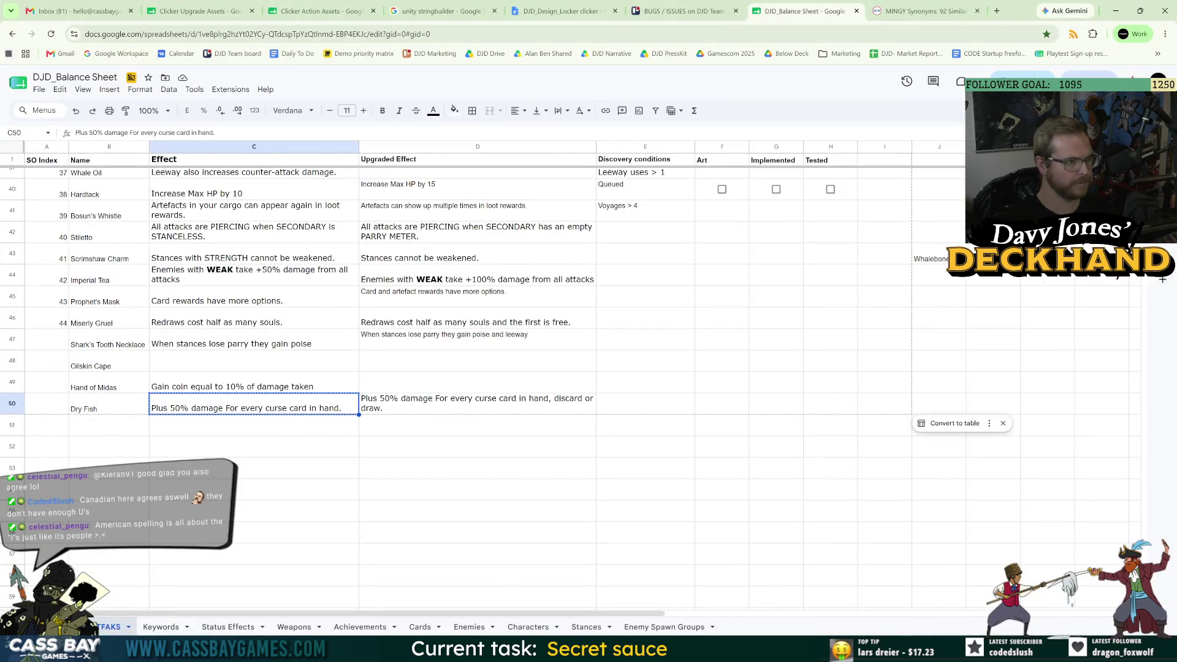
- Change 'For' to lowercase 'for' in the Dry Fish effect in cell C50
{"action": "double_click", "coordinate": [202, 409]}
{"action": "type", "text": "for"}
{"action": "left_click", "coordinate": [445, 432]}
{"action": "left_click", "coordinate": [415, 532]}
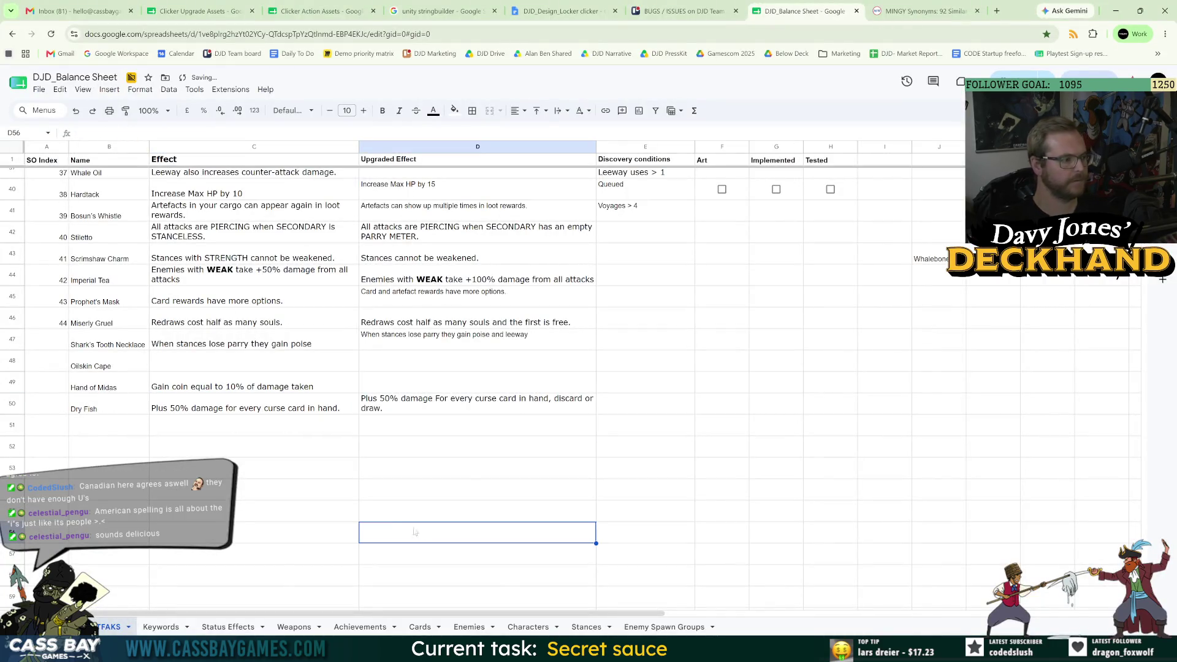
{"action": "left_click", "coordinate": [245, 410]}
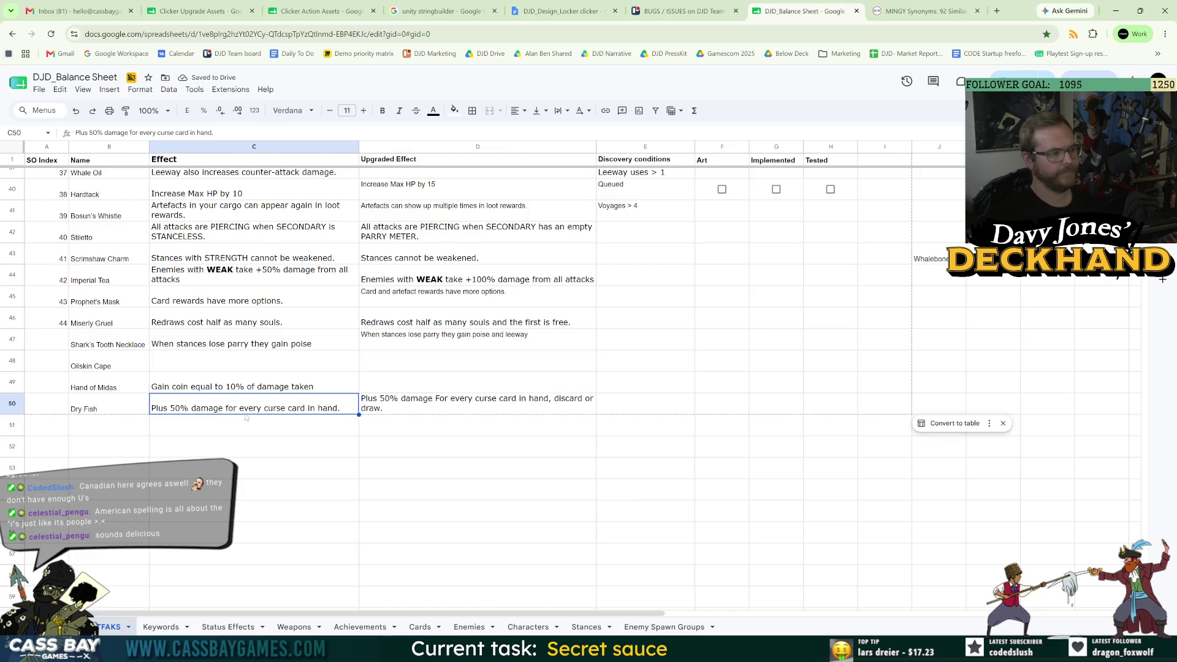
- Paste the D50 upgraded effect into Description_Upgraded Element 0 Text in Unity
{"action": "left_click", "coordinate": [412, 409]}
{"action": "key", "text": "ctrl+c"}
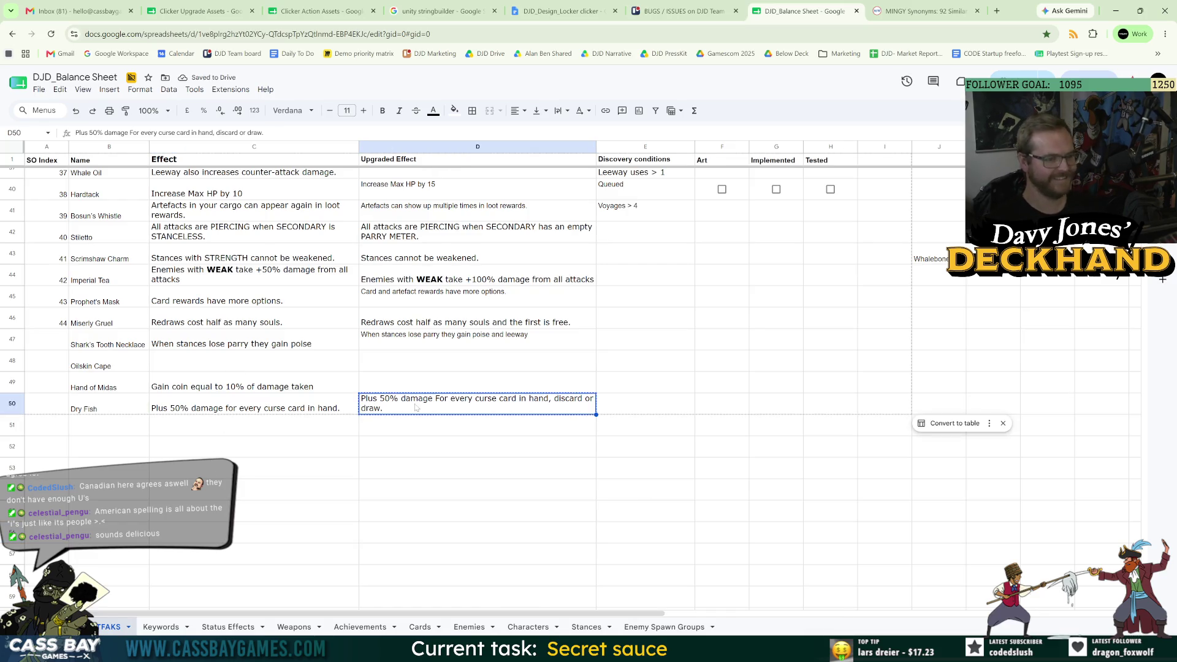
{"action": "key", "text": "alt+Tab"}
{"action": "left_click", "coordinate": [902, 306]}
{"action": "left_click", "coordinate": [1120, 362]}
{"action": "key", "text": "ctrl+v"}
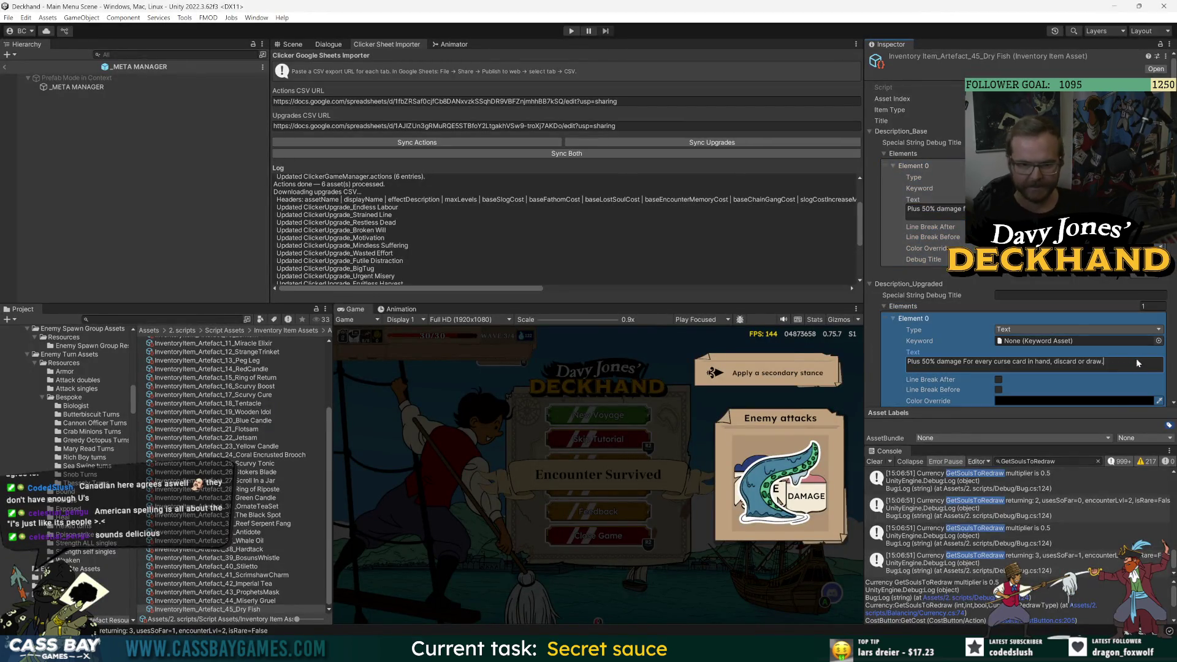
- Lowercase 'For' to 'for' in Dry Fish's upgraded text, leaving the Logic Prefab unassigned
{"action": "left_click", "coordinate": [965, 361]}
{"action": "key", "text": "BackSpace"}
{"action": "type", "text": "f"}
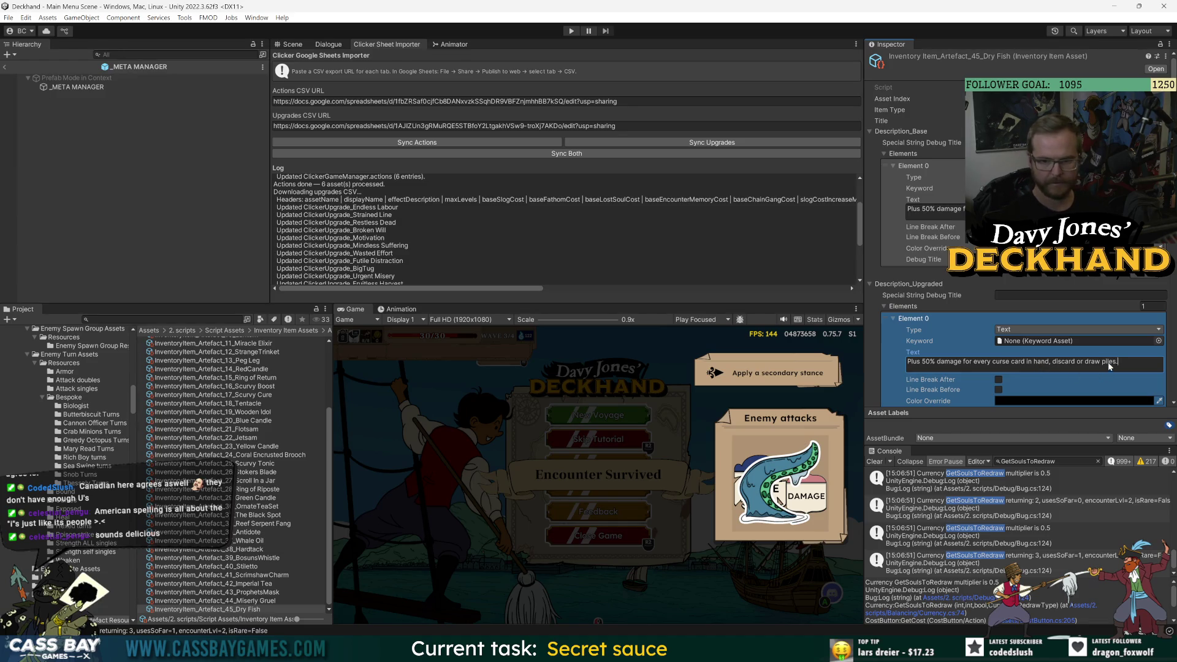
{"action": "scroll", "coordinate": [884, 364], "scroll_direction": "down", "scroll_amount": 5}
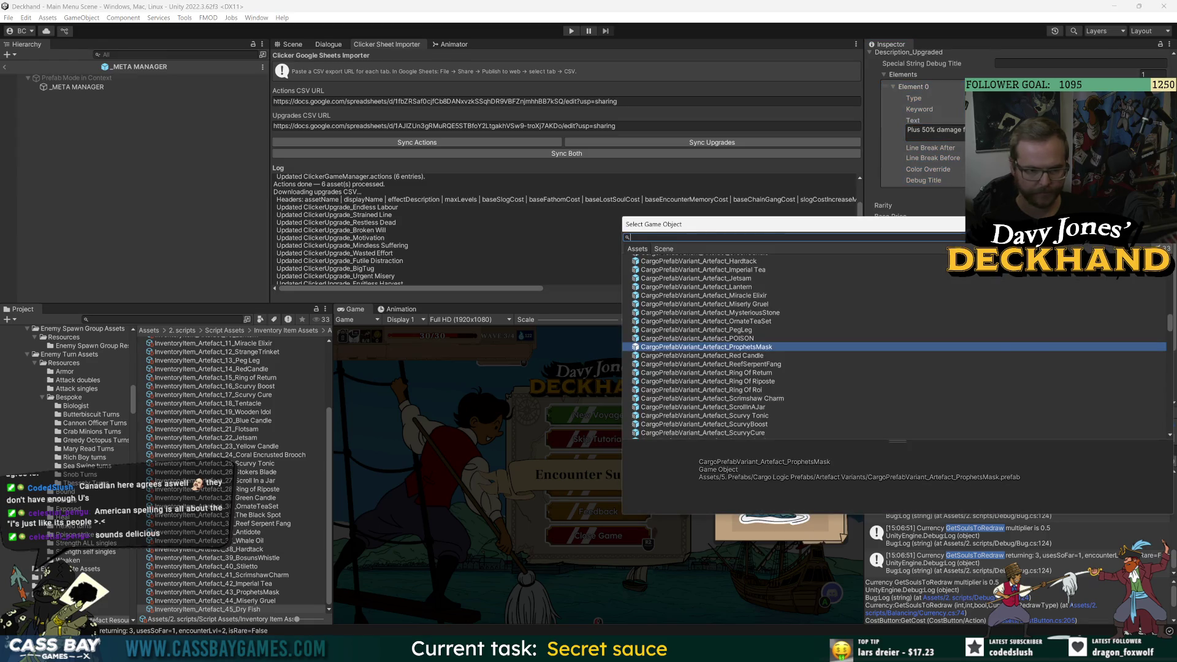
{"action": "key", "text": "Return"}
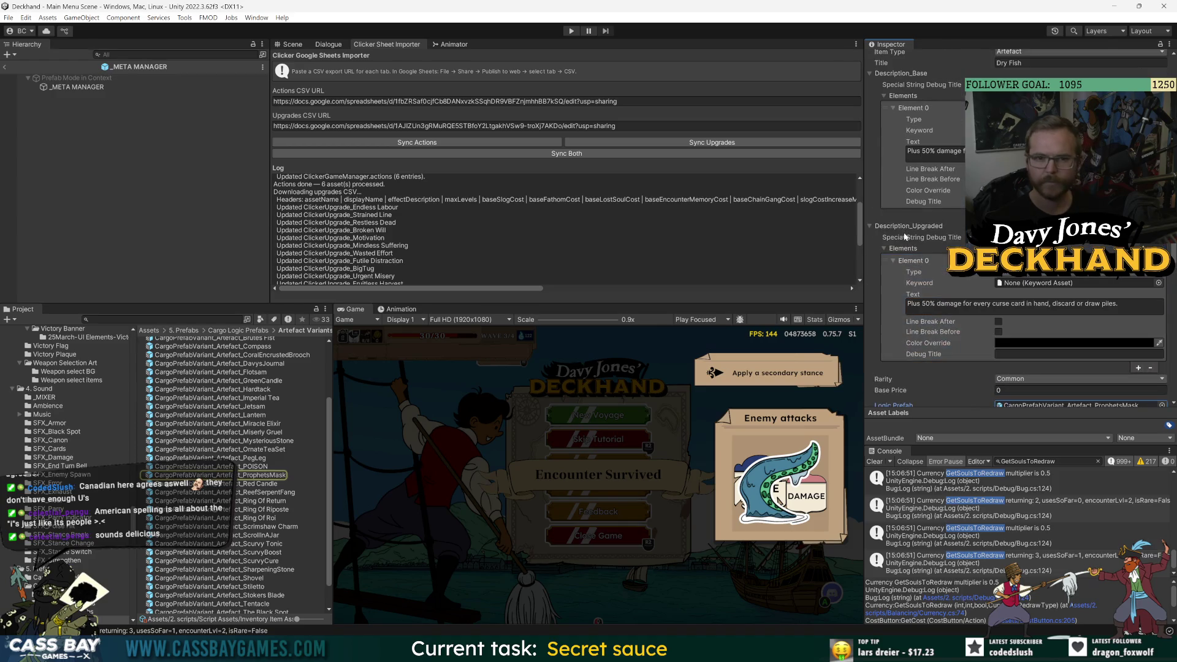
- Duplicate the Miserly Gruel cargo prefab as 'Dry Fish' and remove its Miserly Gruel script component
{"action": "scroll", "coordinate": [919, 264], "scroll_direction": "up", "scroll_amount": 6}
{"action": "scroll", "coordinate": [924, 312], "scroll_direction": "down", "scroll_amount": 5}
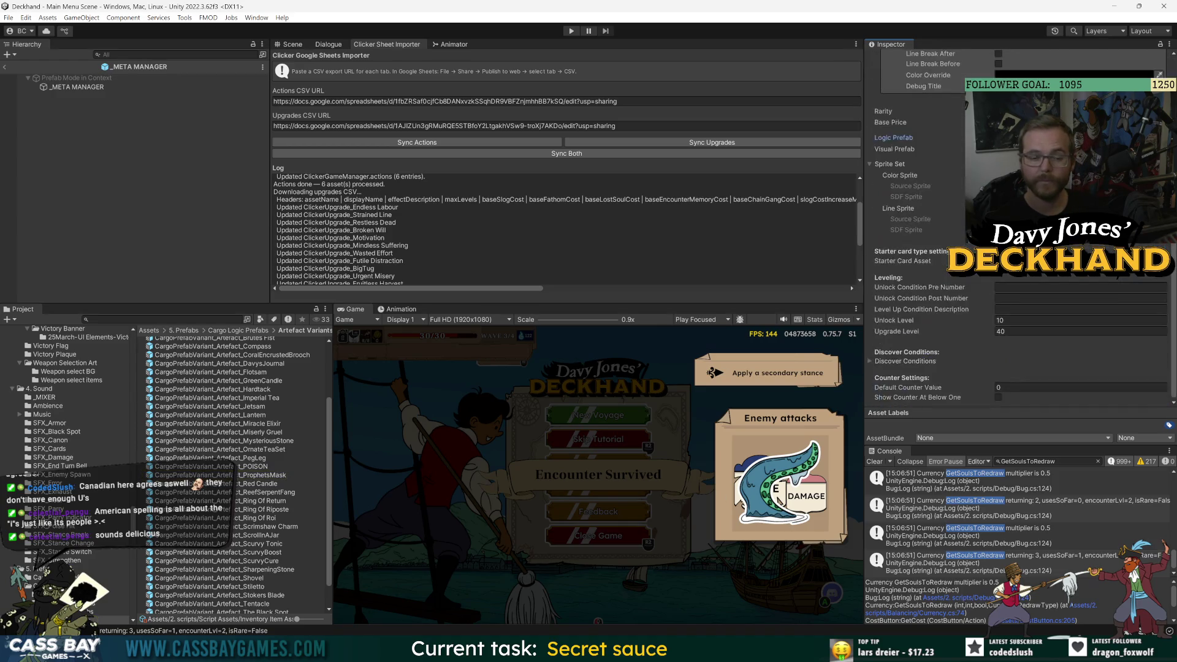
{"action": "scroll", "coordinate": [250, 583], "scroll_direction": "down", "scroll_amount": 2}
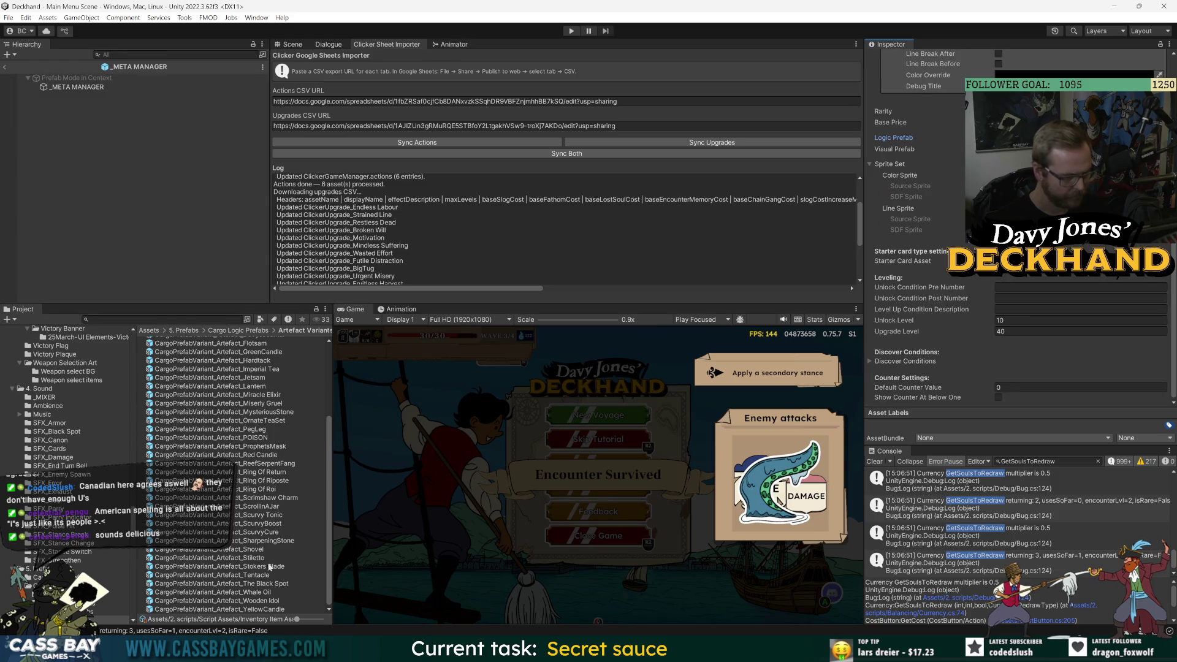
{"action": "left_click", "coordinate": [272, 404]}
{"action": "key", "text": "ctrl+d"}
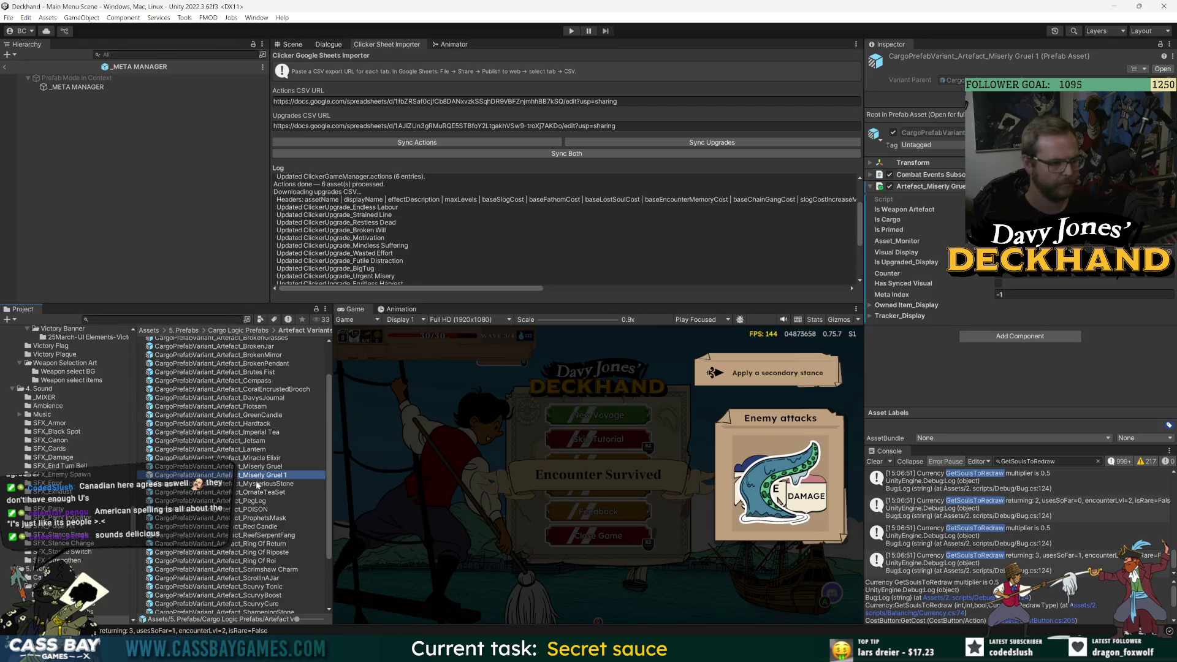
{"action": "key", "text": "F2"}
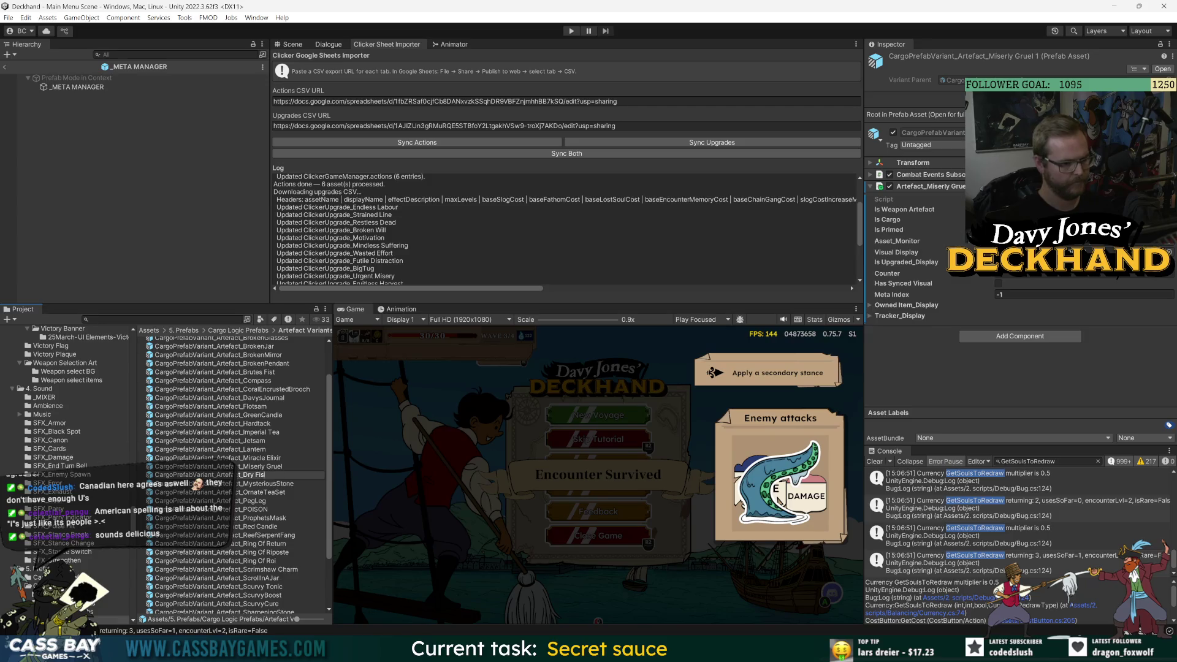
{"action": "type", "text": "h"}
{"action": "key", "text": "Return"}
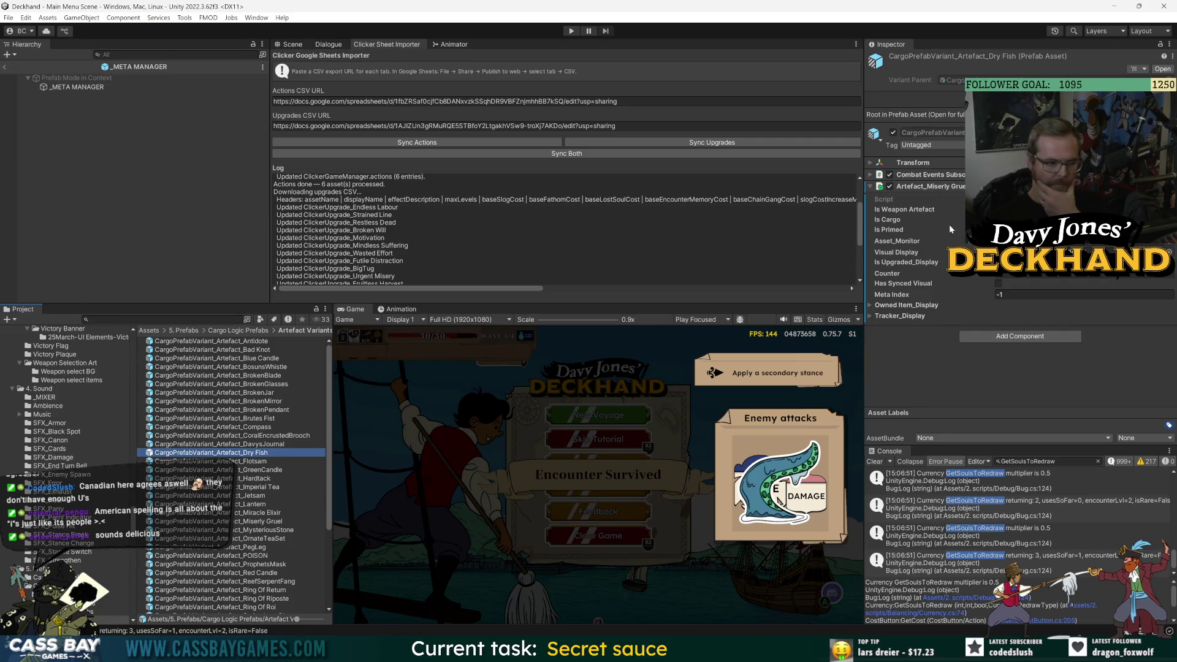
{"action": "right_click", "coordinate": [1061, 186]}
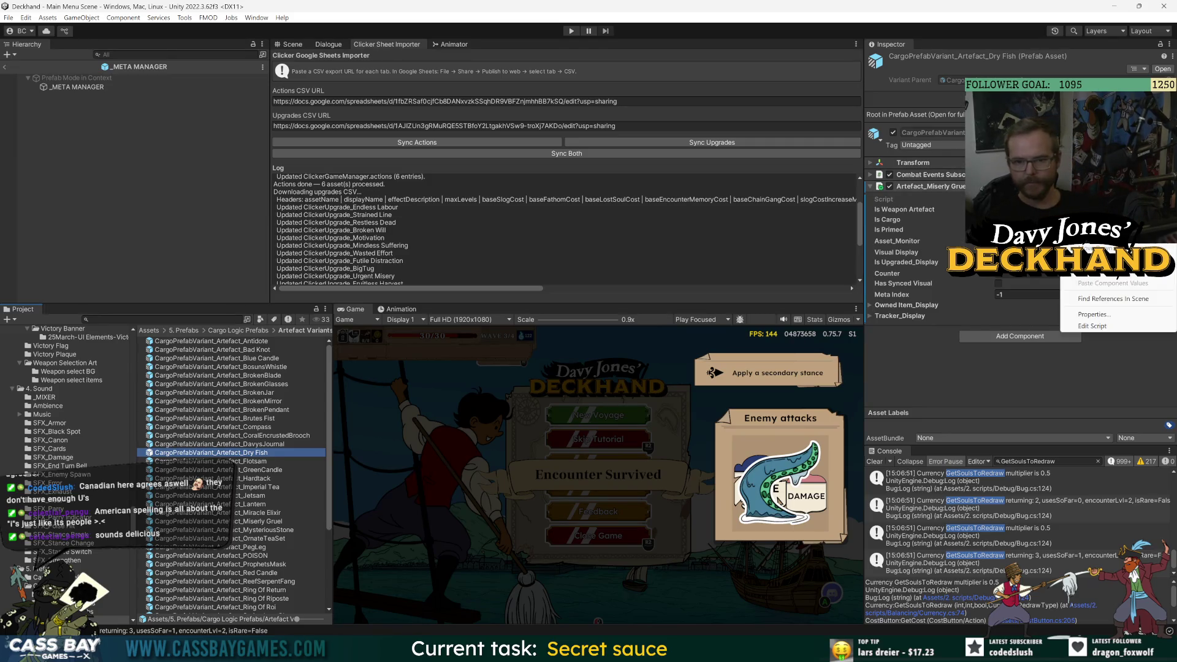
{"action": "left_click", "coordinate": [1097, 221]}
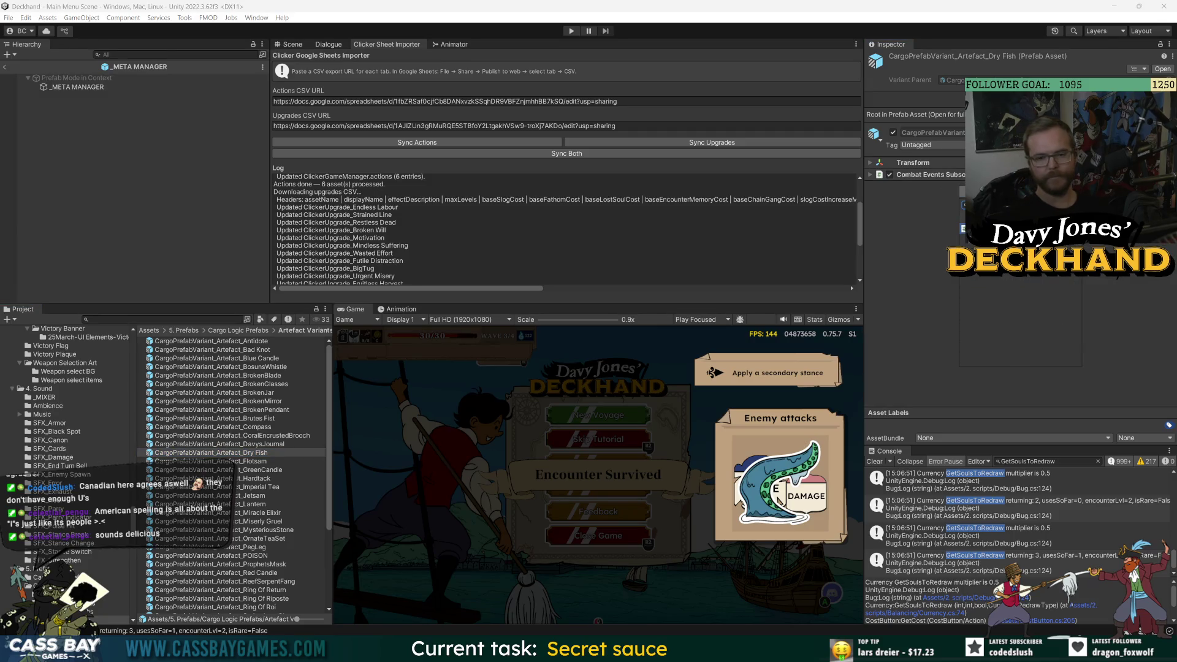
- Find the Dry Fish inventory item and set the Dry Fish cargo prefab as its Logic Prefab
{"action": "left_click", "coordinate": [104, 319]}
{"action": "type", "text": "miser"}
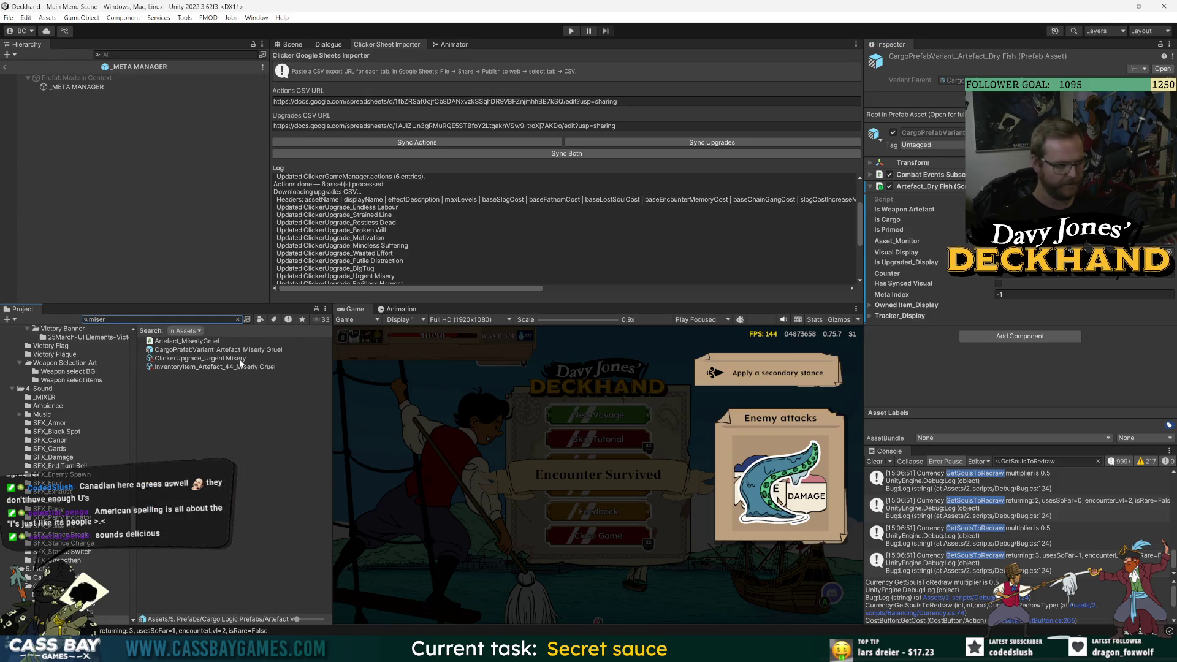
{"action": "left_click", "coordinate": [200, 358]}
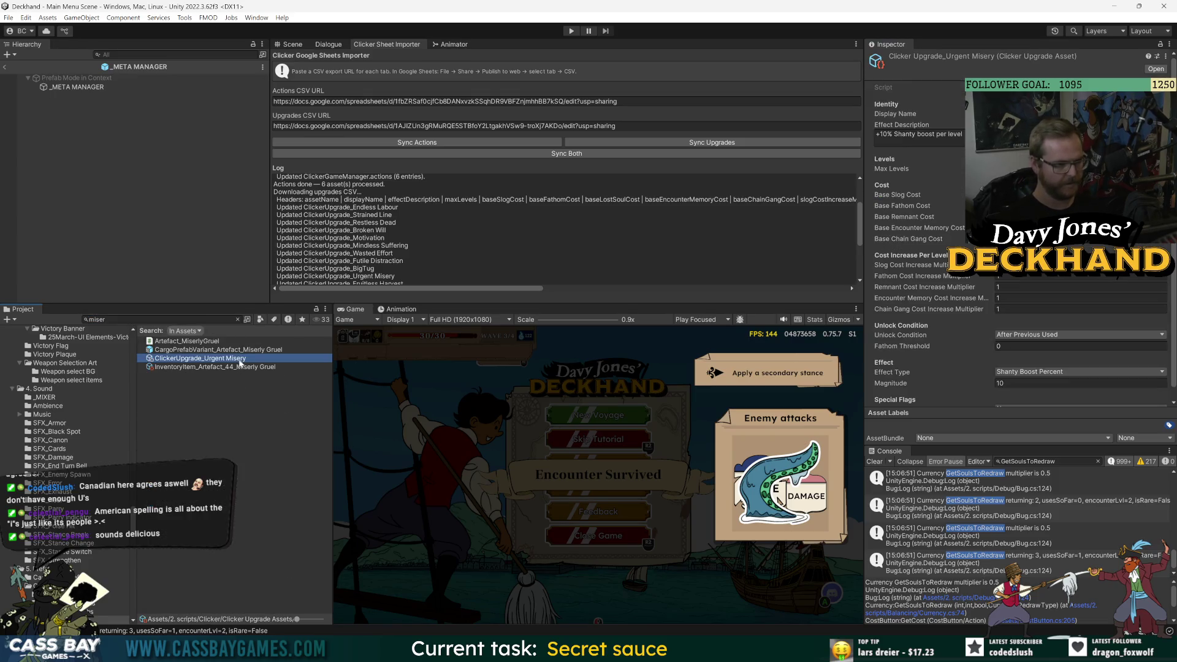
{"action": "left_click", "coordinate": [191, 367]}
{"action": "scroll", "coordinate": [878, 336], "scroll_direction": "down", "scroll_amount": 10}
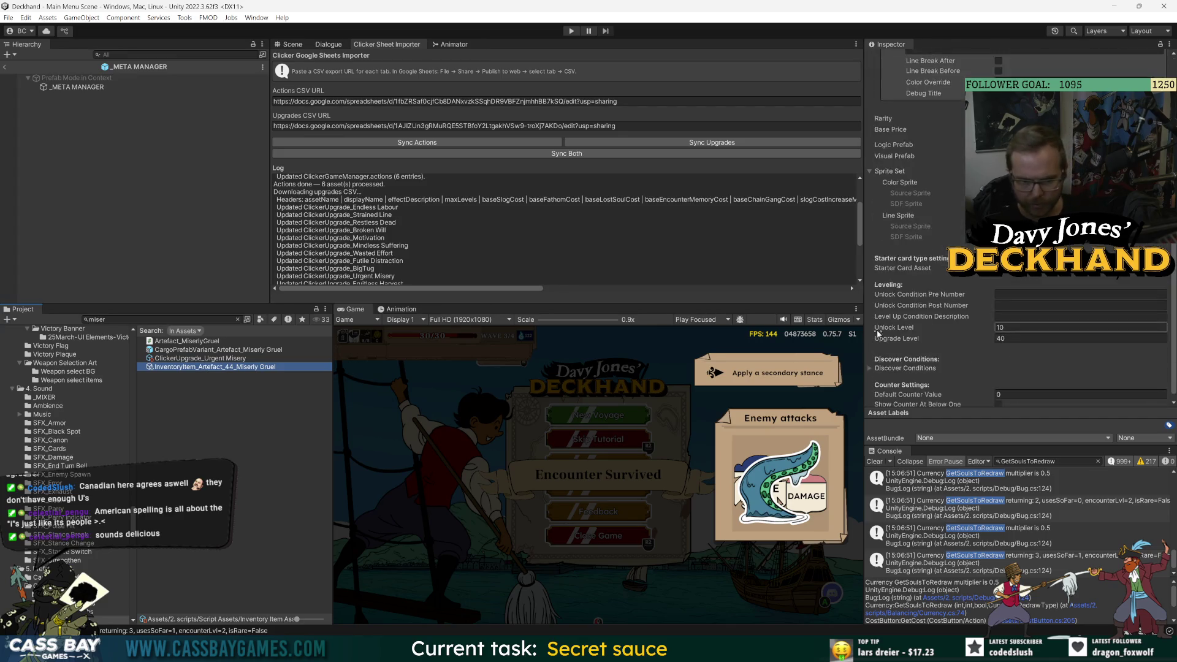
{"action": "left_click", "coordinate": [153, 320]}
{"action": "type", "text": "dry fish"}
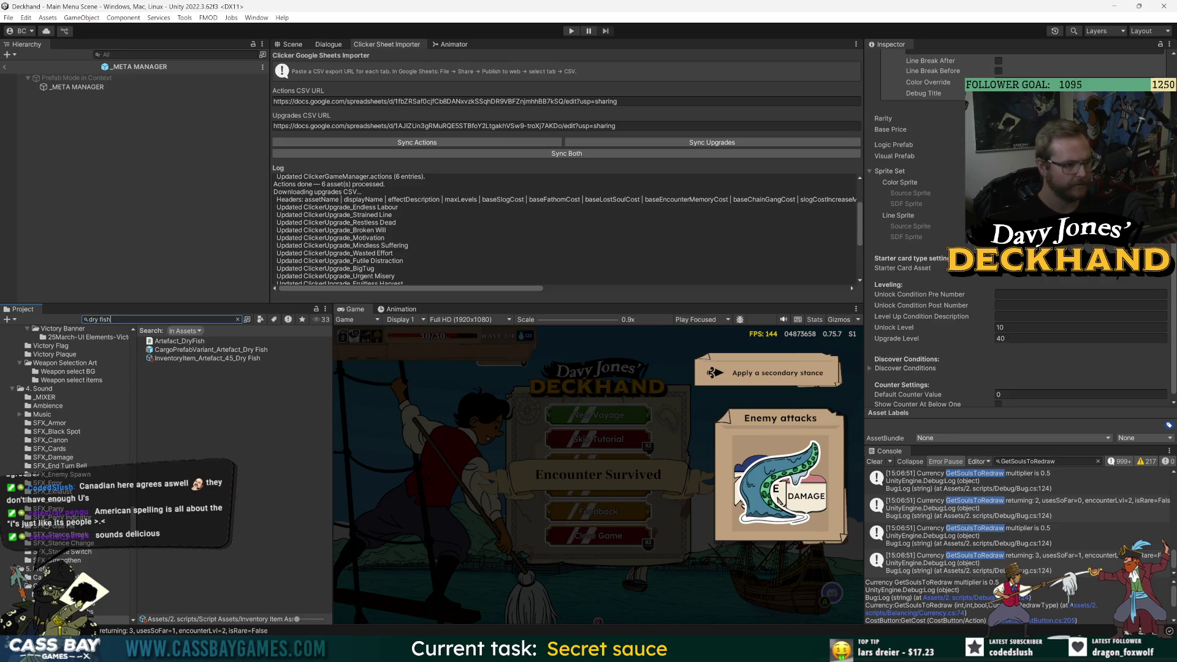
{"action": "left_click", "coordinate": [221, 358]}
{"action": "left_click", "coordinate": [1160, 348]}
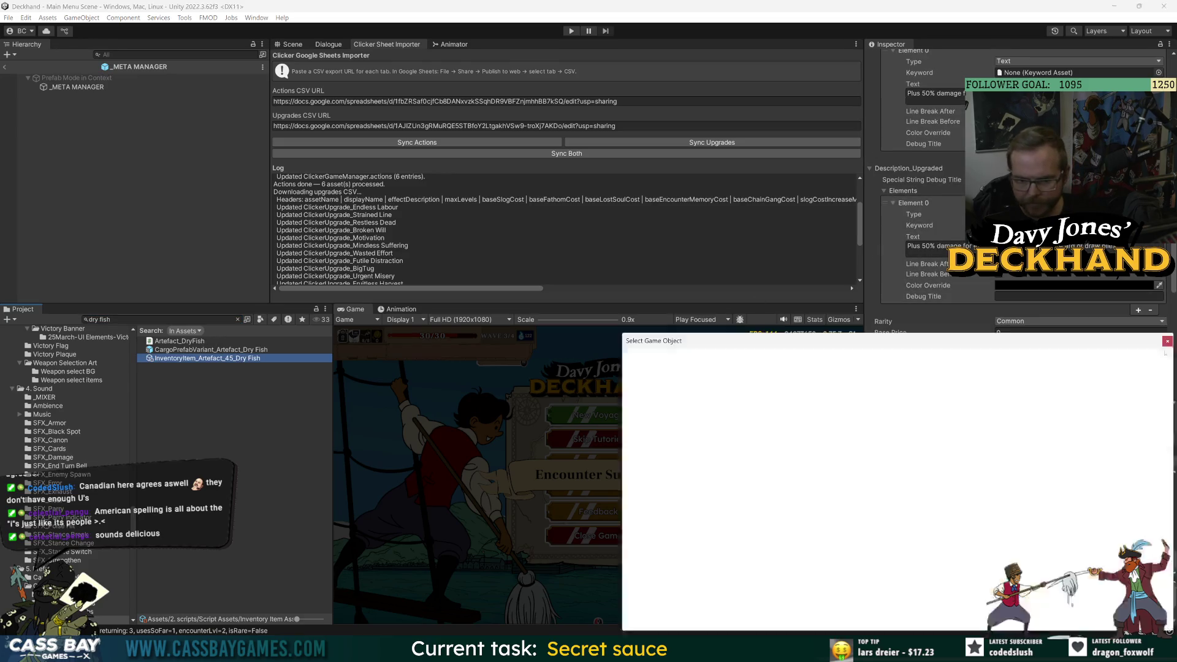
{"action": "double_click", "coordinate": [745, 391]}
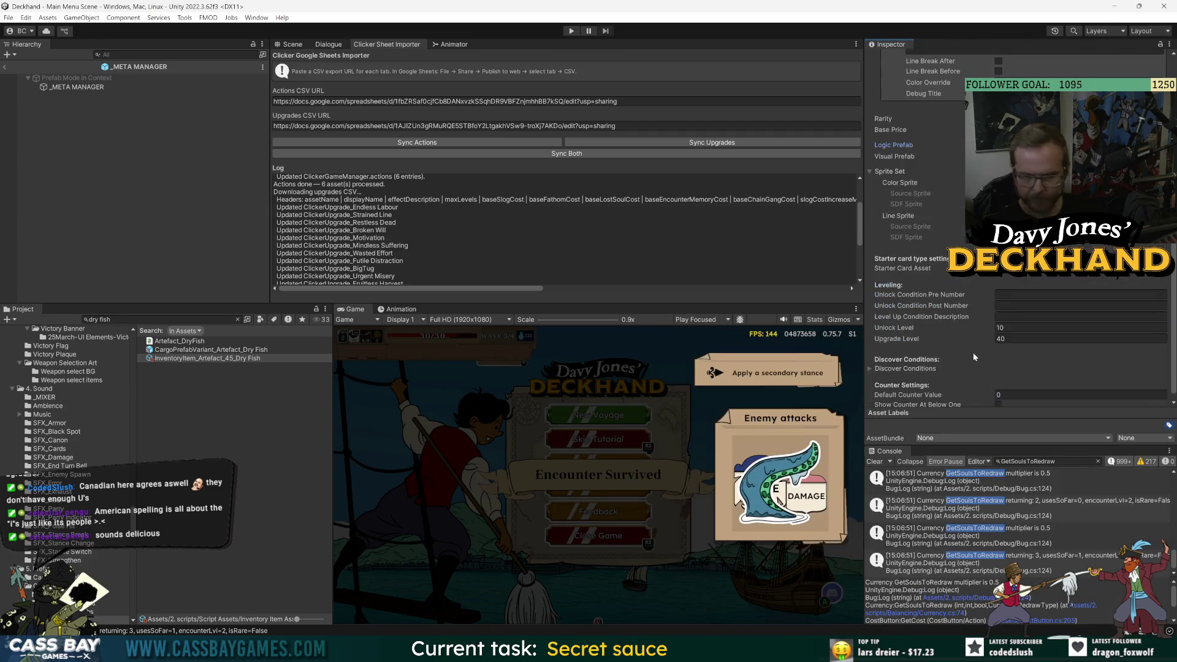
{"action": "left_click", "coordinate": [60, 88]}
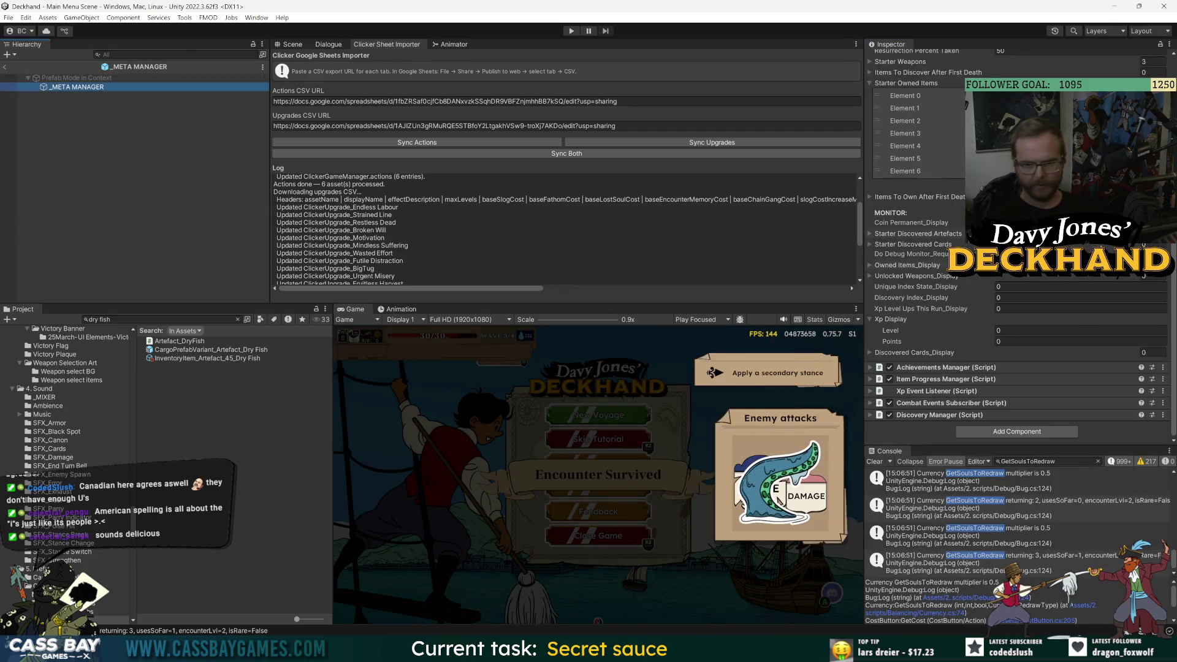
- Add InventoryItem_Artefact_45_Dry Fish as a new entry in _META MANAGER's Starter Owned Items
{"action": "left_click", "coordinate": [1148, 182]}
{"action": "left_click", "coordinate": [1160, 183]}
{"action": "type", "text": "dr"}
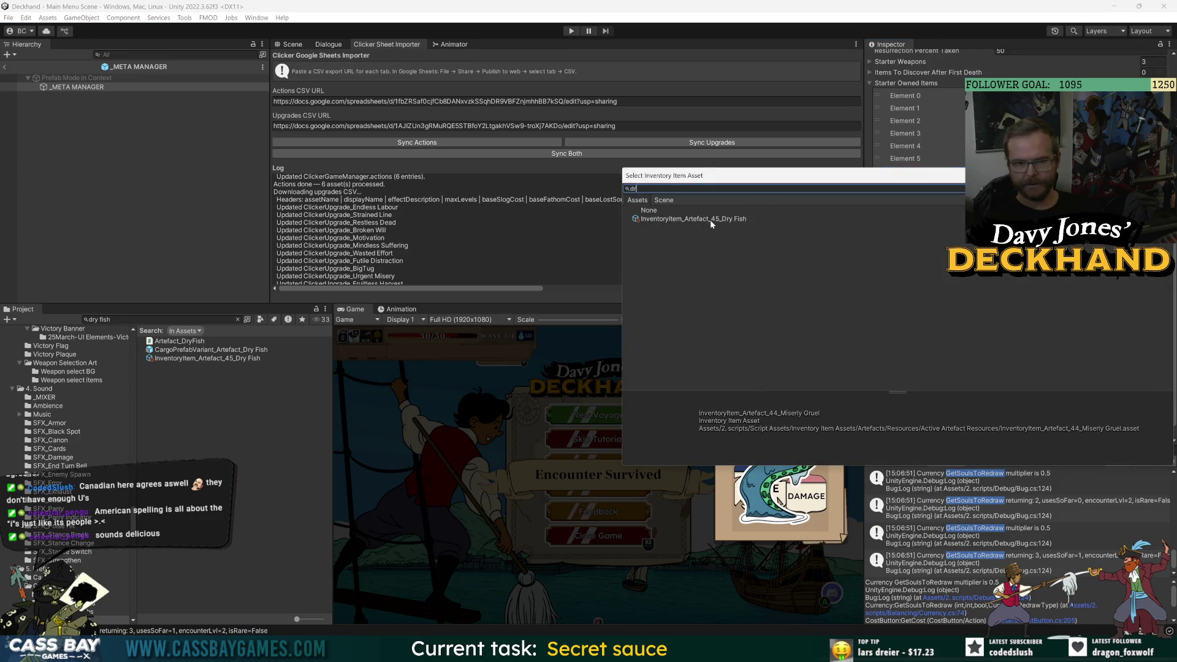
{"action": "double_click", "coordinate": [710, 219]}
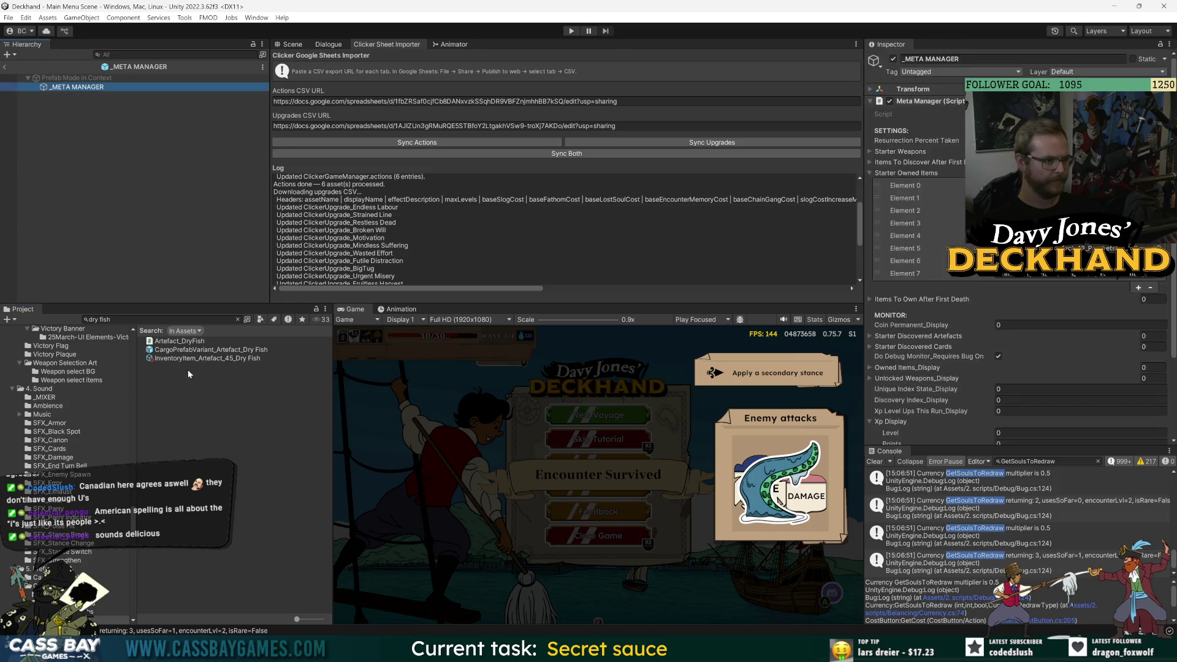
{"action": "double_click", "coordinate": [1121, 275]}
{"action": "scroll", "coordinate": [893, 323], "scroll_direction": "down", "scroll_amount": 10}
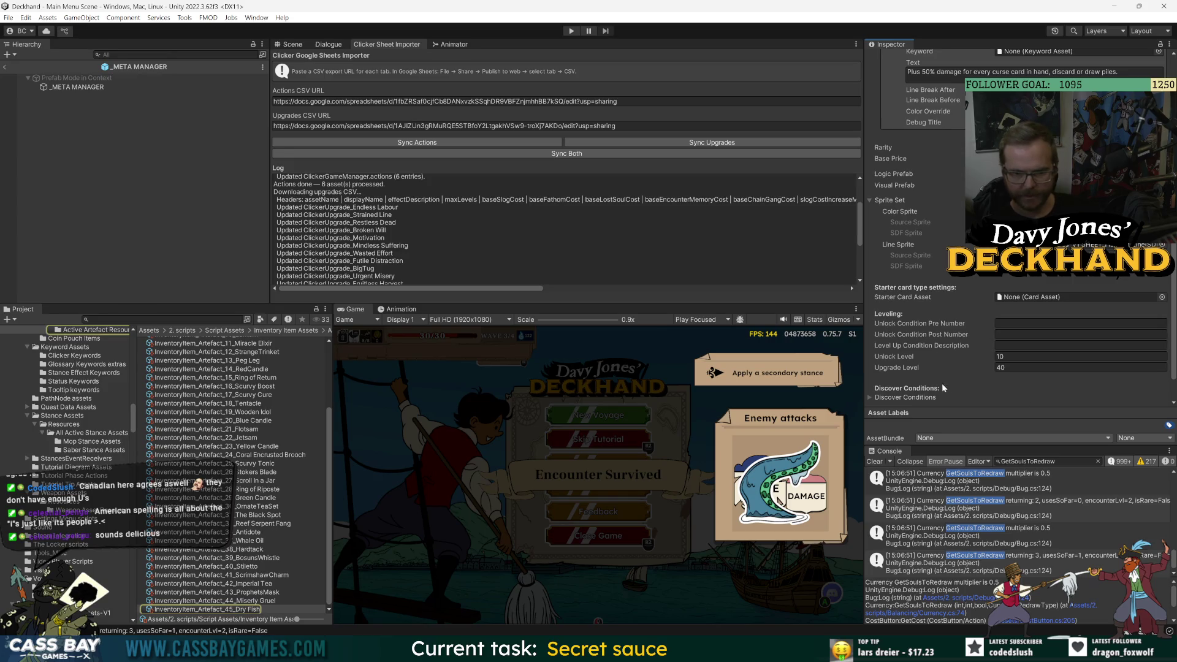
{"action": "left_click", "coordinate": [153, 320]}
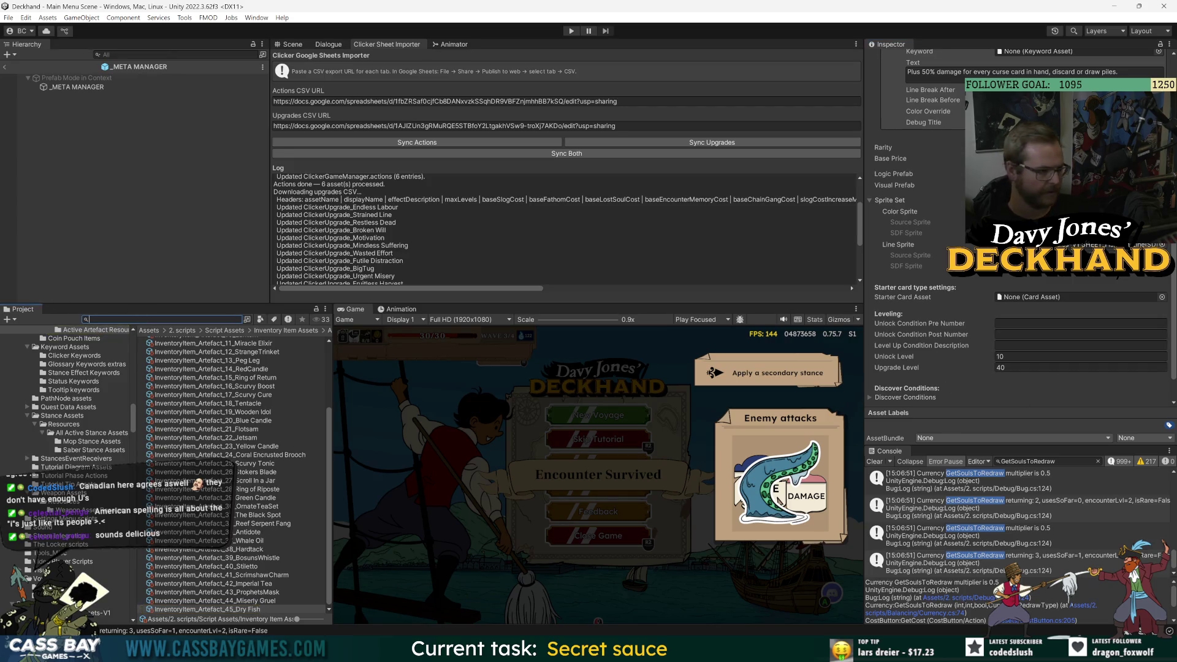
{"action": "left_click", "coordinate": [76, 87]}
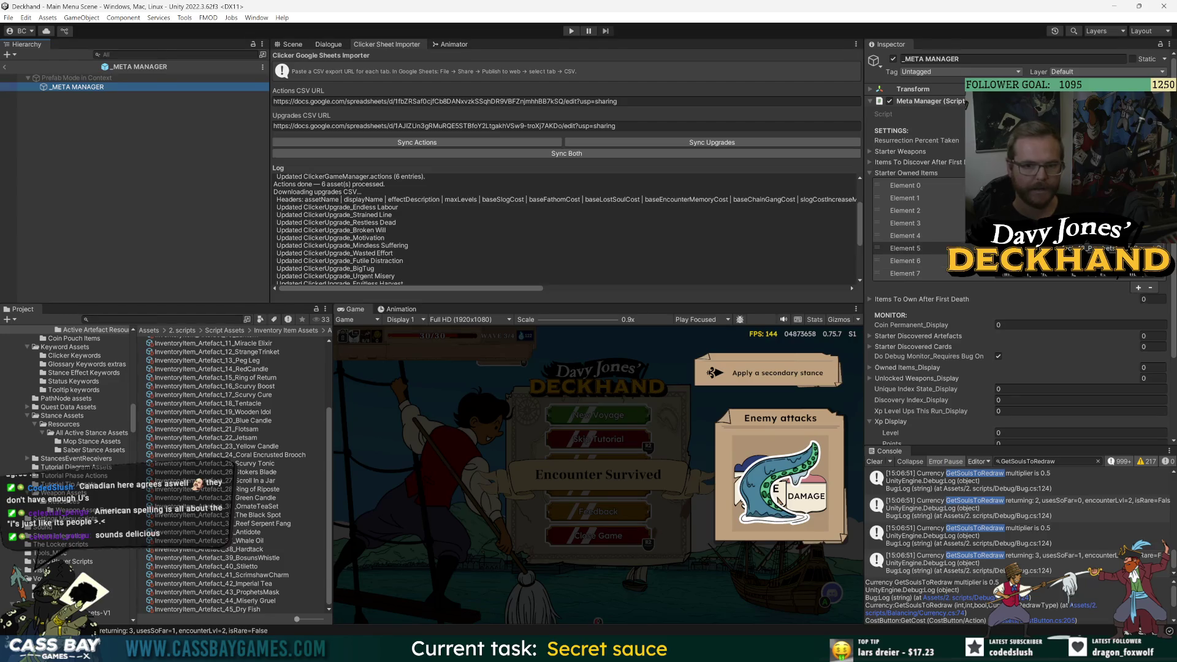
- Collapse Starter Owned Items and expand Discovery Manager's Discovery Sequence list
{"action": "left_click", "coordinate": [870, 173]}
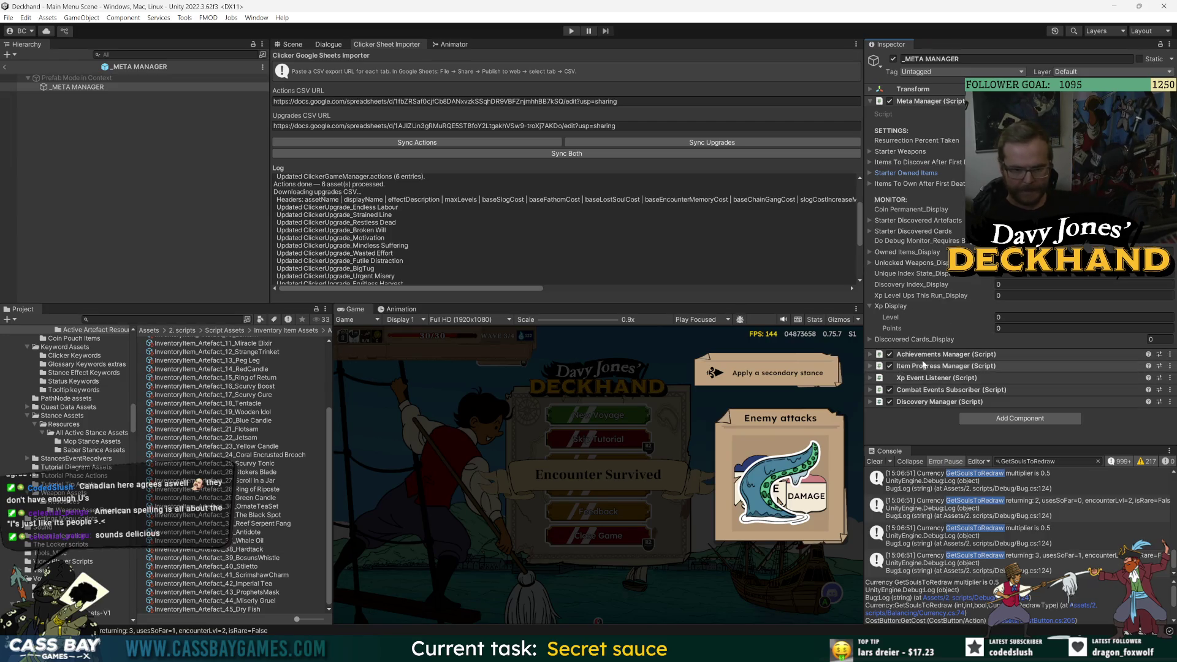
{"action": "left_click", "coordinate": [941, 402]}
{"action": "scroll", "coordinate": [943, 414], "scroll_direction": "down", "scroll_amount": 3}
{"action": "scroll", "coordinate": [943, 413], "scroll_direction": "down", "scroll_amount": 3}
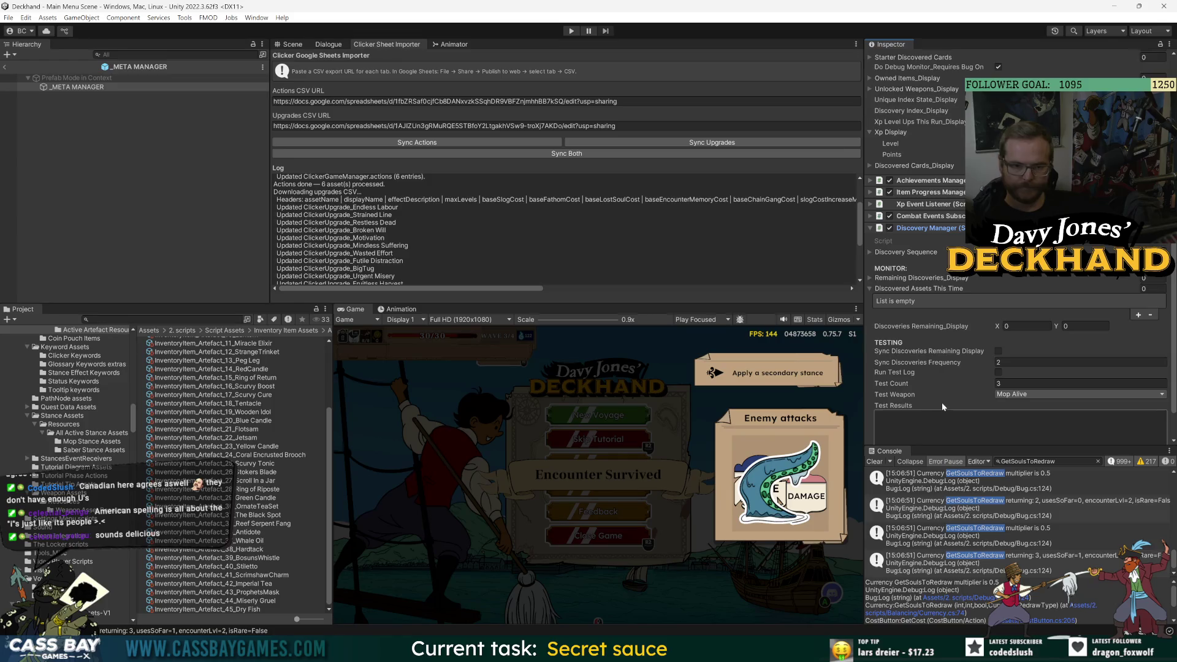
{"action": "left_click", "coordinate": [877, 219]}
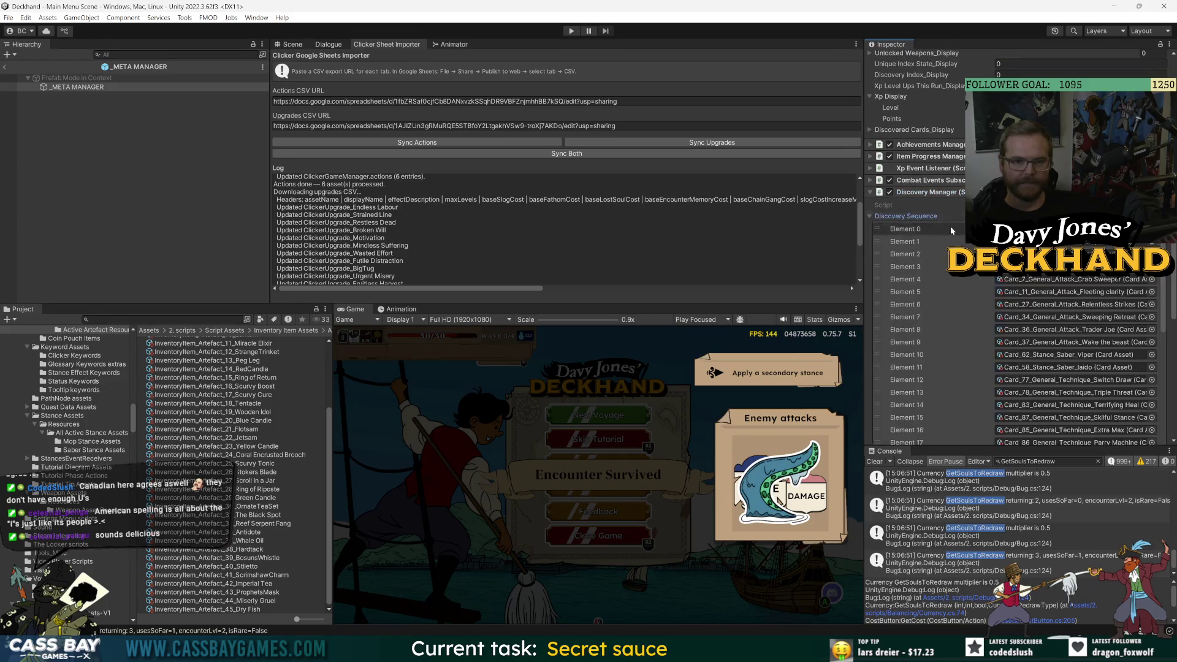
{"action": "scroll", "coordinate": [1110, 374], "scroll_direction": "down", "scroll_amount": 10}
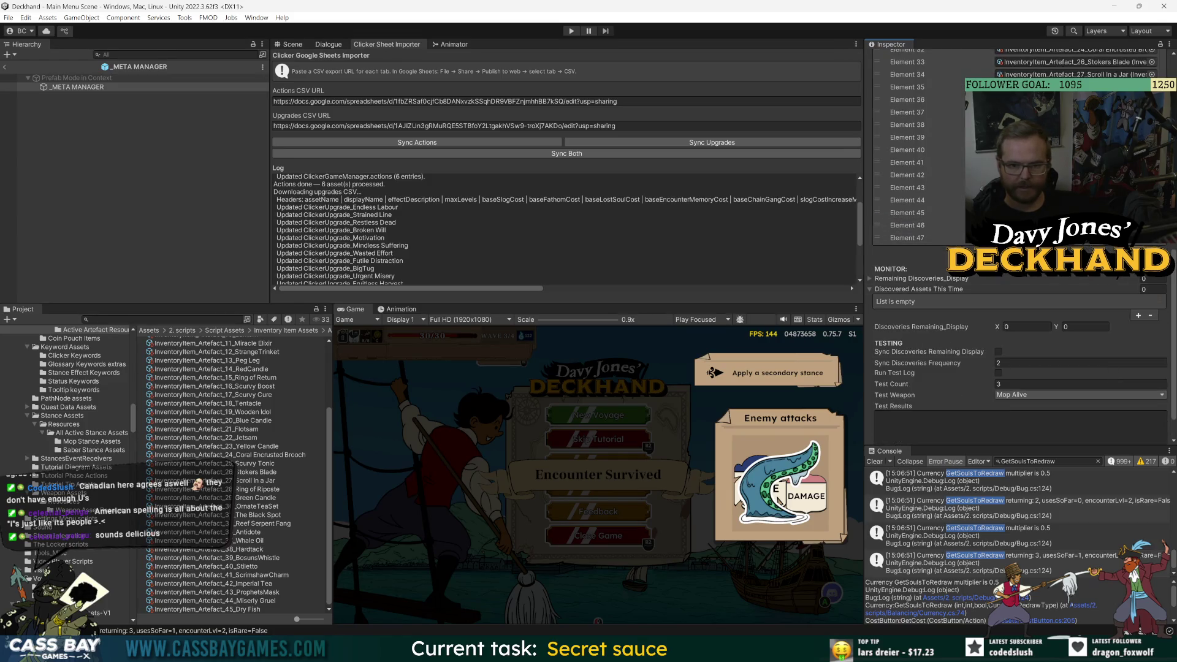
- Save the _META MANAGER prefab and put Imperial Tea (artefact 42) in the last discovery slot
{"action": "key", "text": "ctrl+s"}
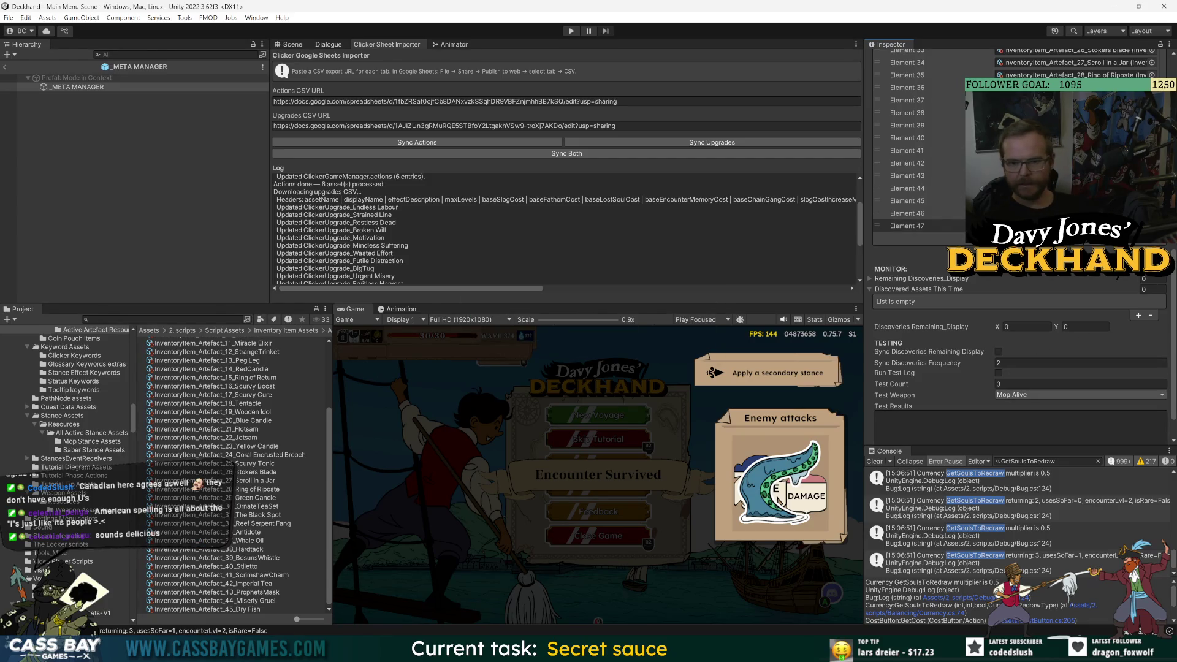
{"action": "left_click", "coordinate": [1152, 226]}
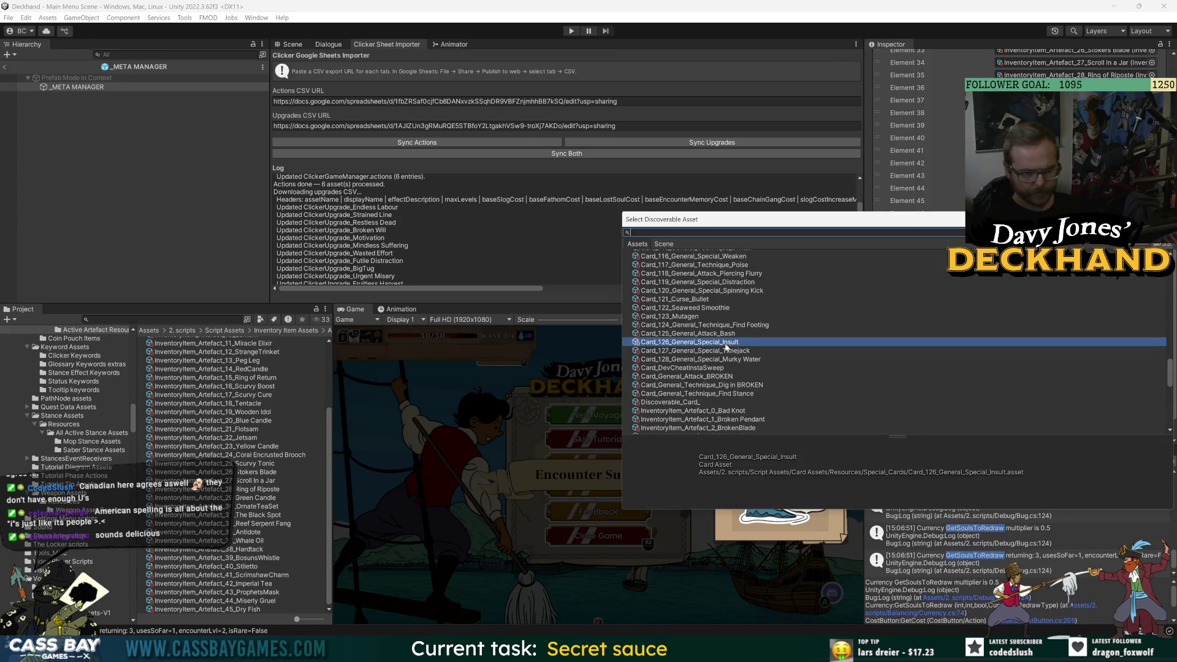
{"action": "type", "text": "42"}
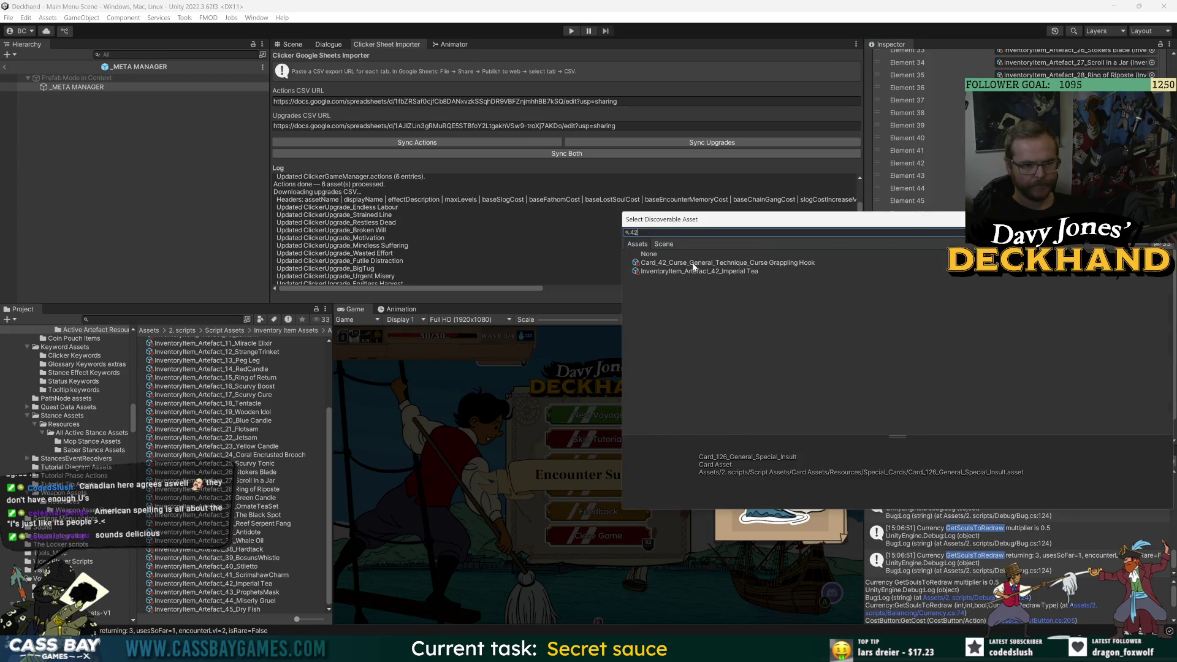
{"action": "double_click", "coordinate": [724, 272]}
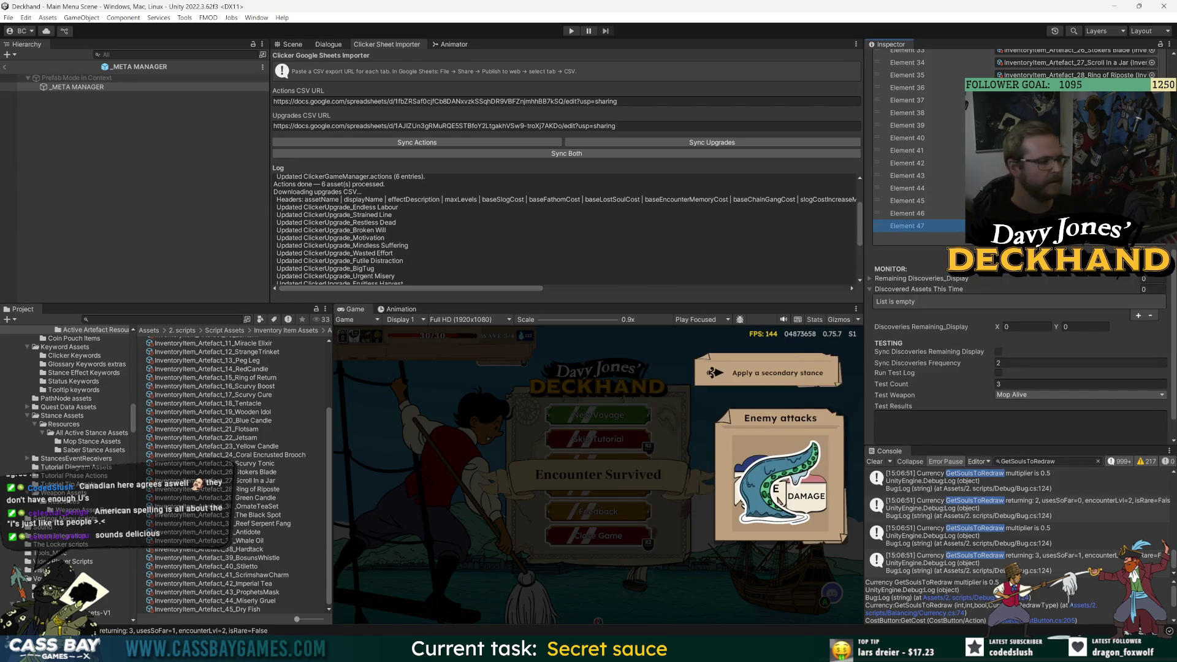
- Append Prophets Mask, Miserly Gruel and Dry Fish (artefacts 43–45) to the discovery sequence, ending at Element 51
{"action": "left_click", "coordinate": [1152, 231]}
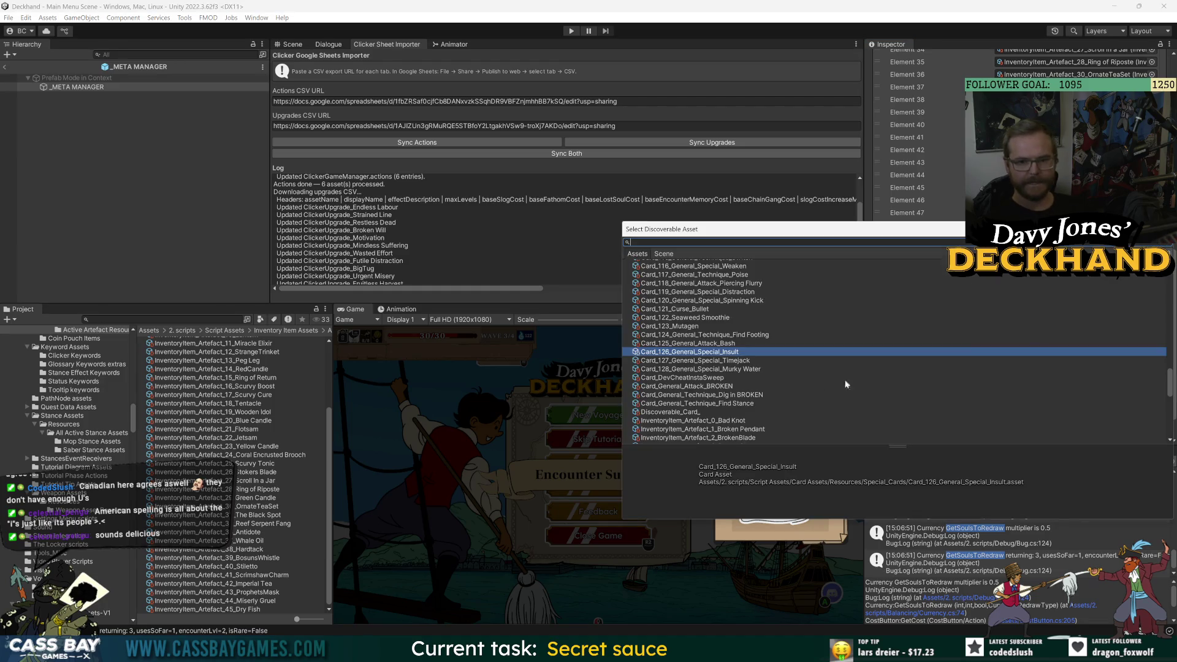
{"action": "type", "text": "43"}
{"action": "double_click", "coordinate": [741, 284]}
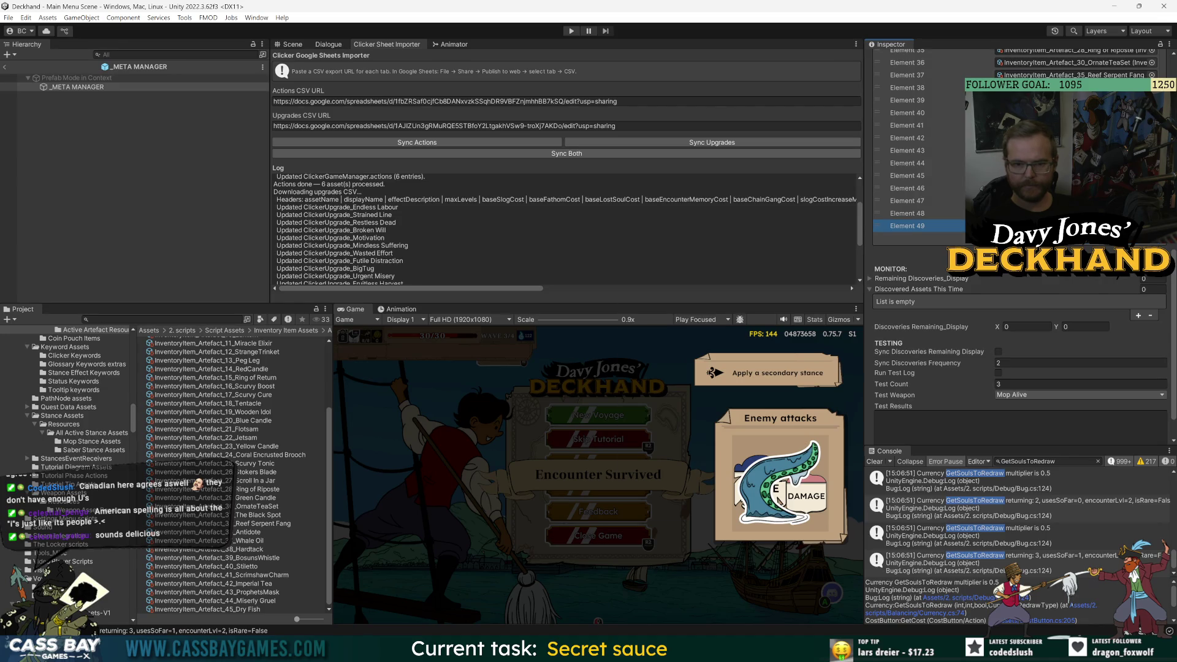
{"action": "left_click", "coordinate": [1152, 225]}
{"action": "type", "text": "44"}
{"action": "double_click", "coordinate": [791, 272]}
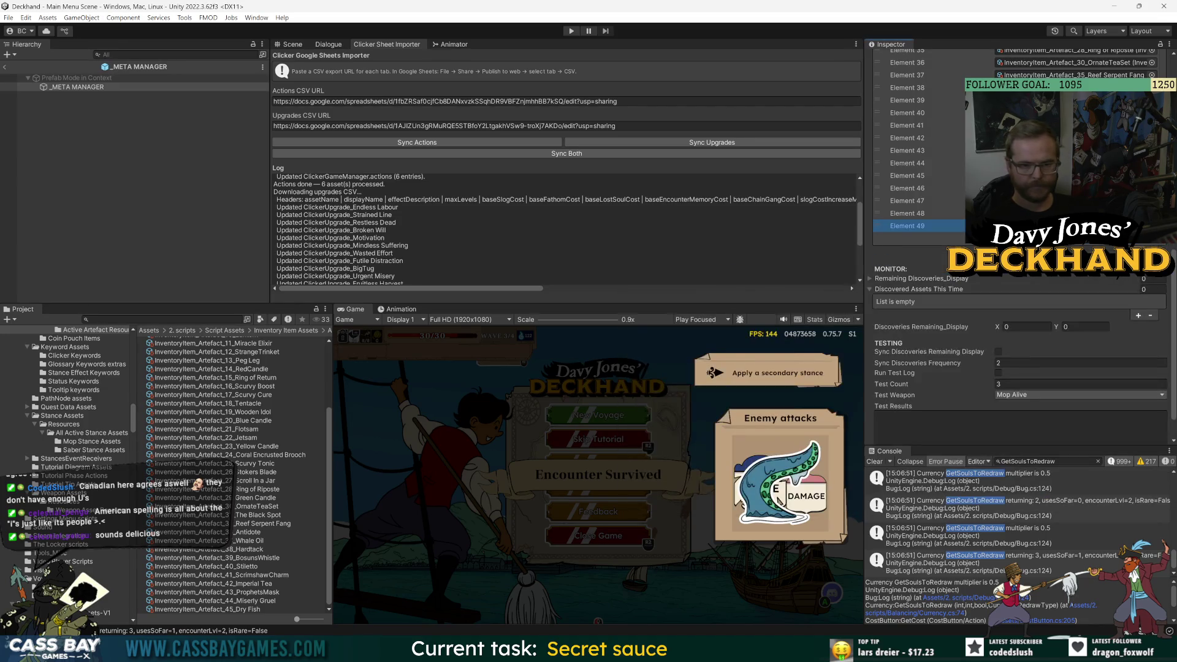
{"action": "left_click", "coordinate": [1152, 225]}
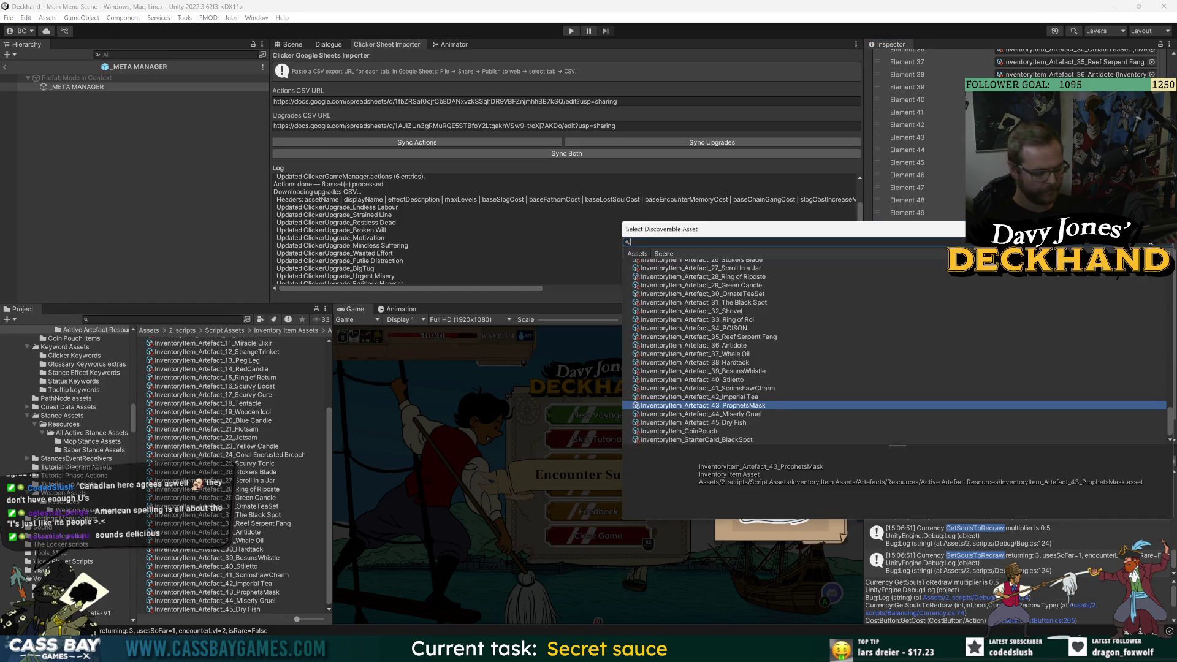
{"action": "type", "text": "45"}
{"action": "double_click", "coordinate": [728, 281]}
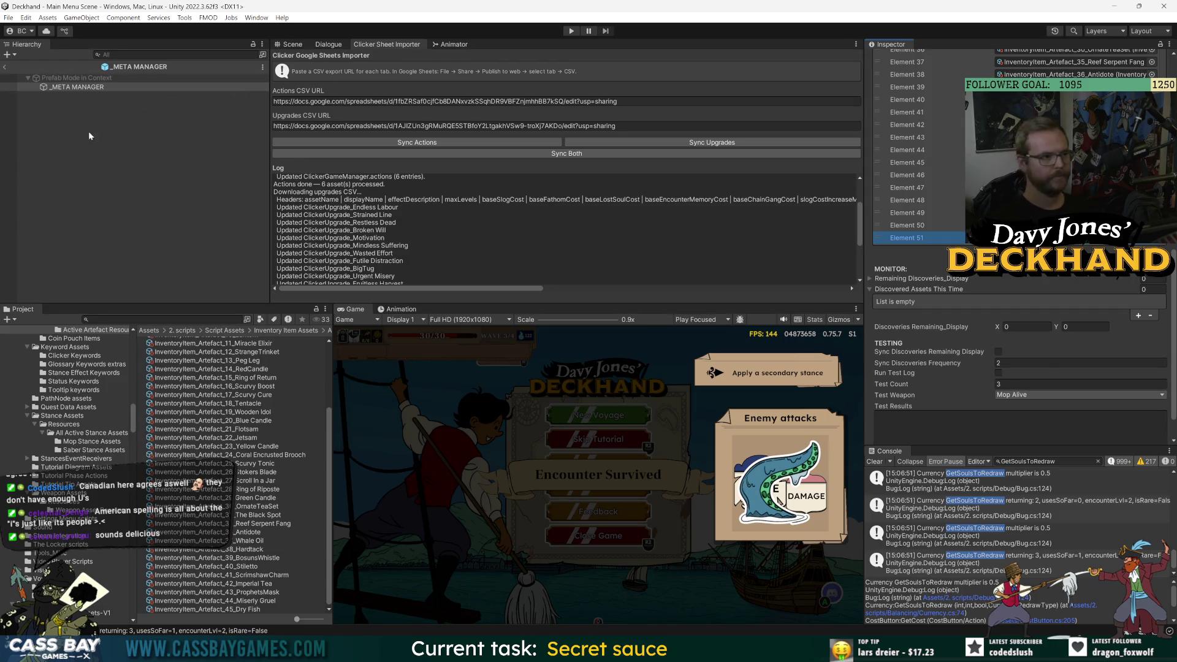
{"action": "left_click", "coordinate": [123, 135]}
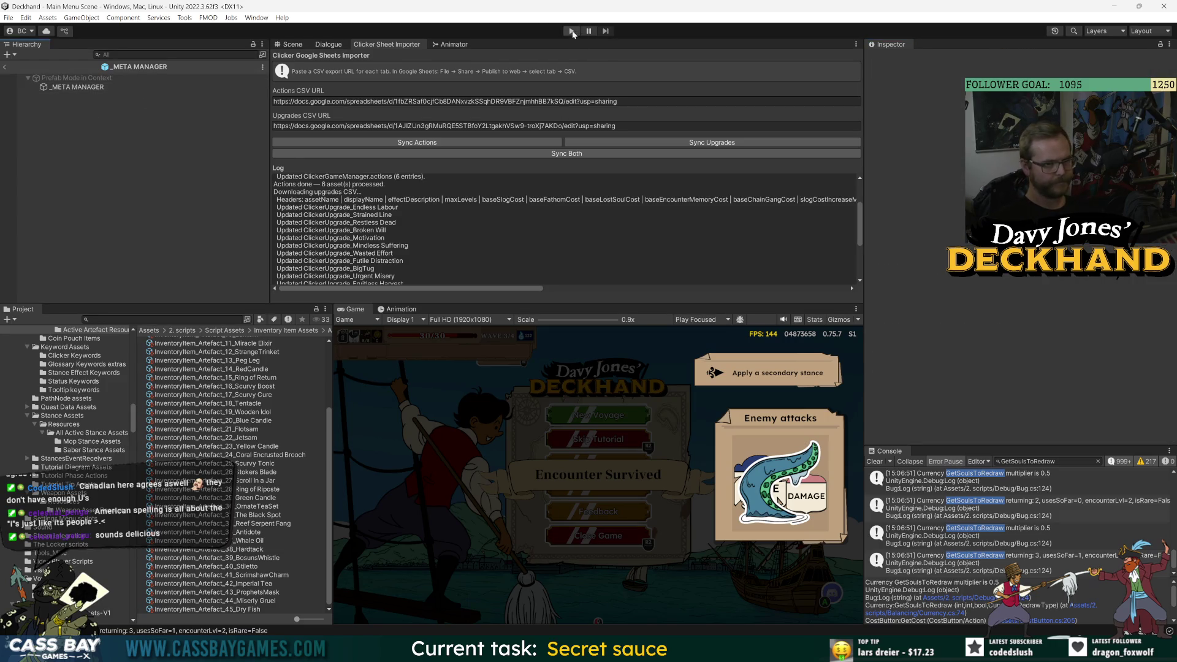
- Enter Play mode, delete the saved game and start a new voyage from Crab Island
{"action": "left_click", "coordinate": [571, 31]}
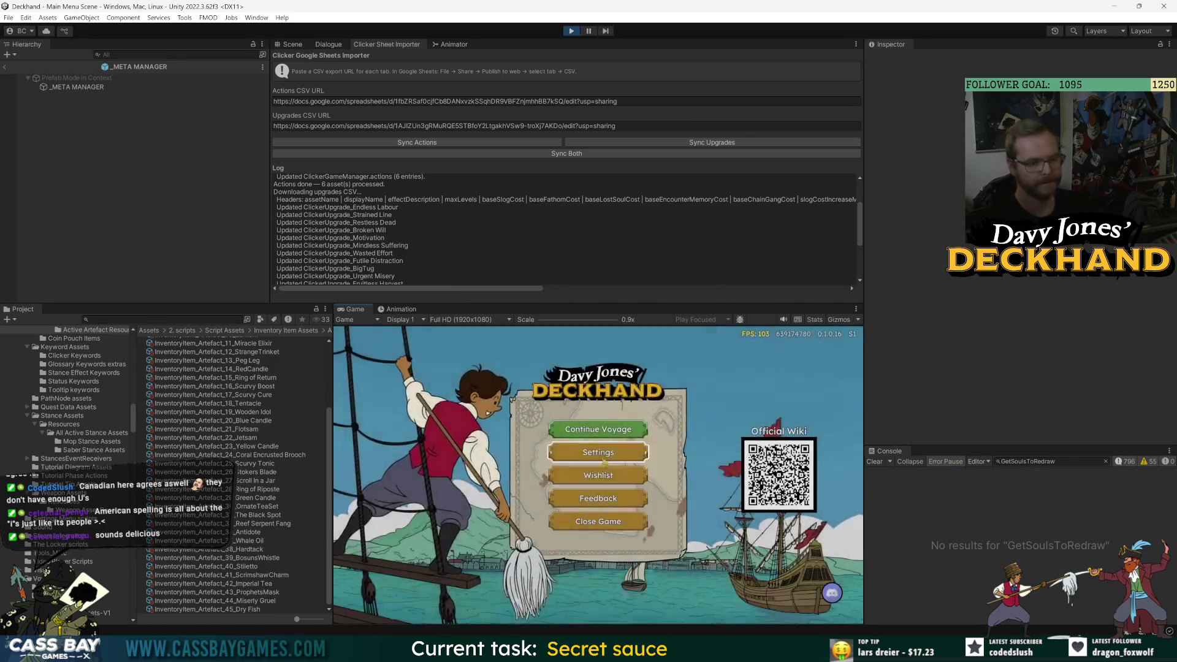
{"action": "left_click", "coordinate": [604, 455]}
{"action": "left_click", "coordinate": [599, 453]}
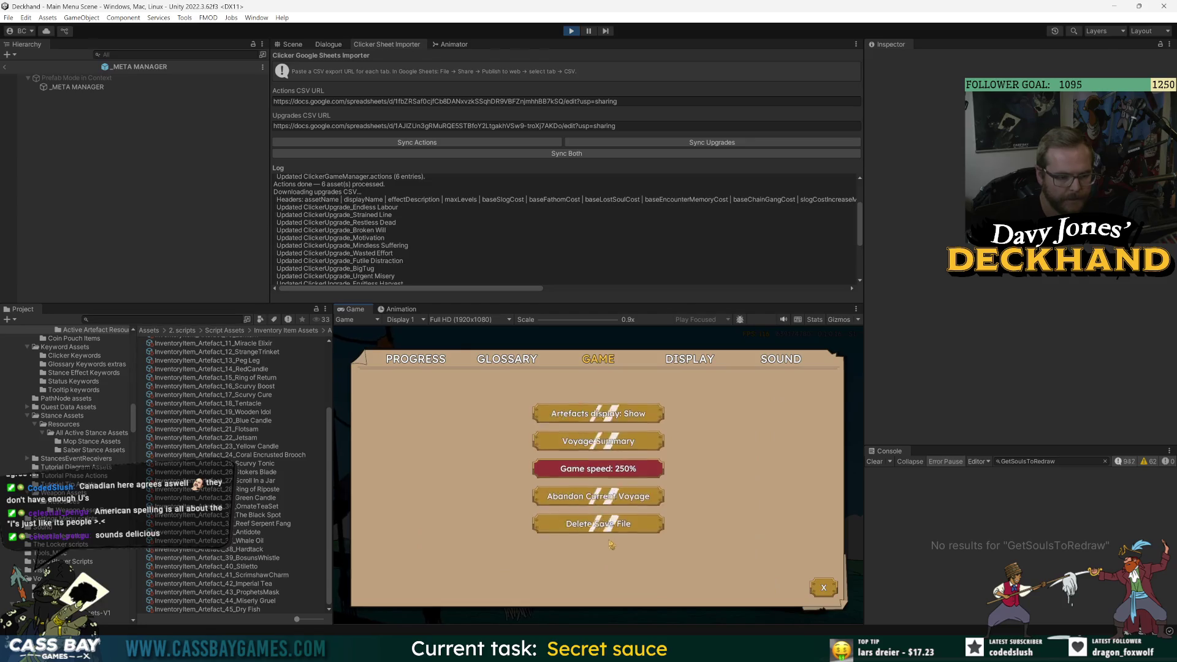
{"action": "left_click", "coordinate": [590, 494]}
{"action": "left_click", "coordinate": [590, 494]}
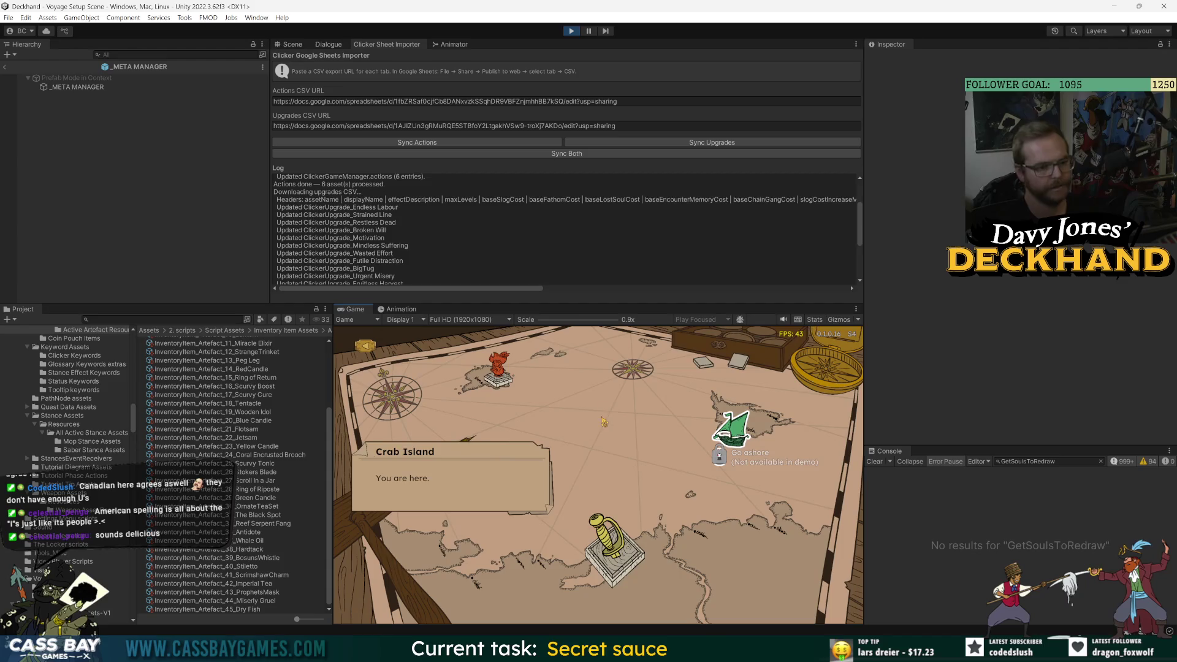
{"action": "left_click", "coordinate": [679, 538]}
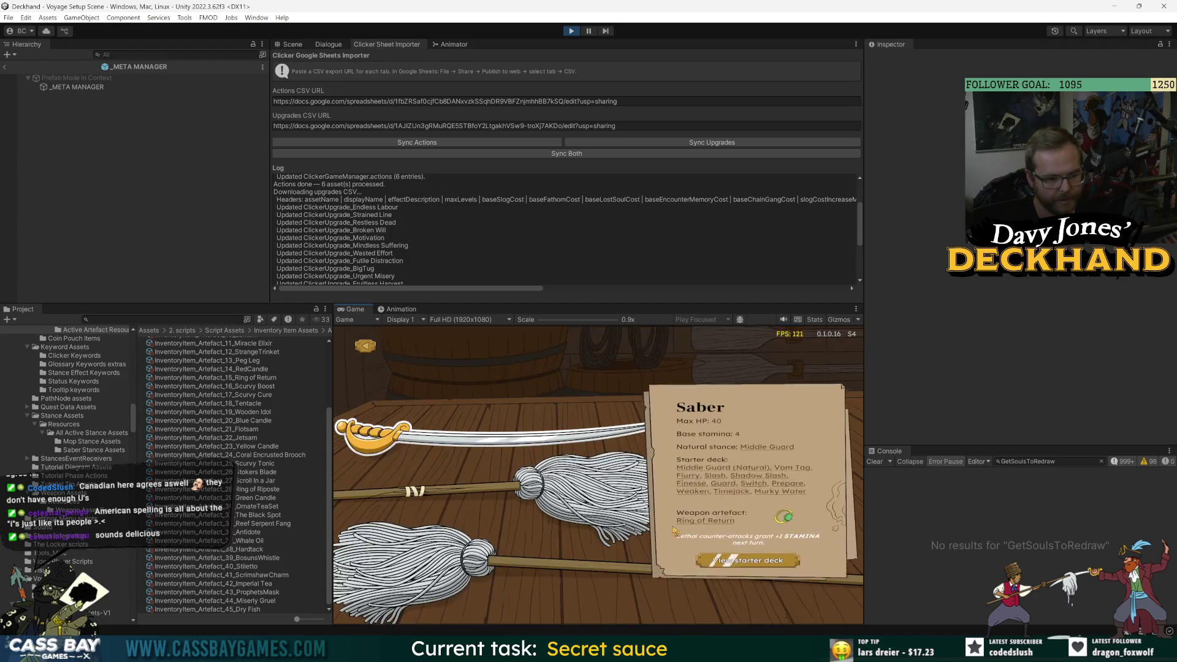
- Choose the Saber and load Dry Fish and Miserly Gruel into the cargo
{"action": "left_click", "coordinate": [557, 439]}
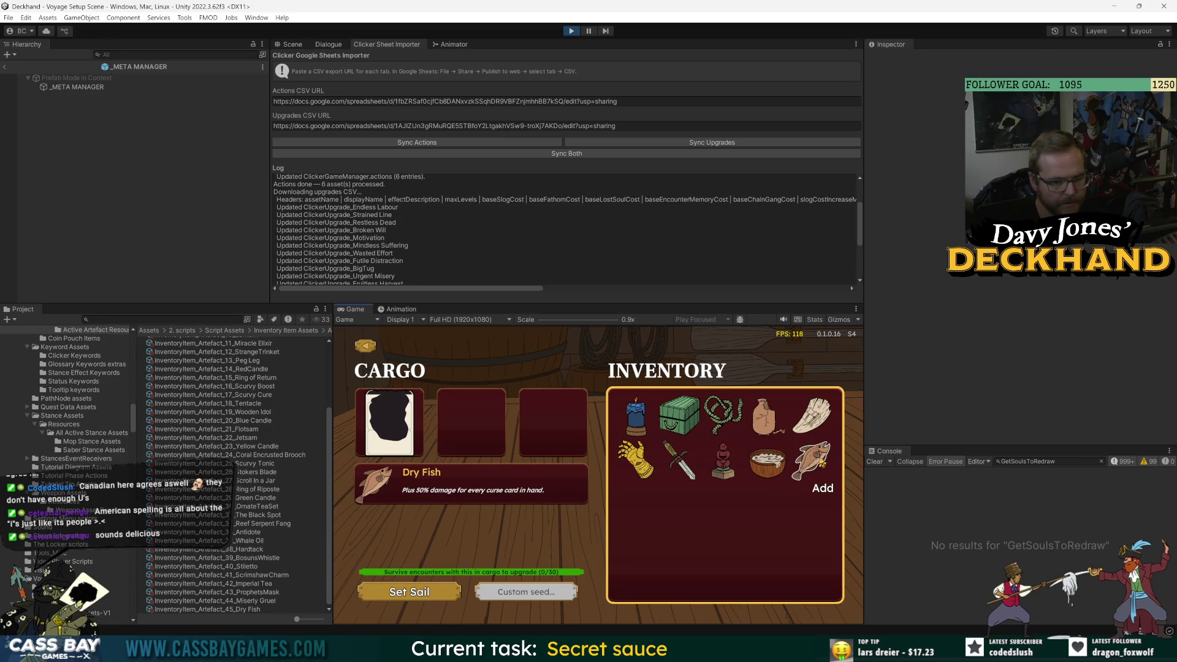
{"action": "left_click", "coordinate": [812, 459]}
{"action": "left_click", "coordinate": [767, 463]}
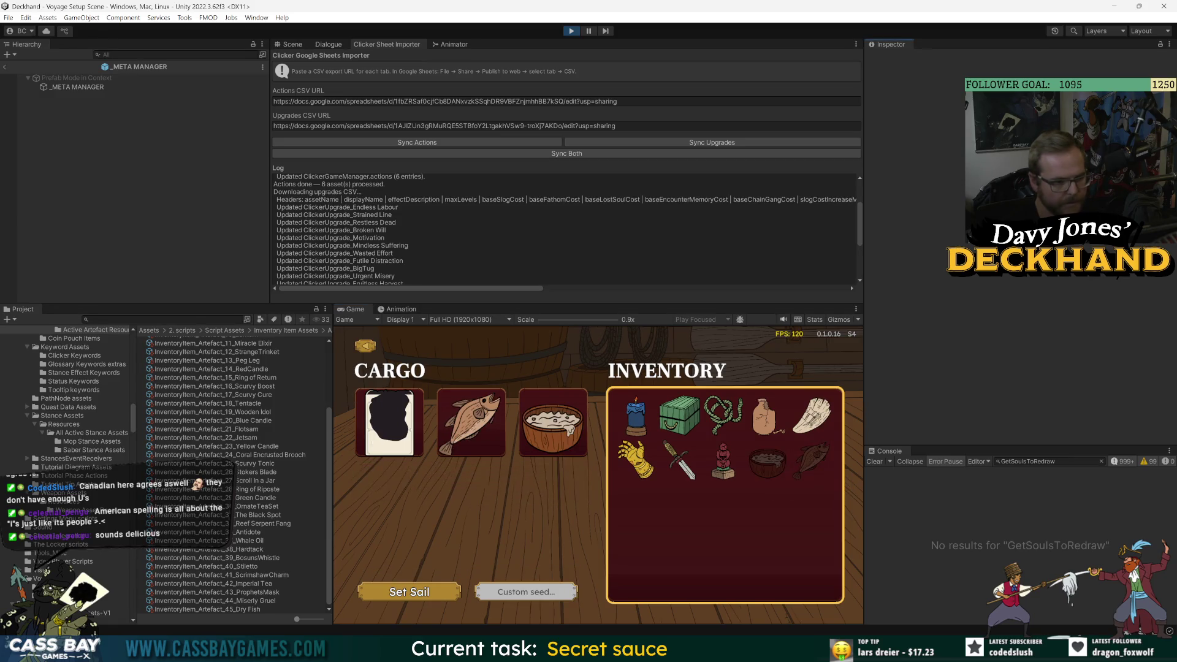
{"action": "scroll", "coordinate": [330, 478], "scroll_direction": "up", "scroll_amount": 3}
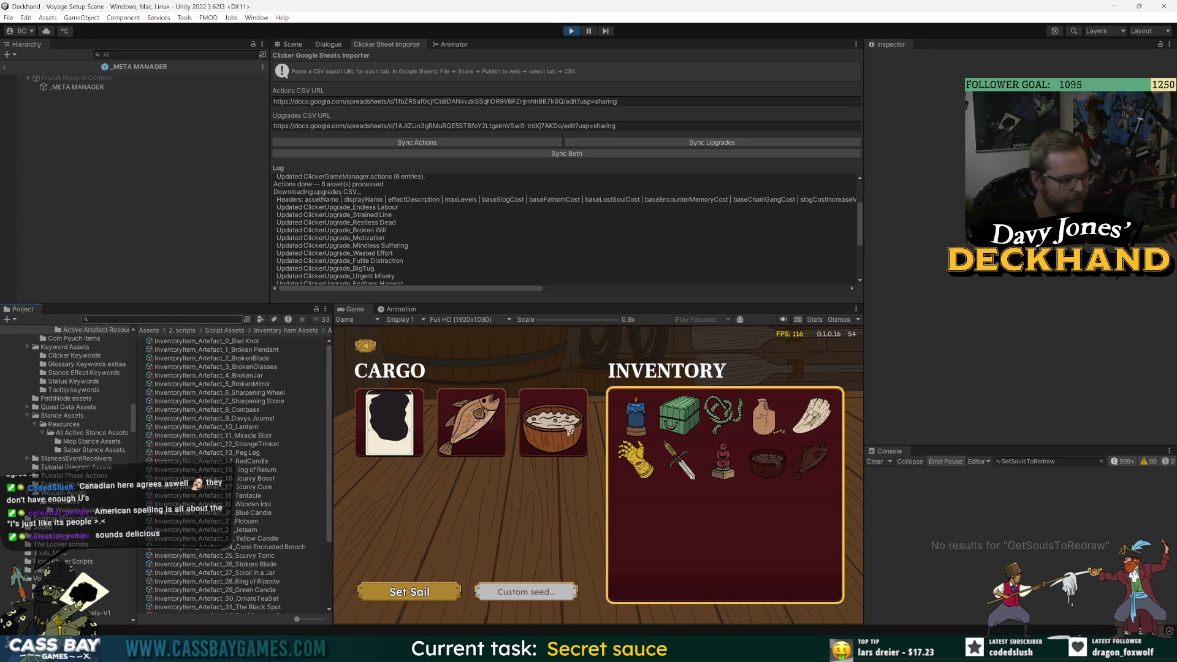
- Remove Murky Water and Timejack from Weapon_3_Saber's Starter Deck, leaving 10 cards ending at Weaken
{"action": "type", "text": "weapon"}
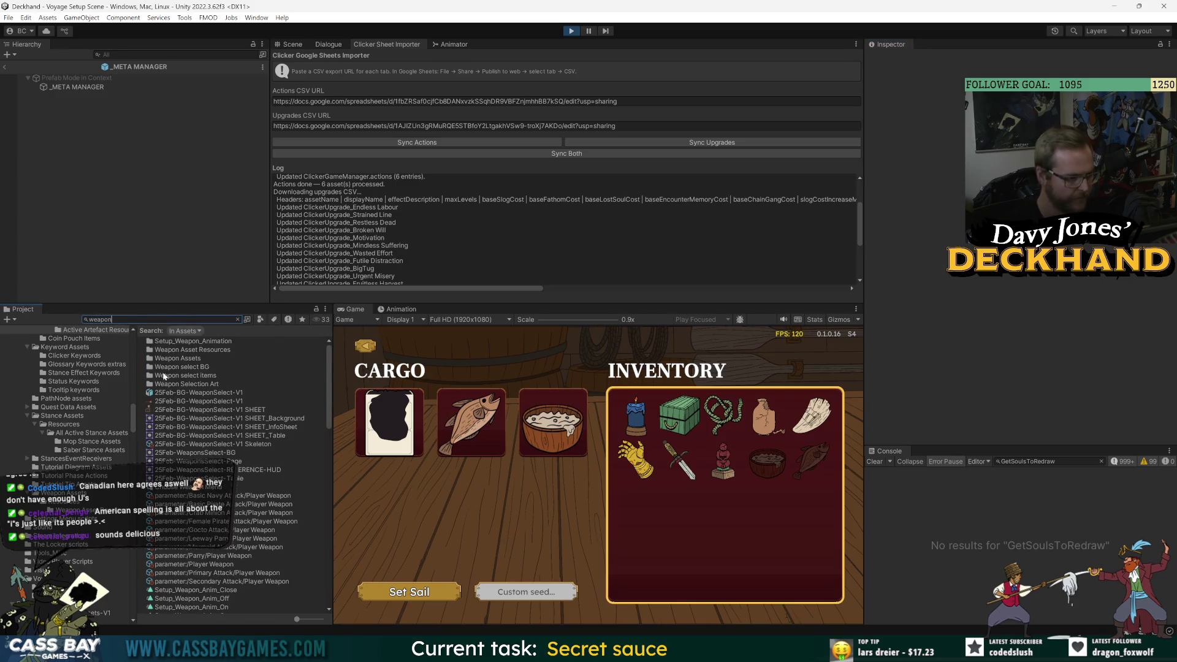
{"action": "type", "text": " sa"}
{"action": "left_click", "coordinate": [184, 342]}
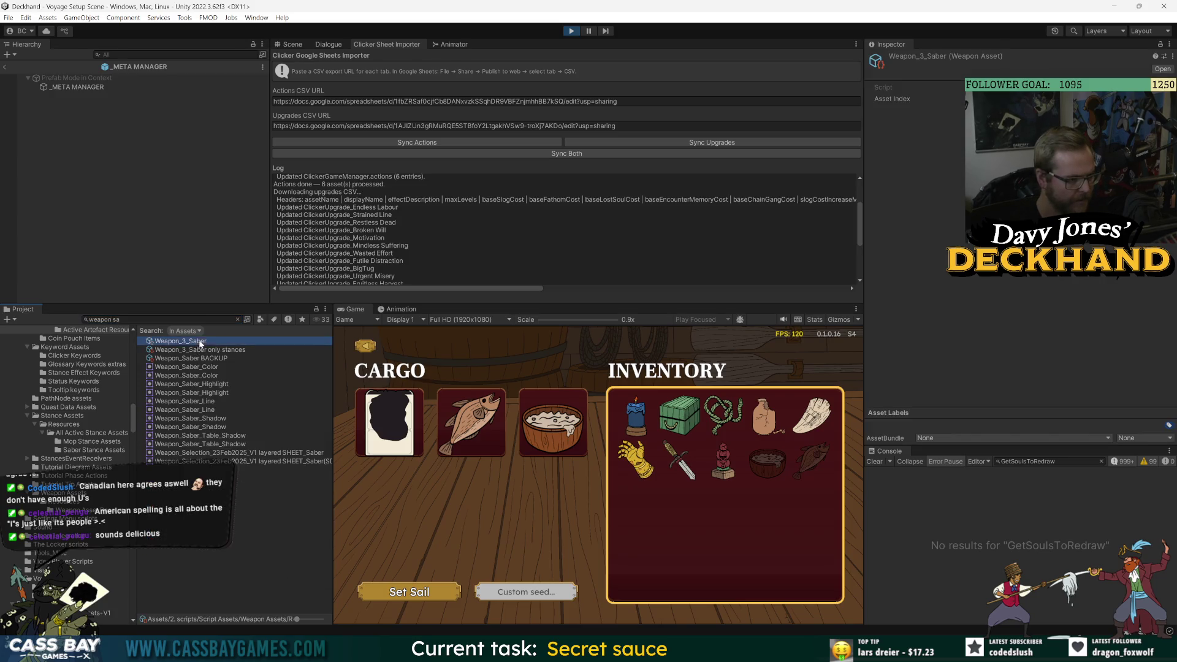
{"action": "scroll", "coordinate": [1040, 322], "scroll_direction": "down", "scroll_amount": 5}
{"action": "left_click", "coordinate": [1151, 372]}
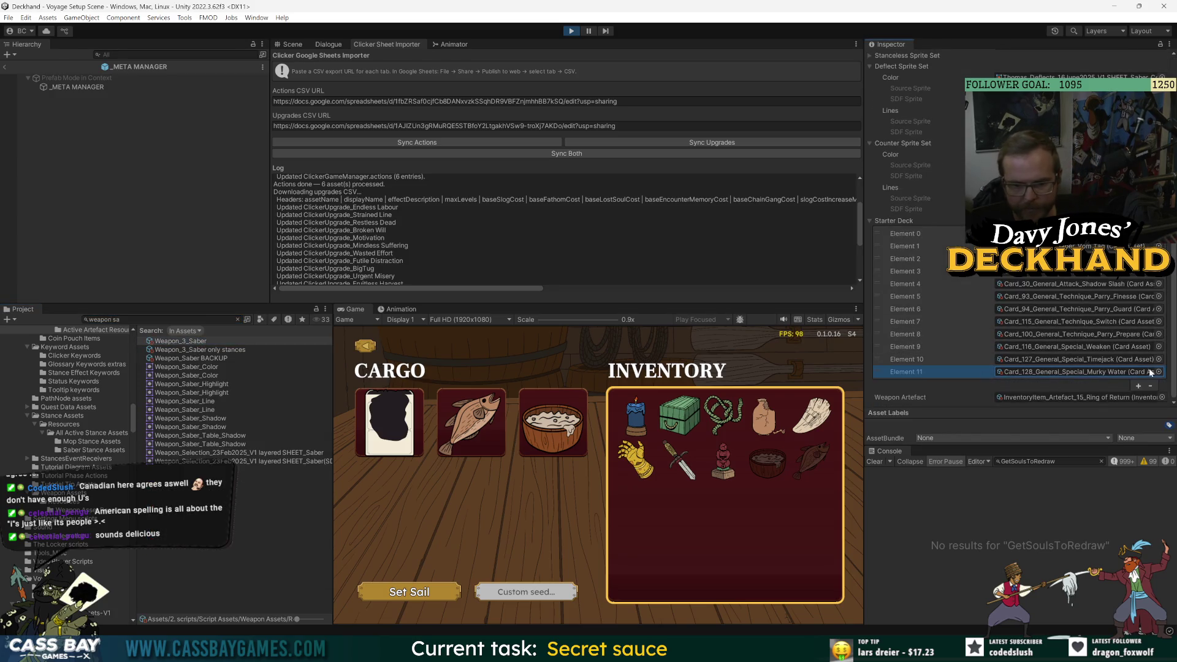
{"action": "left_click", "coordinate": [1150, 386]}
{"action": "left_click", "coordinate": [1151, 386]}
{"action": "left_click", "coordinate": [1130, 539]}
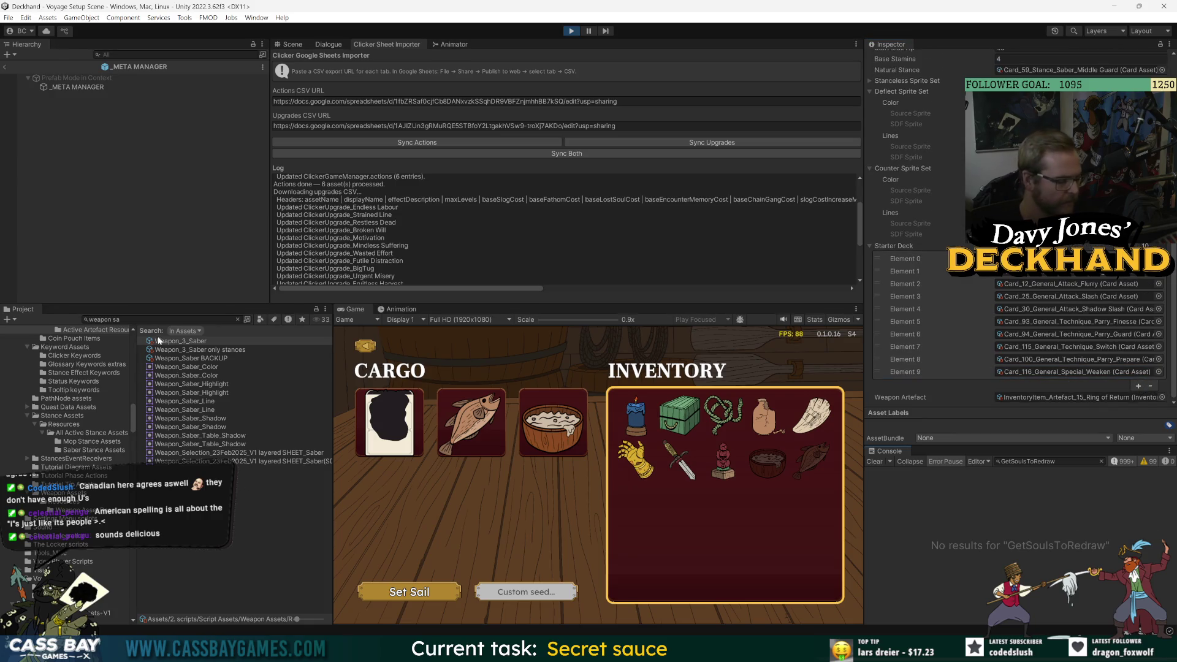
- Review _META MANAGER's discovery settings and stop the play test
{"action": "left_click", "coordinate": [138, 319]}
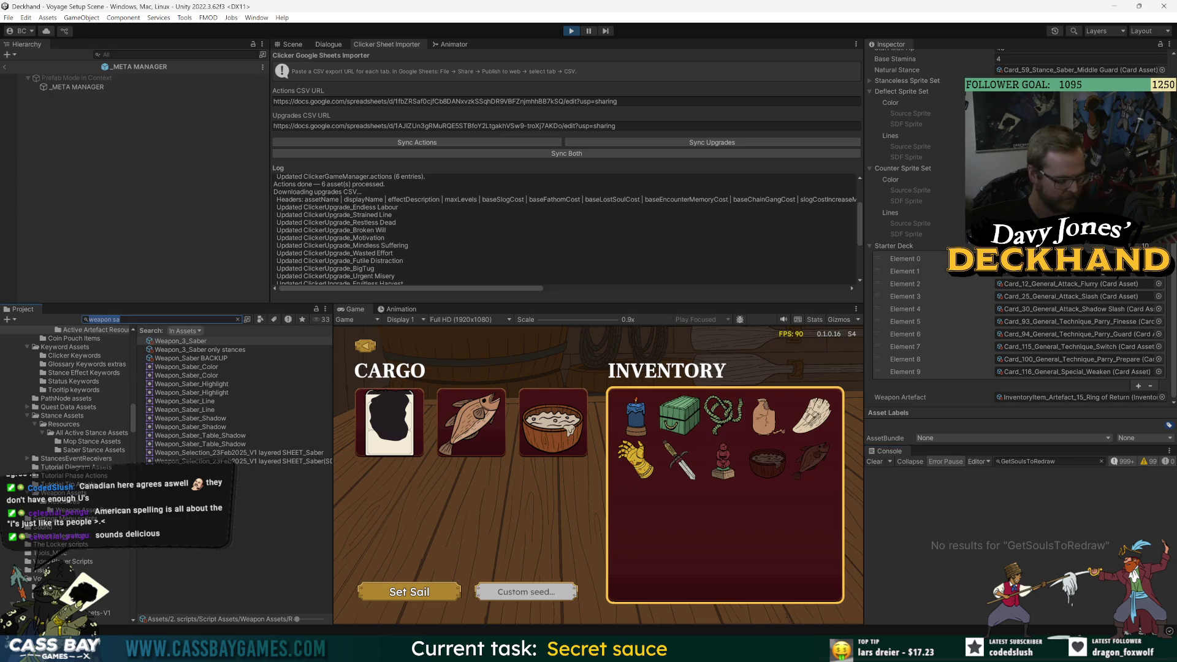
{"action": "left_click", "coordinate": [77, 87]}
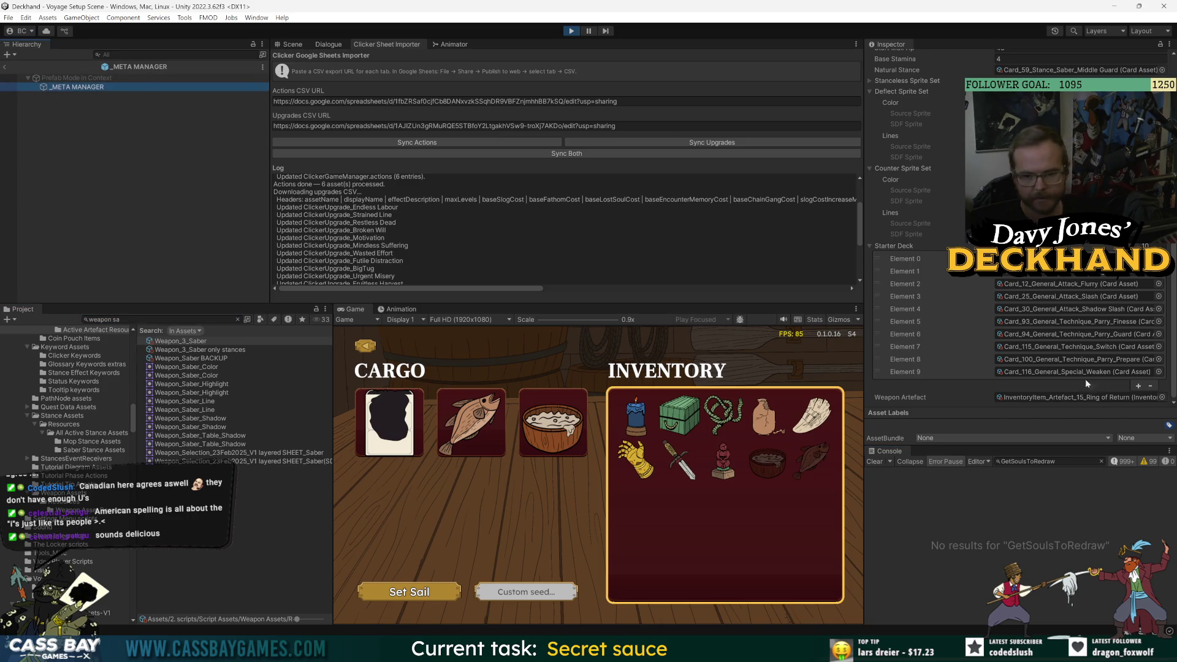
{"action": "scroll", "coordinate": [1085, 384], "scroll_direction": "down", "scroll_amount": 15}
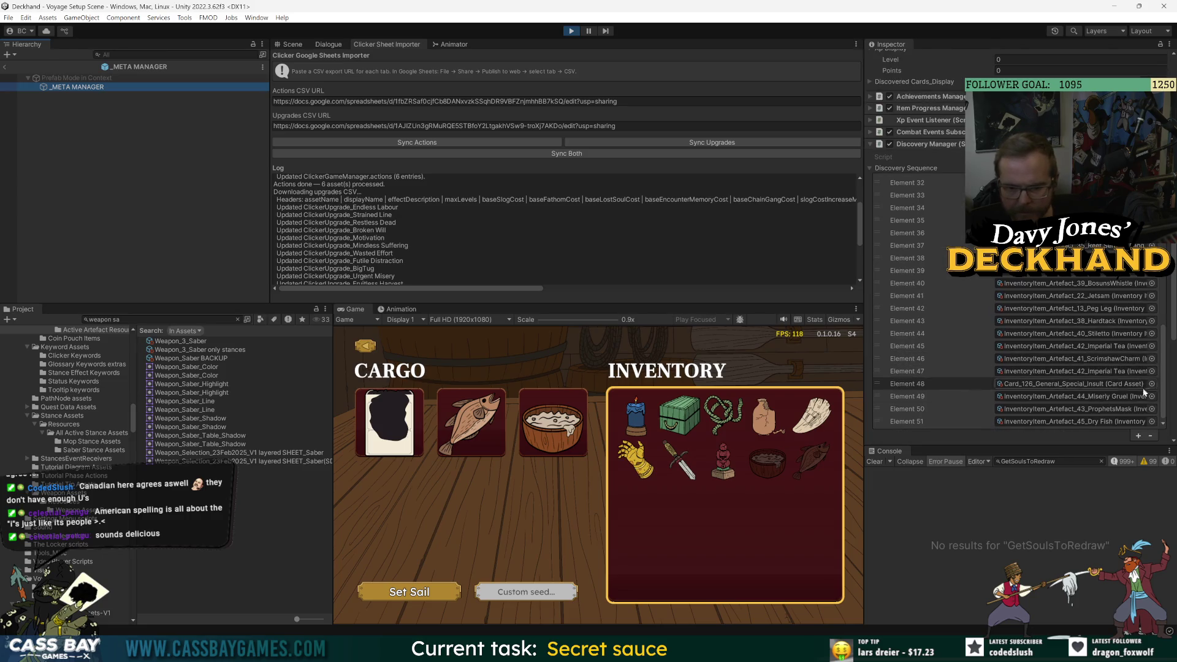
{"action": "scroll", "coordinate": [1116, 386], "scroll_direction": "down", "scroll_amount": 3}
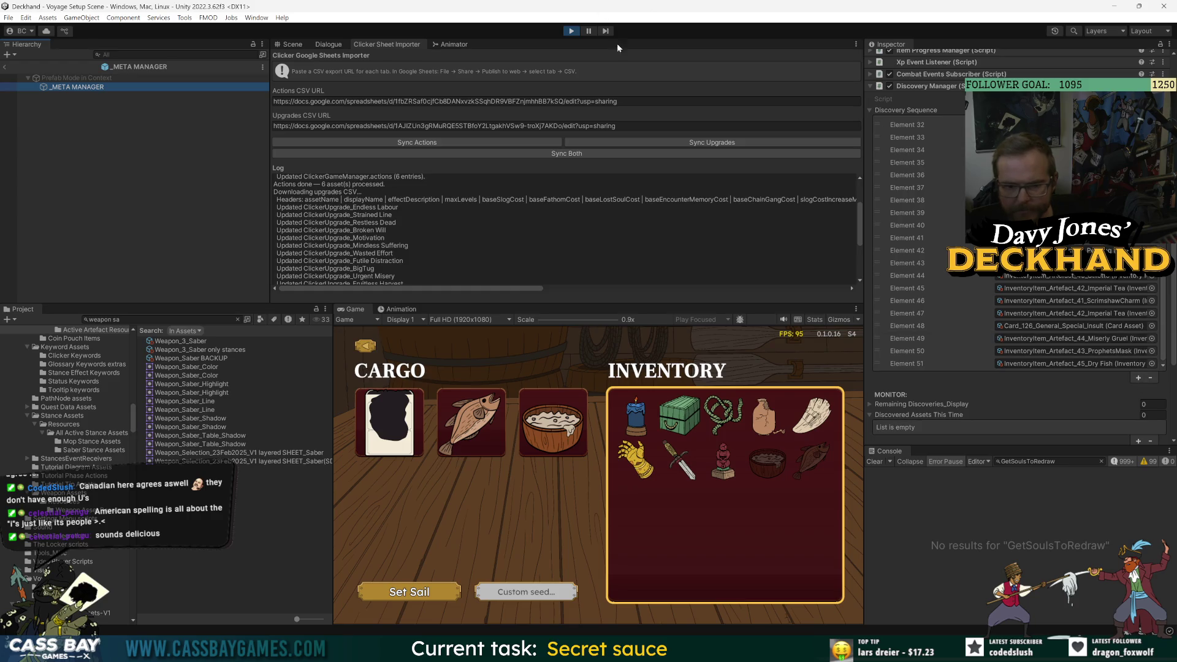
{"action": "left_click", "coordinate": [578, 30]}
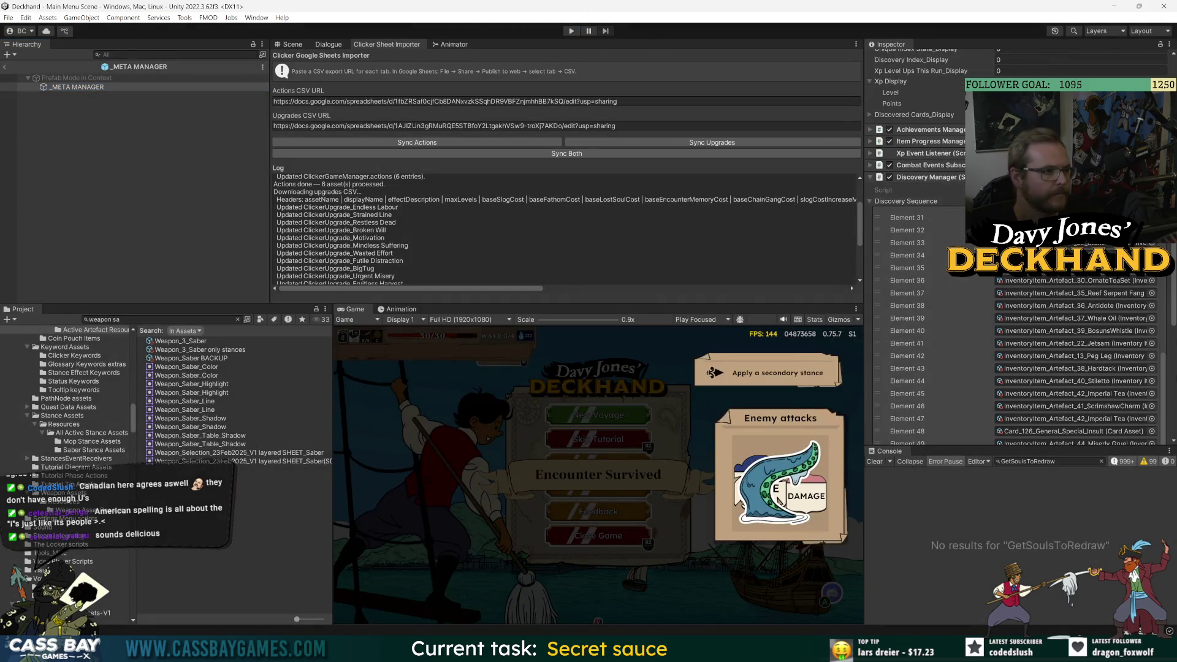
- Append Murky Water and Timejack to the discovery sequence, extending it to Element 53
{"action": "scroll", "coordinate": [1017, 368], "scroll_direction": "down", "scroll_amount": 5}
{"action": "left_click", "coordinate": [1151, 295]}
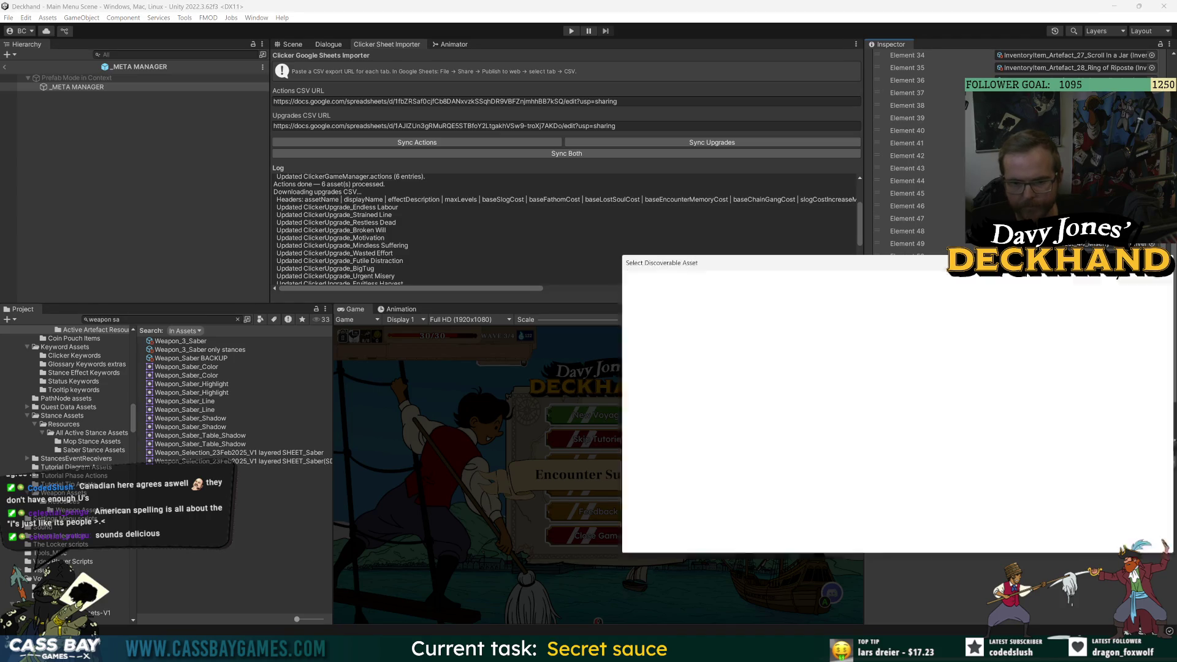
{"action": "type", "text": "murk"}
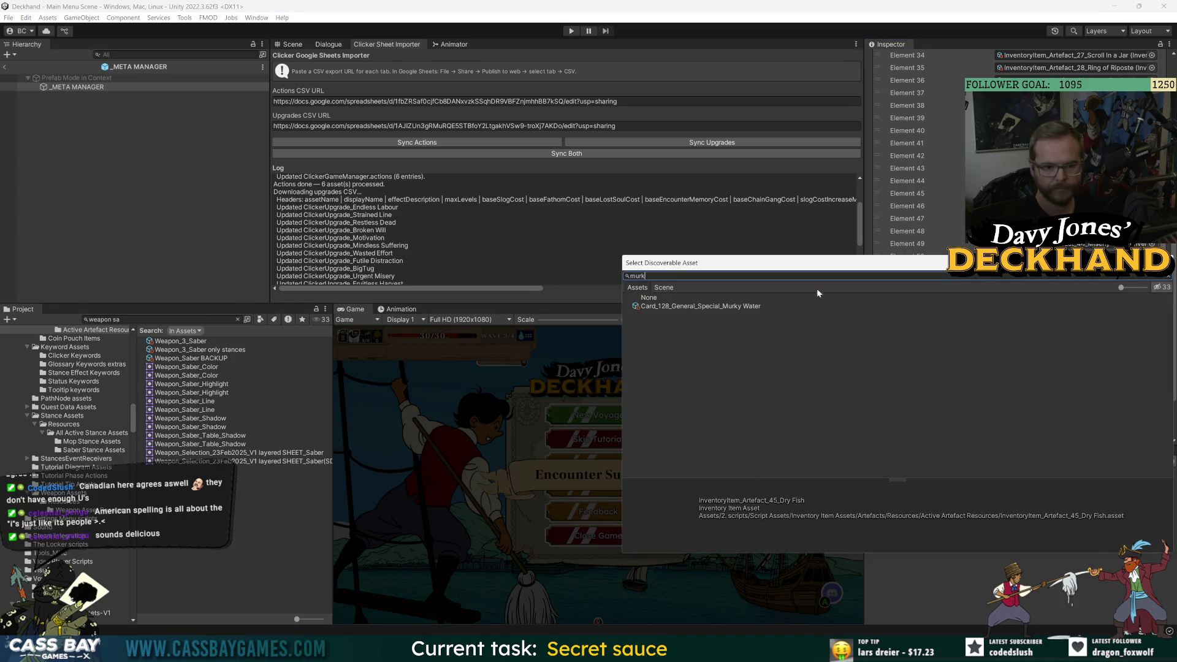
{"action": "double_click", "coordinate": [721, 306]}
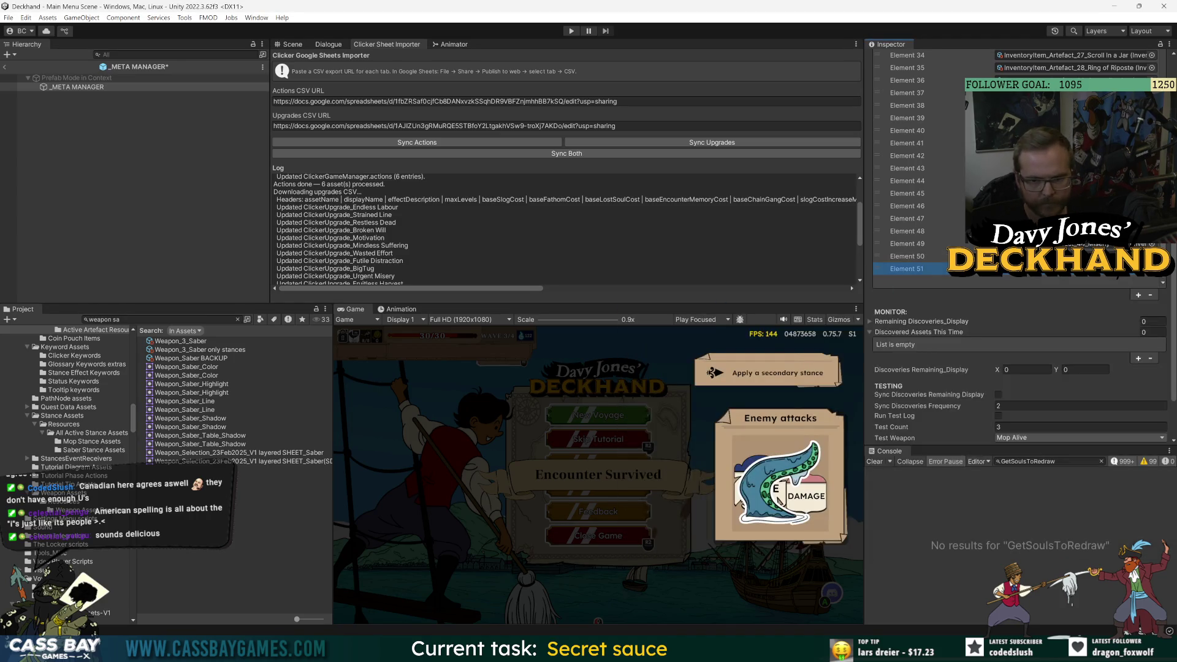
{"action": "left_click", "coordinate": [1139, 295]}
{"action": "left_click", "coordinate": [1151, 270]}
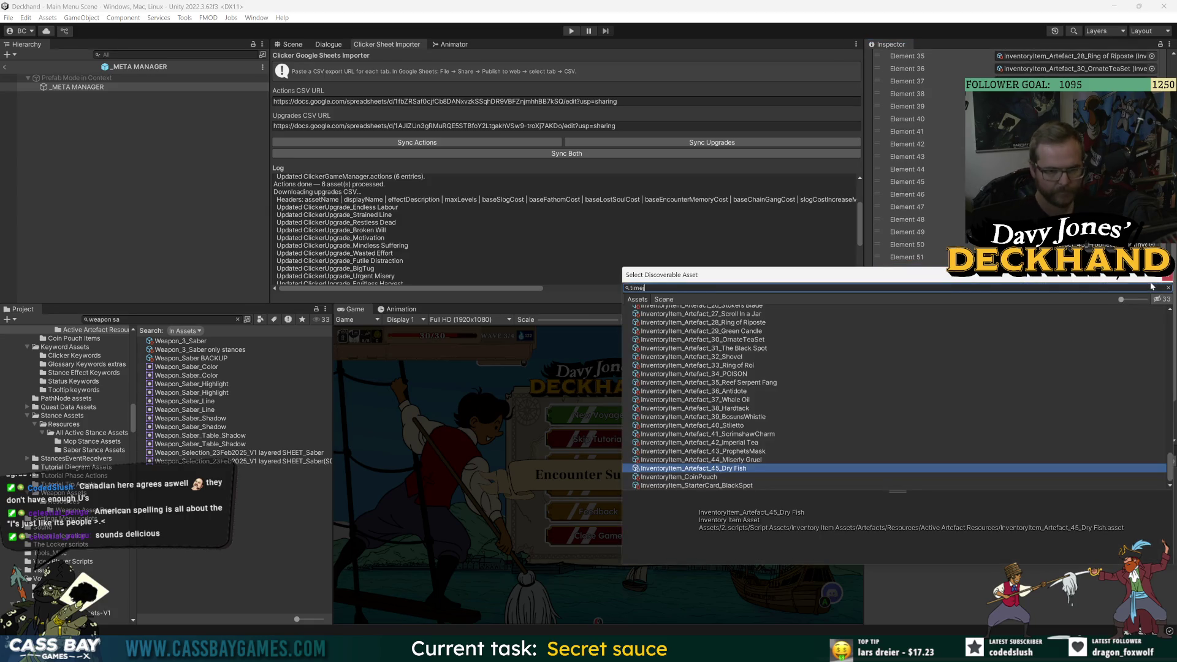
{"action": "key", "text": "Down"}
{"action": "key", "text": "Return"}
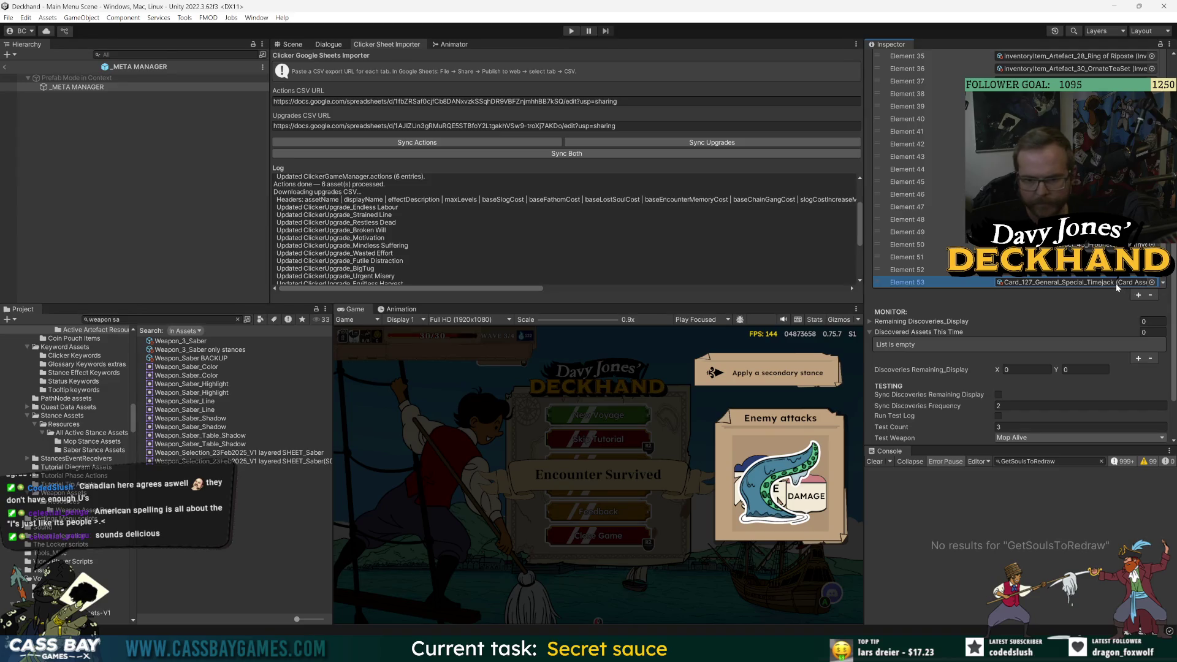
- Locate Card_127 Timejack and confirm its Discover Condition is TotalVoyages More Than 2, then deselect
{"action": "double_click", "coordinate": [1116, 283]}
{"action": "scroll", "coordinate": [877, 331], "scroll_direction": "down", "scroll_amount": 5}
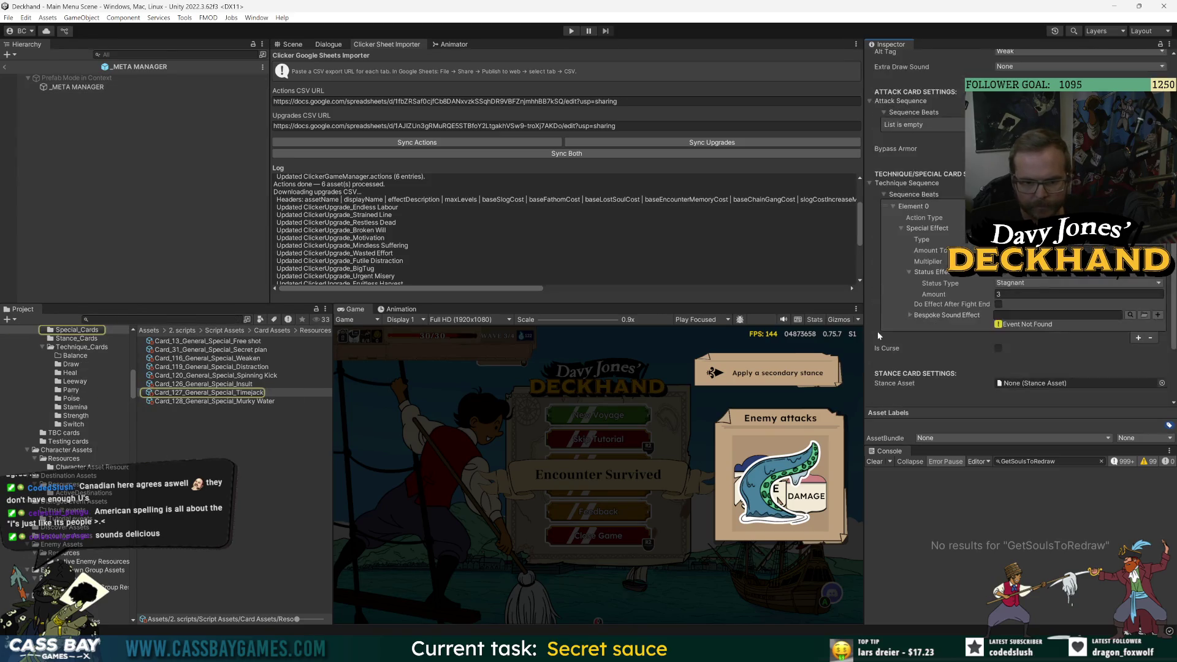
{"action": "scroll", "coordinate": [871, 344], "scroll_direction": "down", "scroll_amount": 5}
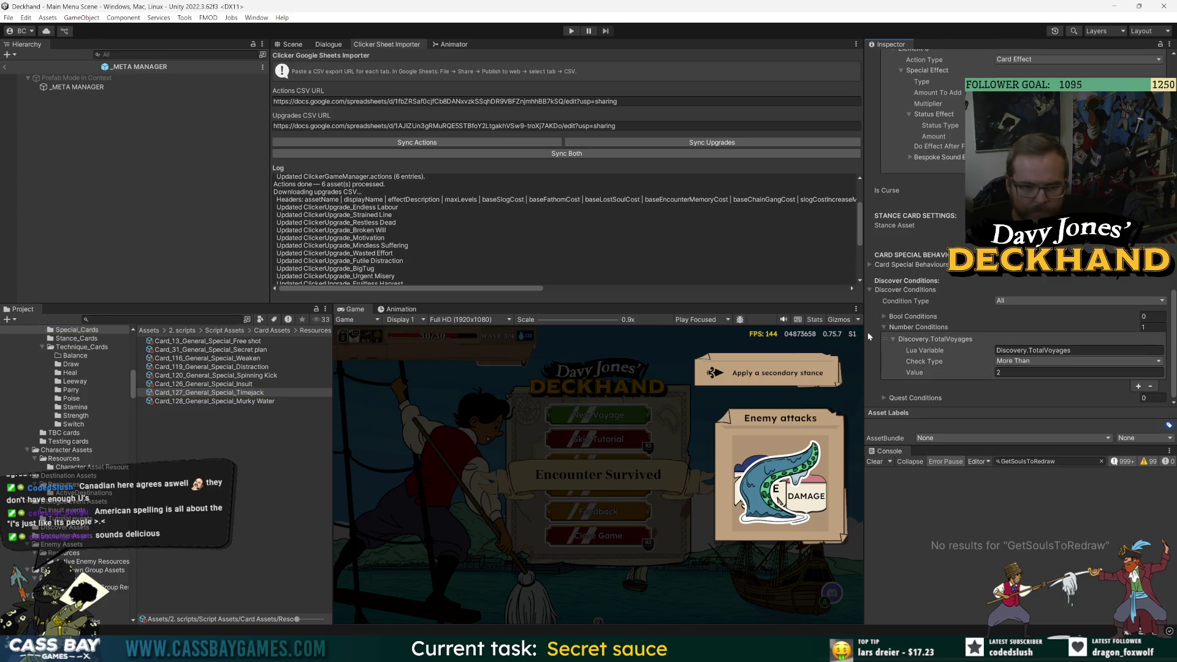
{"action": "left_click", "coordinate": [252, 452]}
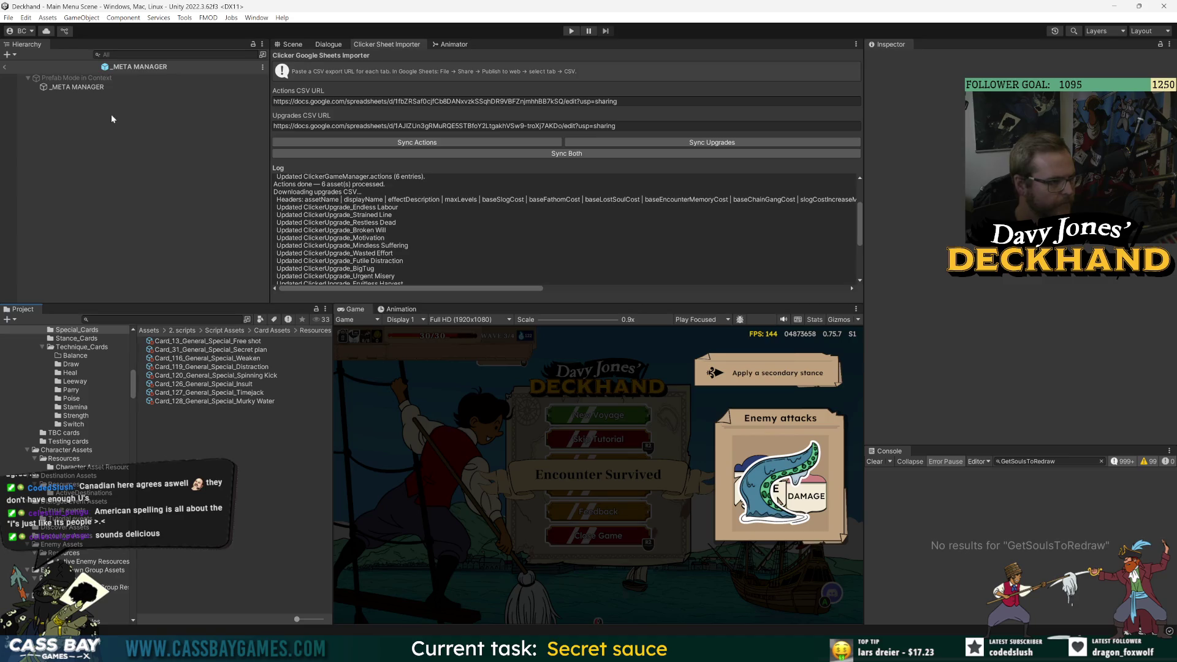
- Inspect _META MANAGER's discovery sequence to confirm Dry Fish is listed
{"action": "left_click", "coordinate": [49, 87]}
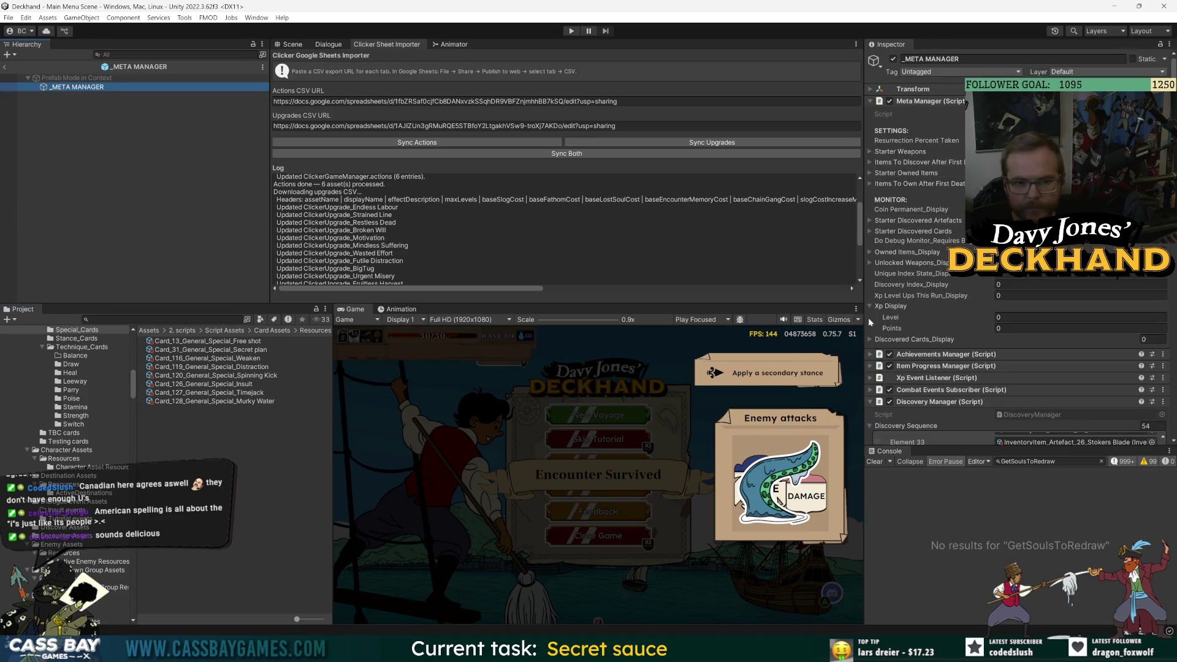
{"action": "left_click", "coordinate": [902, 233]}
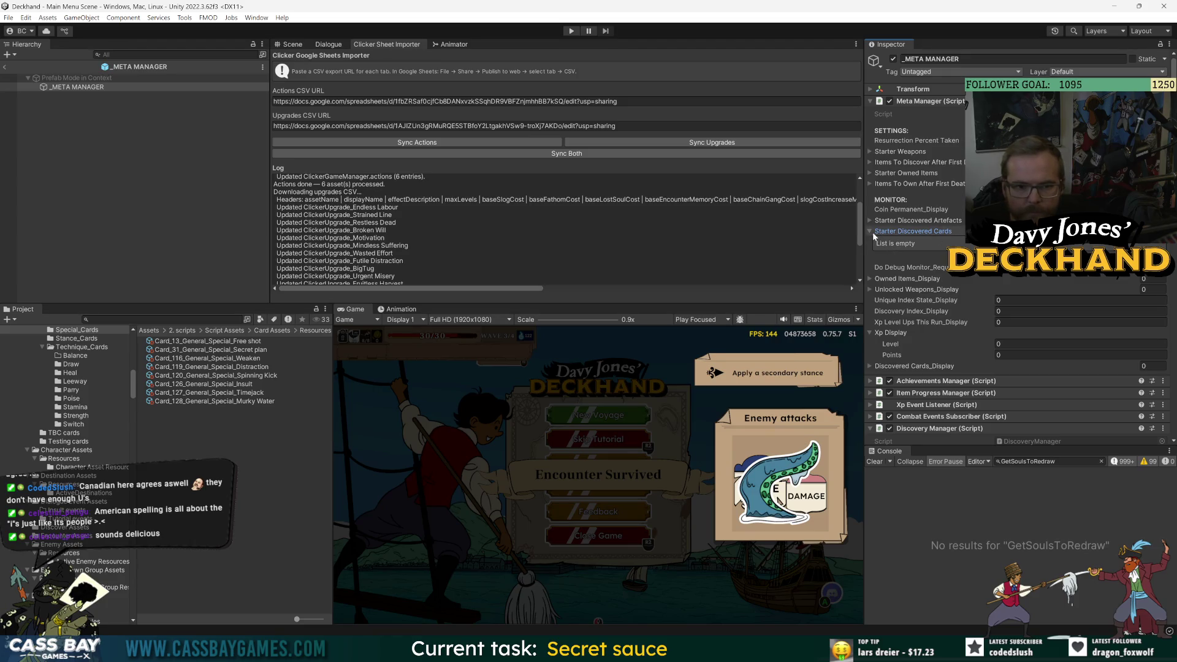
{"action": "left_click", "coordinate": [869, 231]}
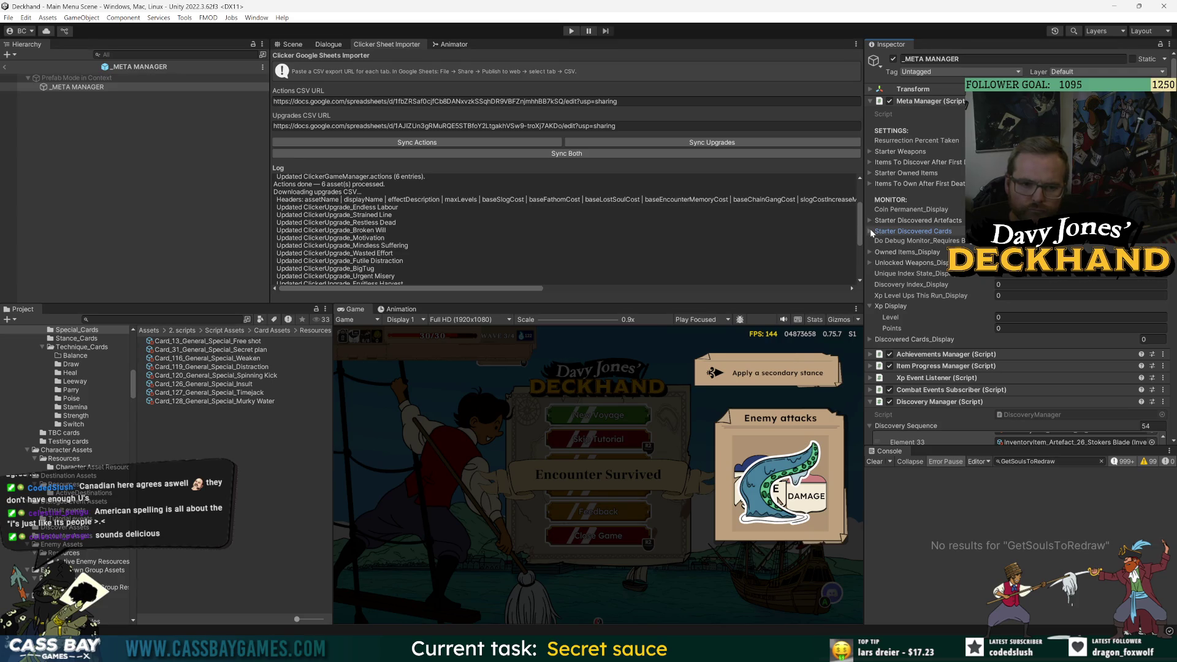
{"action": "scroll", "coordinate": [960, 330], "scroll_direction": "down", "scroll_amount": 10}
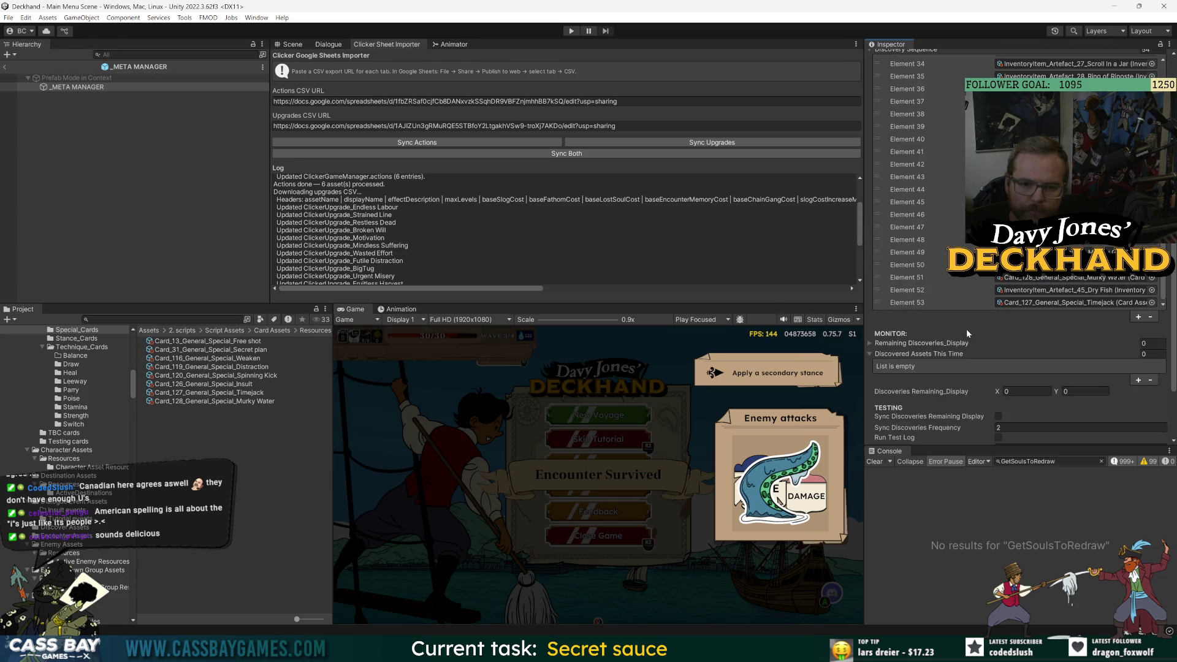
- Compare the Timejack (Card_127) and Murky Water (Card_128) card settings, leaving Murky Water displayed
{"action": "left_click", "coordinate": [252, 401]}
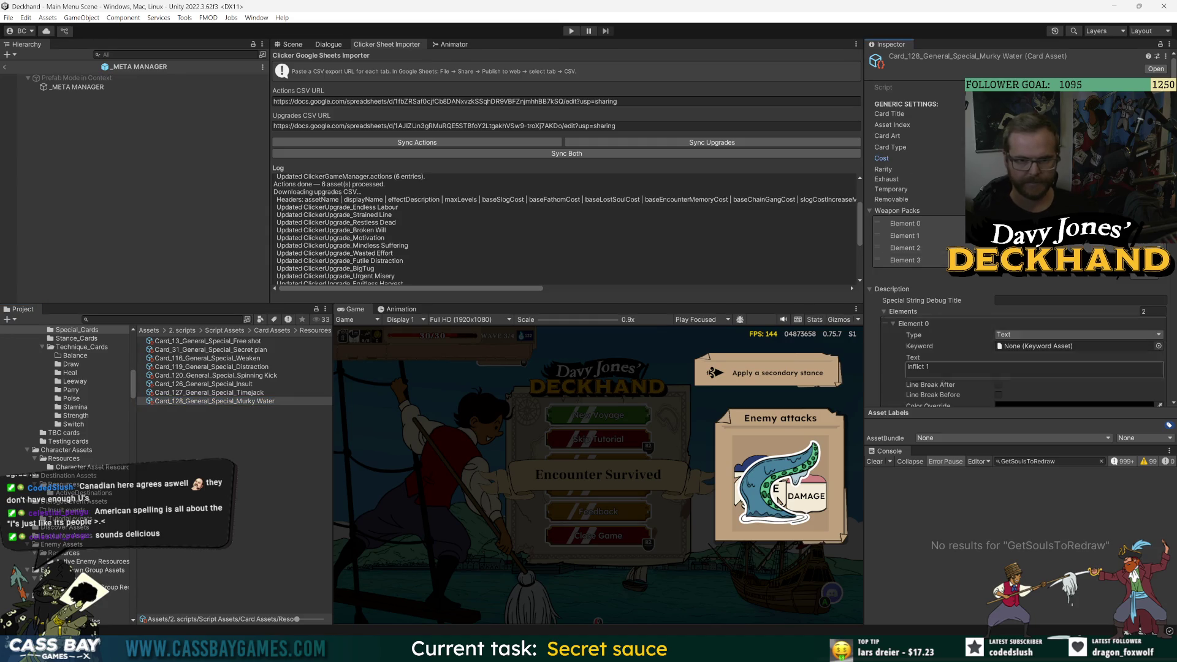
{"action": "scroll", "coordinate": [881, 358], "scroll_direction": "down", "scroll_amount": 3}
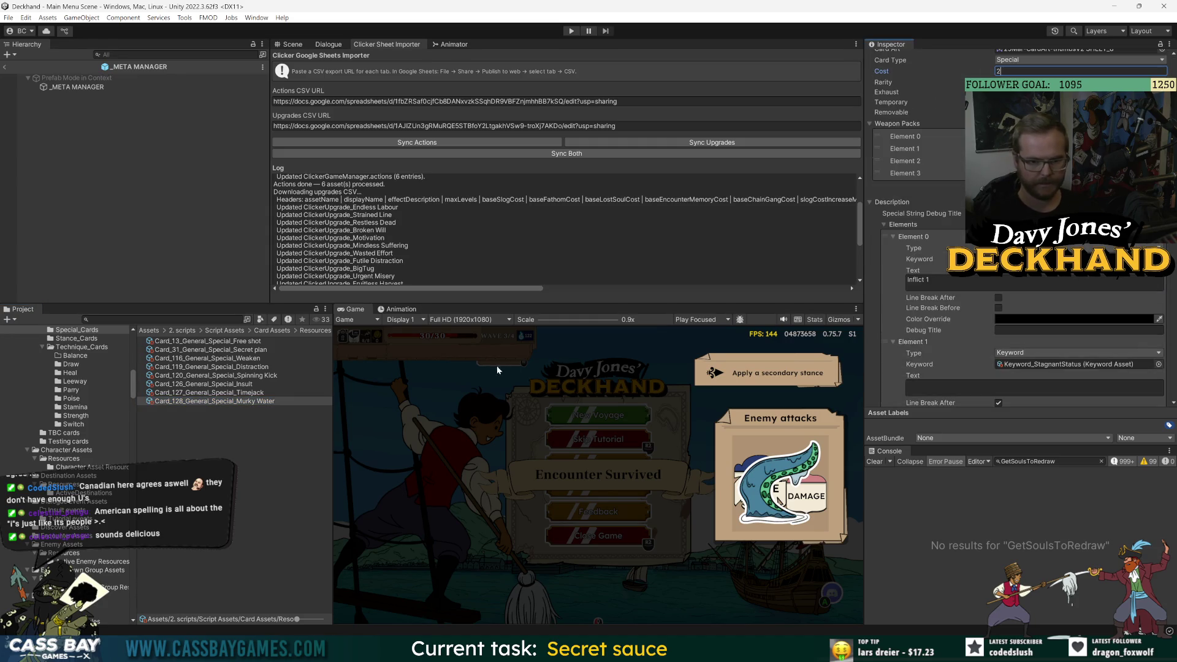
{"action": "left_click", "coordinate": [192, 393]}
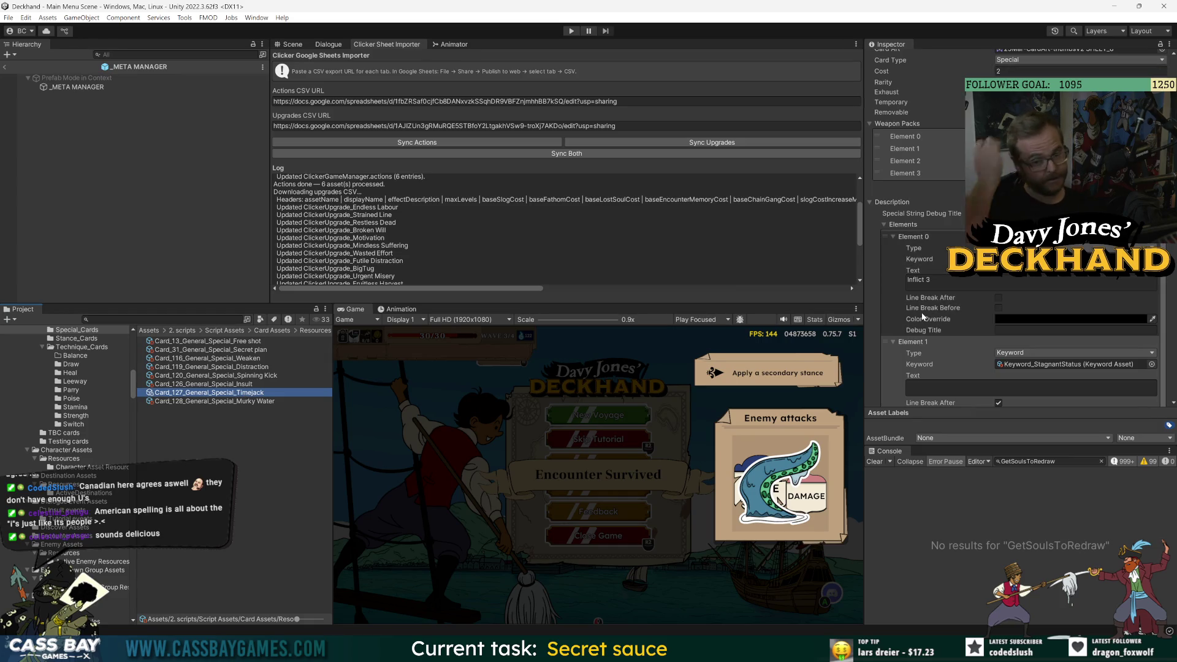
{"action": "left_click", "coordinate": [1006, 72]}
{"action": "left_click", "coordinate": [281, 451]}
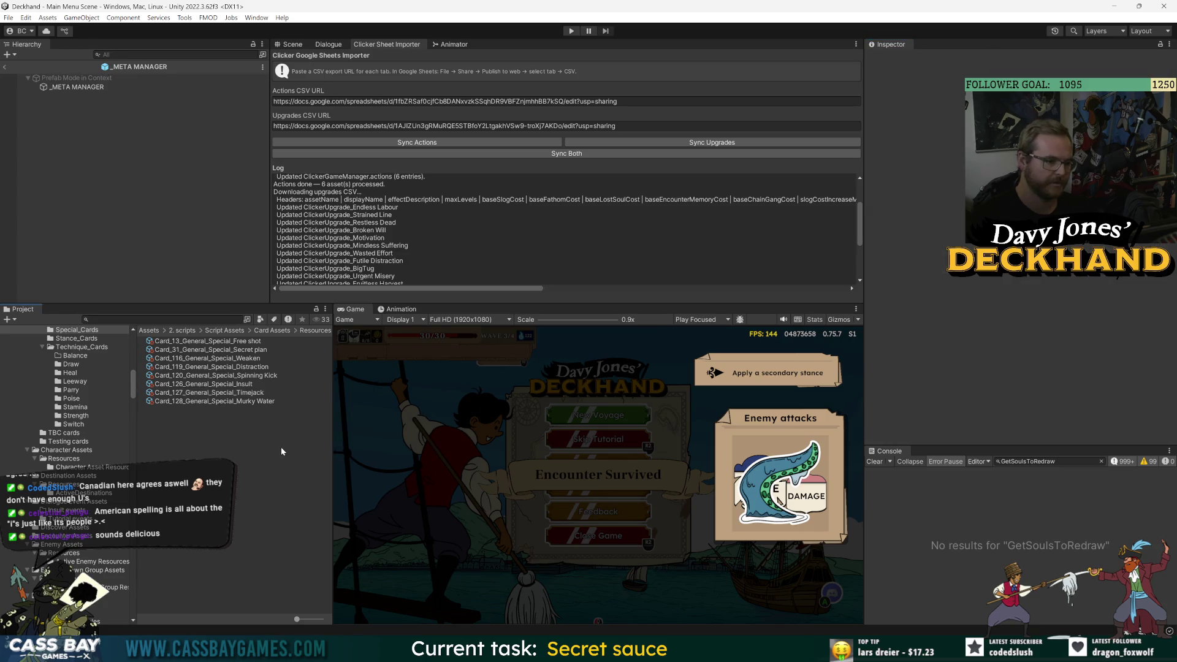
{"action": "left_click", "coordinate": [270, 393]}
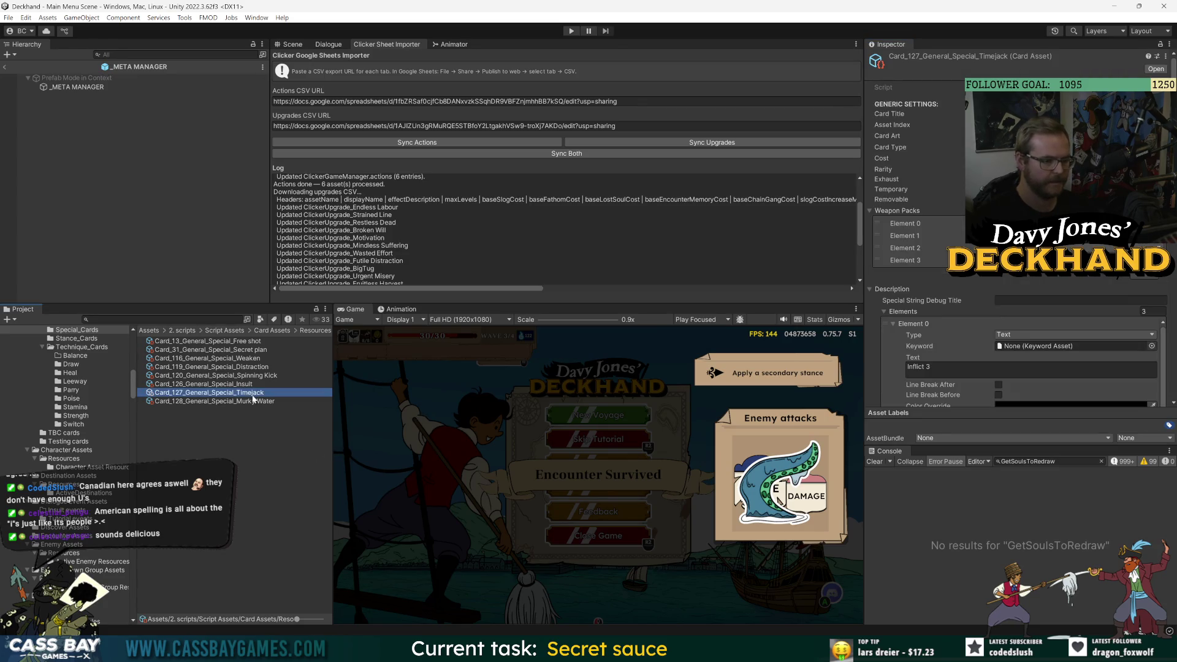
{"action": "left_click", "coordinate": [250, 402]}
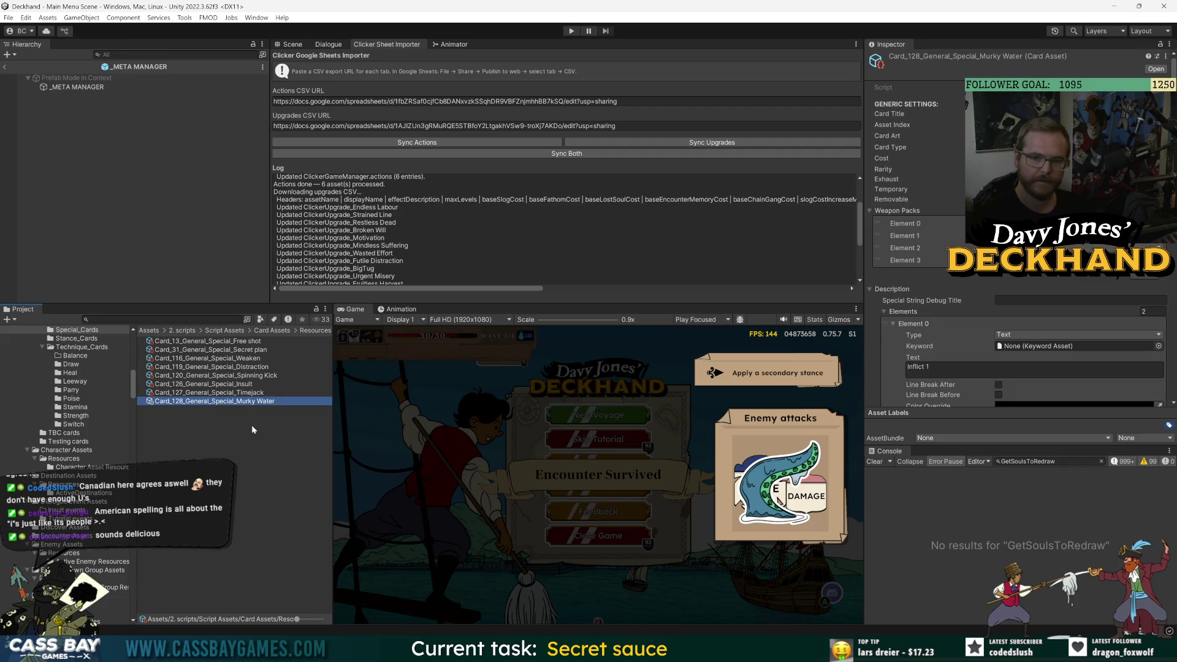
{"action": "left_click", "coordinate": [252, 429]}
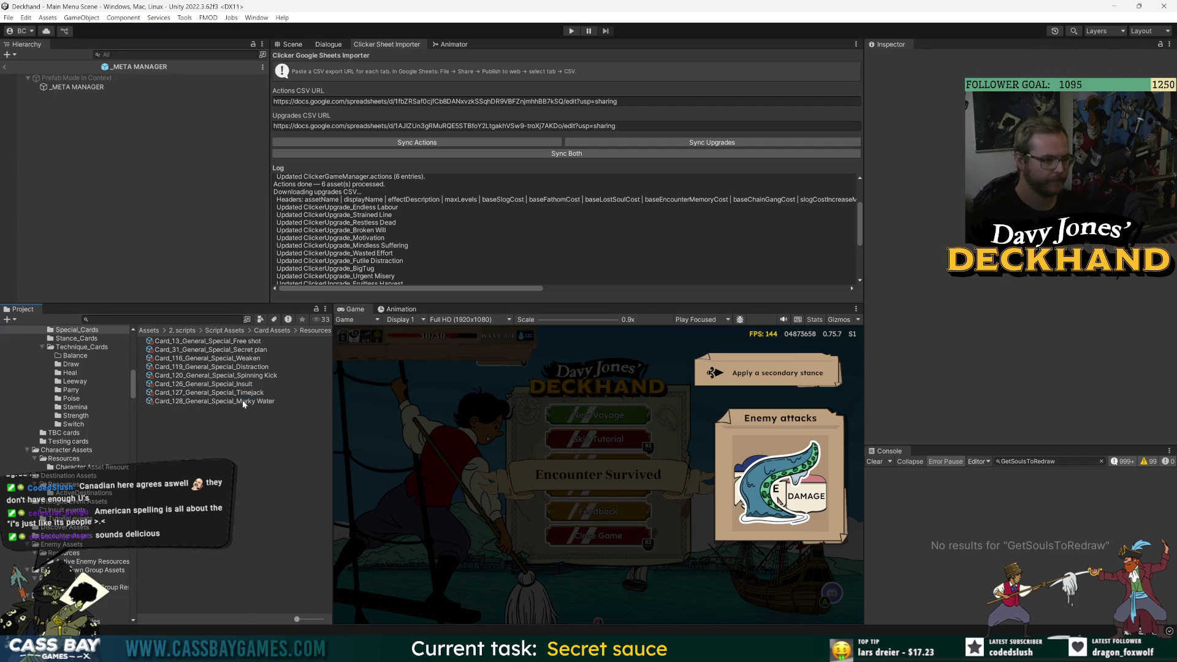
{"action": "left_click", "coordinate": [243, 401]}
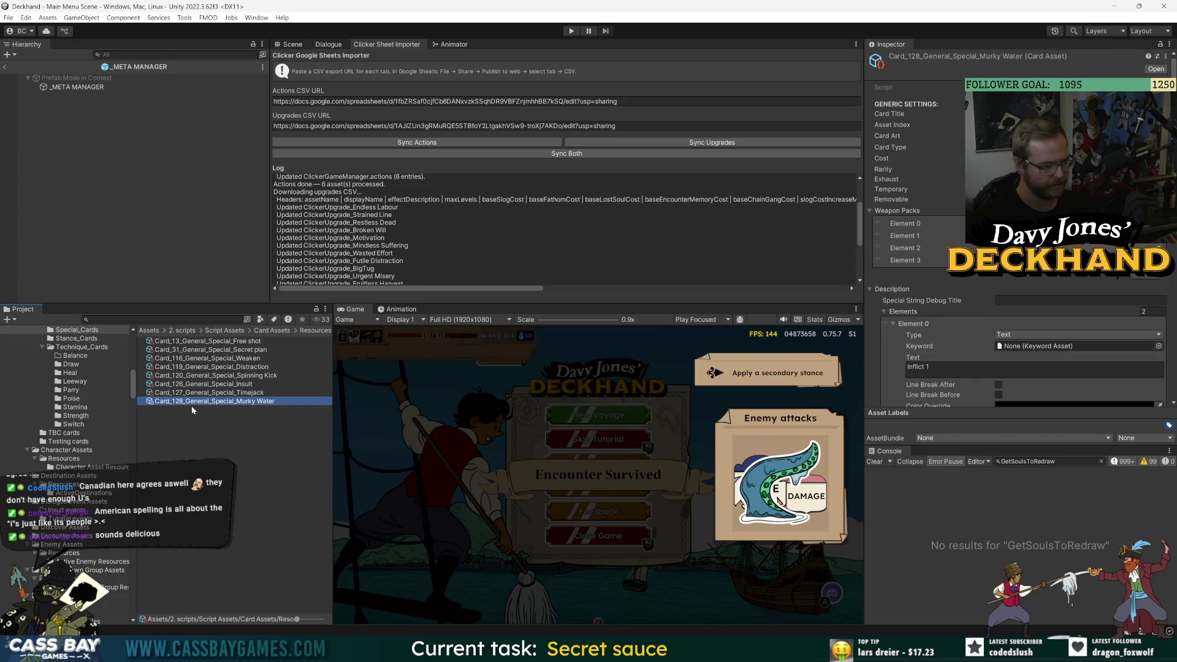
{"action": "key", "text": "alt+Tab"}
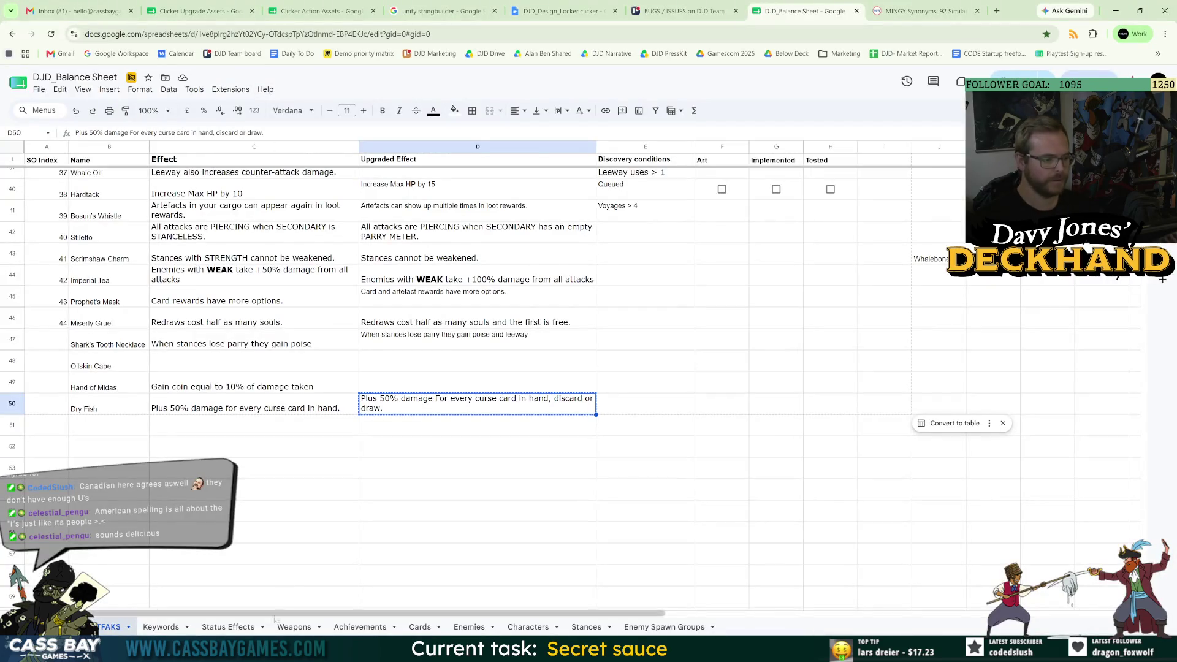
- Check the Keywords sheet and the Dry Fish artefact row, then go back to Unity
{"action": "left_click", "coordinate": [174, 630]}
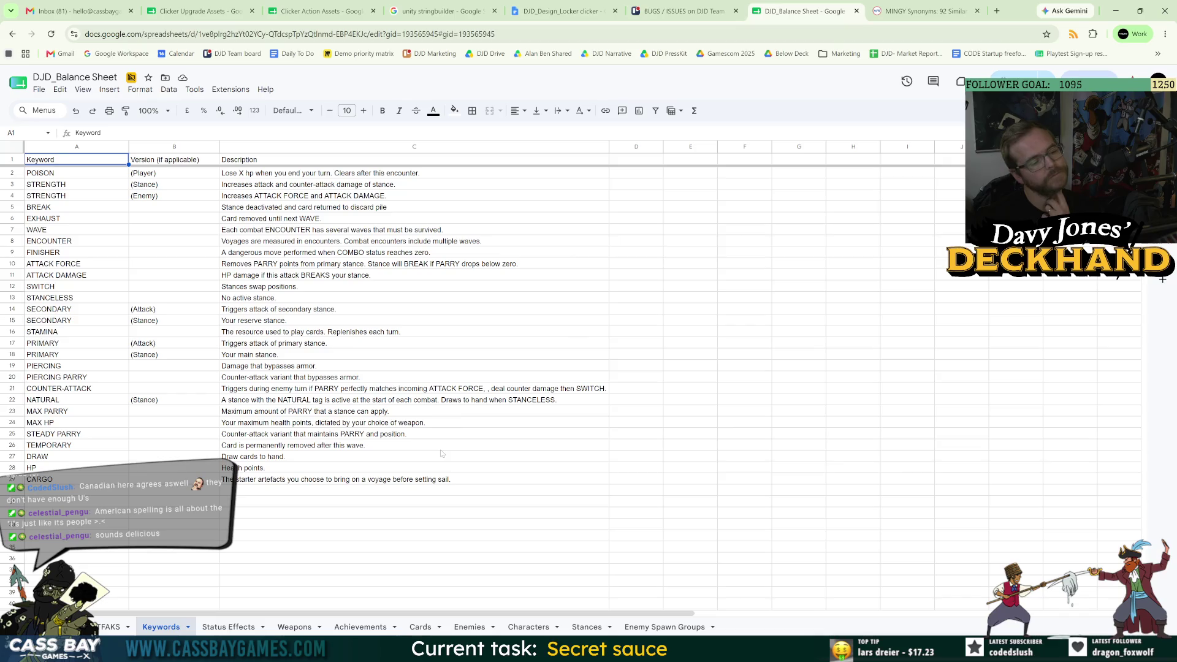
{"action": "key", "text": "ctrl+shift+Page_Up"}
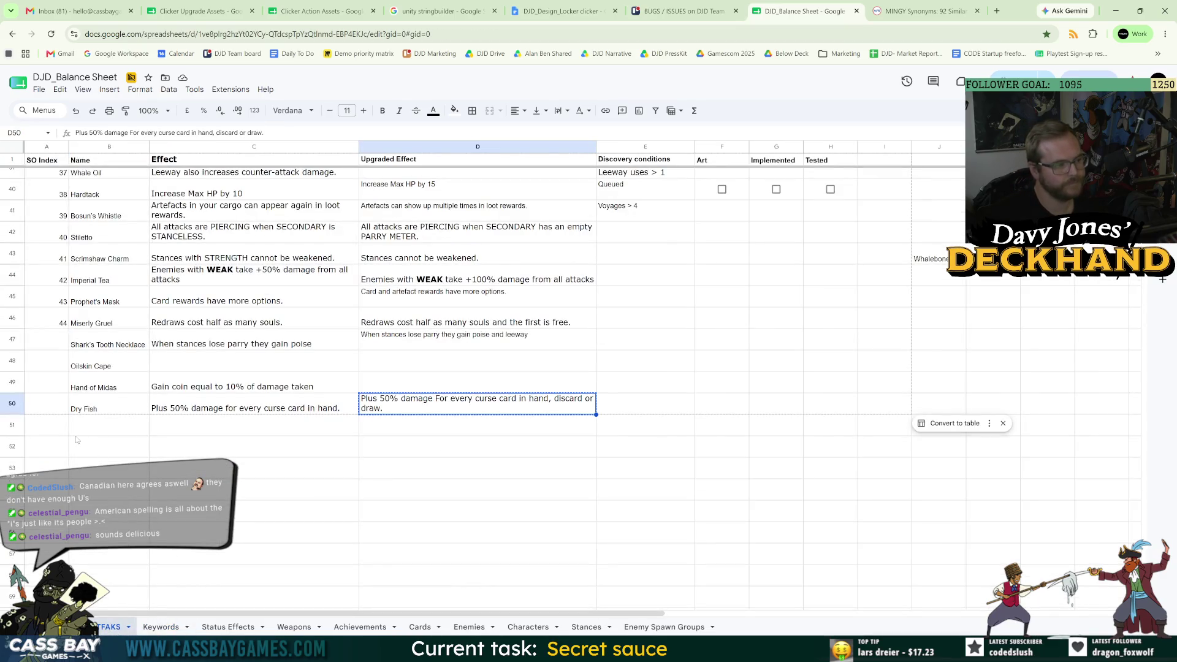
{"action": "left_click", "coordinate": [779, 644]}
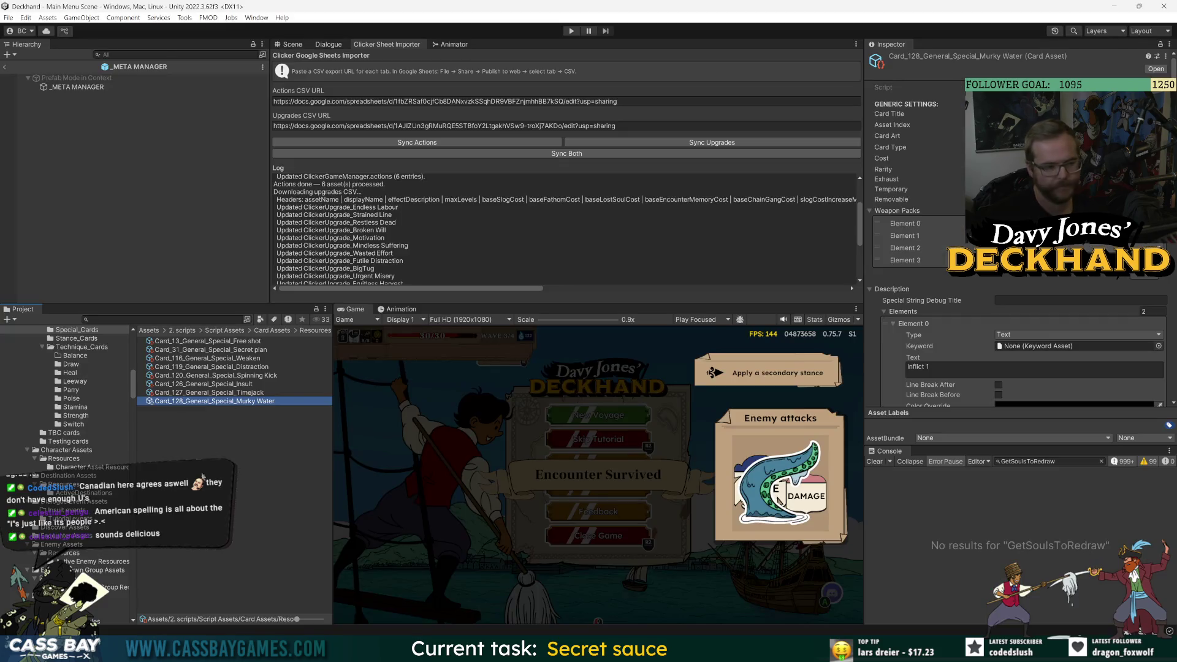
- Deselect the card, run the game and start a new Crab Island to Isle Sainte Marie voyage
{"action": "left_click", "coordinate": [224, 474]}
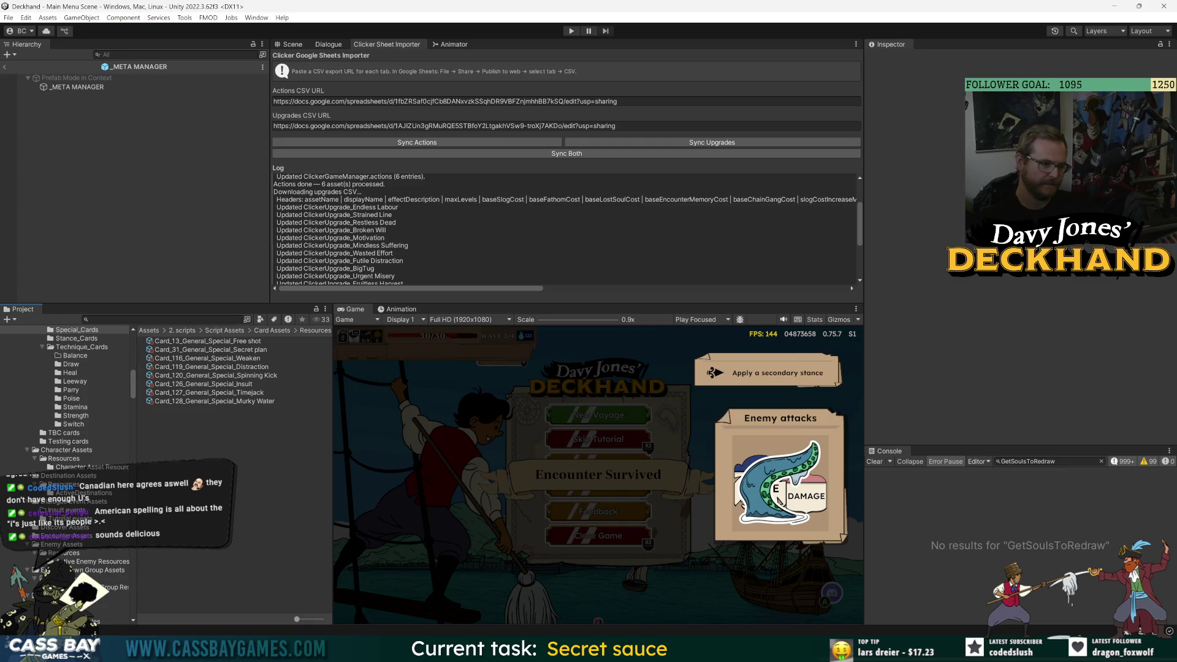
{"action": "left_click", "coordinate": [570, 31]}
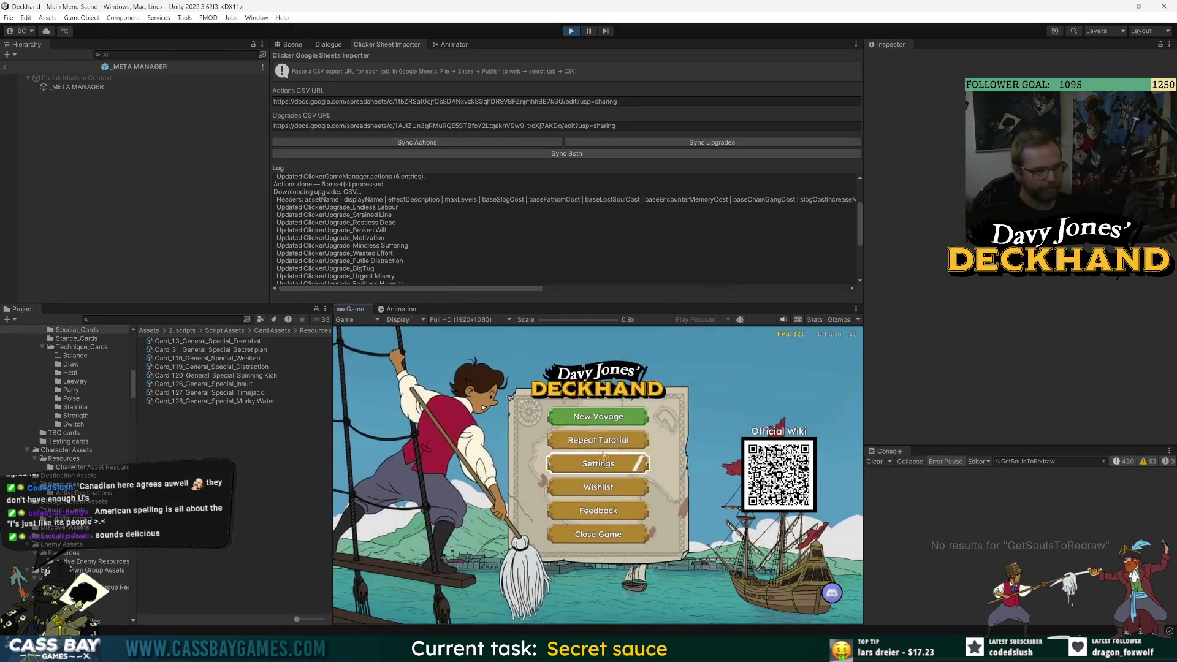
{"action": "left_click", "coordinate": [601, 419]}
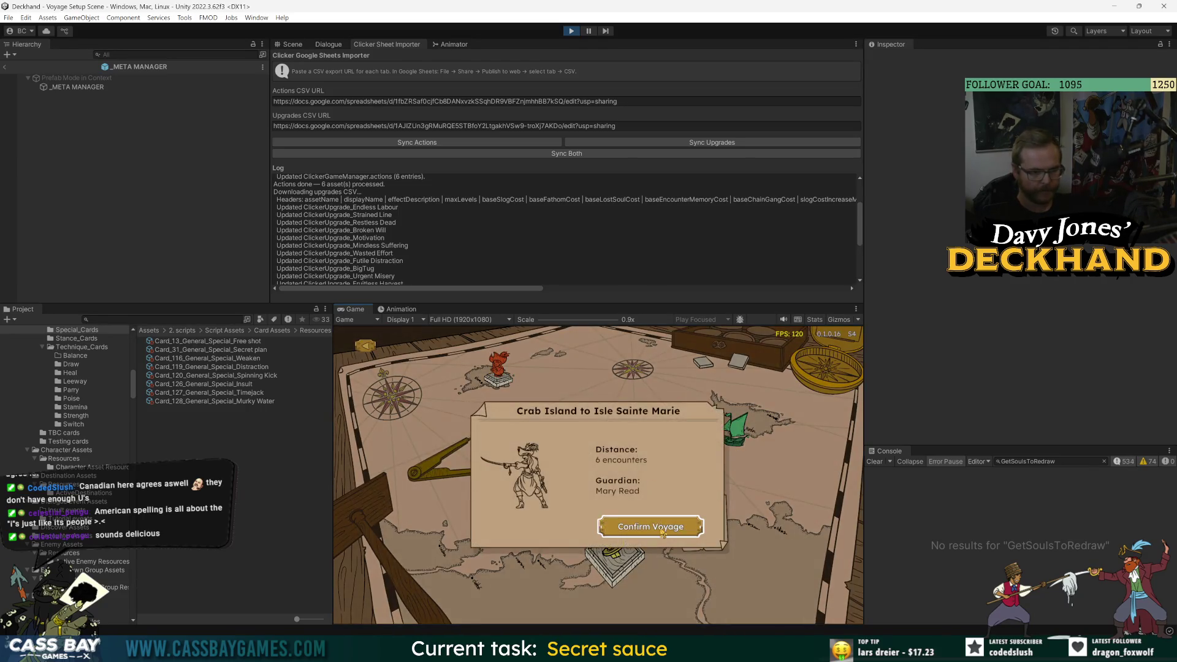
- Confirm the Crab Island–Isle Sainte Marie voyage, take the Saber, load Dry Fish and Miserly Gruel, and sail
{"action": "left_click", "coordinate": [654, 454]}
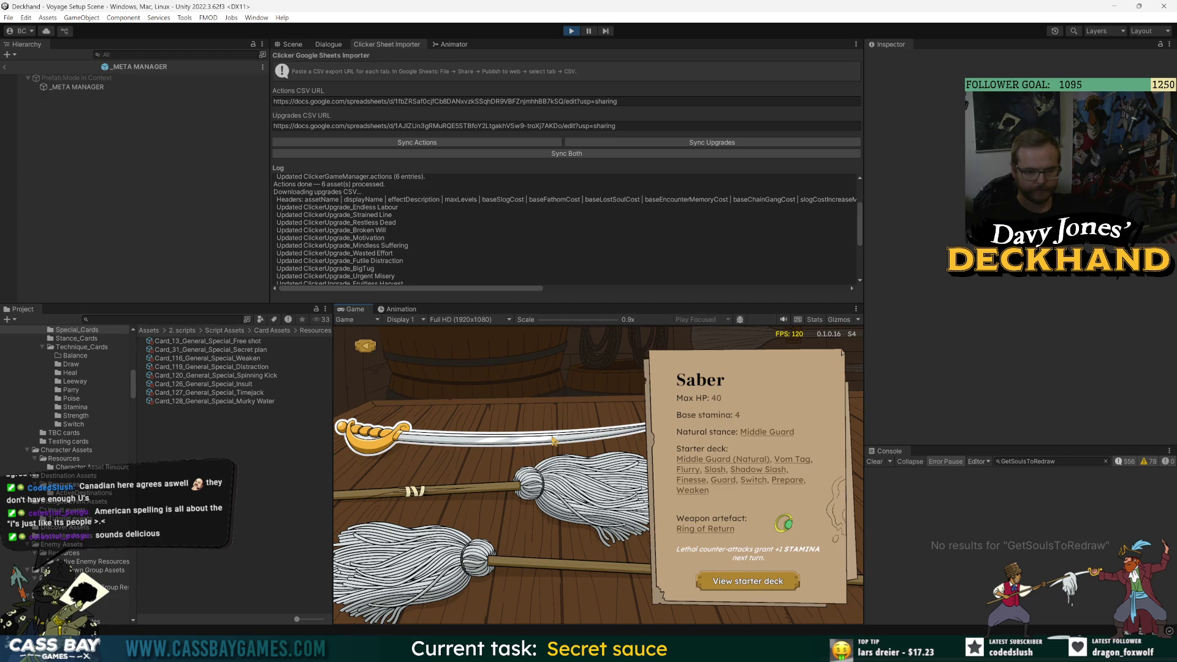
{"action": "left_click", "coordinate": [704, 537]}
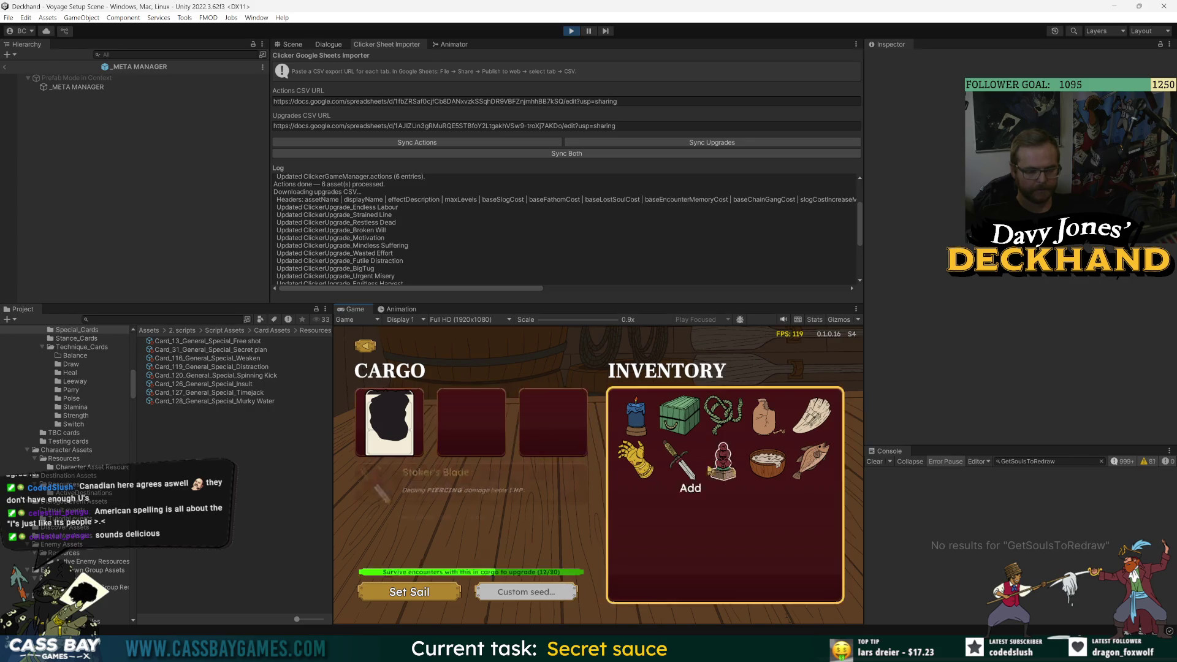
{"action": "mouse_move", "coordinate": [813, 477]}
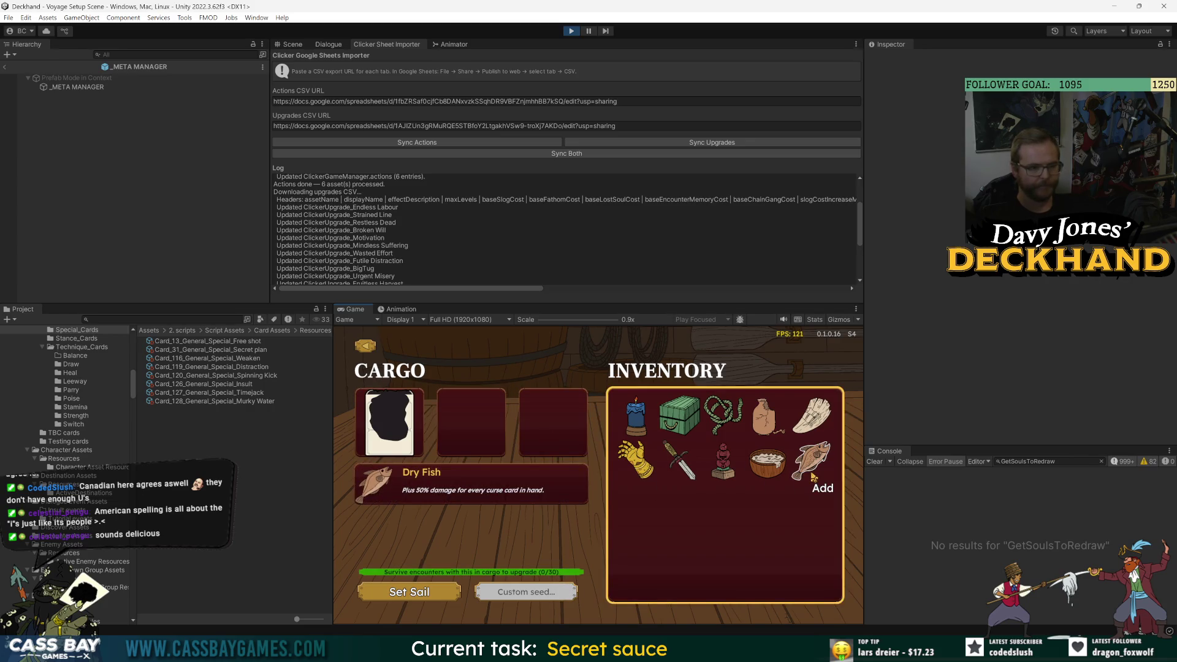
{"action": "left_click", "coordinate": [814, 477]}
{"action": "mouse_move", "coordinate": [780, 467]}
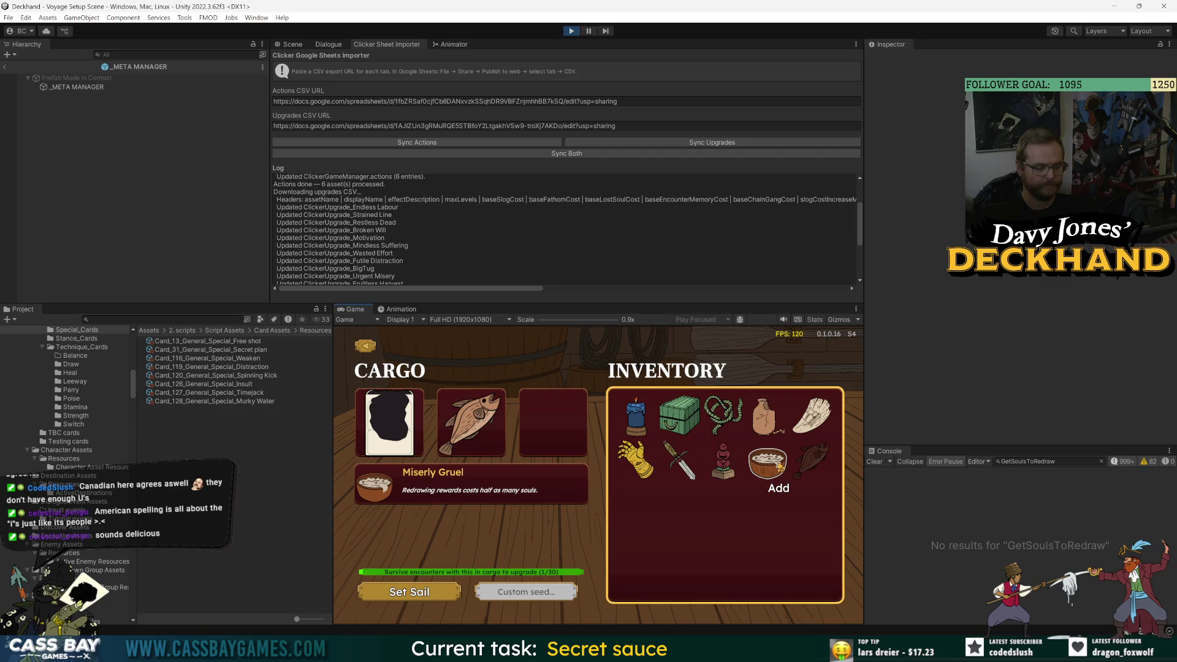
{"action": "left_click", "coordinate": [777, 466]}
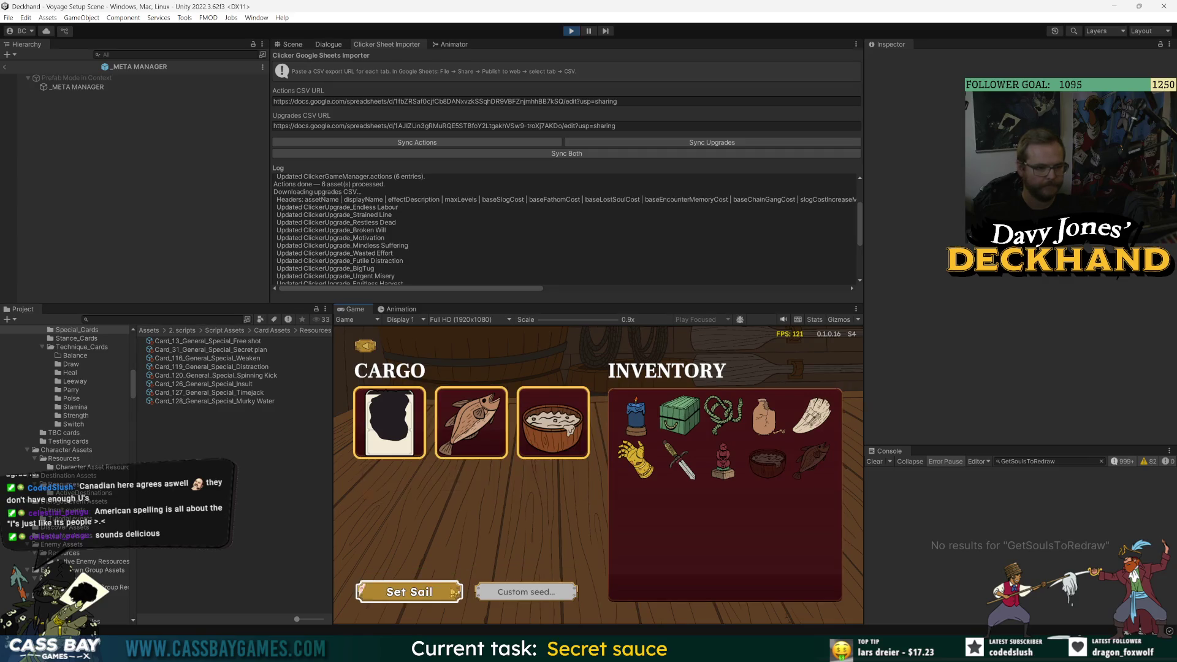
{"action": "left_click", "coordinate": [428, 592]}
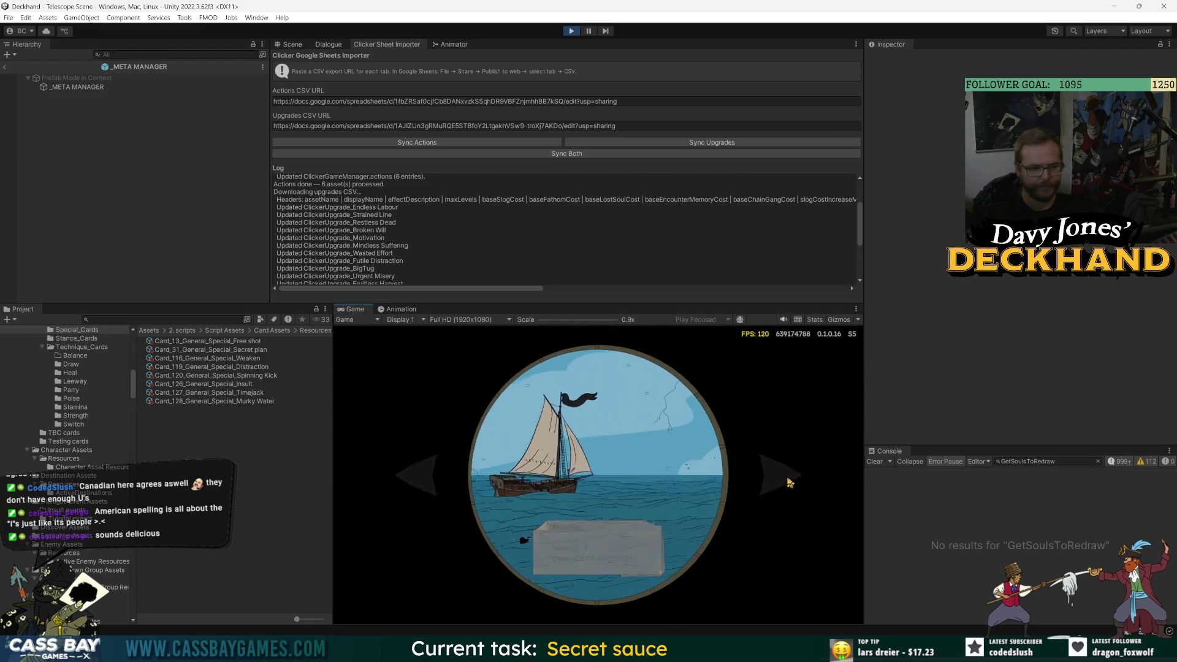
- Take the statue artefact, choose the Pirates (Elite) encounter, then switch to the balance sheet window
{"action": "left_click", "coordinate": [406, 474]}
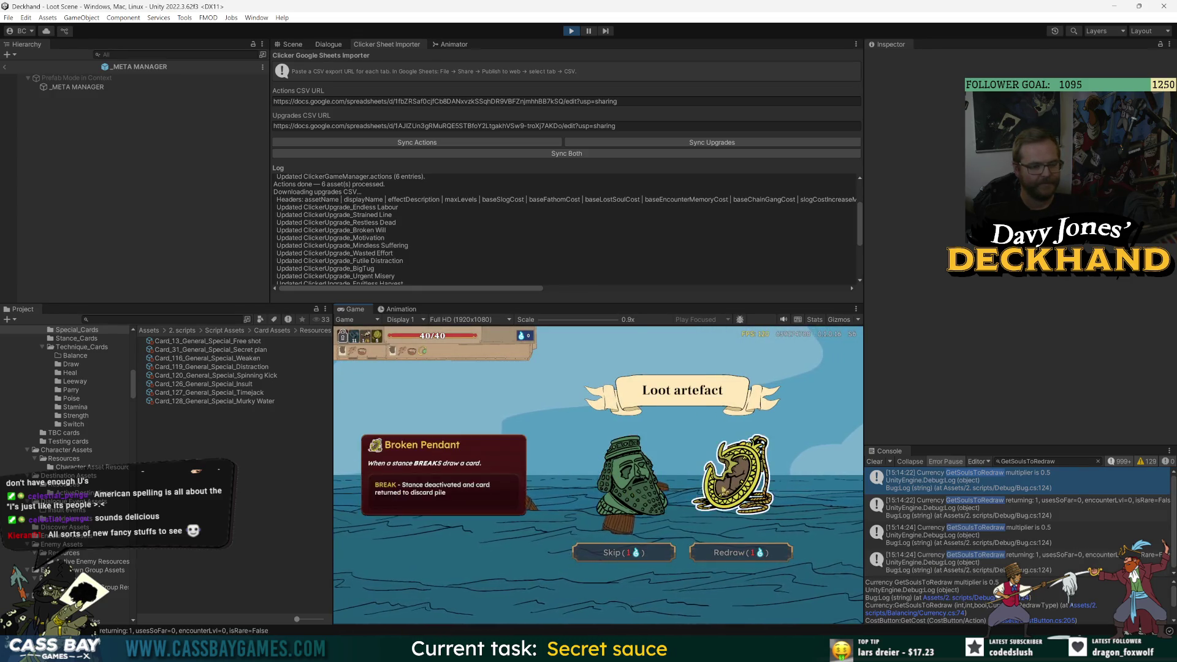
{"action": "left_click", "coordinate": [628, 480]}
{"action": "left_click", "coordinate": [685, 579]}
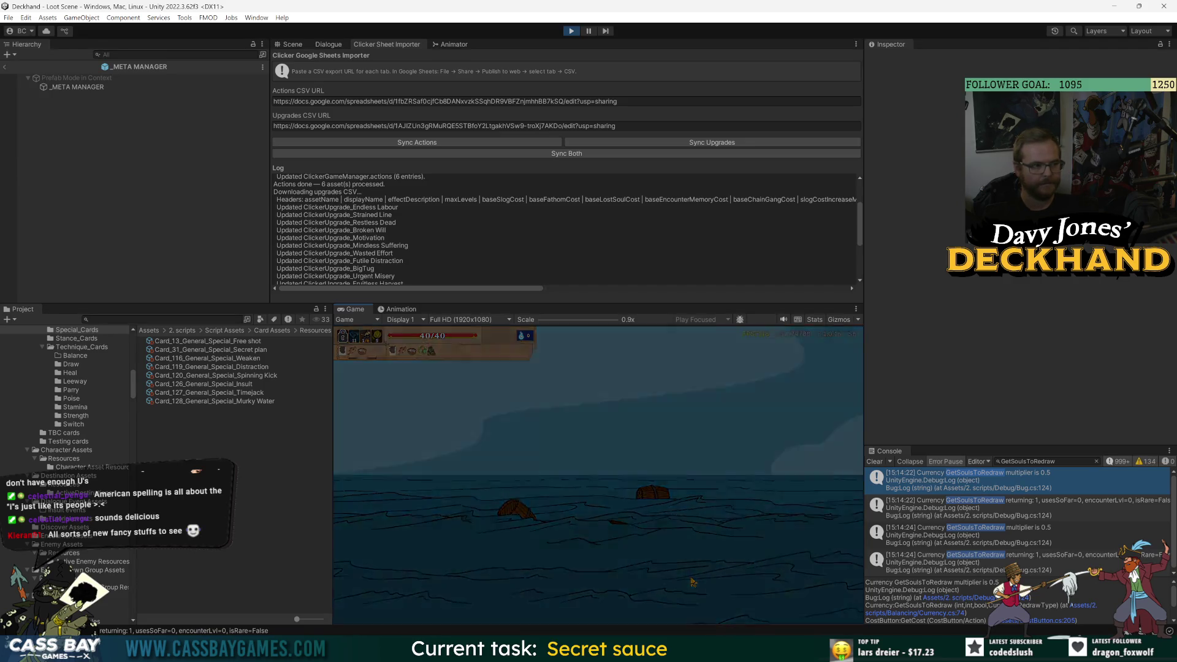
{"action": "left_click", "coordinate": [776, 467]}
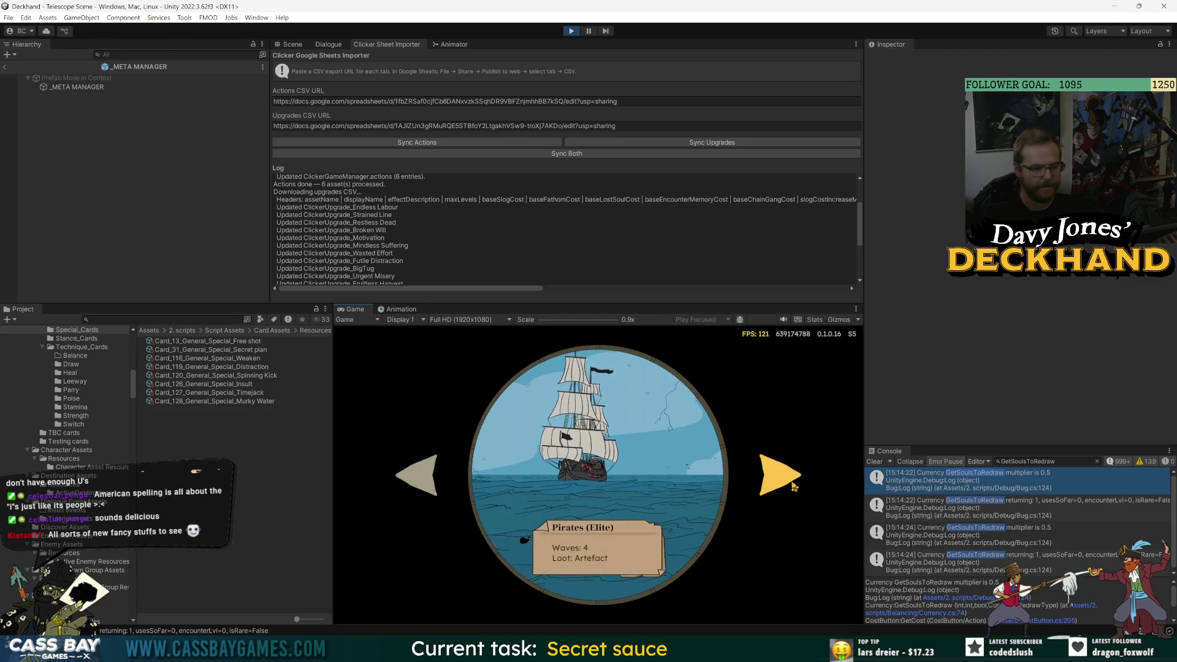
{"action": "left_click", "coordinate": [794, 486]}
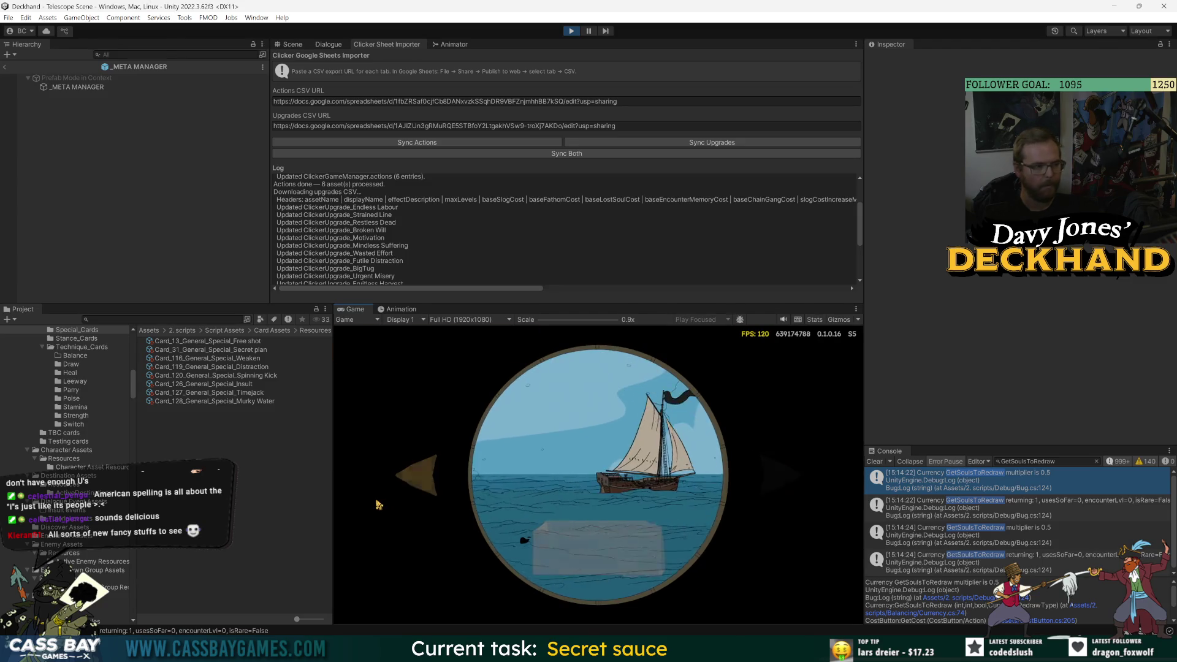
{"action": "left_click", "coordinate": [418, 483]}
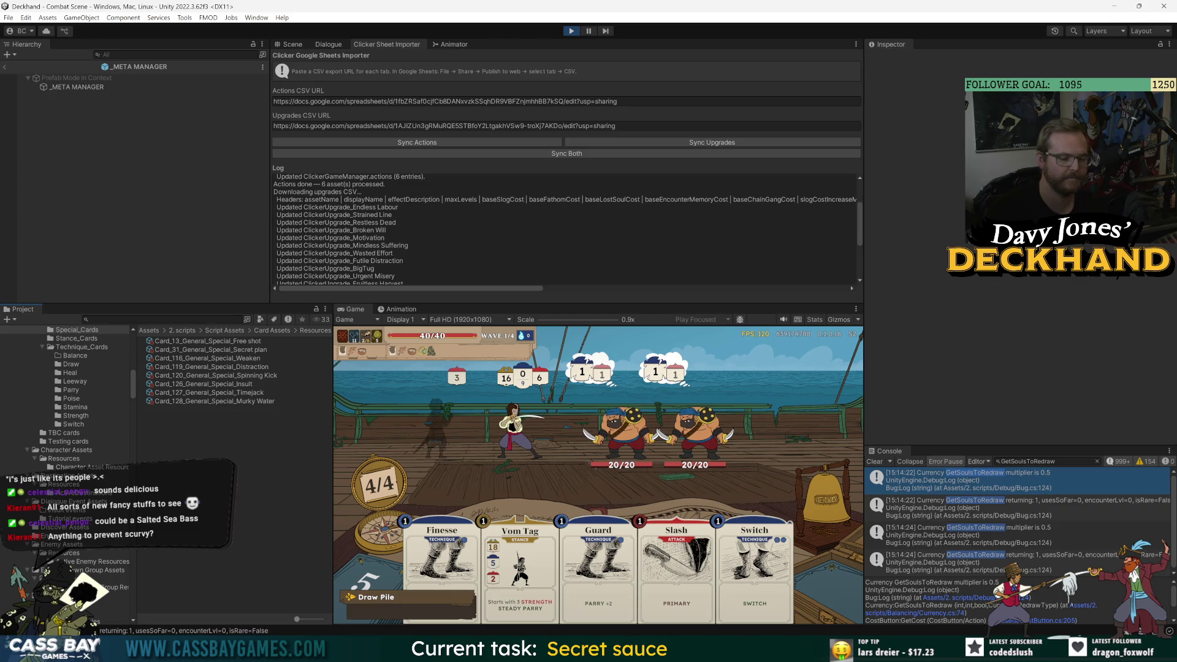
{"action": "key", "text": "alt+Tab"}
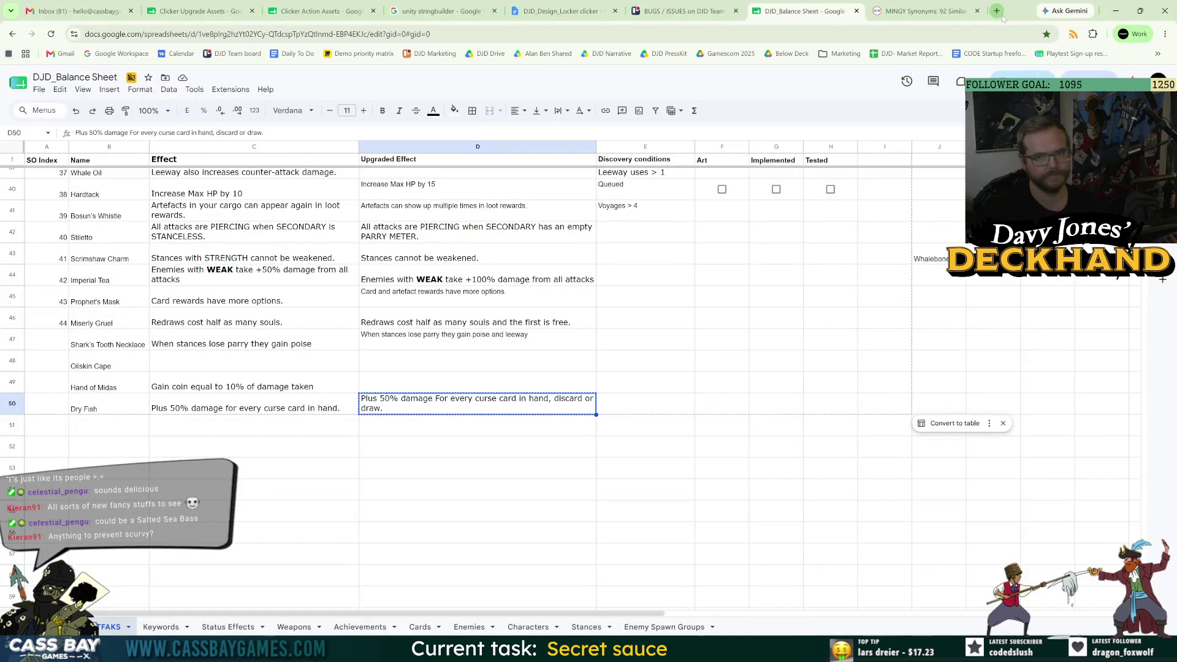
- Search 'salted sea bass' in a new tab and scroll through the results
{"action": "left_click", "coordinate": [1003, 18]}
{"action": "type", "text": "salted sea ba"}
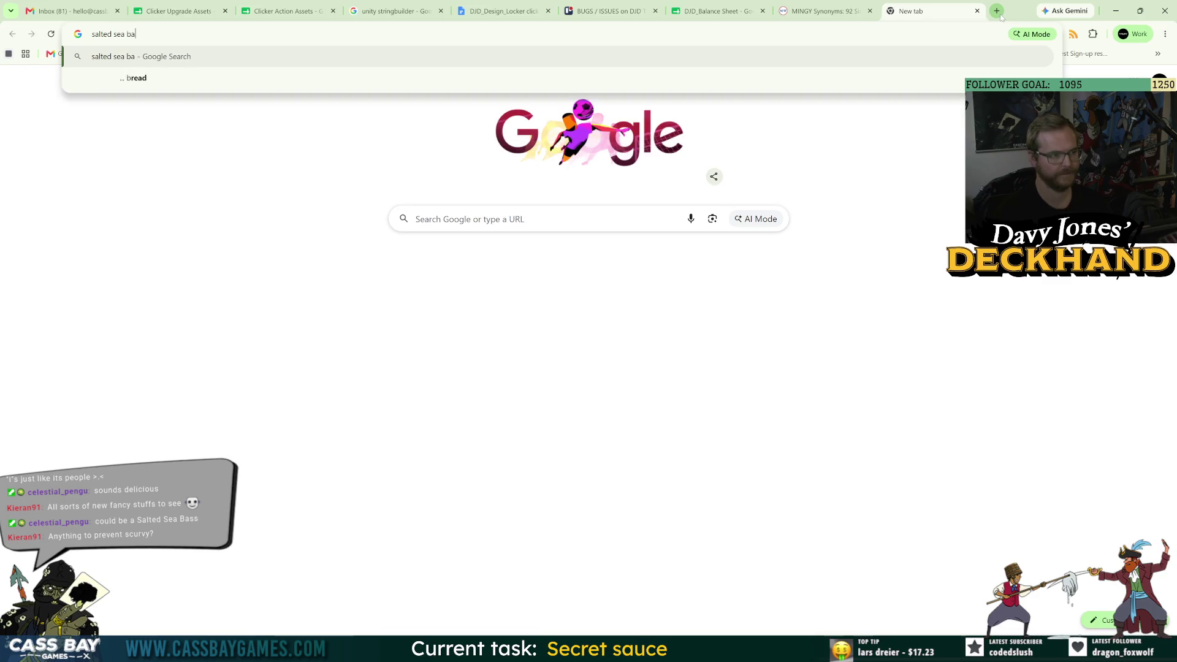
{"action": "type", "text": "ss"}
{"action": "key", "text": "Return"}
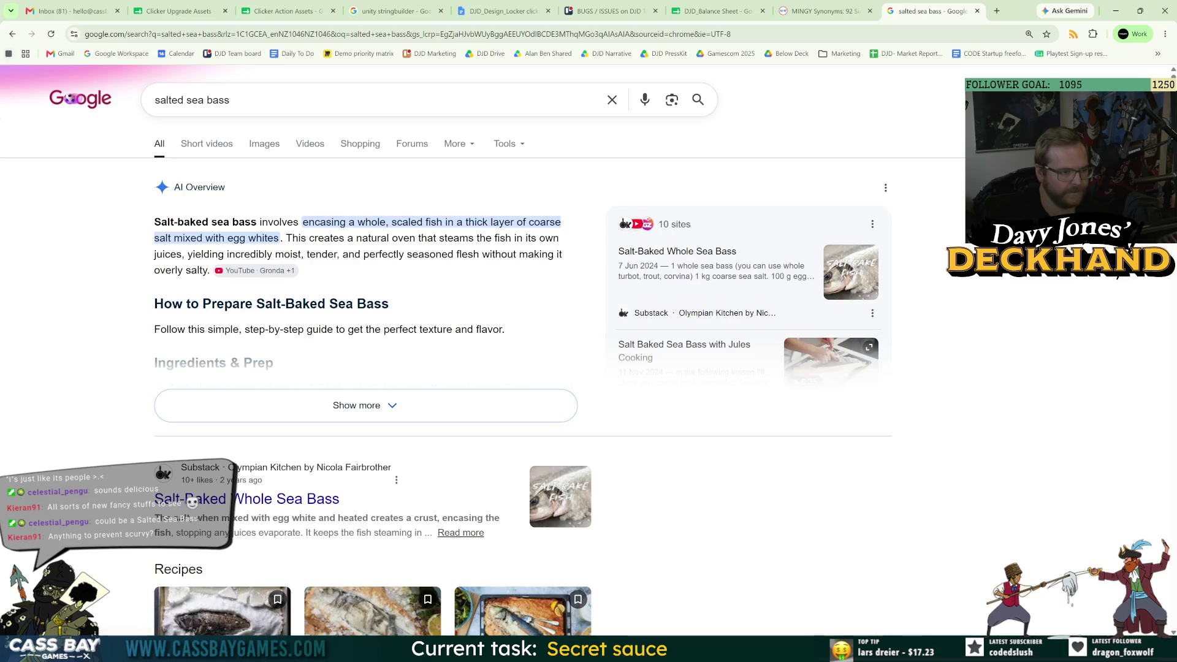
{"action": "scroll", "coordinate": [118, 402], "scroll_direction": "down", "scroll_amount": 10}
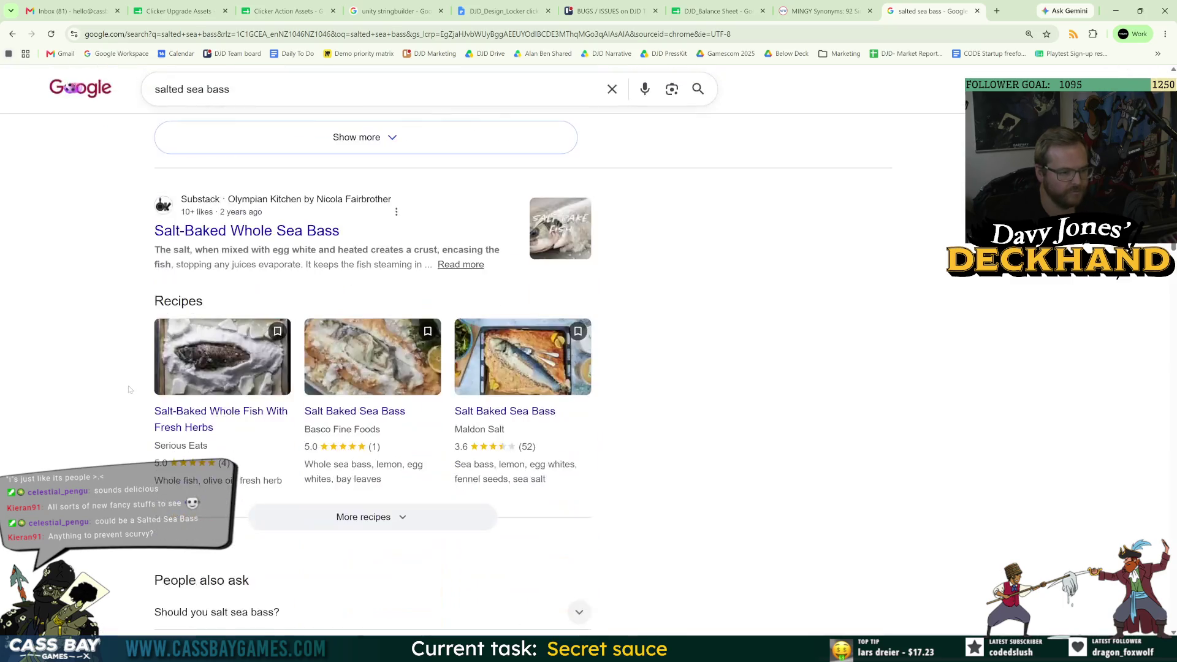
{"action": "scroll", "coordinate": [136, 373], "scroll_direction": "down", "scroll_amount": 3}
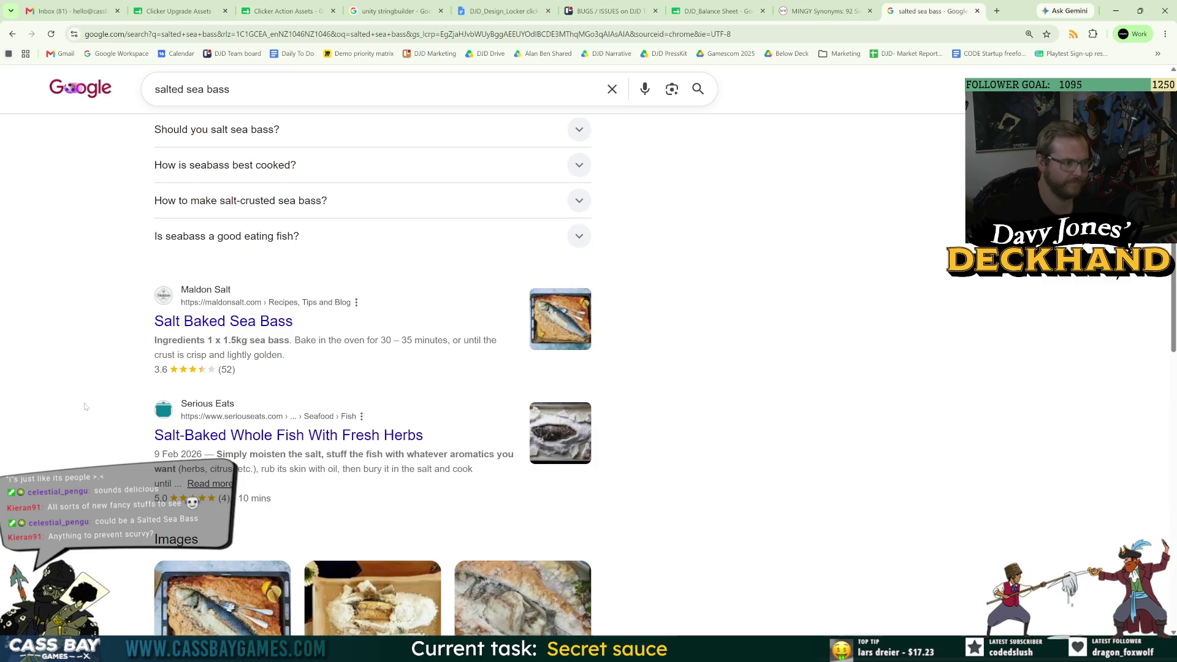
{"action": "scroll", "coordinate": [98, 374], "scroll_direction": "down", "scroll_amount": 6}
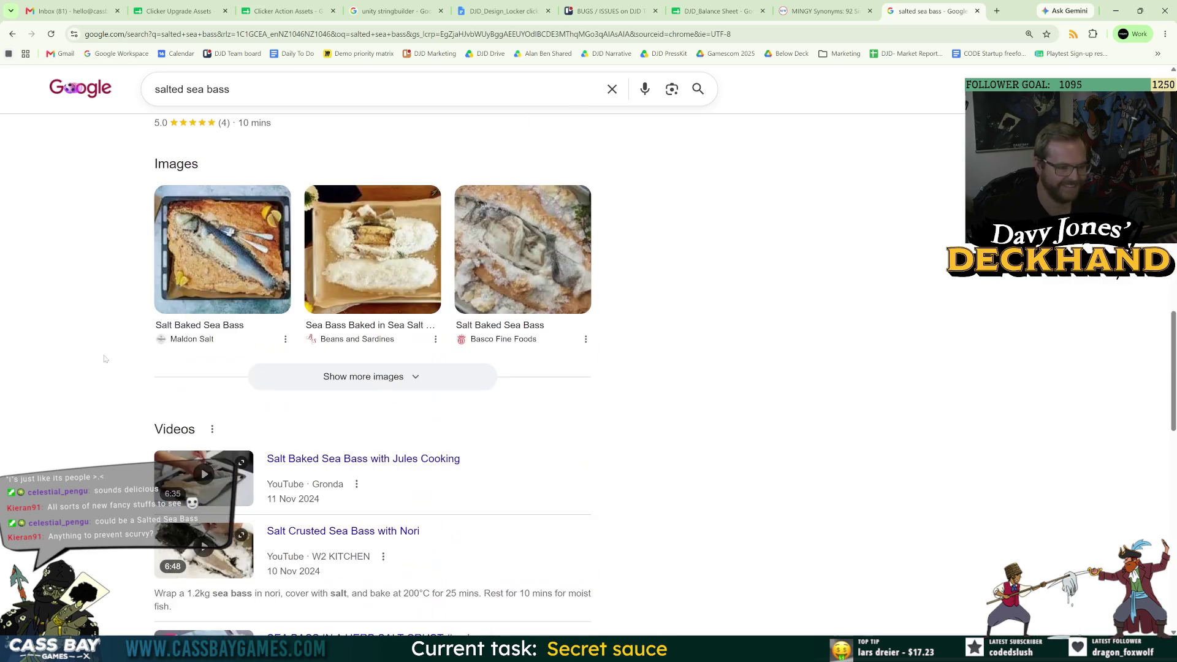
{"action": "scroll", "coordinate": [145, 400], "scroll_direction": "down", "scroll_amount": 6}
{"action": "scroll", "coordinate": [138, 396], "scroll_direction": "up", "scroll_amount": 20}
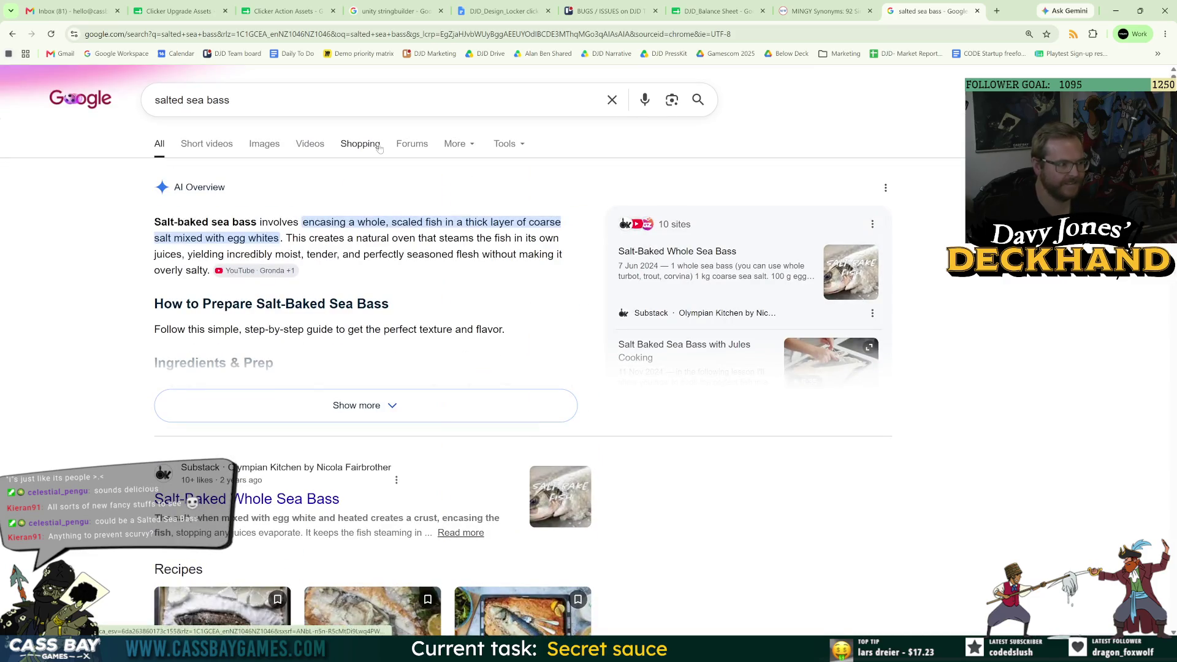
- Replace the search query with 'monkey isalnd fish'
{"action": "left_click", "coordinate": [245, 100]}
{"action": "key", "text": "ctrl+a"}
{"action": "type", "text": "monkey isalnd fish"}
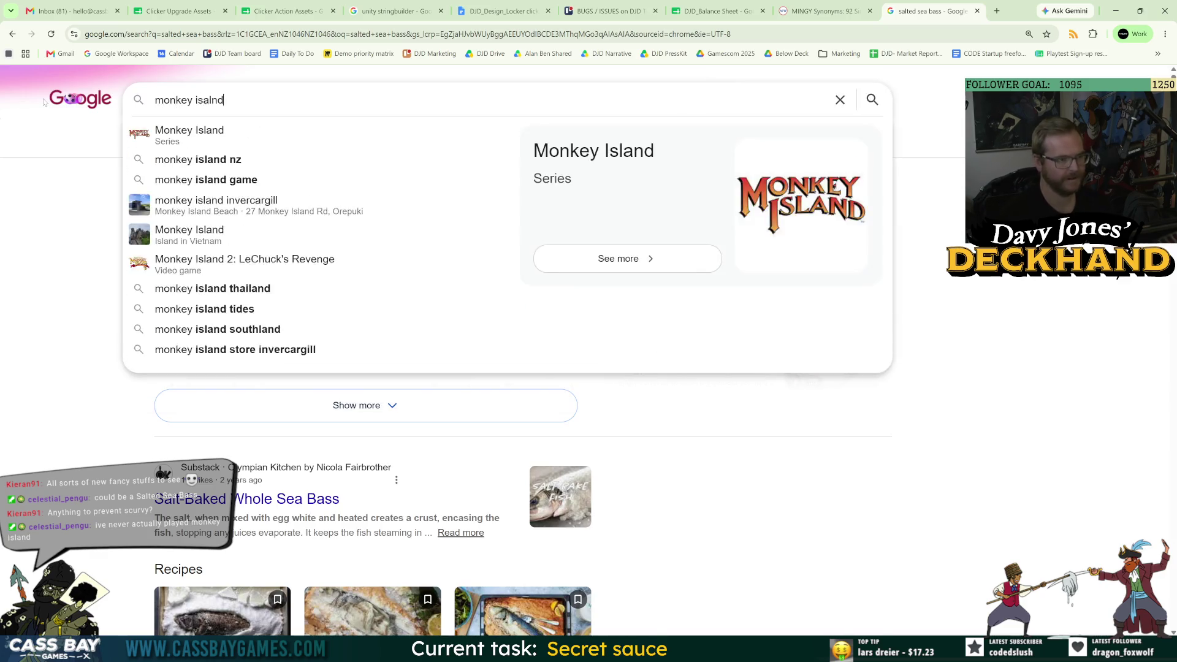
- Run the fish search, queue The Blowfish article, and read the Red Herring wiki article
{"action": "key", "text": "Return"}
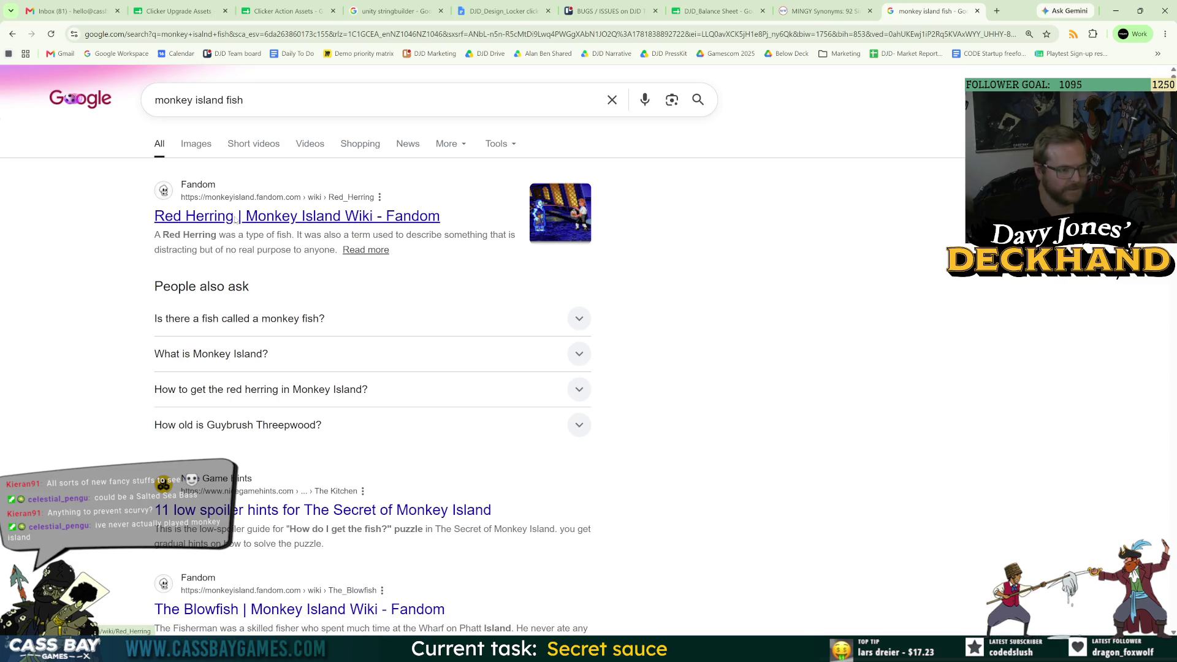
{"action": "scroll", "coordinate": [235, 219], "scroll_direction": "down", "scroll_amount": 3}
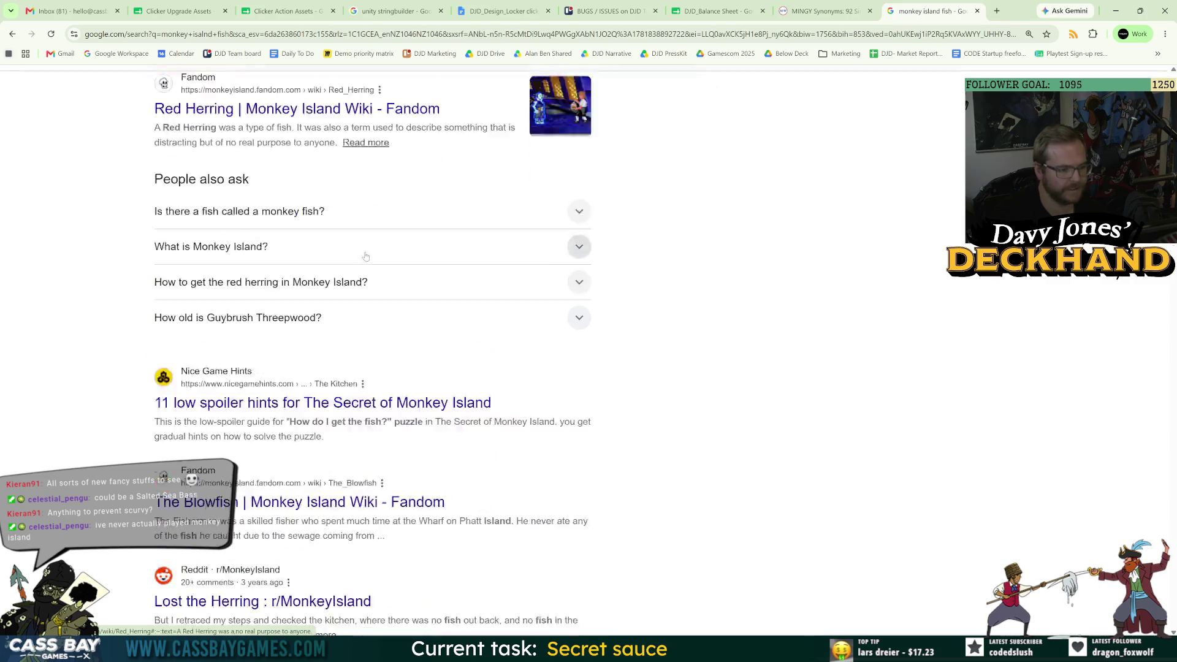
{"action": "middle_click", "coordinate": [234, 446]}
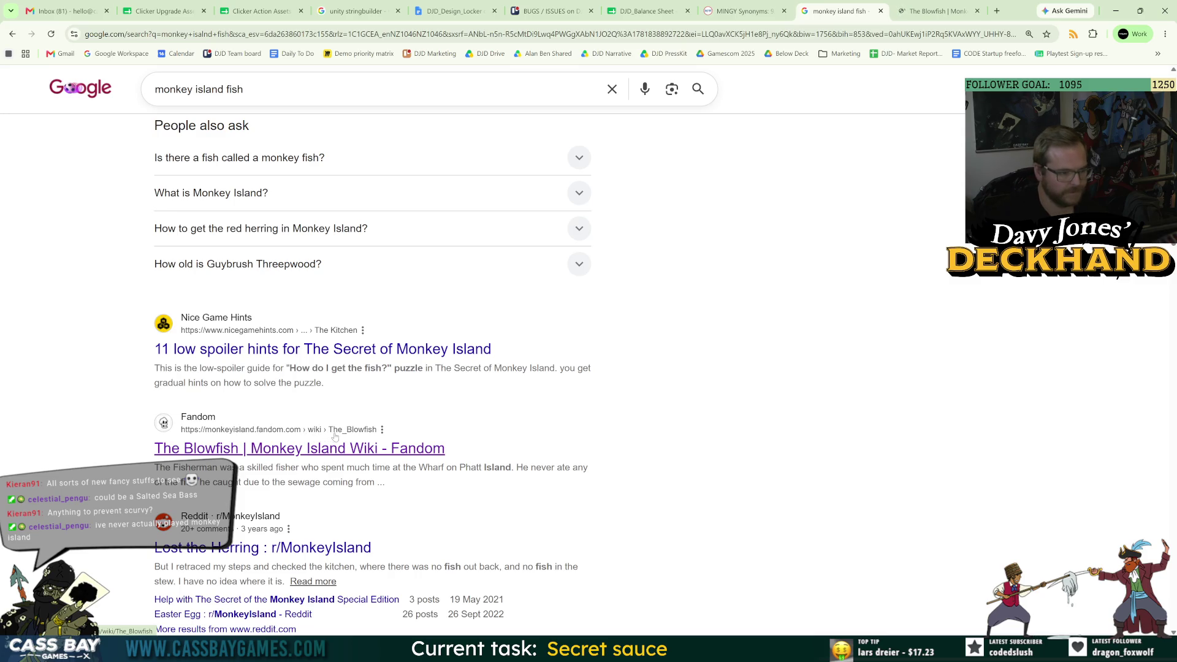
{"action": "scroll", "coordinate": [335, 436], "scroll_direction": "up", "scroll_amount": 3}
{"action": "left_click", "coordinate": [338, 215]}
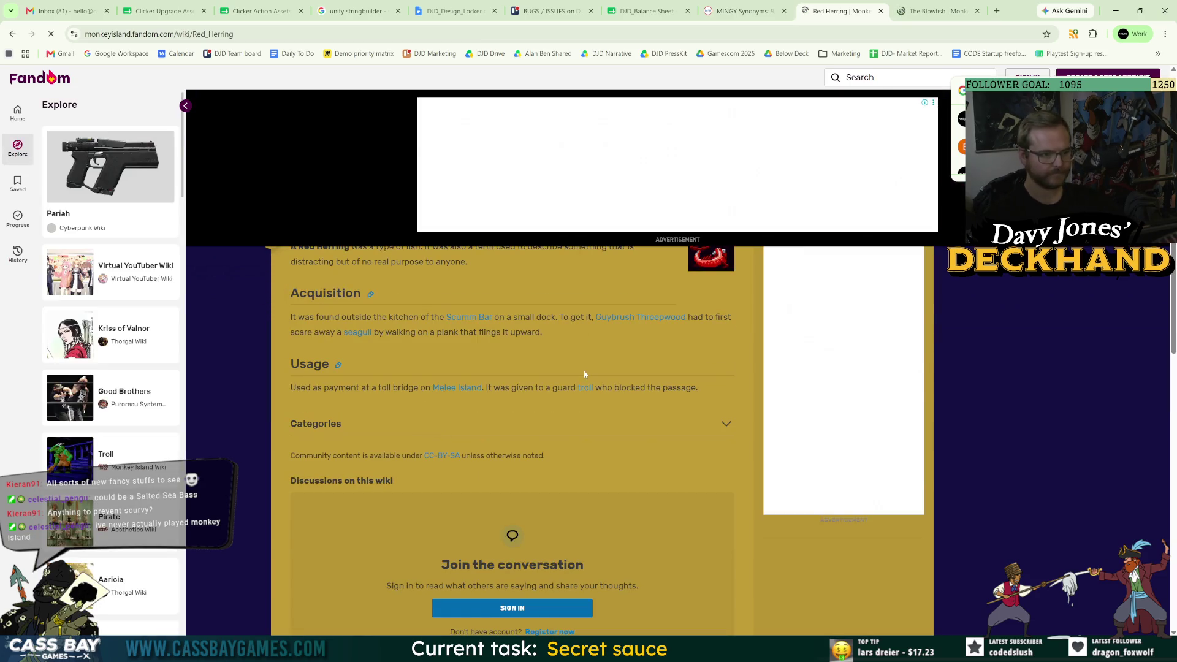
{"action": "triple_click", "coordinate": [554, 314]}
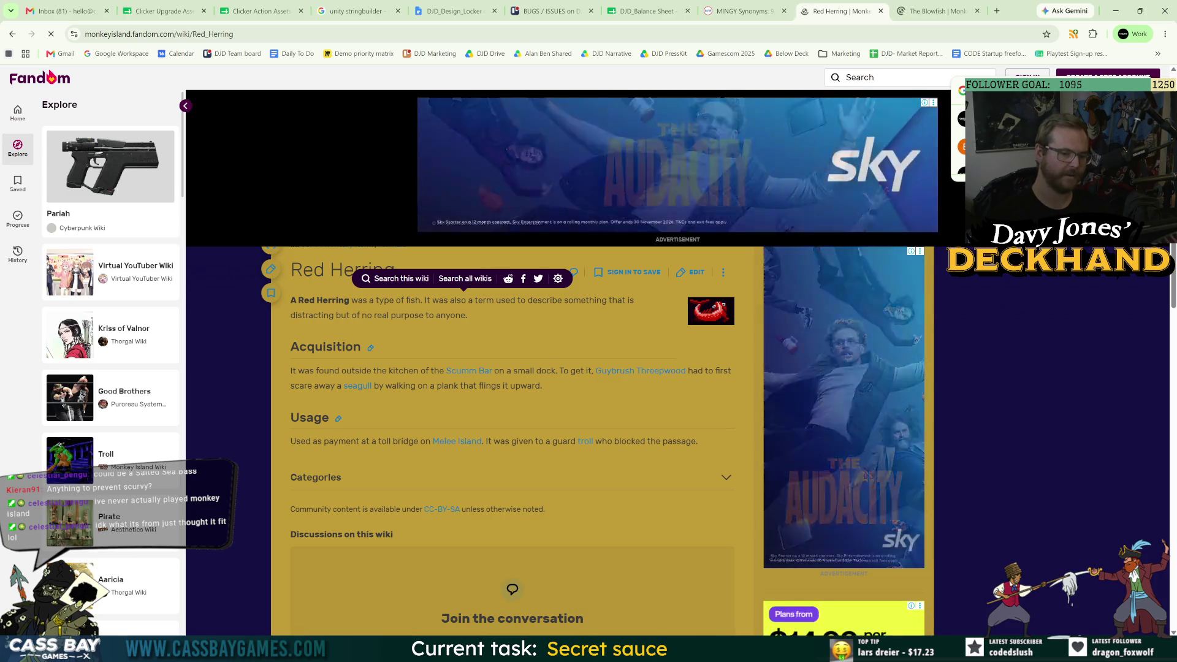
{"action": "left_click", "coordinate": [602, 434]}
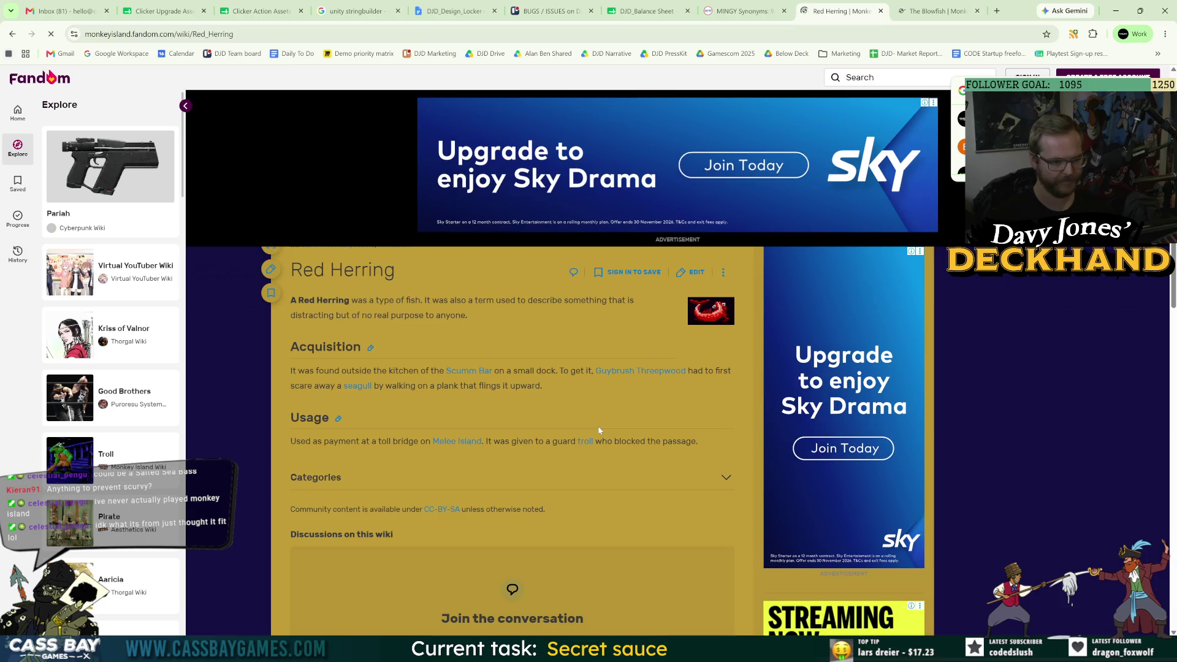
- Read The Blowfish article's opening line about the Fisherman, then return to Unity
{"action": "key", "text": "ctrl+Tab"}
{"action": "scroll", "coordinate": [522, 461], "scroll_direction": "down", "scroll_amount": 8}
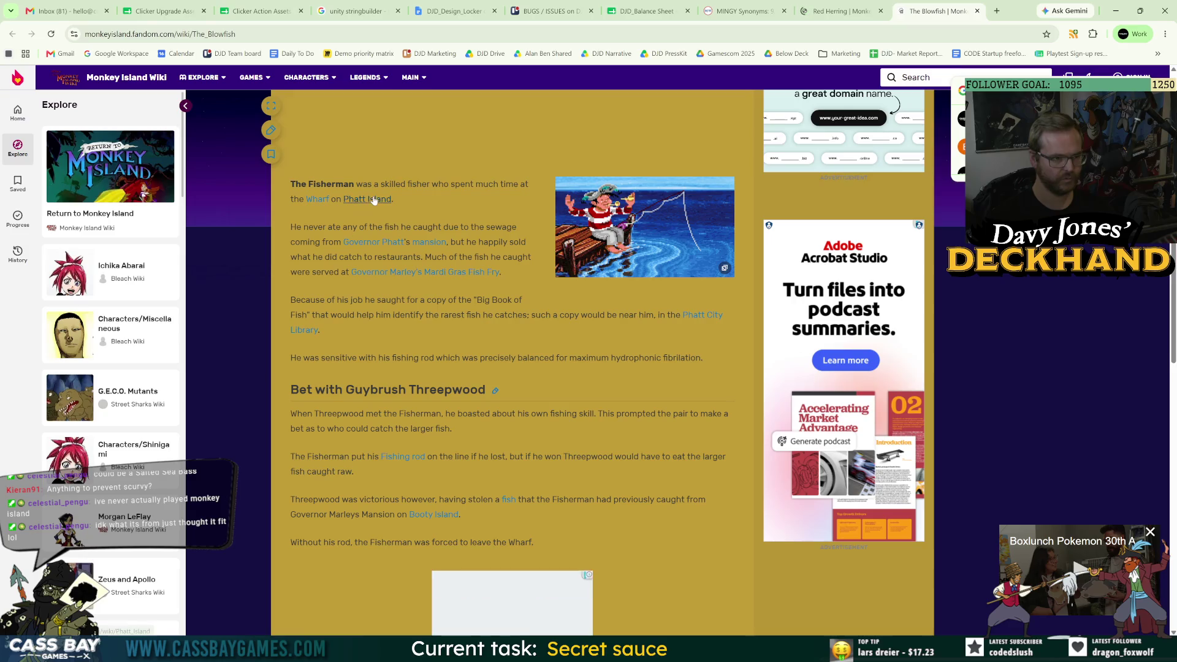
{"action": "left_click_drag", "start_coordinate": [412, 184], "coordinate": [475, 184]}
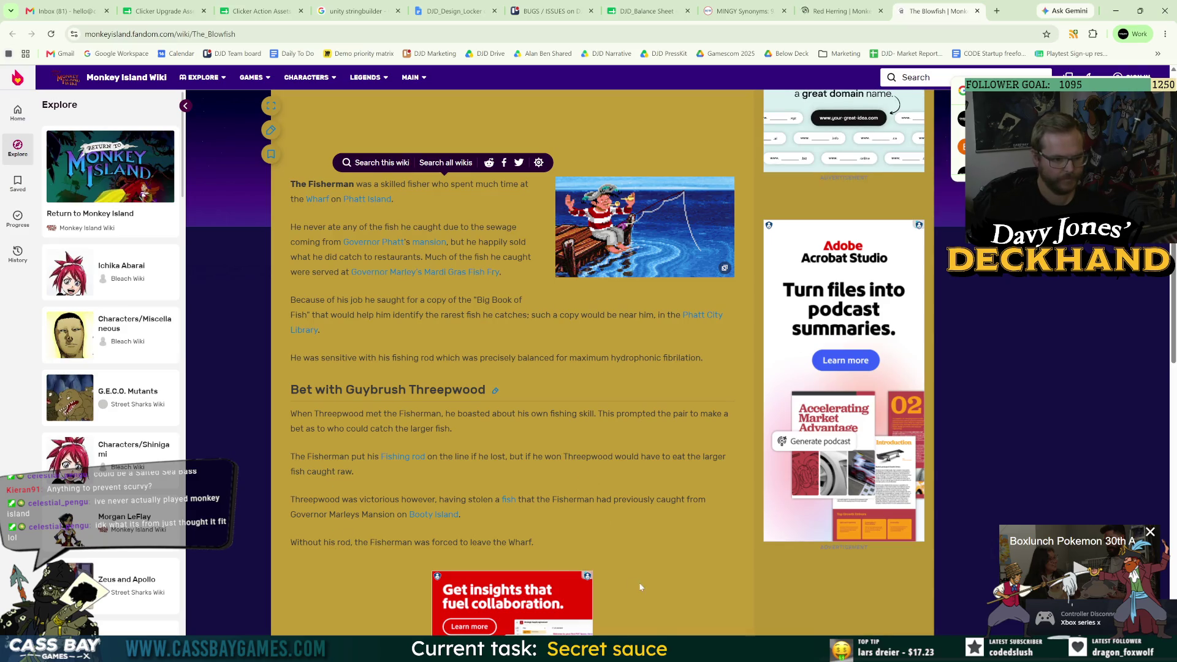
{"action": "key", "text": "alt+Tab"}
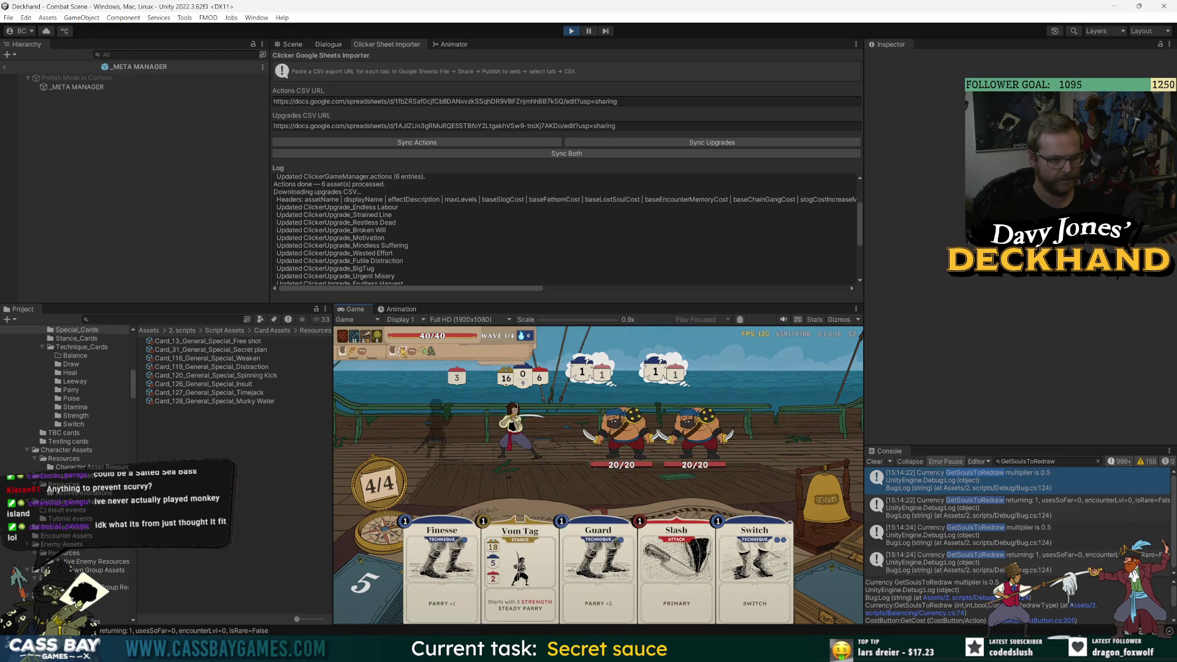
- Check the draw pile, win wave 1 with the cheat, and enlarge the Game view to full scale
{"action": "left_click", "coordinate": [377, 607]}
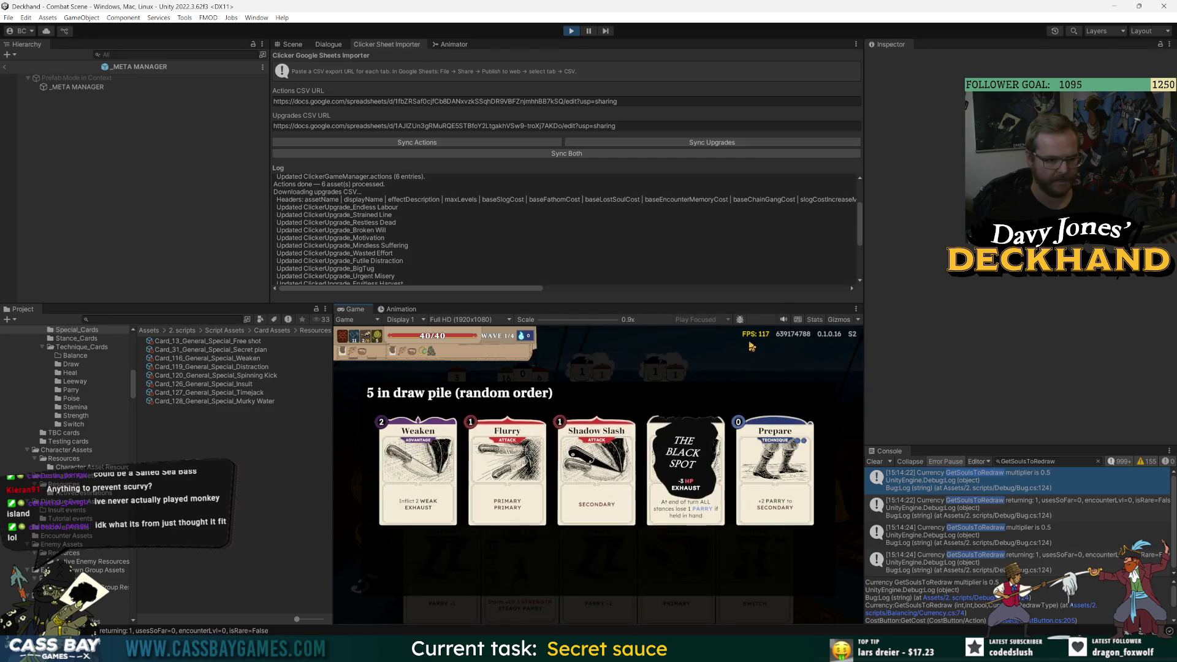
{"action": "left_click", "coordinate": [742, 365]}
{"action": "type", "text": "e"}
{"action": "key", "text": "Return"}
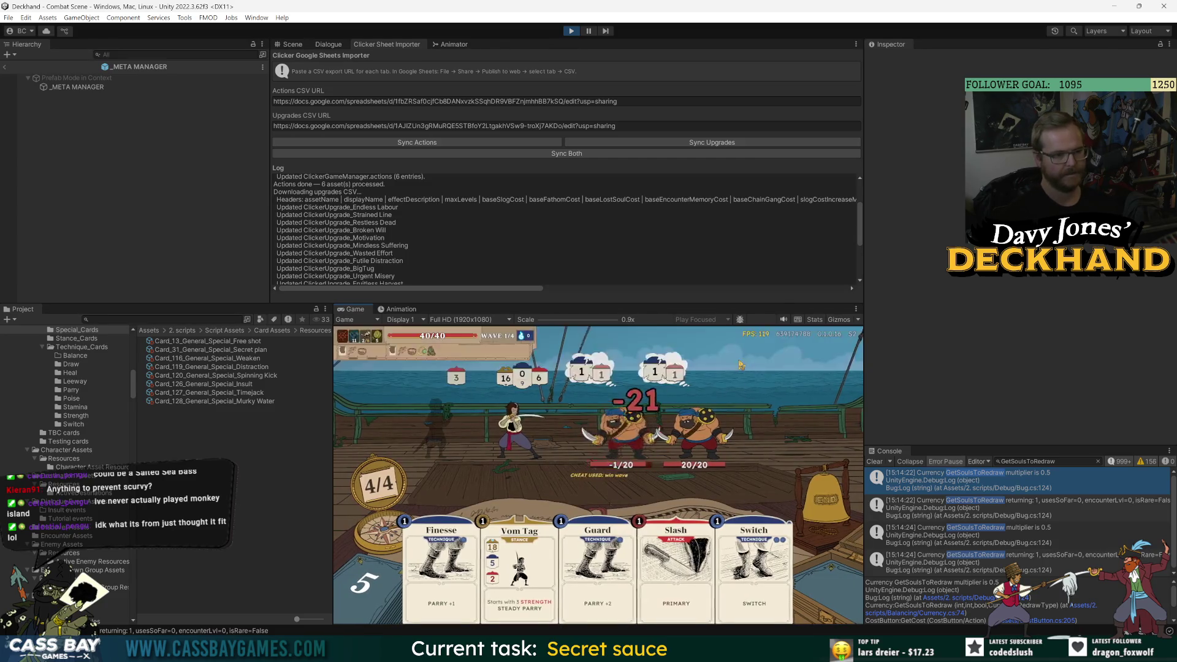
{"action": "left_click_drag", "start_coordinate": [809, 302], "coordinate": [809, 244]}
{"action": "left_click_drag", "start_coordinate": [331, 288], "coordinate": [231, 298]}
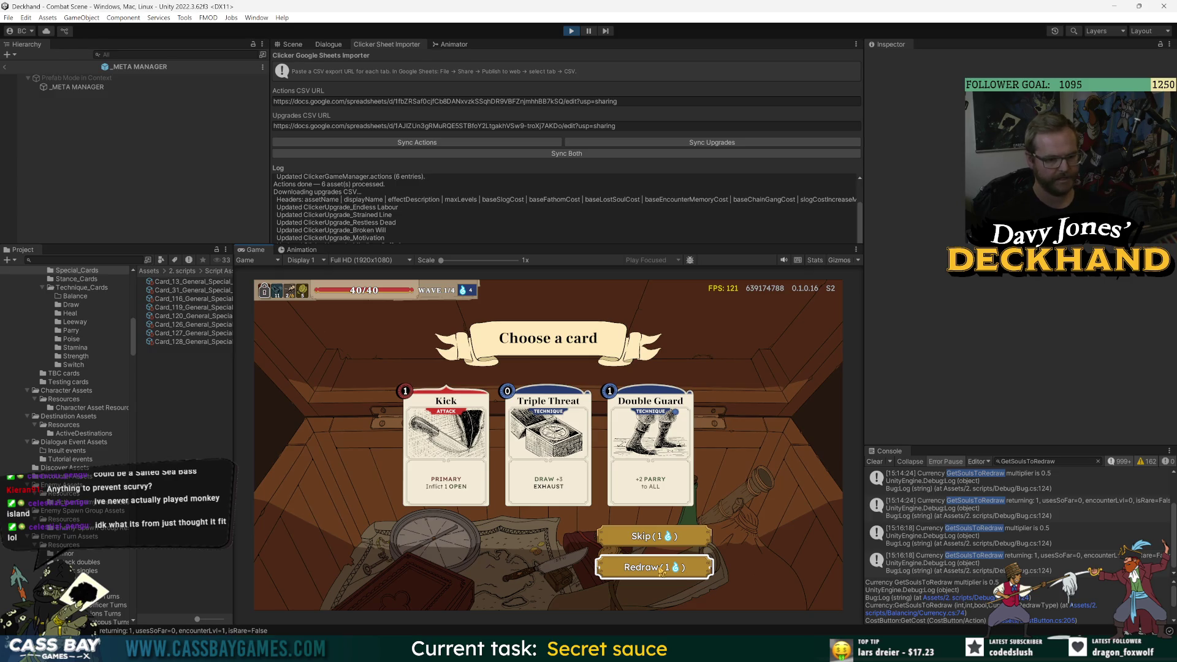
- Reroll the wave 1 card reward and take Flurry
{"action": "left_click", "coordinate": [661, 572]}
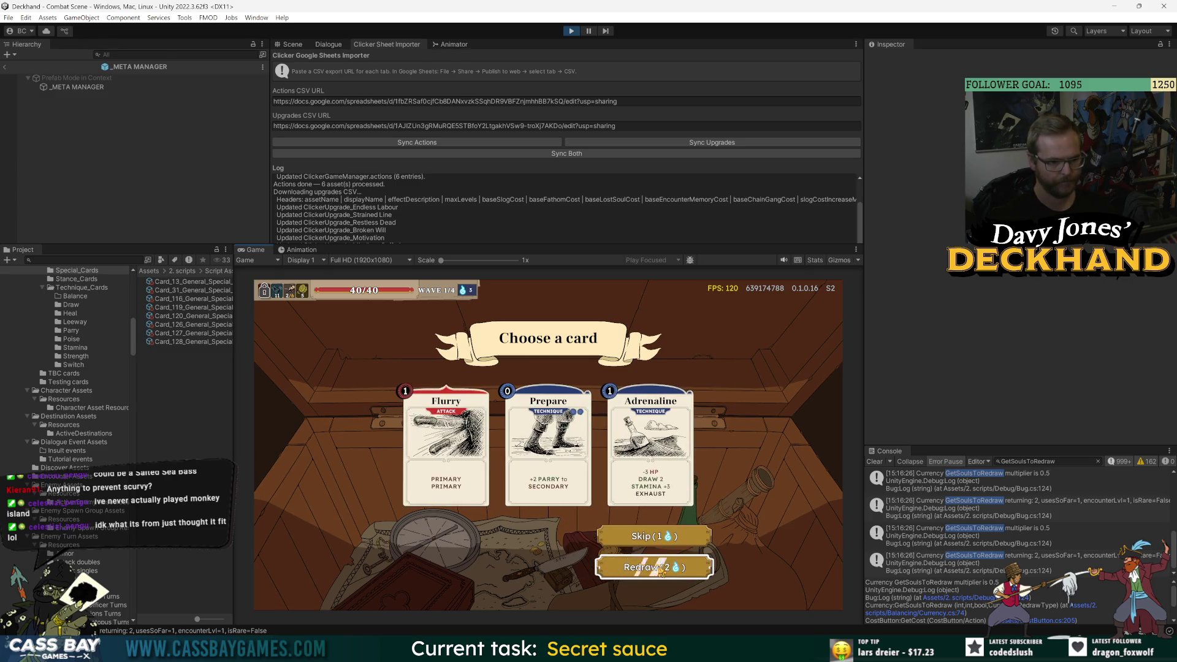
{"action": "left_click", "coordinate": [445, 448]}
{"action": "left_click", "coordinate": [640, 537]}
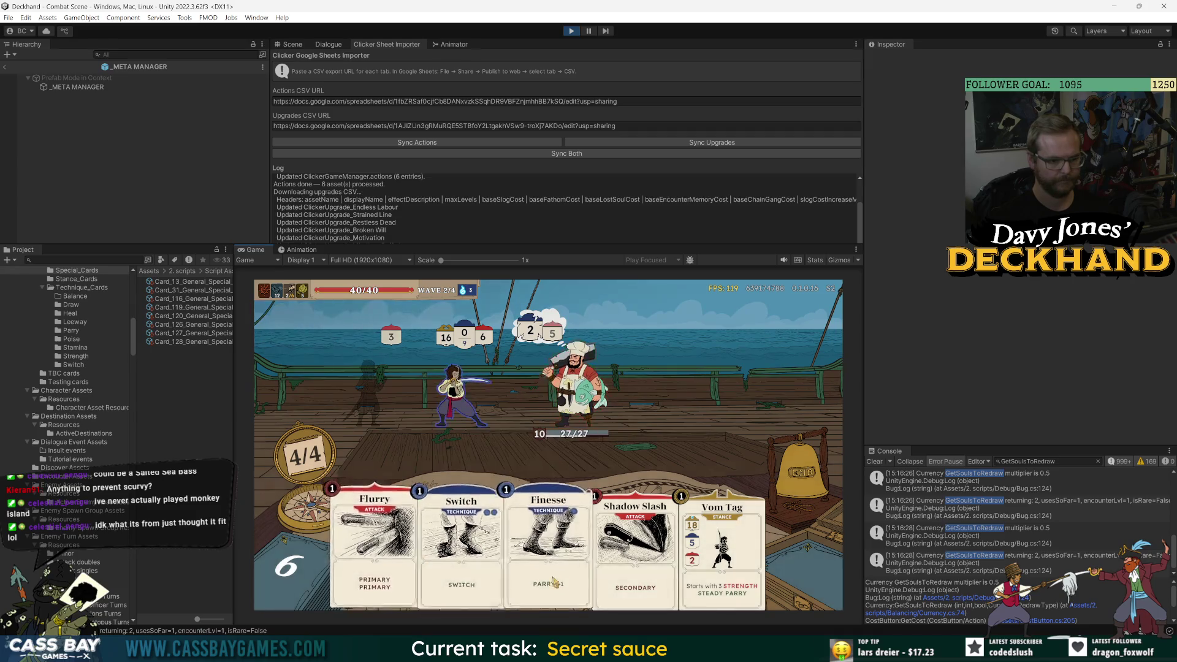
- Cancel Vom Tag, win wave 2 with the cheat, take All In, and reroll the wave 3 reward
{"action": "left_click", "coordinate": [752, 516]}
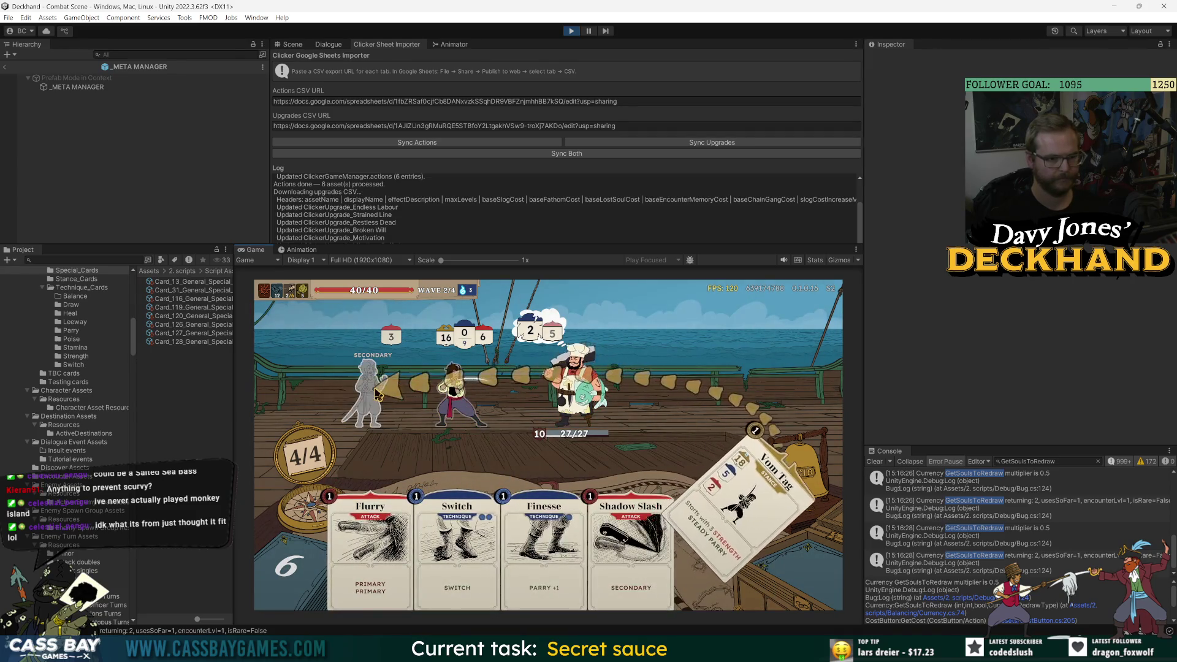
{"action": "right_click", "coordinate": [378, 395]}
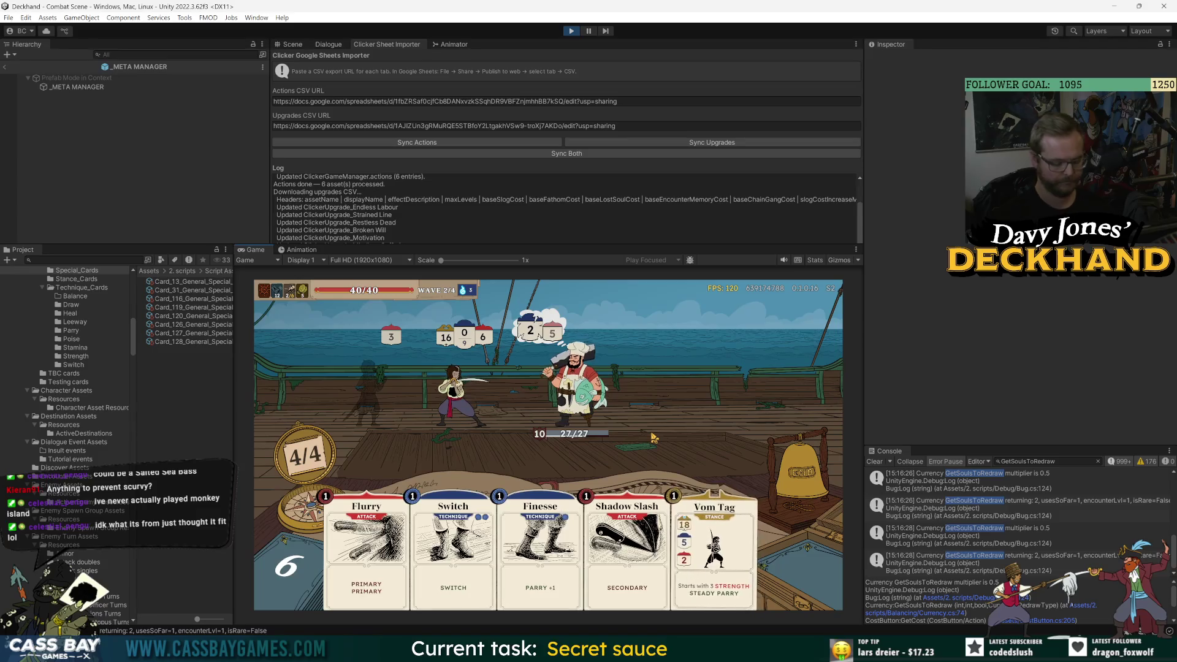
{"action": "type", "text": "in wave"}
{"action": "key", "text": "Return"}
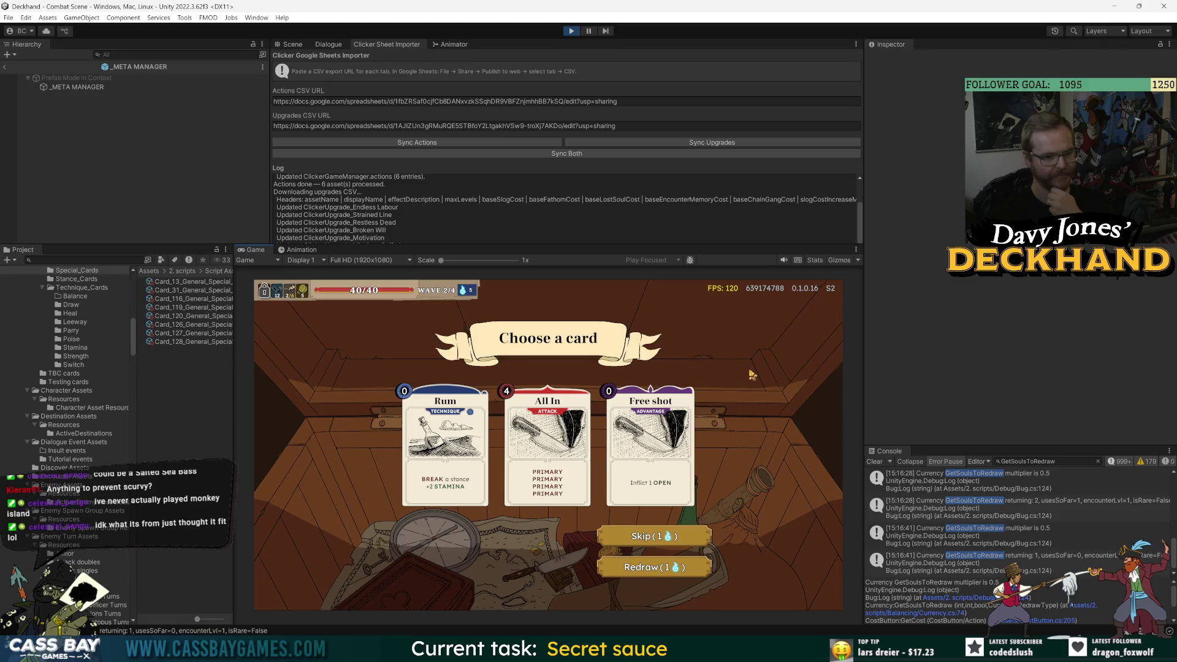
{"action": "mouse_move", "coordinate": [675, 472]}
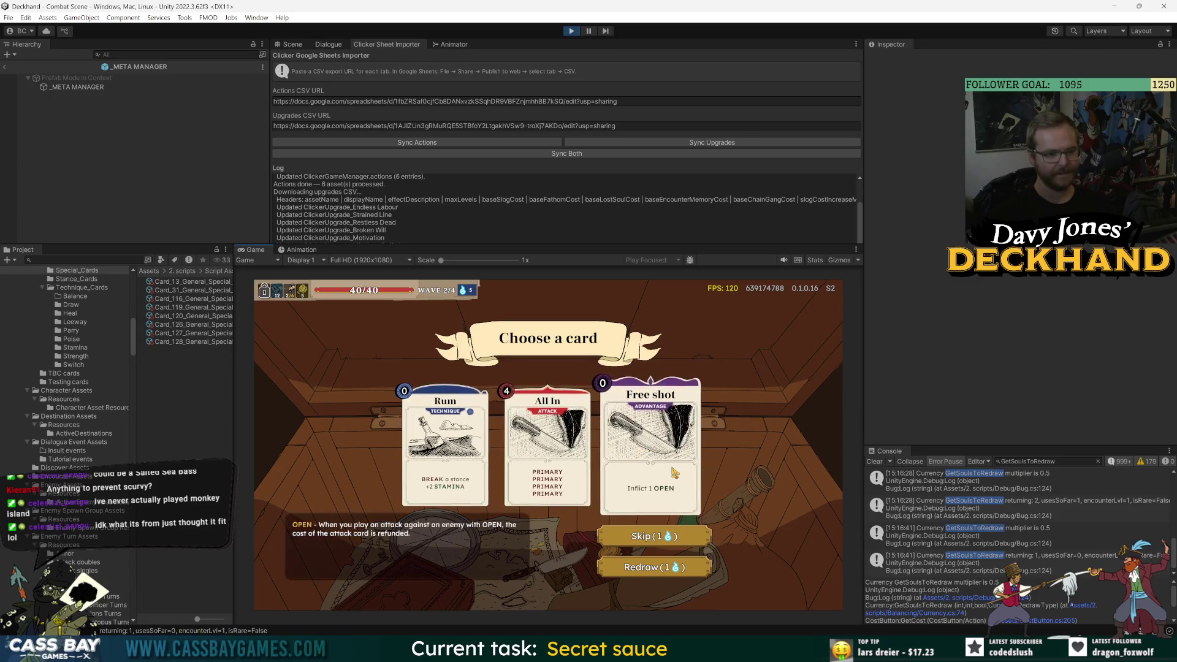
{"action": "left_click", "coordinate": [542, 491]}
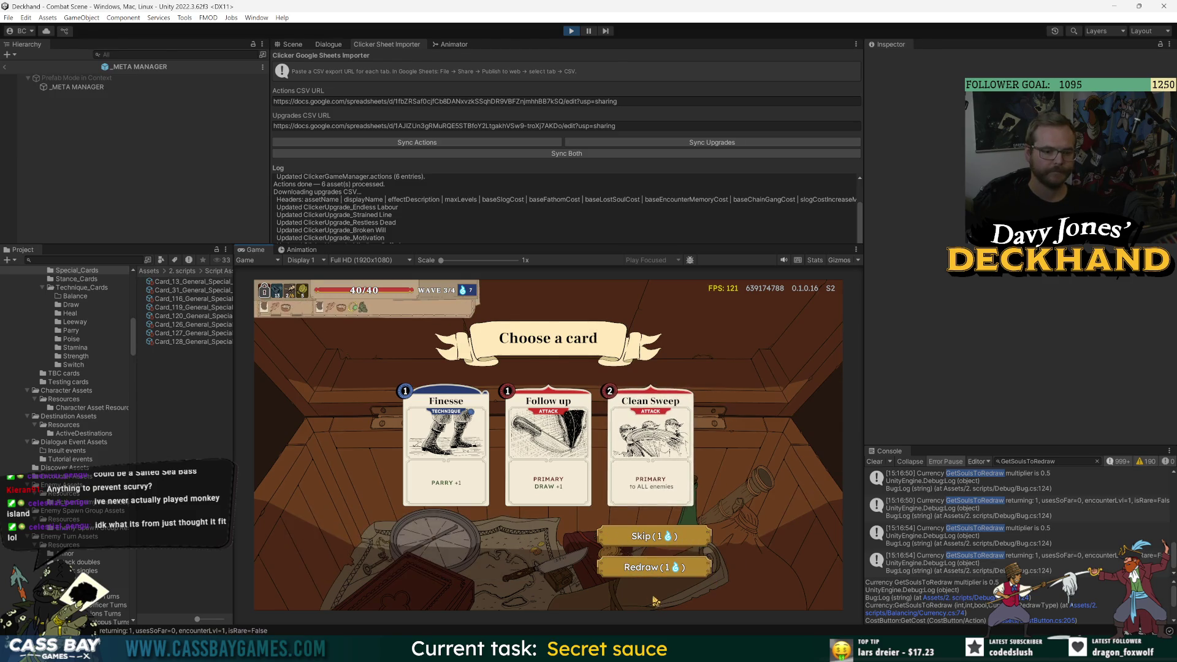
{"action": "left_click", "coordinate": [646, 575]}
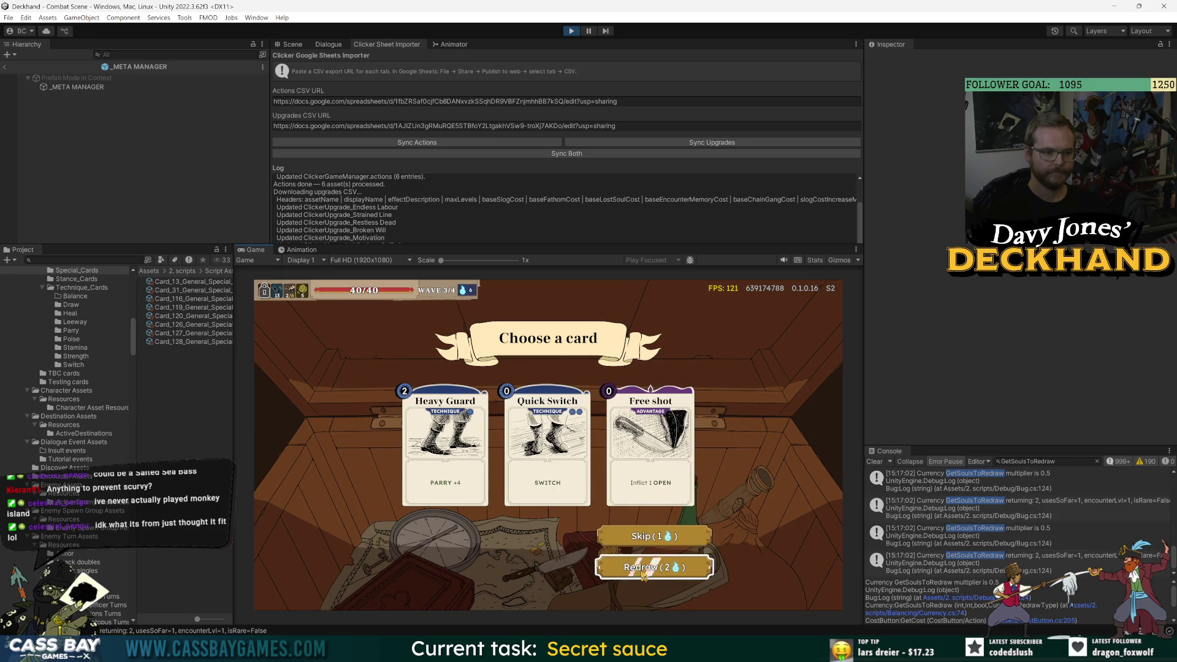
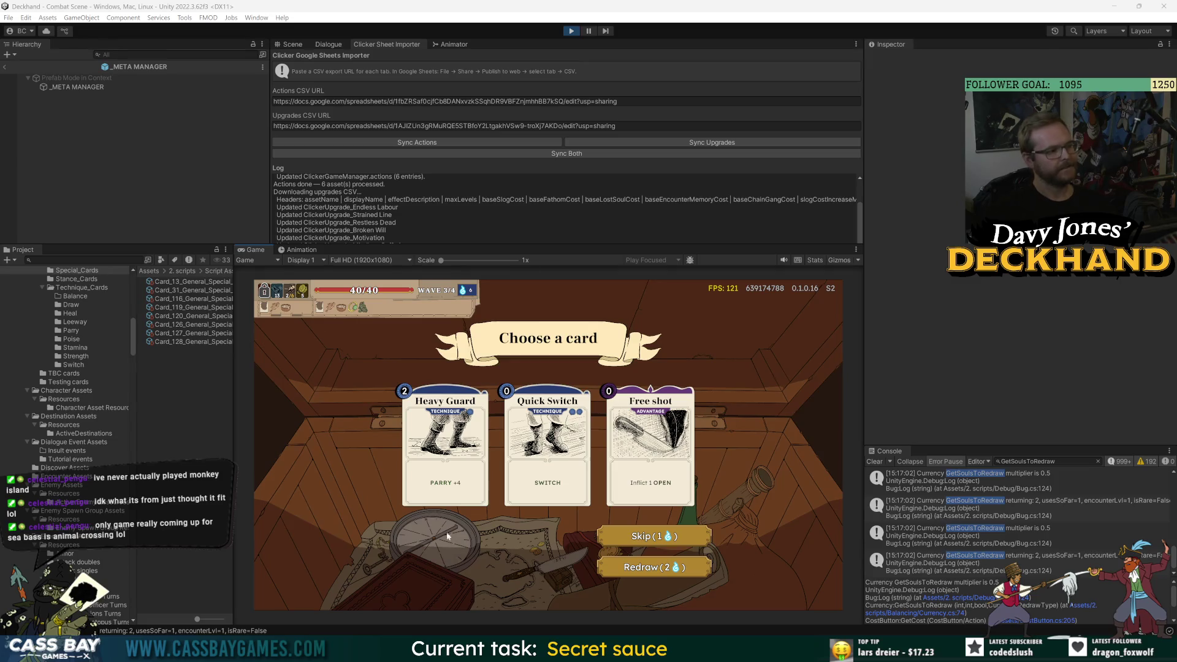
- Take the Free shot card, win the wave with the debug command, and loot the Scrimshaw Charm
{"action": "left_click", "coordinate": [649, 435]}
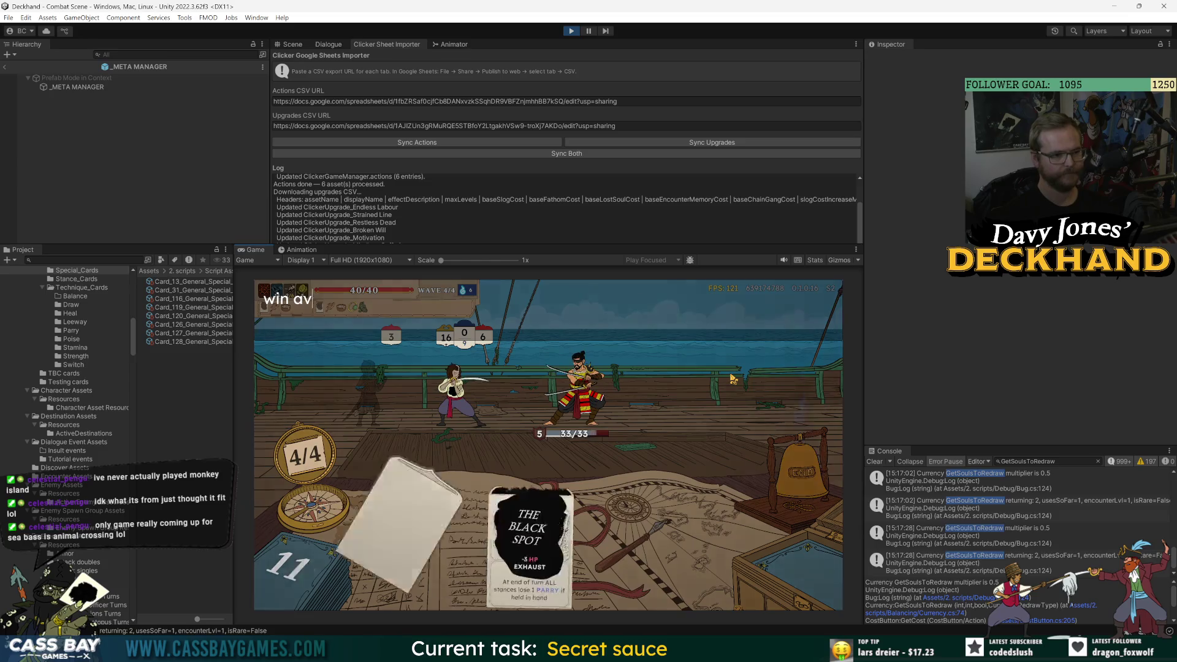
{"action": "key", "text": "Return"}
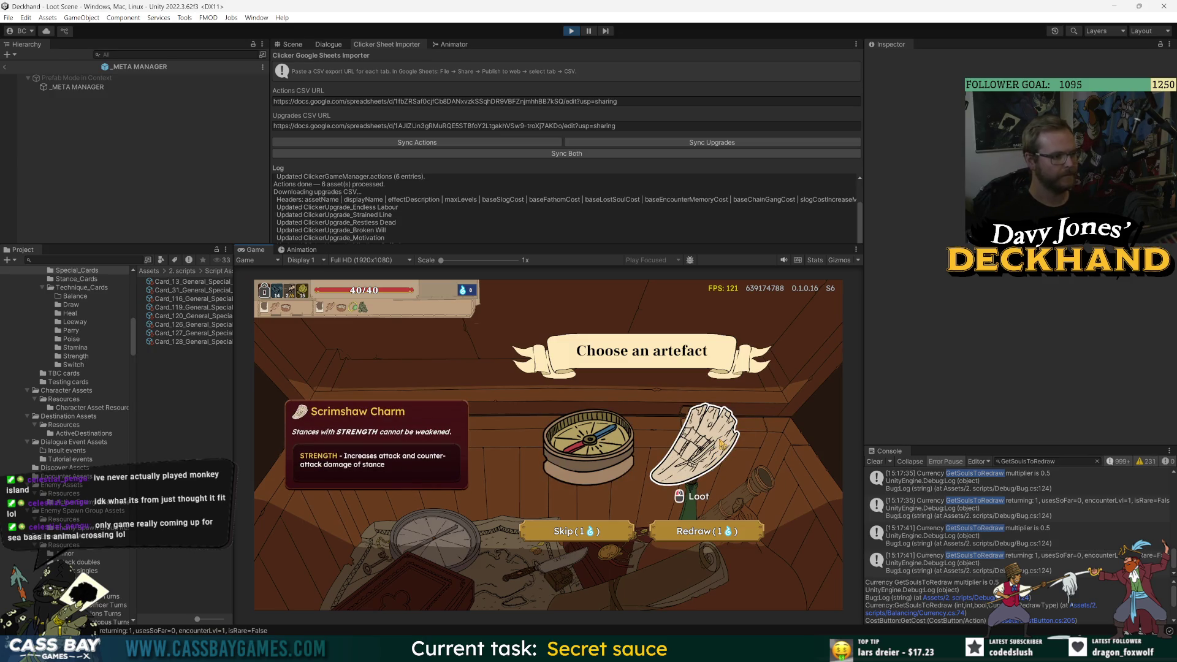
{"action": "left_click", "coordinate": [722, 444]}
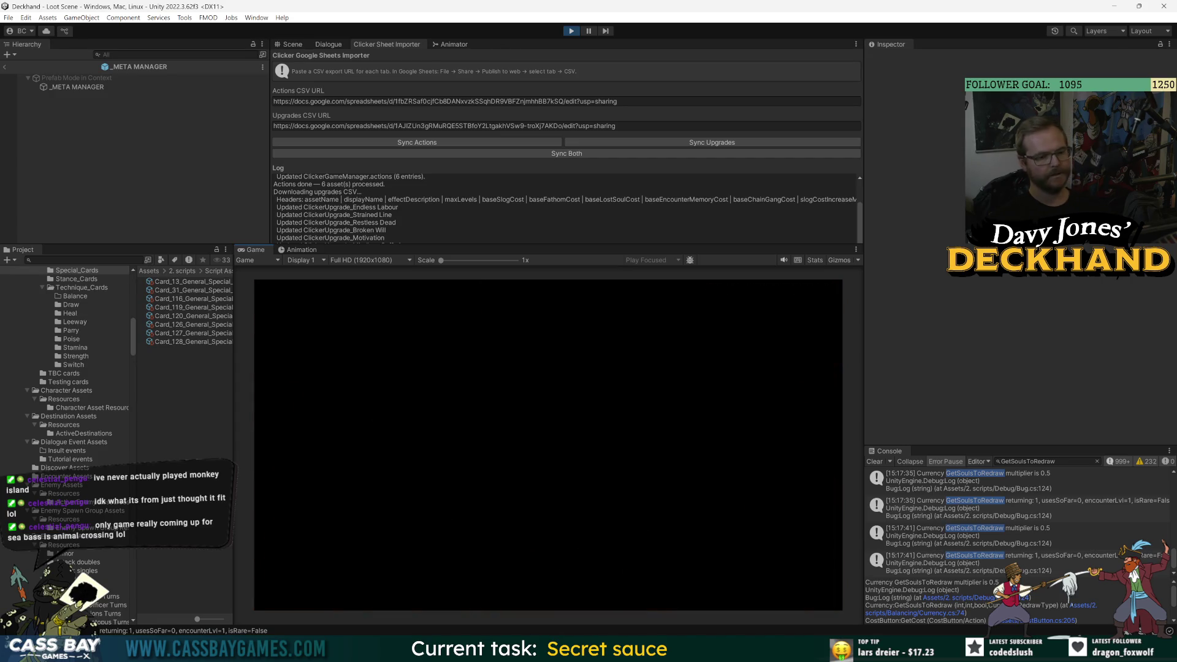
- Browse the telescope ship encounters and choose the Navy (Elite) ship
{"action": "left_click", "coordinate": [771, 458]}
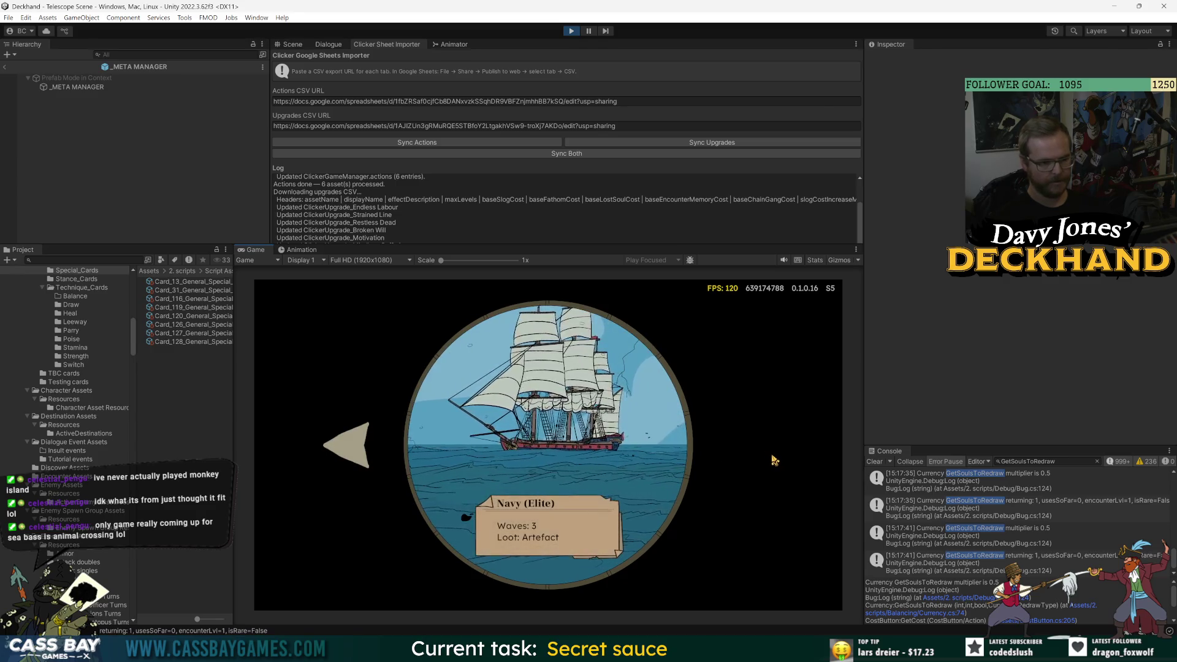
{"action": "left_click", "coordinate": [347, 451]}
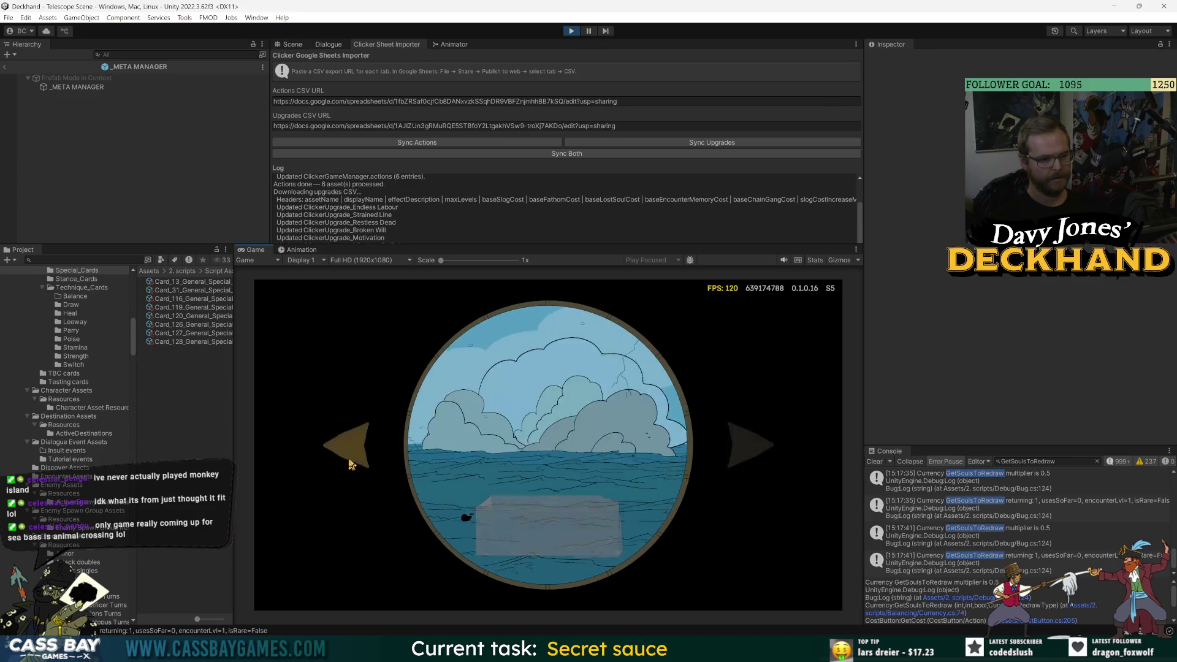
{"action": "left_click", "coordinate": [756, 460]}
{"action": "left_click", "coordinate": [565, 426]}
{"action": "type", "text": "win w"}
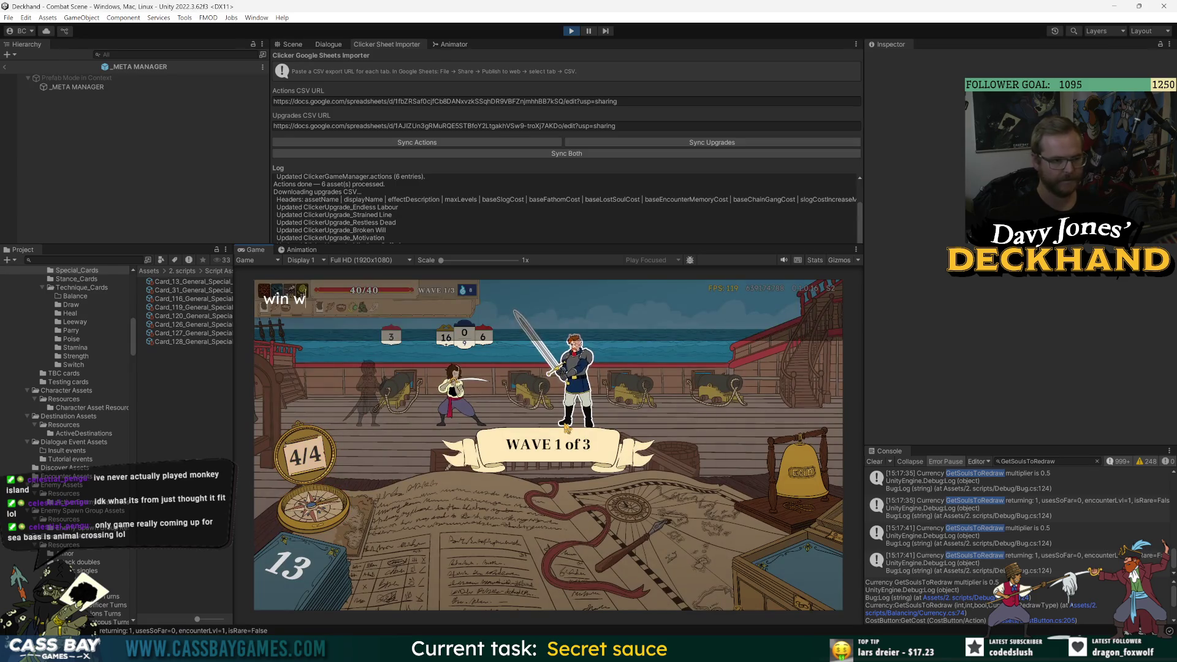
- Clear waves 1 and 2 with debug commands and take Overwhelm as the reward
{"action": "type", "text": "ave"}
{"action": "key", "text": "Return"}
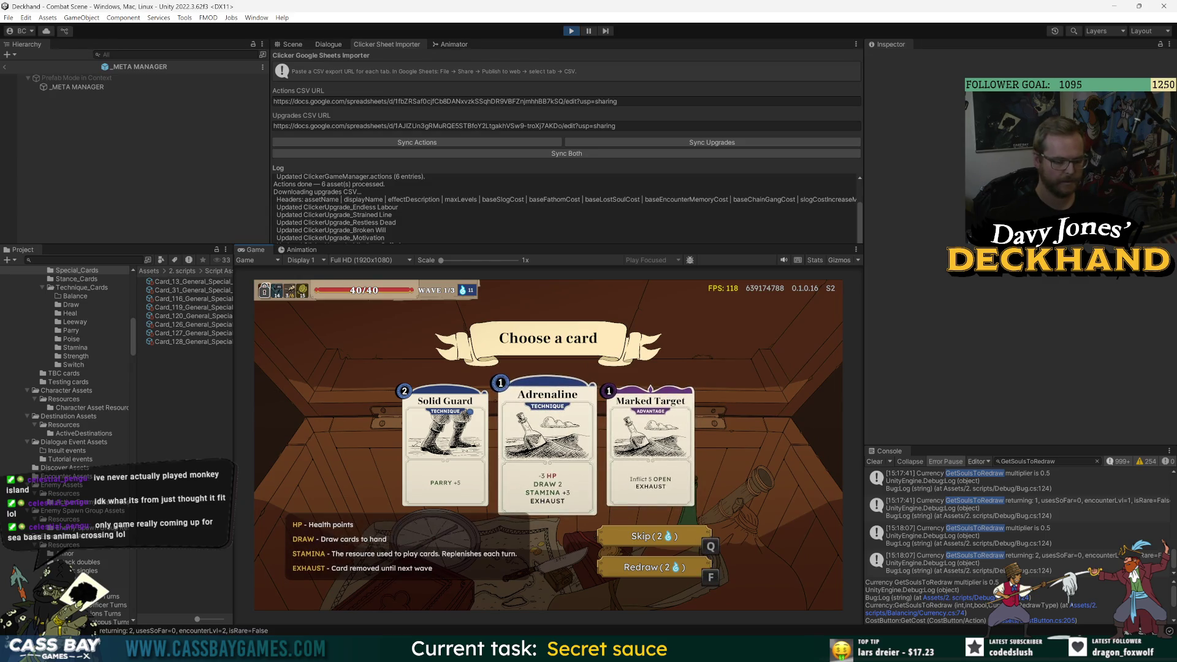
{"action": "key", "text": "q"}
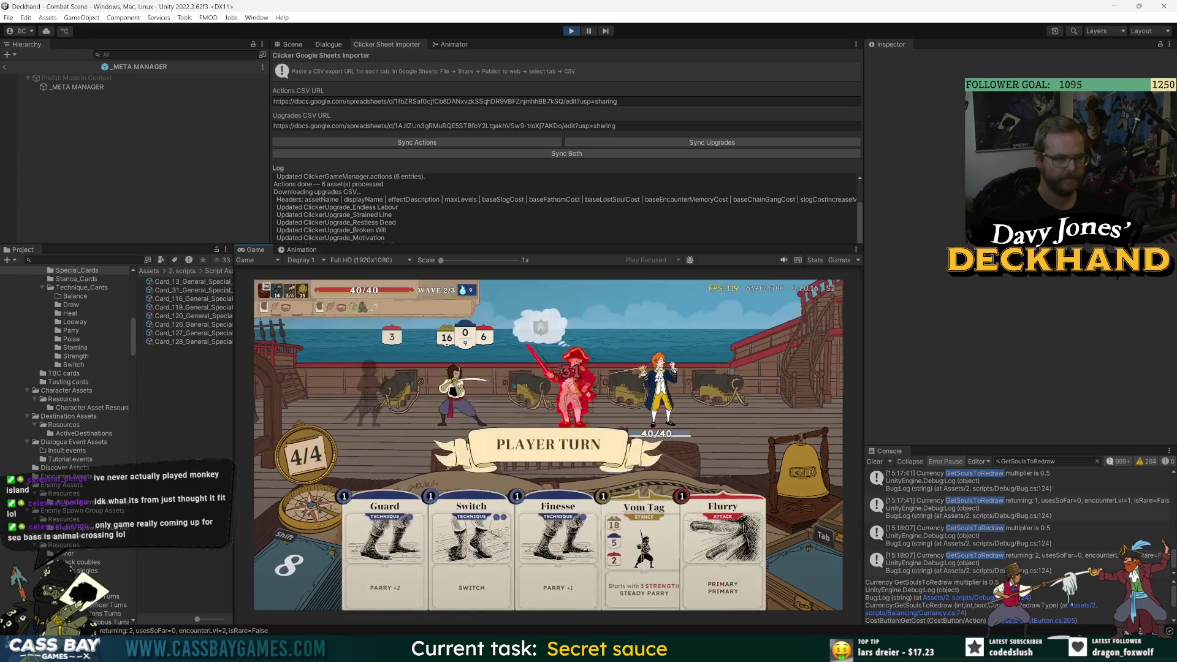
{"action": "key", "text": "k"}
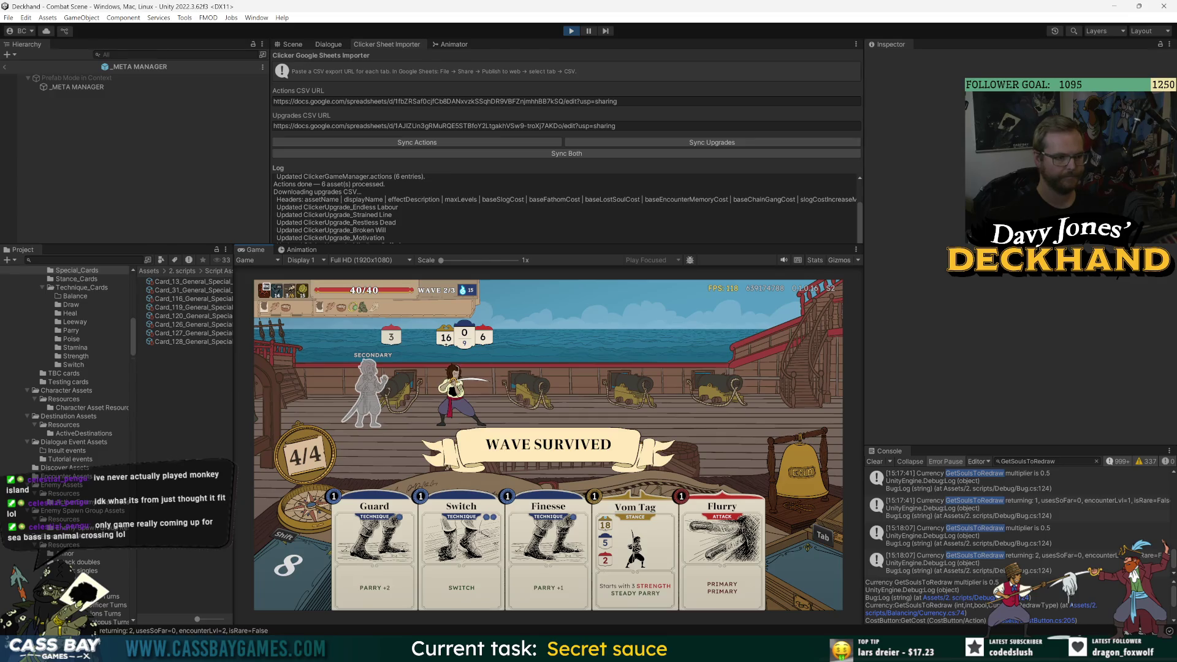
{"action": "key", "text": "3"}
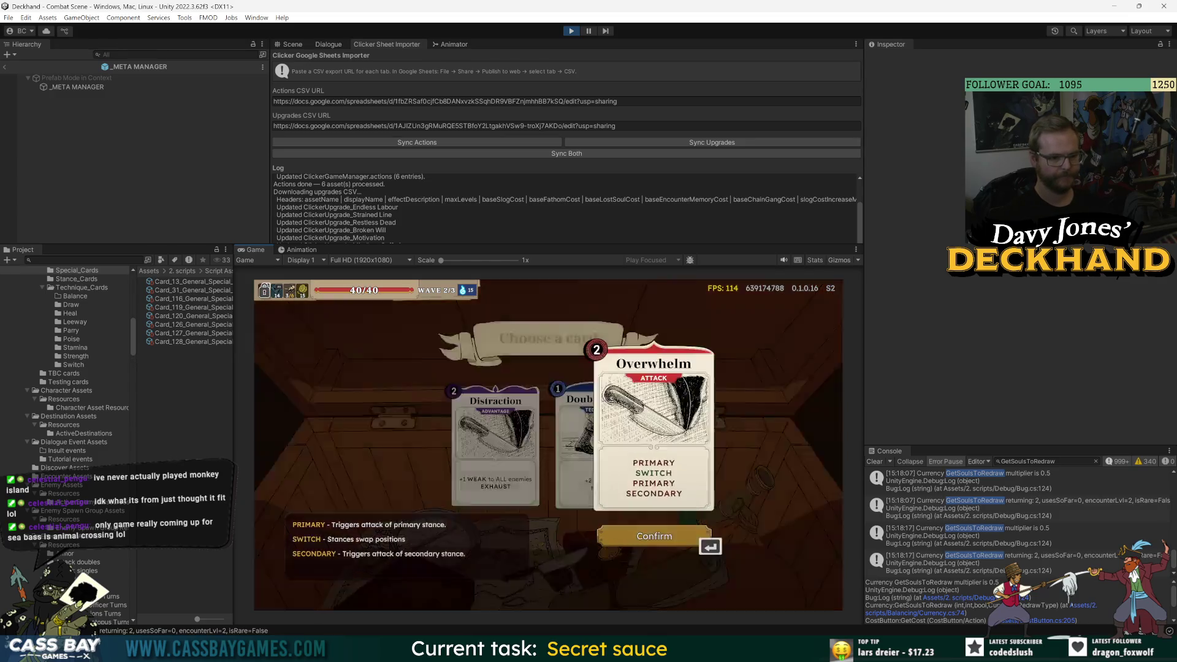
{"action": "key", "text": "Return"}
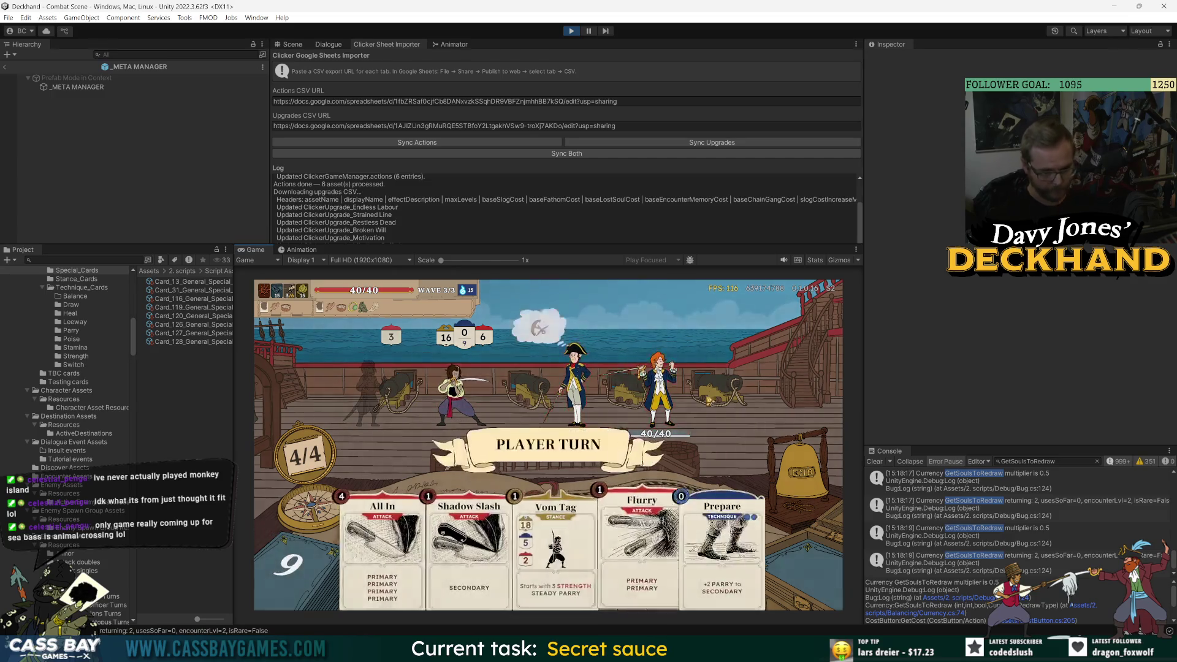
- In wave 3, play Vom Tag and Flurry on the officer, then end the turn
{"action": "left_click", "coordinate": [587, 577]}
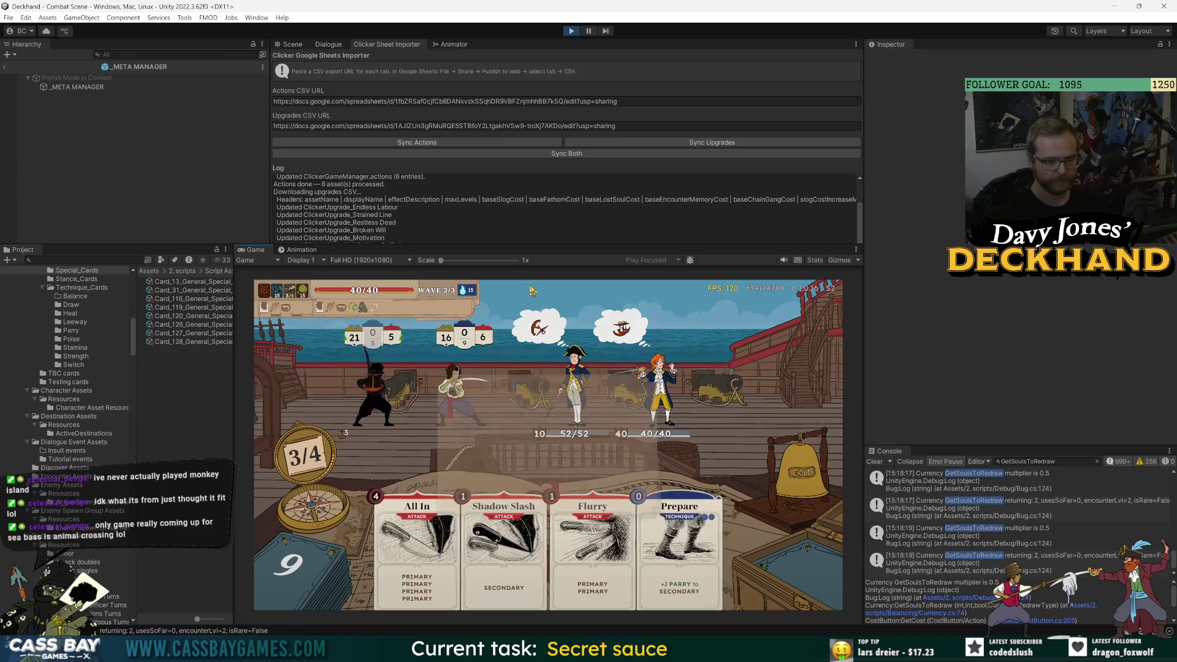
{"action": "left_click", "coordinate": [549, 499]}
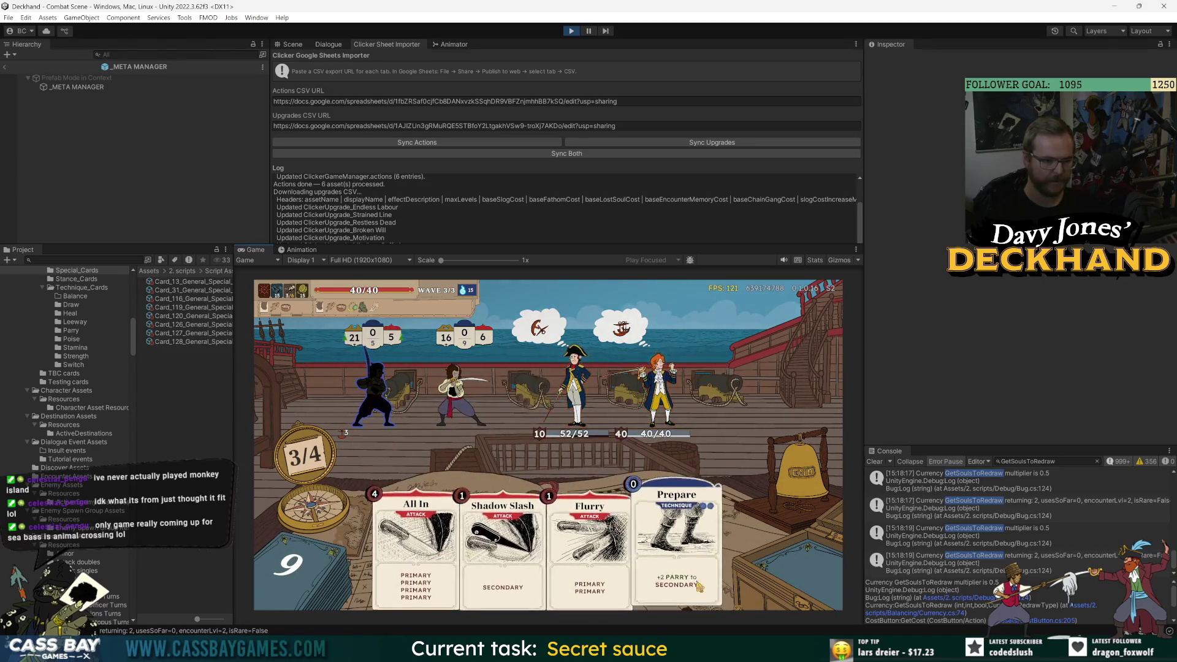
{"action": "left_click_drag", "start_coordinate": [711, 490], "coordinate": [680, 460]}
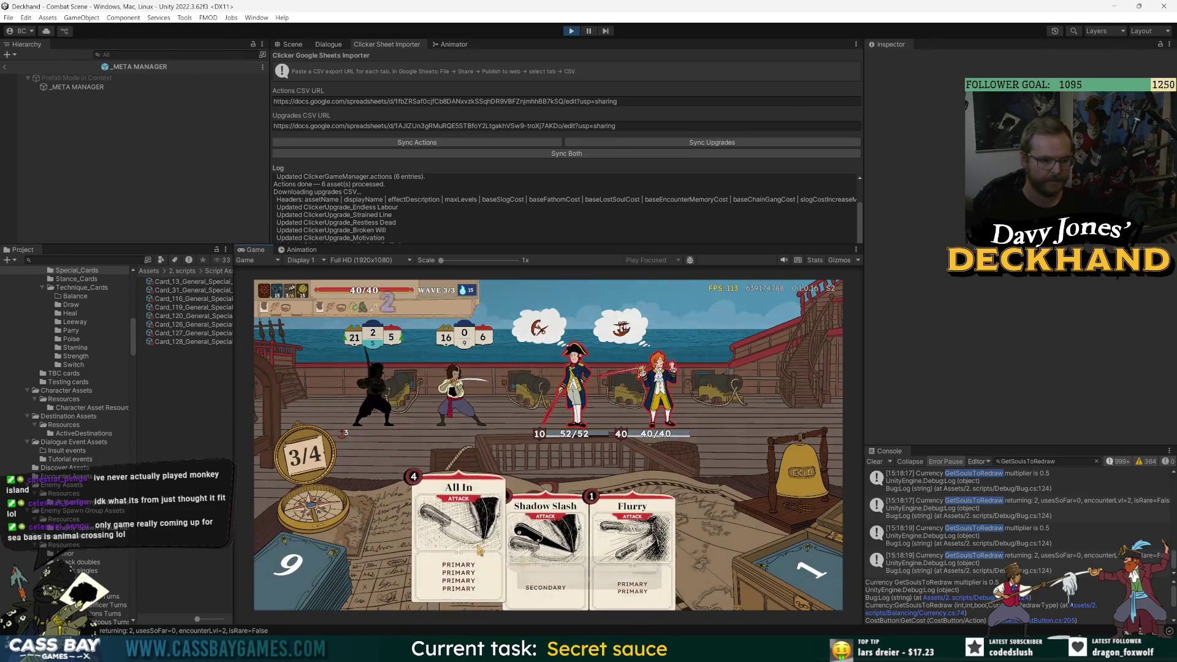
{"action": "mouse_move", "coordinate": [631, 539]}
{"action": "left_mouse_down"}
{"action": "mouse_move", "coordinate": [613, 447]}
{"action": "mouse_move", "coordinate": [582, 392]}
{"action": "left_mouse_up"}
{"action": "left_click", "coordinate": [824, 509]}
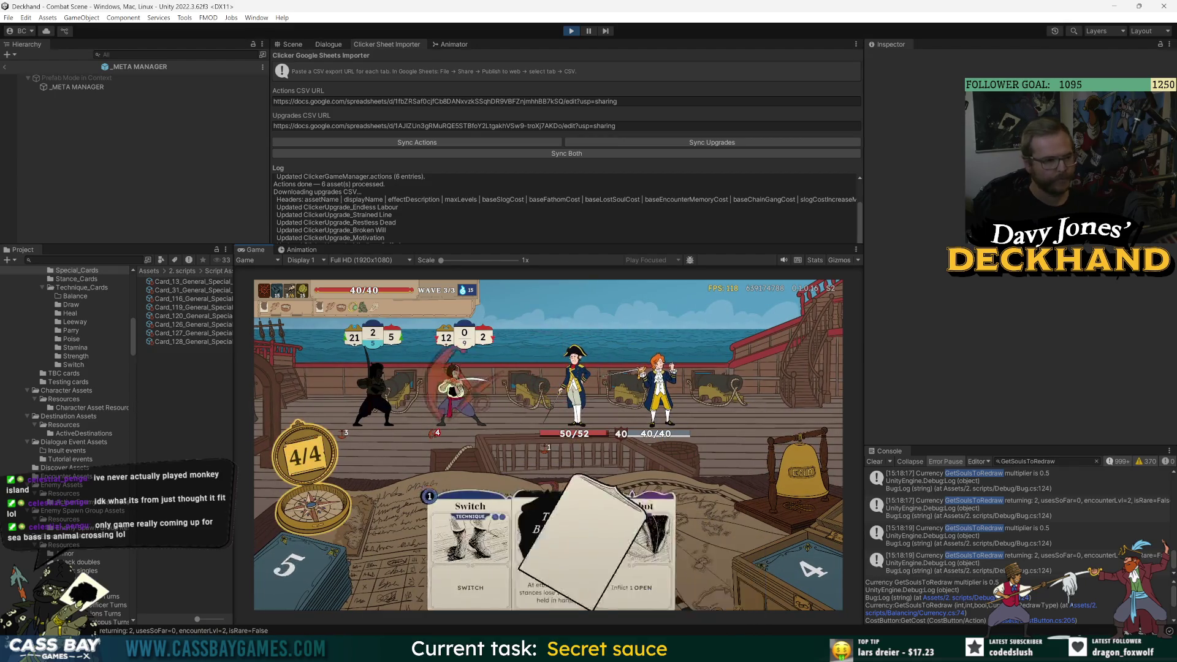
- Search the Project panel for 'dry' and open the Artefact_DryFish script
{"action": "left_click", "coordinate": [75, 347]}
{"action": "type", "text": "wet fish"}
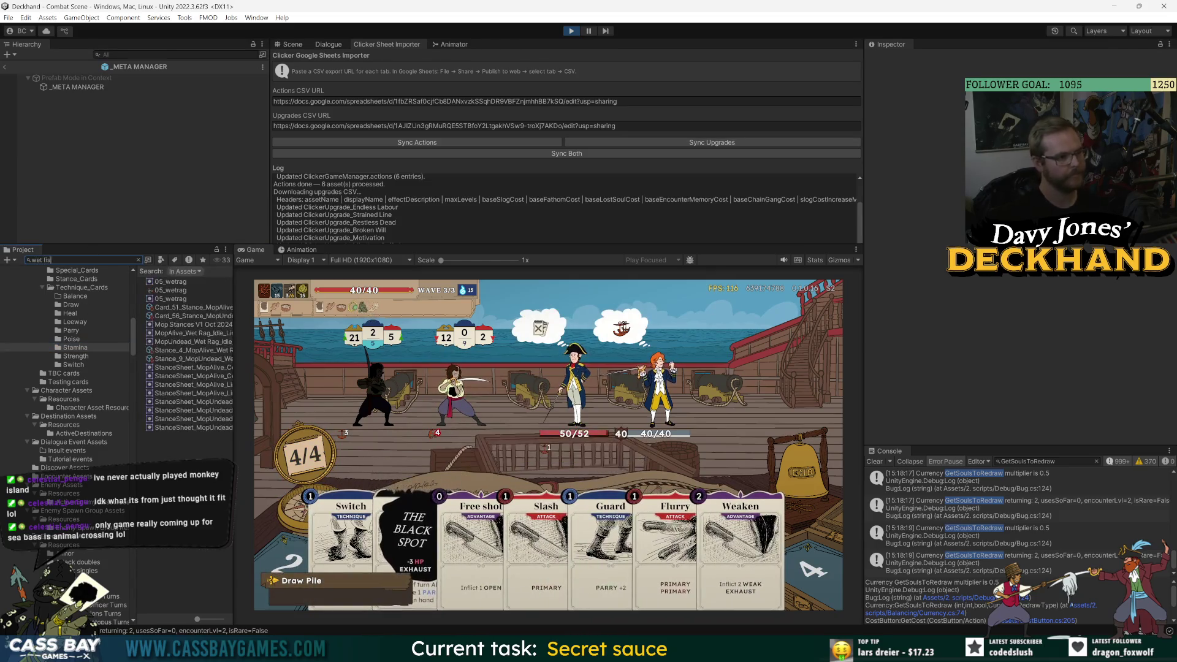
{"action": "key", "text": "BackSpace"}
{"action": "key", "text": "BackSpace"}
{"action": "key", "text": "BackSpace"}
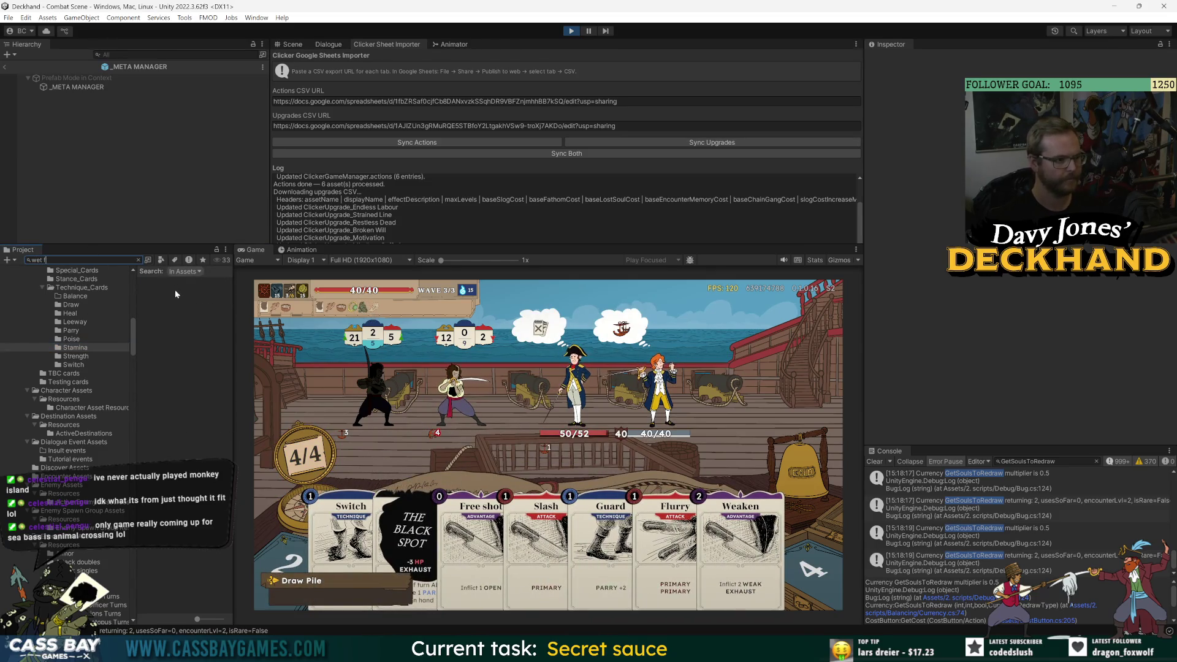
{"action": "left_click_drag", "start_coordinate": [234, 368], "coordinate": [320, 368]}
{"action": "key", "text": "BackSpace"}
{"action": "key", "text": "BackSpace"}
{"action": "key", "text": "BackSpace"}
{"action": "type", "text": "dry"}
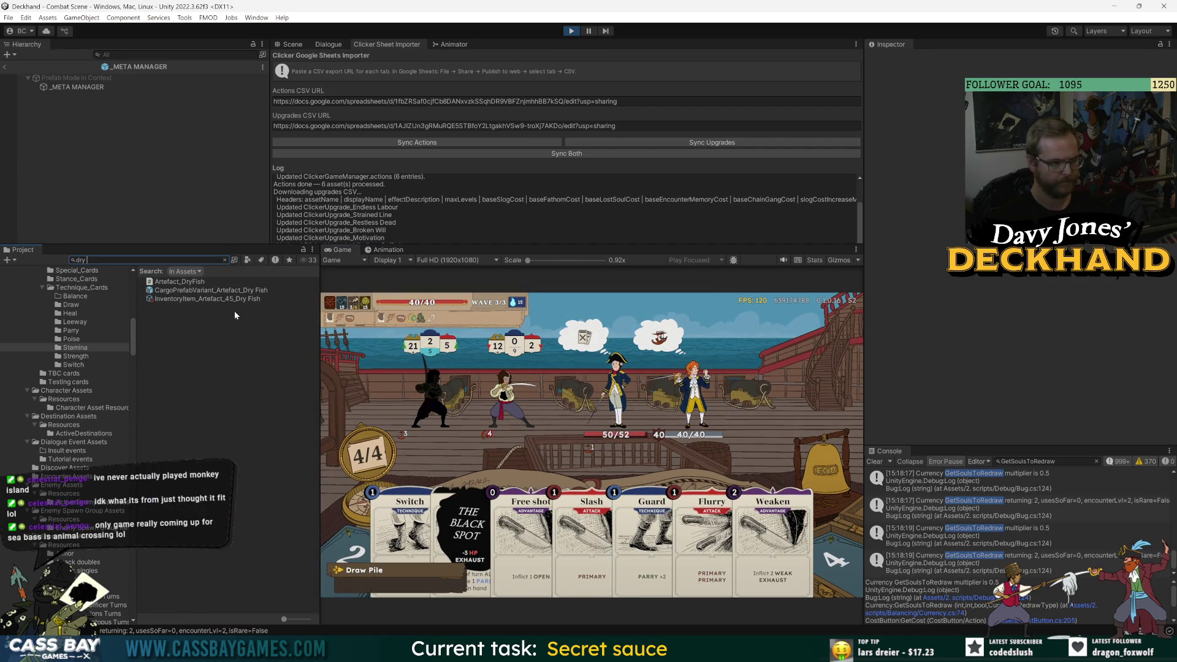
{"action": "left_click", "coordinate": [189, 282]}
{"action": "double_click", "coordinate": [189, 282]}
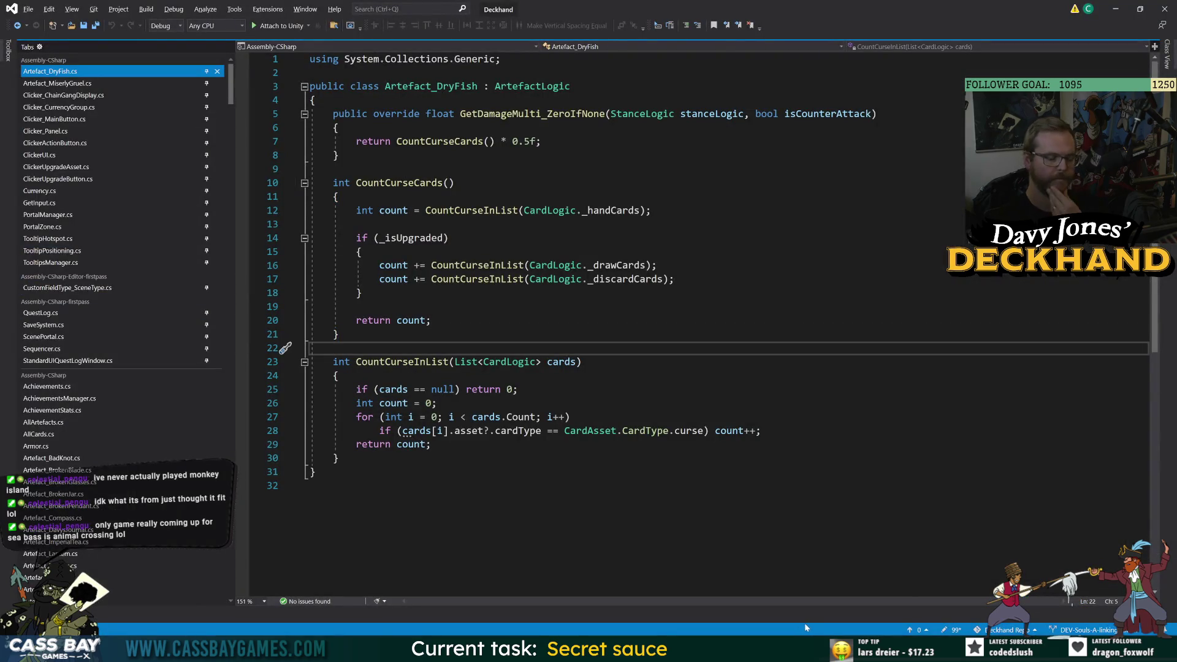
{"action": "key", "text": "Down"}
{"action": "key", "text": "Down"}
{"action": "key", "text": "Down"}
{"action": "key", "text": "End"}
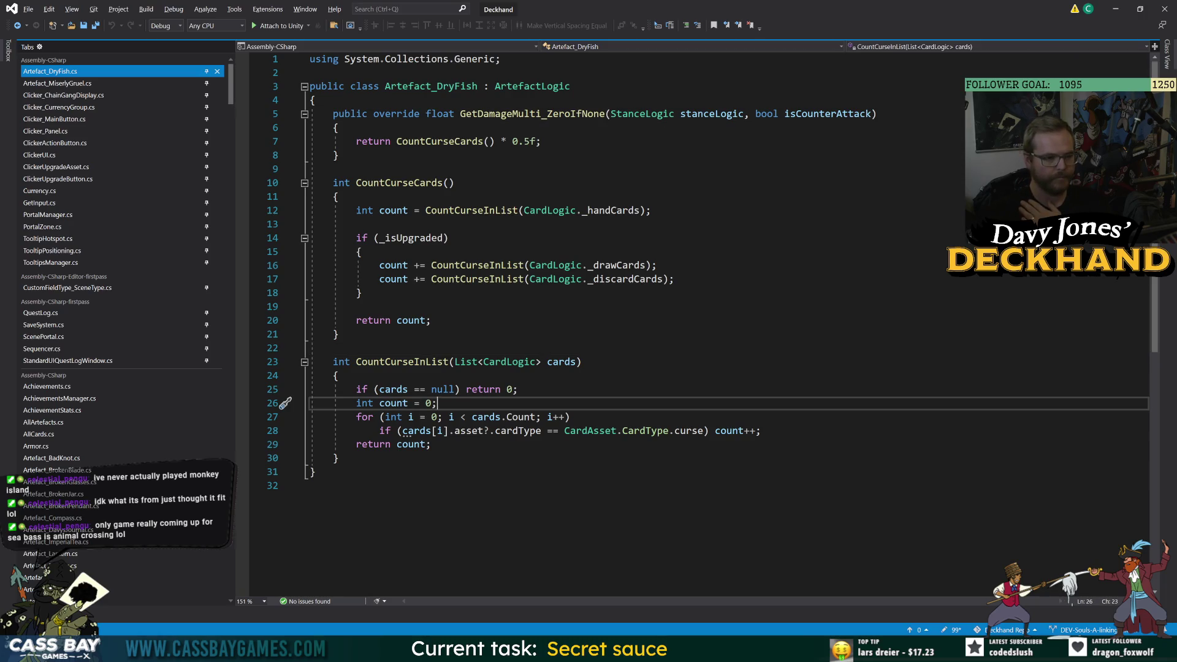
{"action": "key", "text": "Up"}
{"action": "key", "text": "Up"}
{"action": "key", "text": "Up"}
{"action": "key", "text": "Down"}
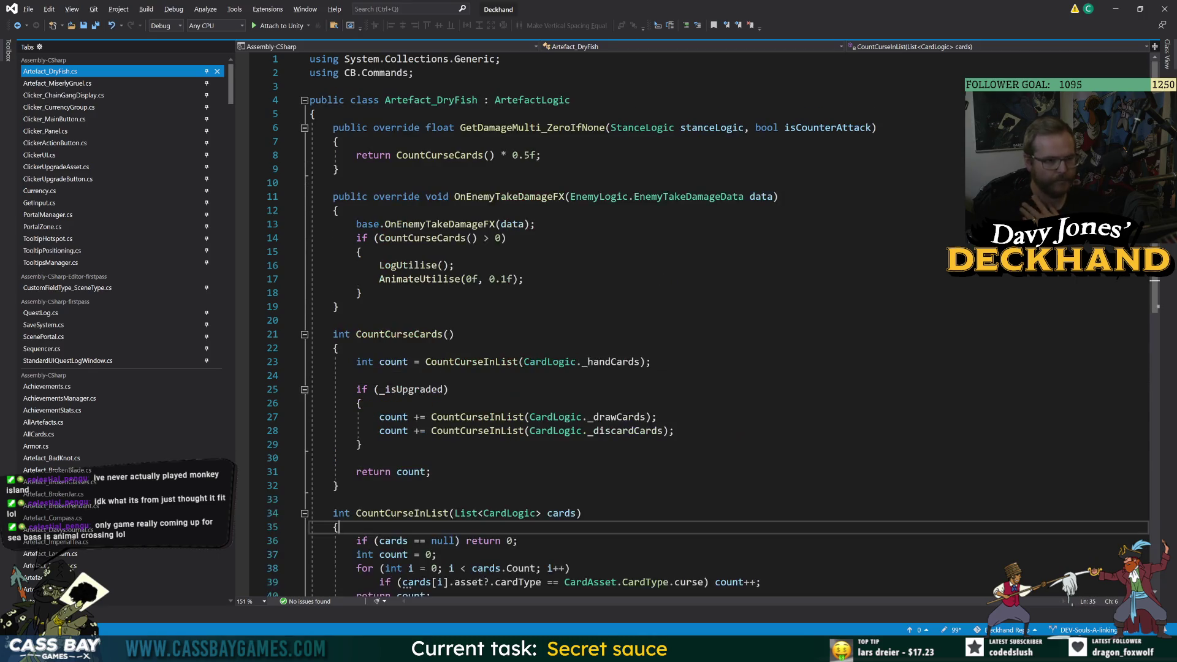
{"action": "scroll", "coordinate": [699, 325], "scroll_direction": "up", "scroll_amount": 5}
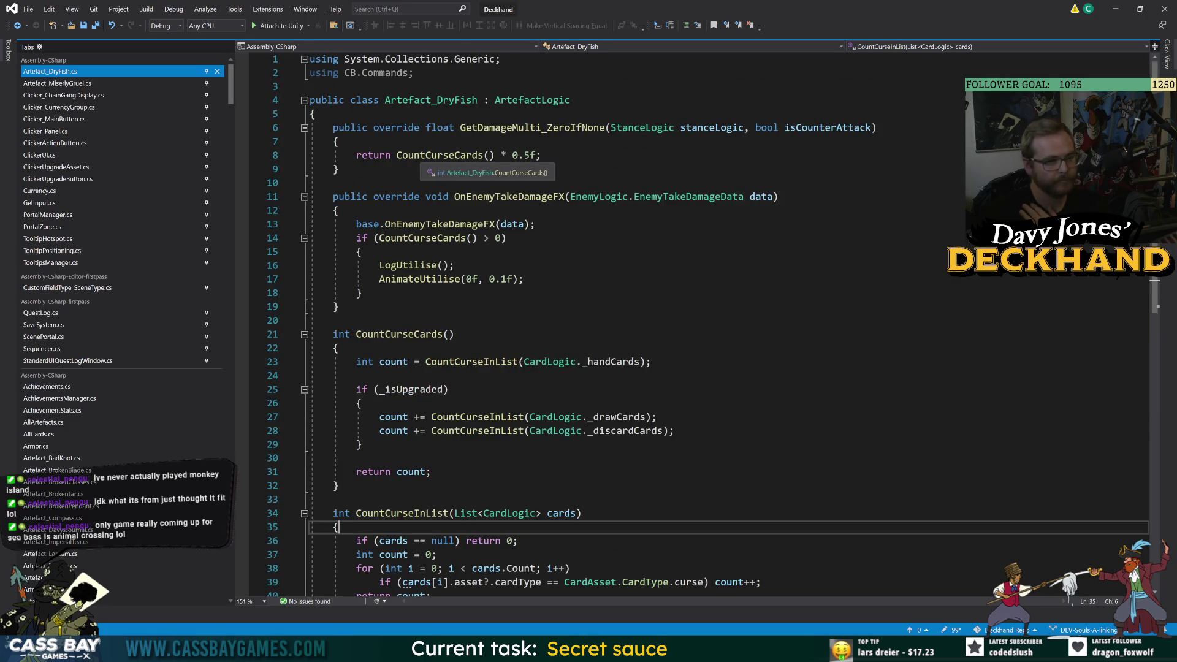
{"action": "double_click", "coordinate": [429, 156]}
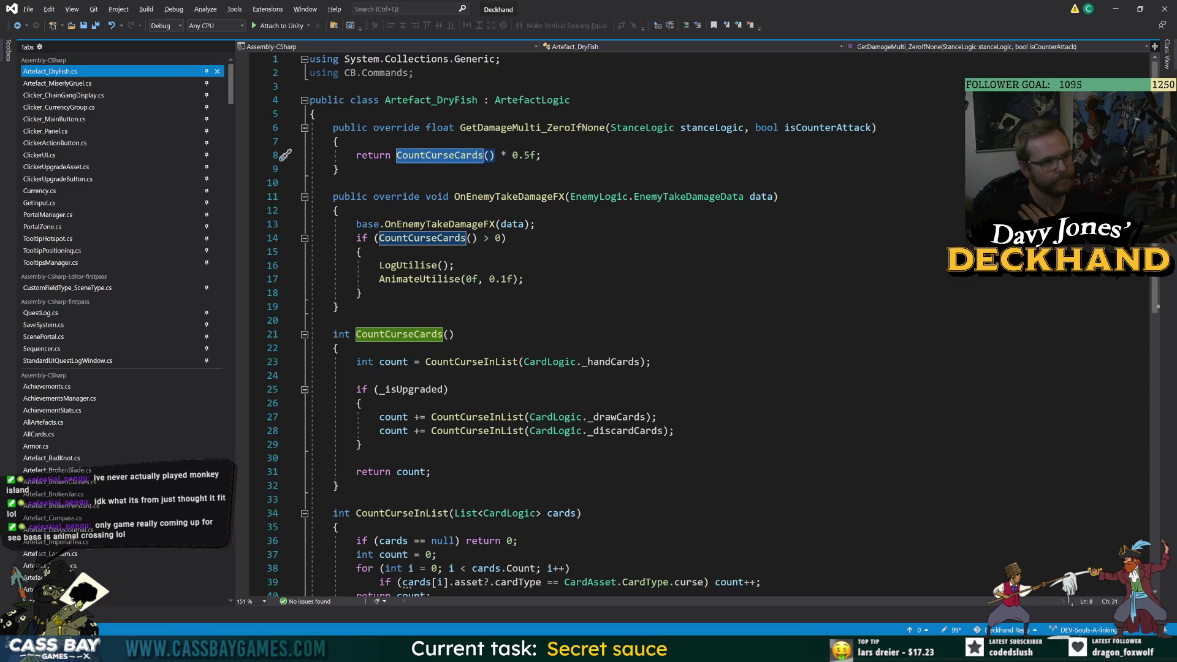
{"action": "left_click", "coordinate": [541, 155]}
{"action": "left_click", "coordinate": [443, 334]}
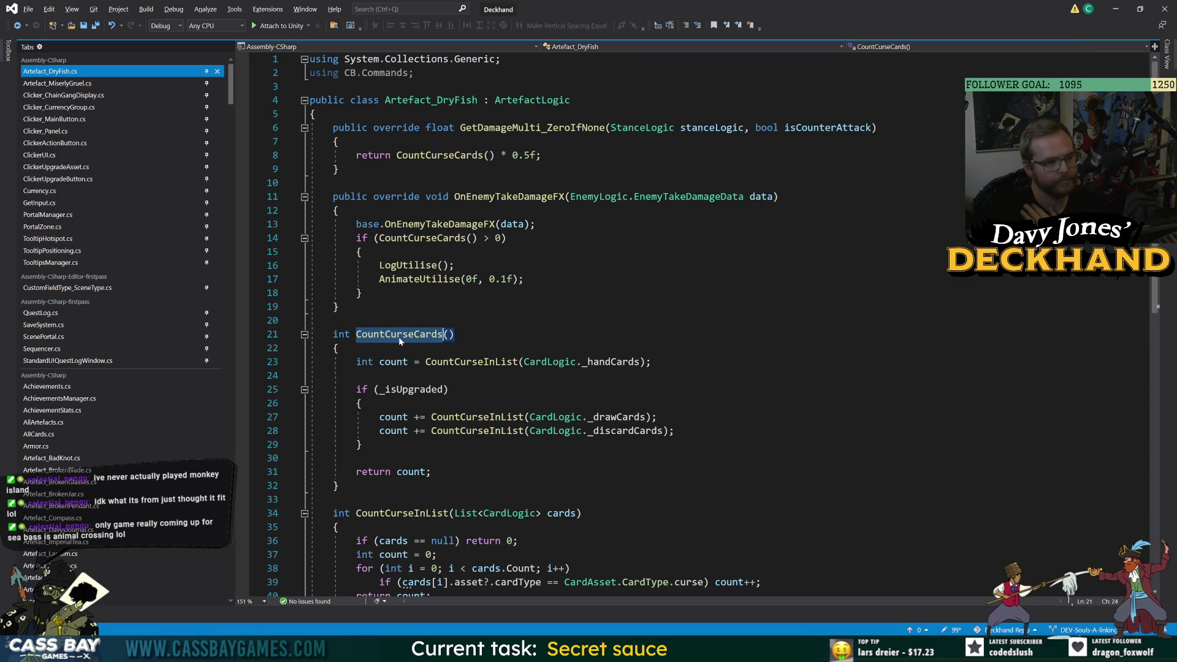
{"action": "left_click", "coordinate": [541, 155]}
{"action": "left_click", "coordinate": [338, 142]}
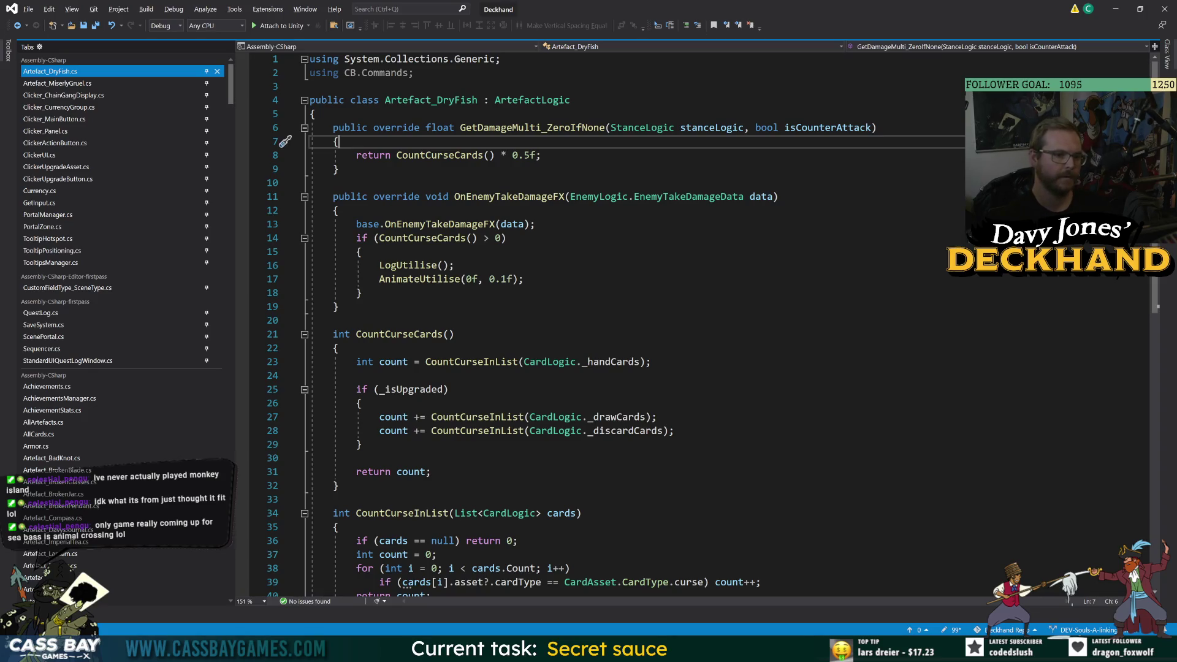
- Add 'int curseCards = CountCurseCards();' inside GetDamageMulti_ZeroIfNone
{"action": "key", "text": "Return"}
{"action": "type", "text": "if"}
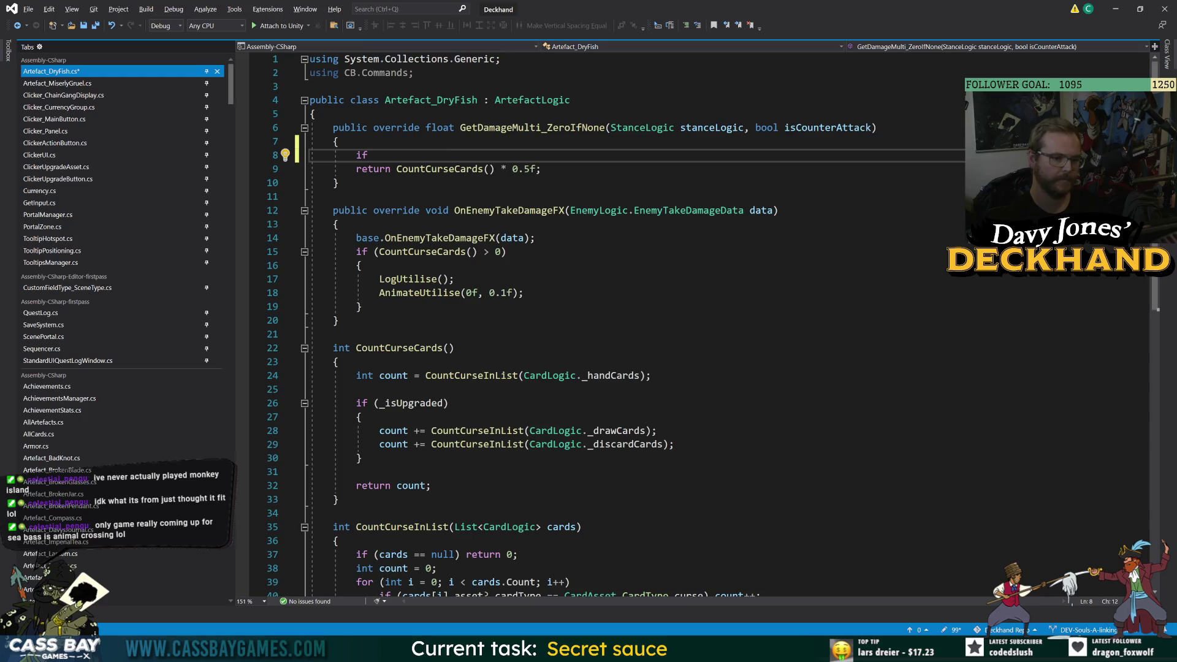
{"action": "key", "text": "BackSpace"}
{"action": "key", "text": "BackSpace"}
{"action": "key", "text": "BackSpace"}
{"action": "type", "text": "int "}
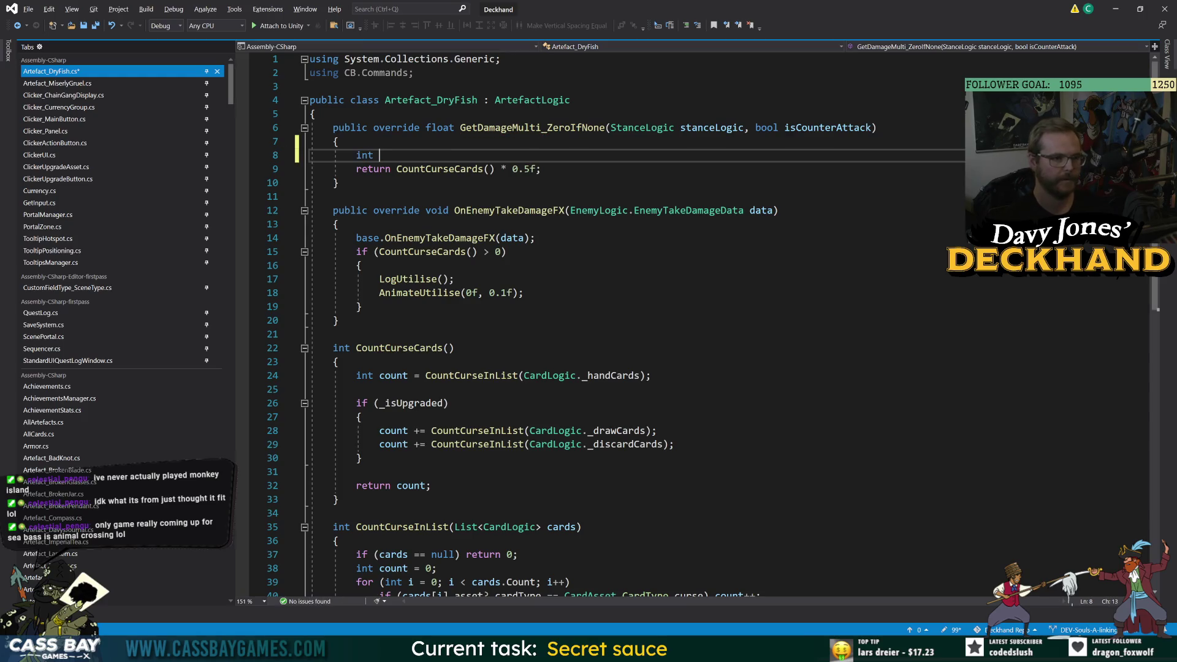
{"action": "type", "text": "CountCurse"}
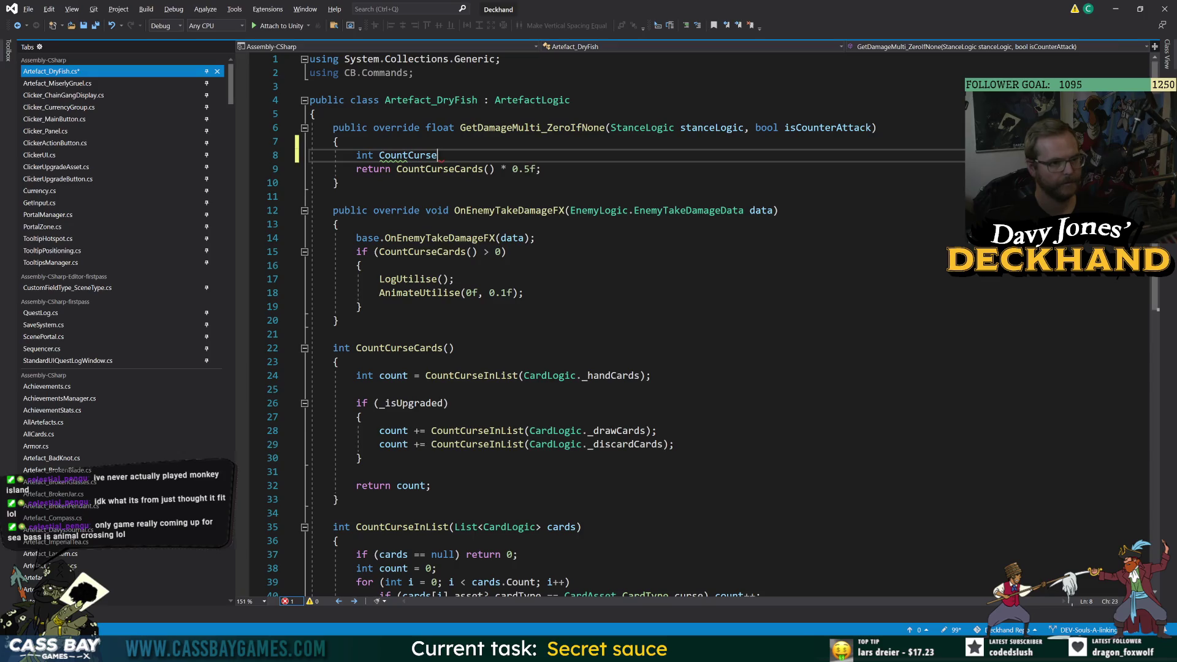
{"action": "key", "text": "BackSpace"}
{"action": "key", "text": "BackSpace"}
{"action": "key", "text": "BackSpace"}
{"action": "type", "text": "Cards = CountCurseCards"}
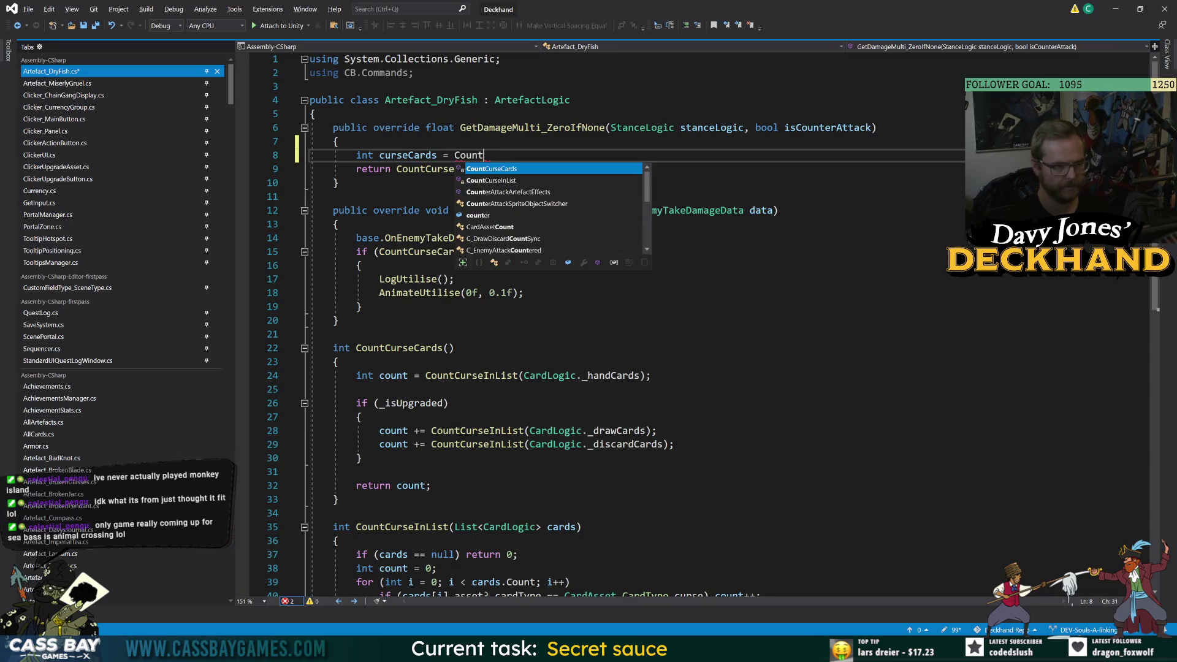
{"action": "type", "text": "();"}
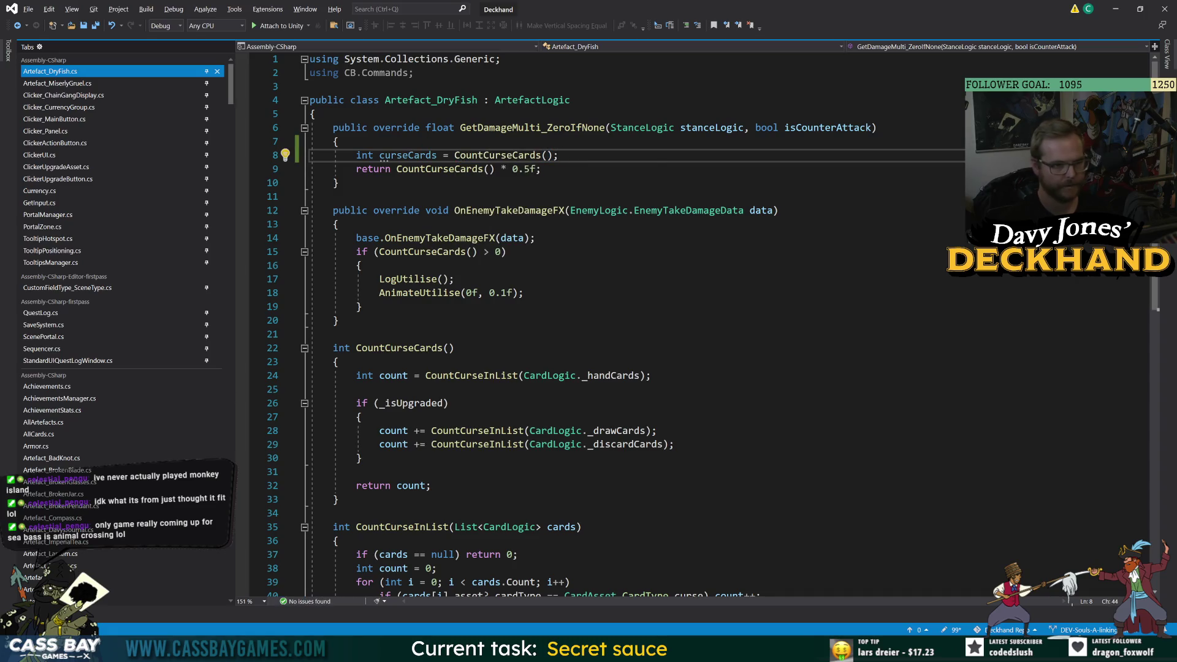
{"action": "key", "text": "Return"}
- Add an 'if (curseCards > 0)' block calling LogUtilise() and AnimateUtilise(0, 0)
{"action": "type", "text": "curseCards > 0"}
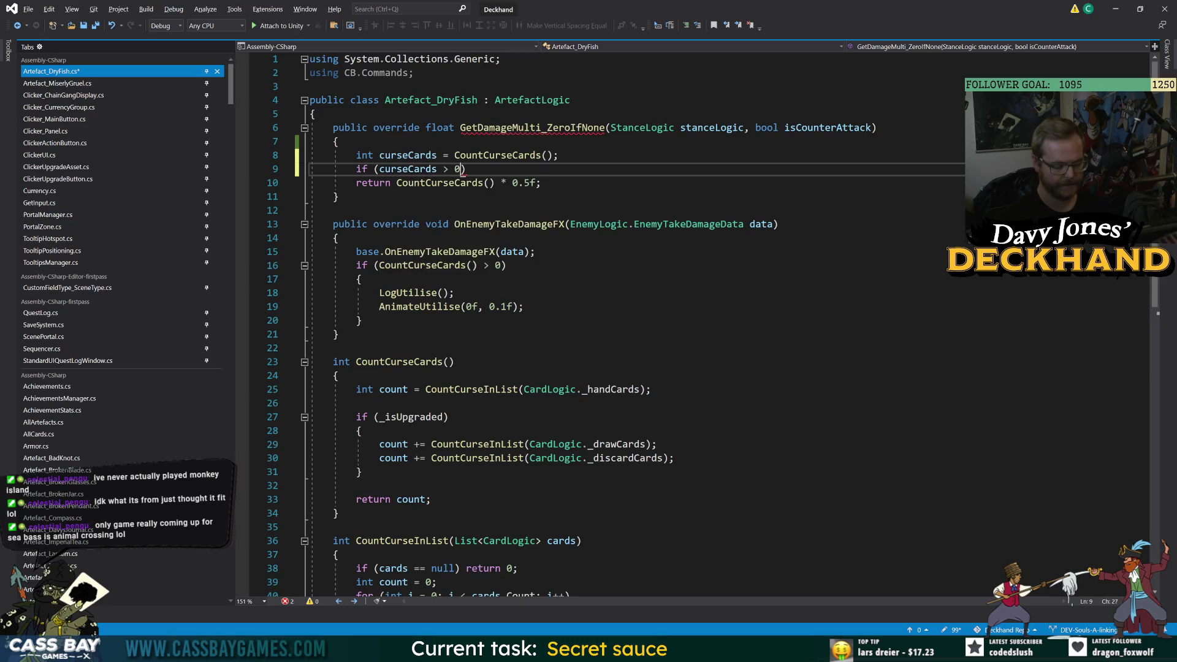
{"action": "key", "text": "Return"}
{"action": "type", "text": "{"}
{"action": "key", "text": "Return"}
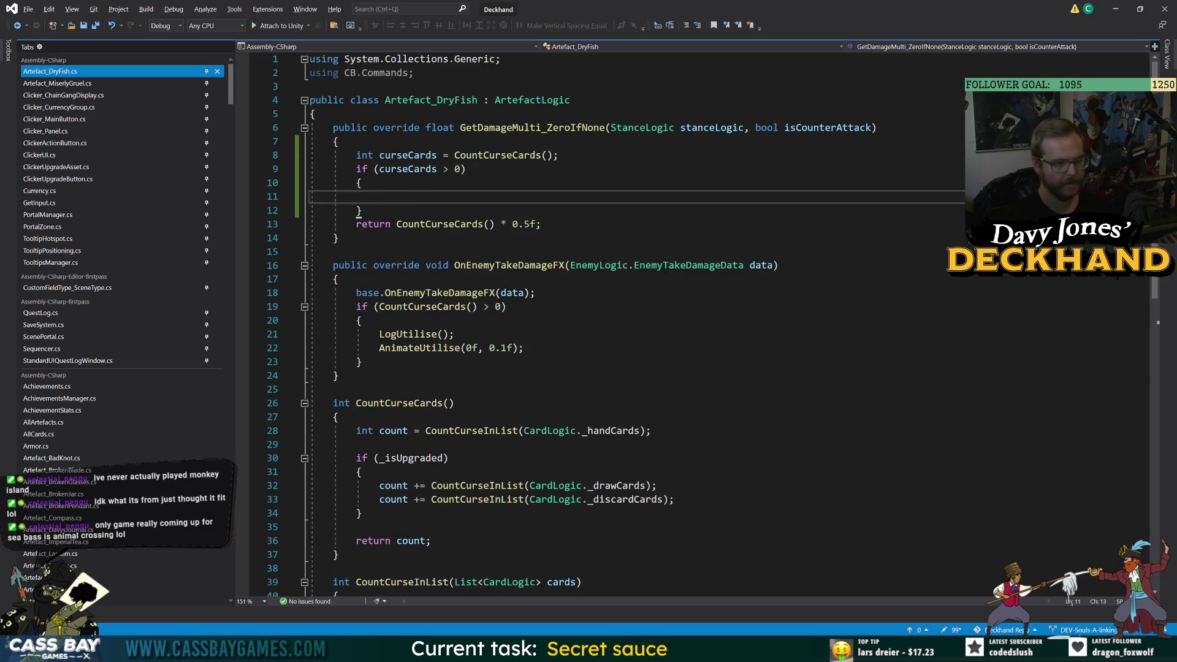
{"action": "type", "text": "Util"}
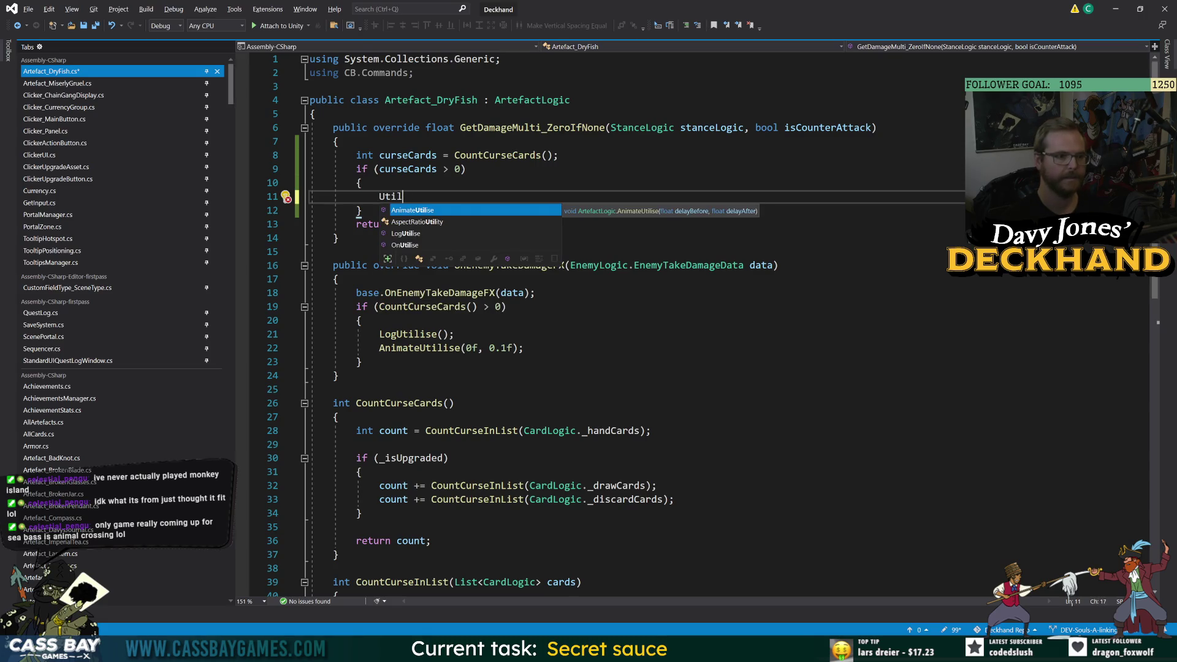
{"action": "key", "text": "Down"}
{"action": "key", "text": "Down"}
{"action": "key", "text": "Tab"}
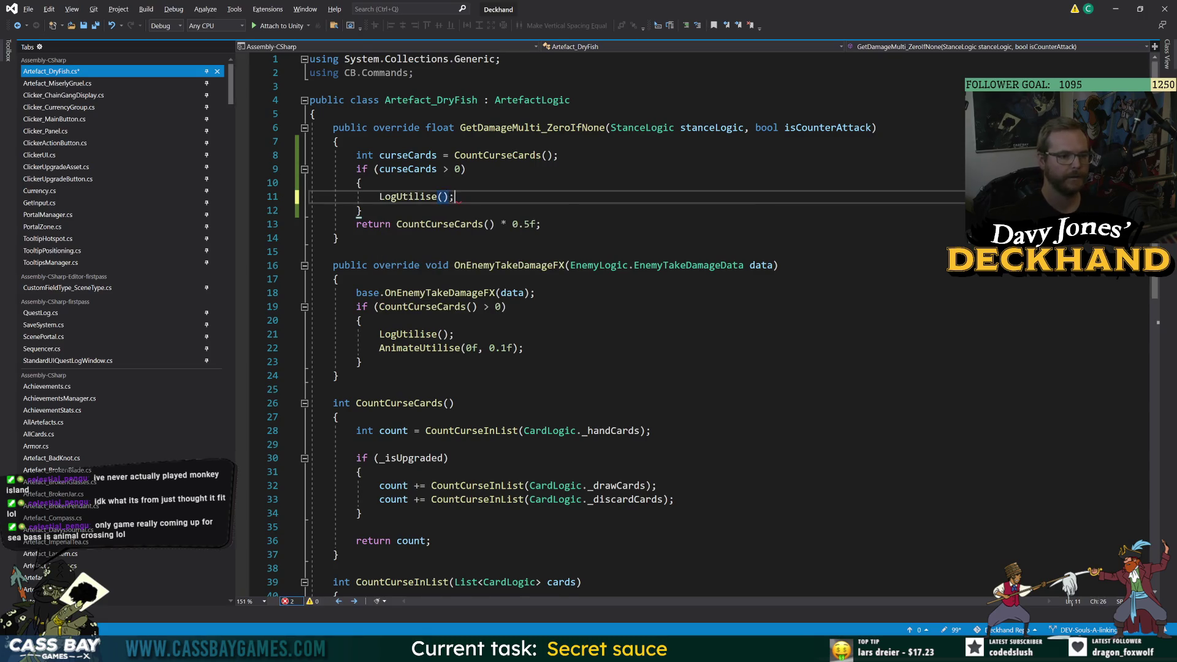
{"action": "key", "text": "Return"}
{"action": "type", "text": "An"}
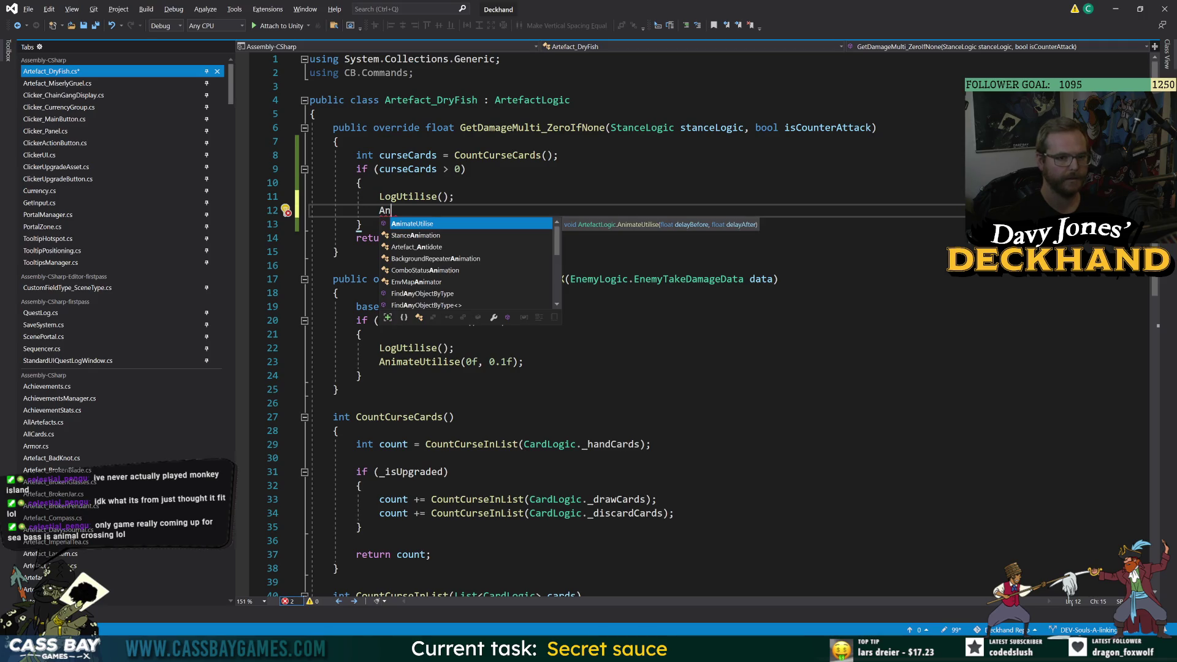
{"action": "key", "text": "Tab"}
{"action": "type", "text": "("}
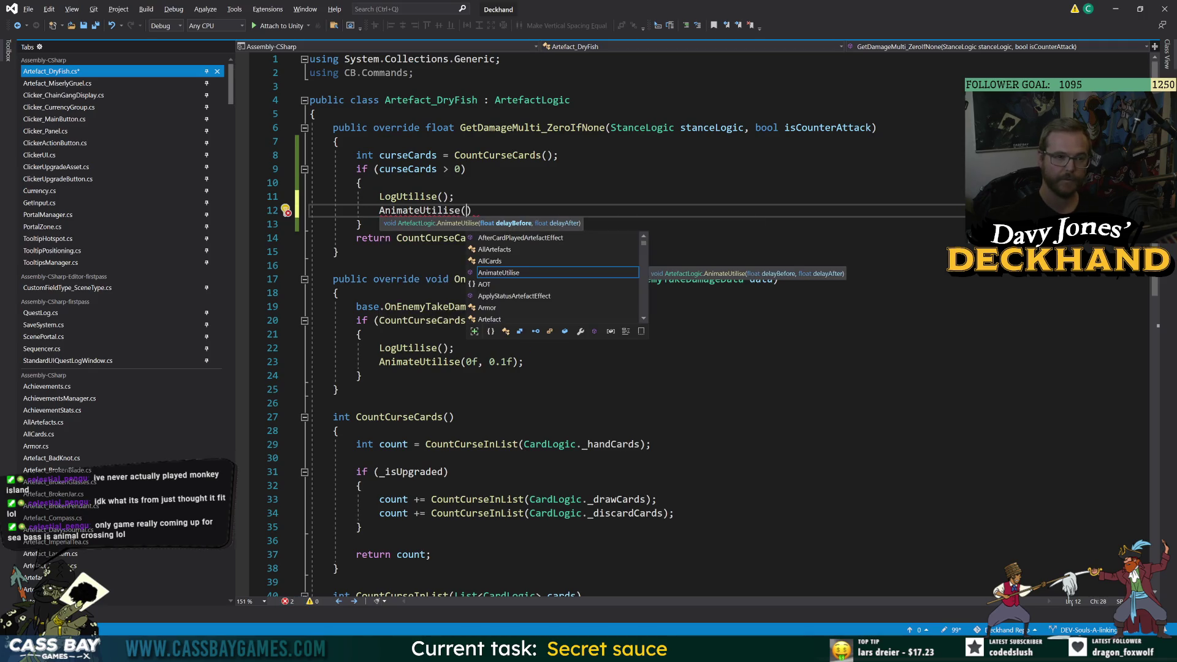
{"action": "type", "text": "0, 0)"}
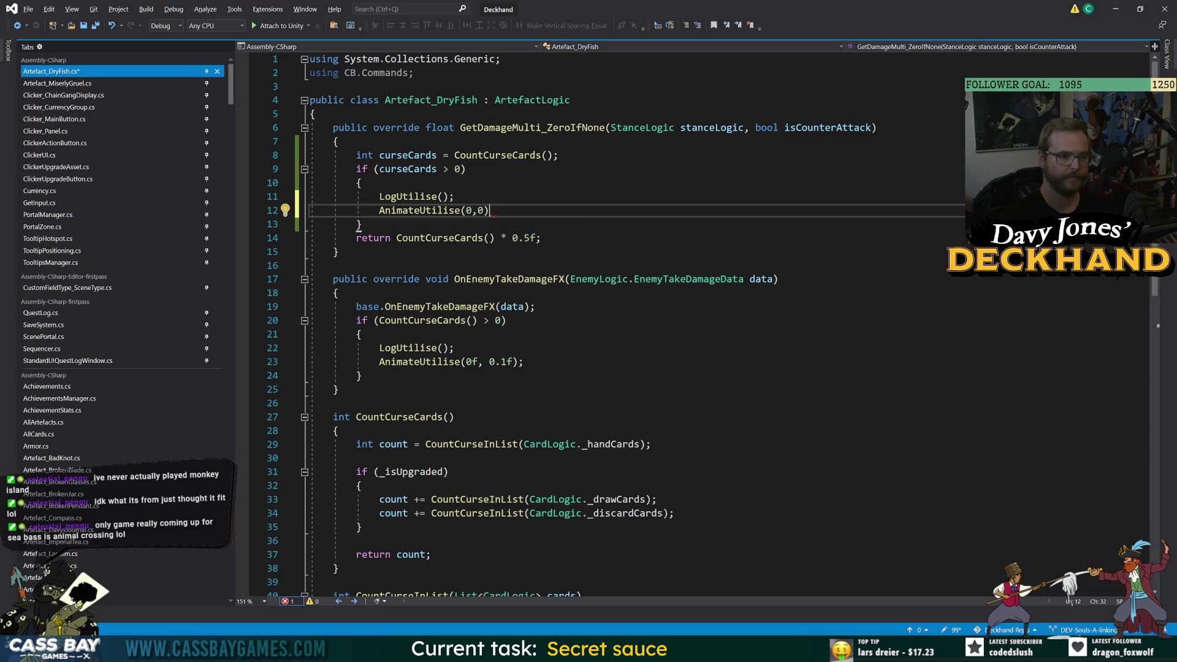
{"action": "type", "text": ";"}
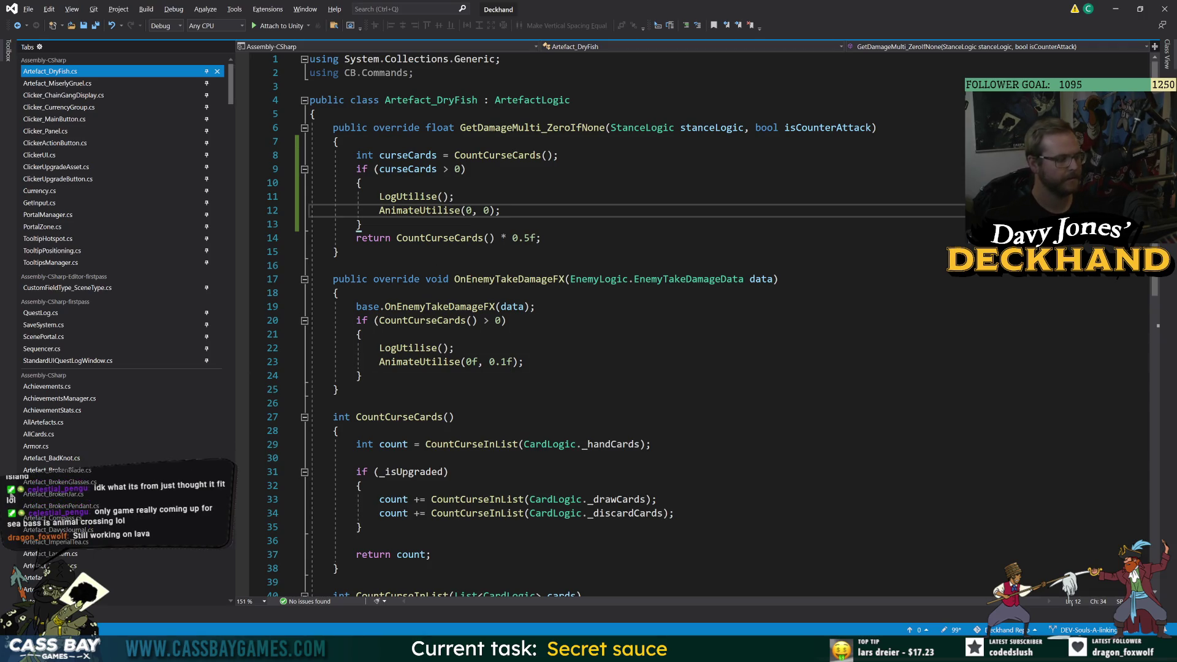
- Return to the code editor and select the new curse check on lines 8–13
{"action": "key", "text": "alt+Tab"}
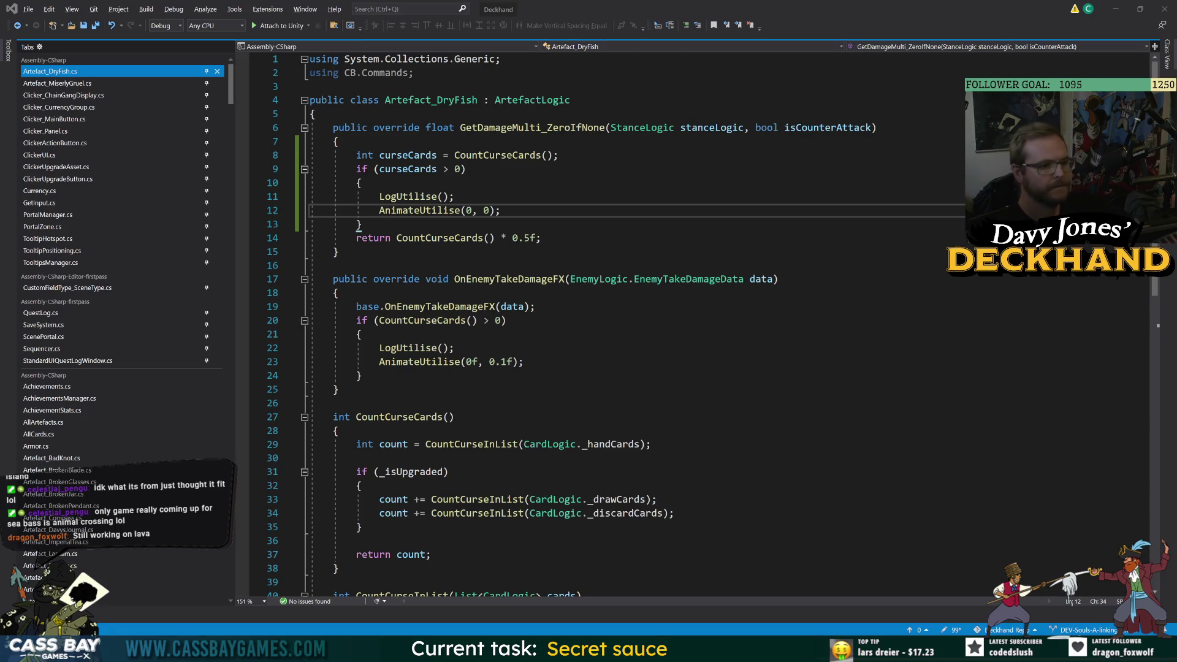
{"action": "left_click", "coordinate": [455, 403]}
{"action": "left_click", "coordinate": [455, 197]}
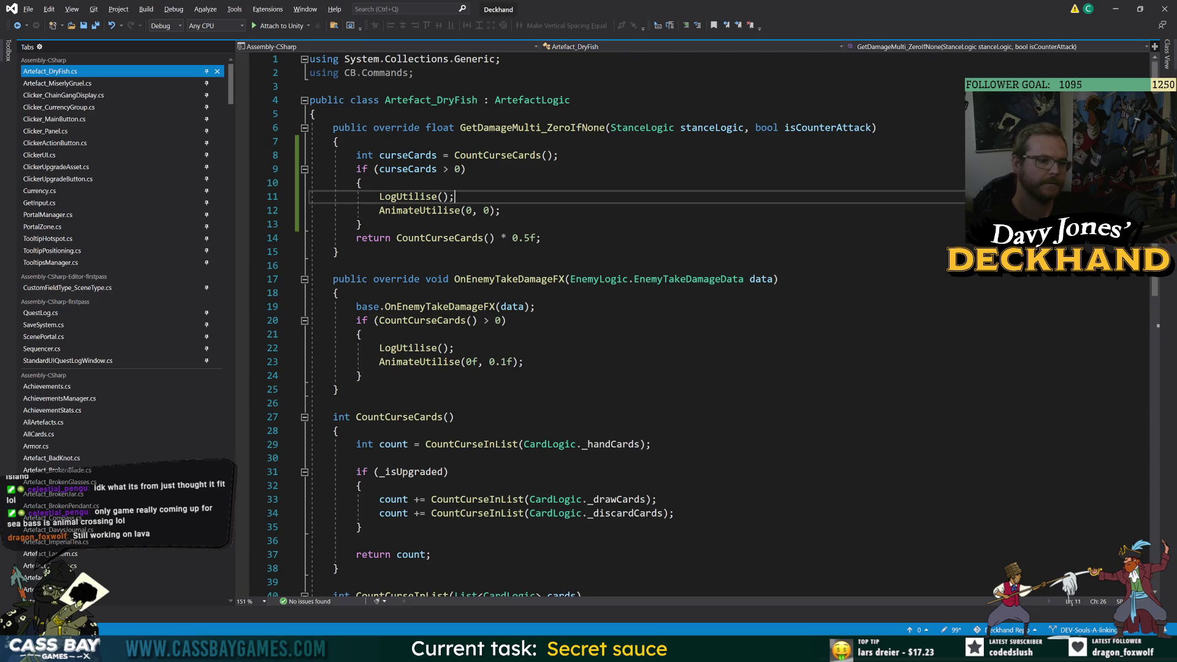
{"action": "left_click", "coordinate": [339, 390]}
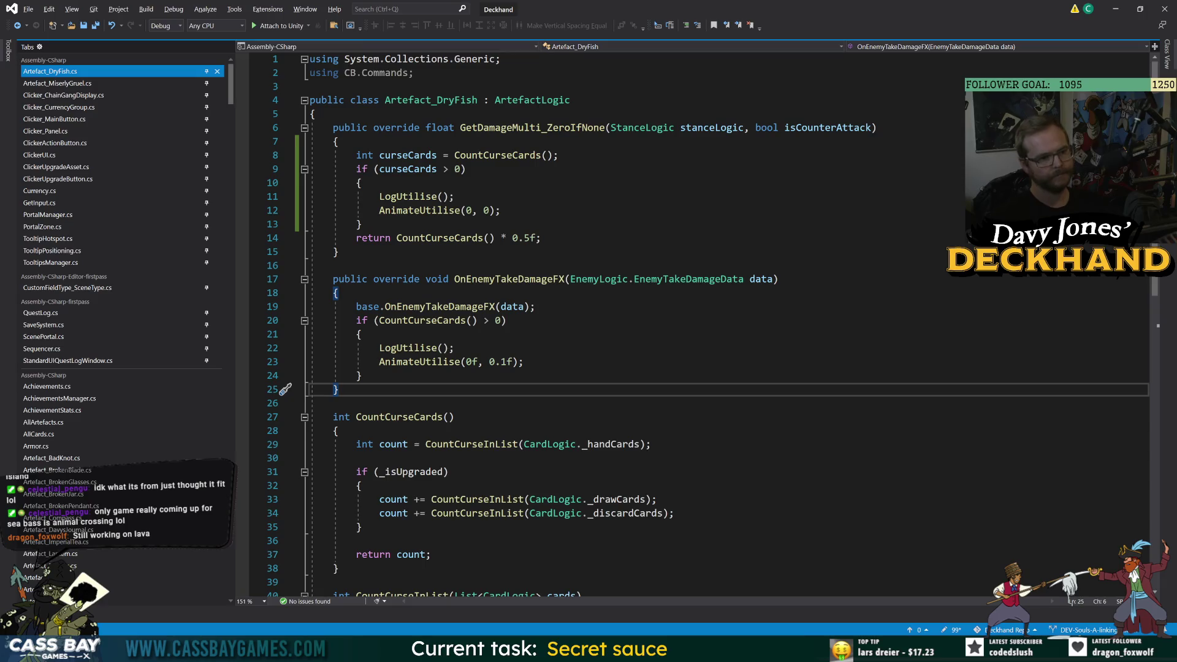
{"action": "left_click_drag", "start_coordinate": [363, 224], "coordinate": [310, 155]}
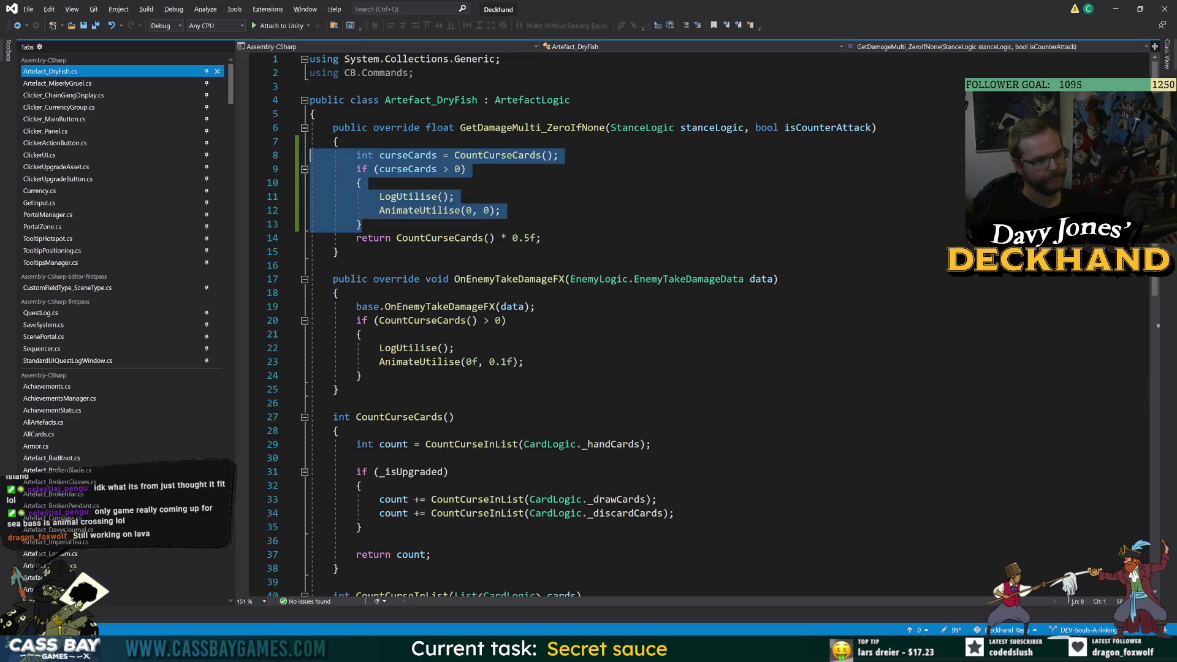